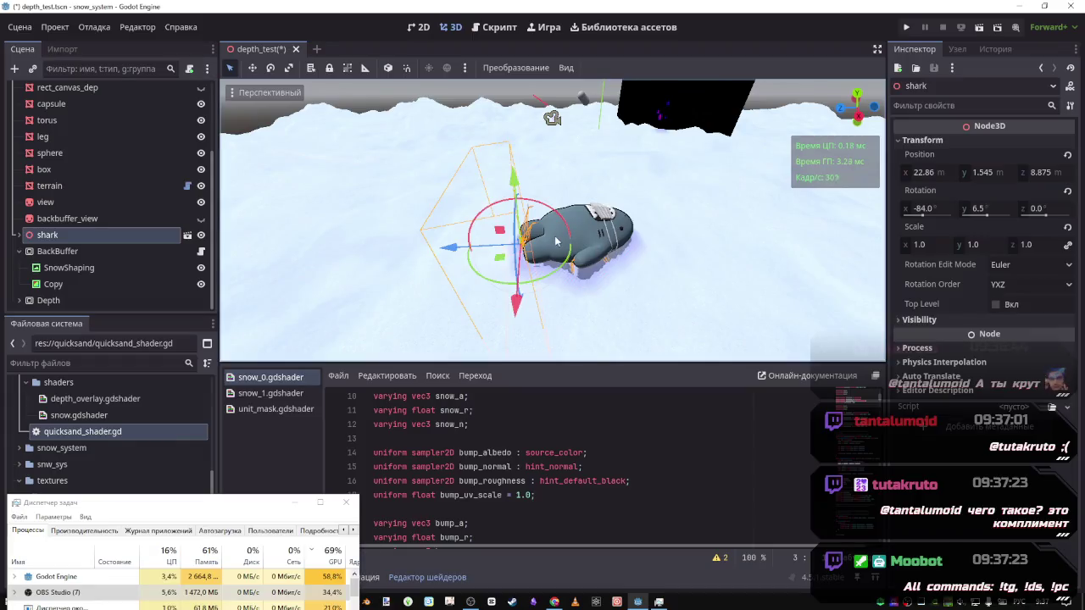
# Fly the camera down toward the shark on the snow and save depth_test.tscn
pyautogui.moveTo(556, 241)
pyautogui.mouseDown()
pyautogui.moveTo(556, 170)
pyautogui.moveTo(572, 182)
pyautogui.mouseUp()
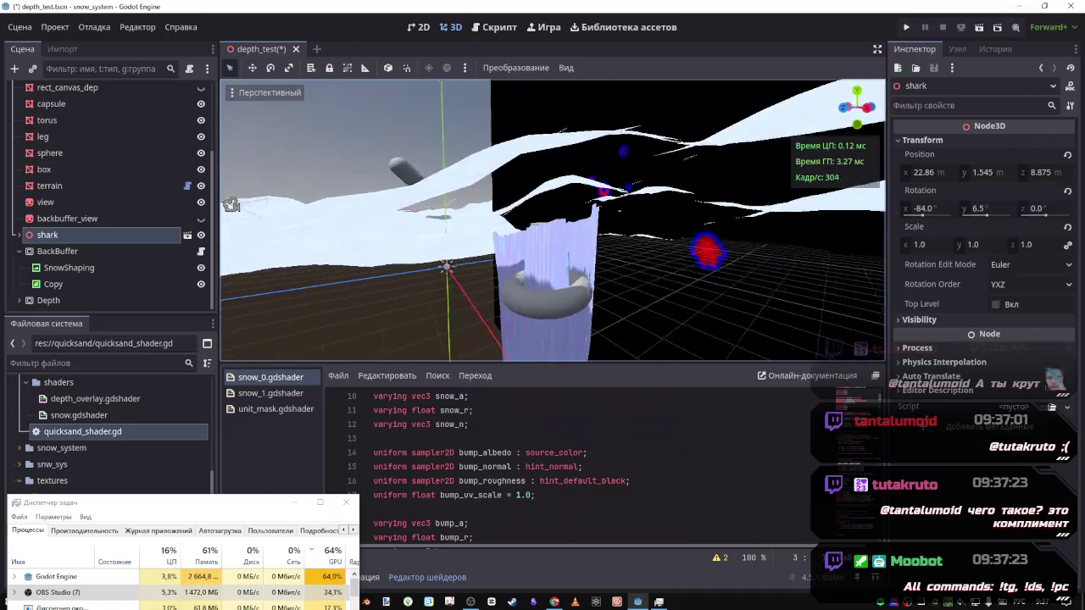
pyautogui.moveTo(231, 205)
pyautogui.mouseDown()
pyautogui.moveTo(805, 133)
pyautogui.moveTo(627, 187)
pyautogui.moveTo(585, 169)
pyautogui.moveTo(511, 303)
pyautogui.mouseUp()
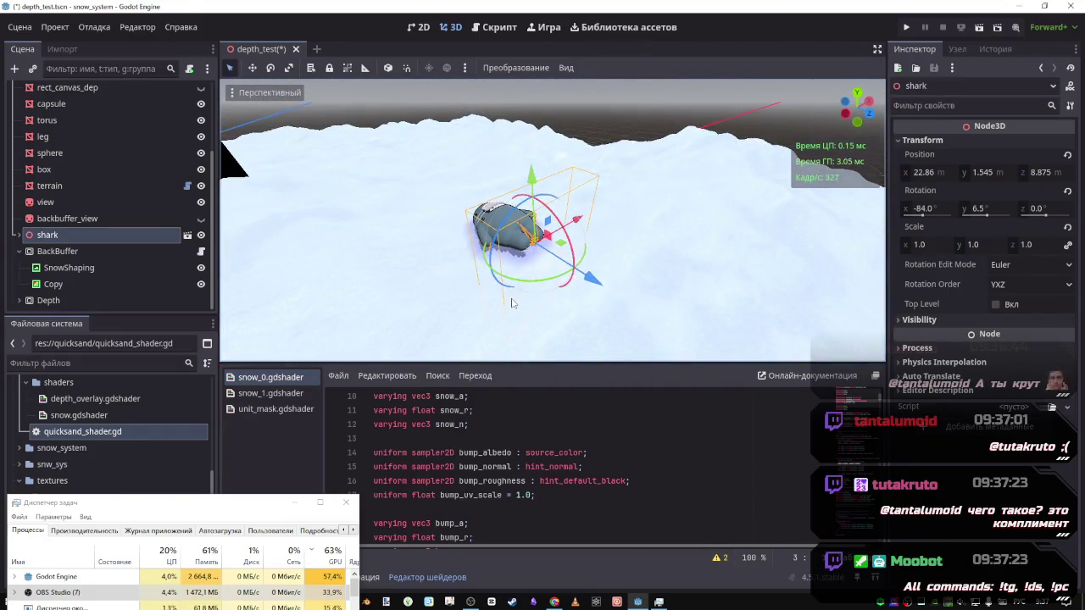
pyautogui.hotkey('ctrl', 's')
# Fly the camera around the snow terrain to look it over
pyautogui.scroll(5, 111, 266)
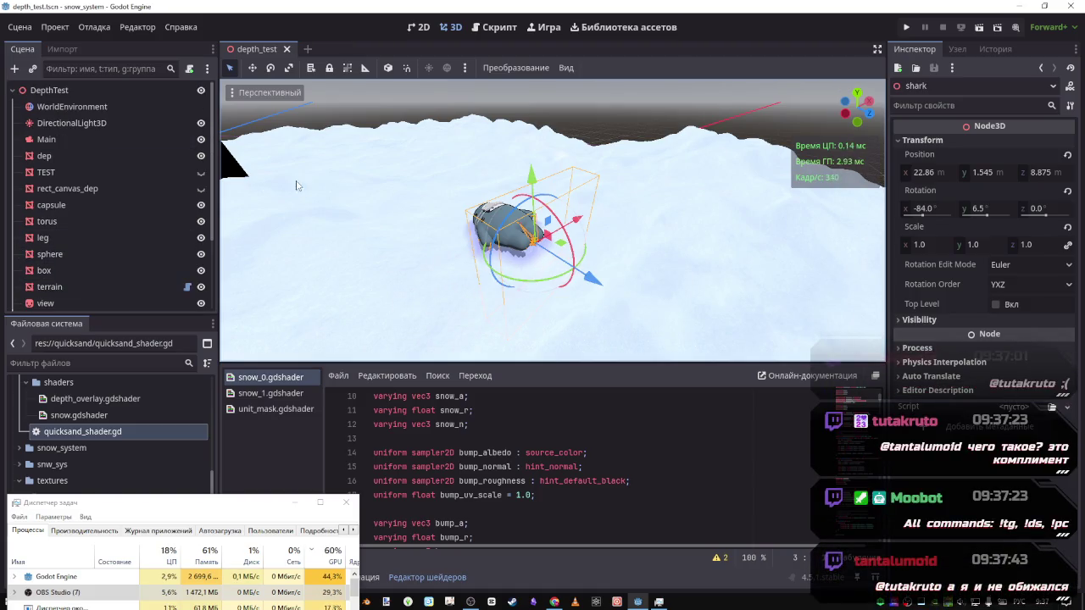
pyautogui.moveTo(420, 200); pyautogui.dragTo(326, 200)
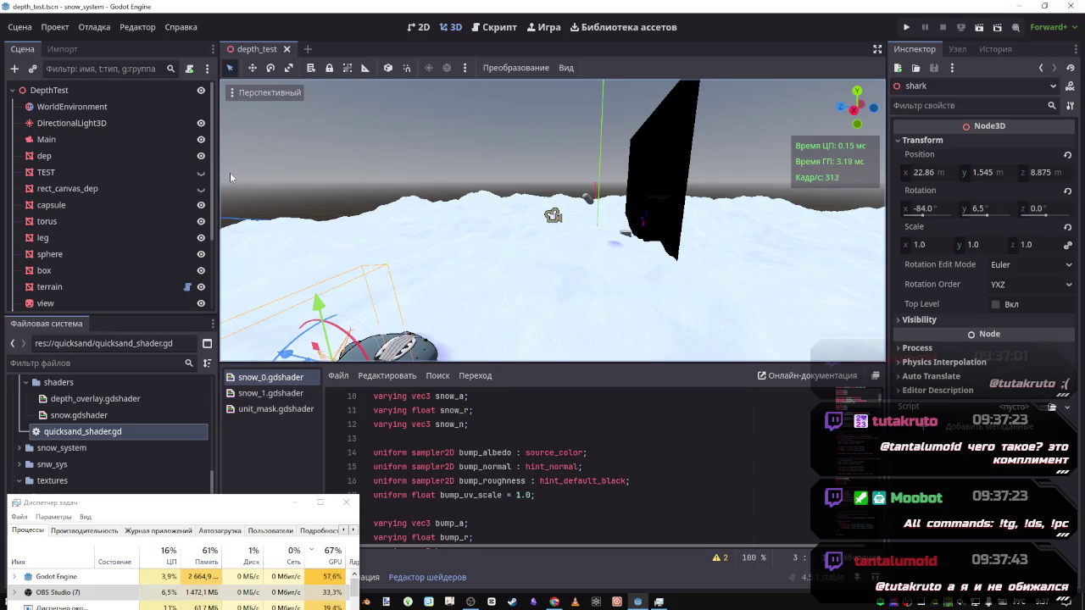
pyautogui.scroll(-3, 94, 287)
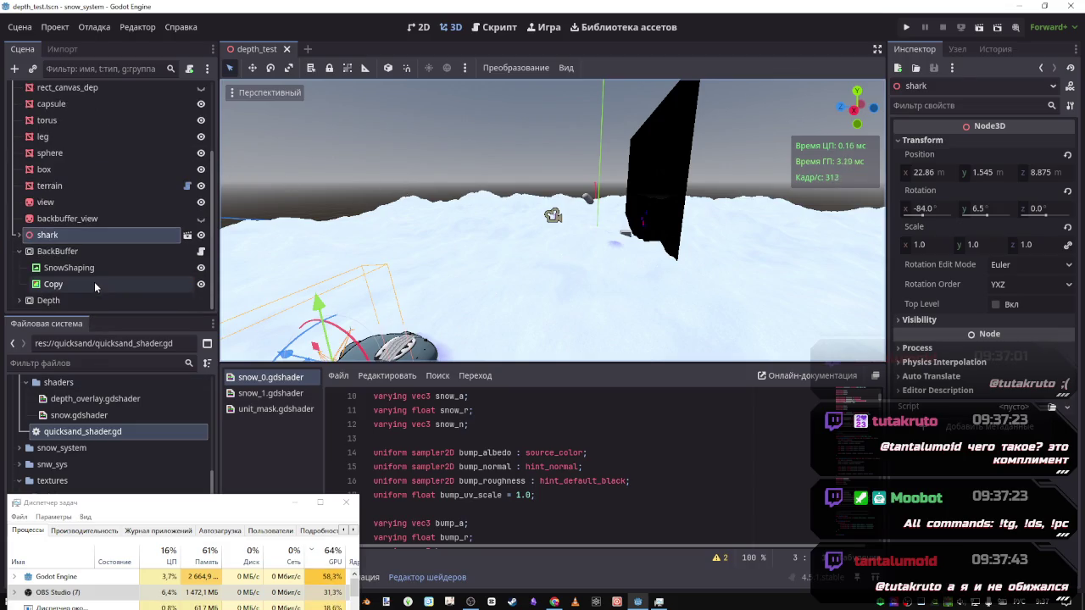
# Select DirectionalLight3D and rotate it about -6 degrees so the terrain casts shadows
pyautogui.scroll(3, 89, 280)
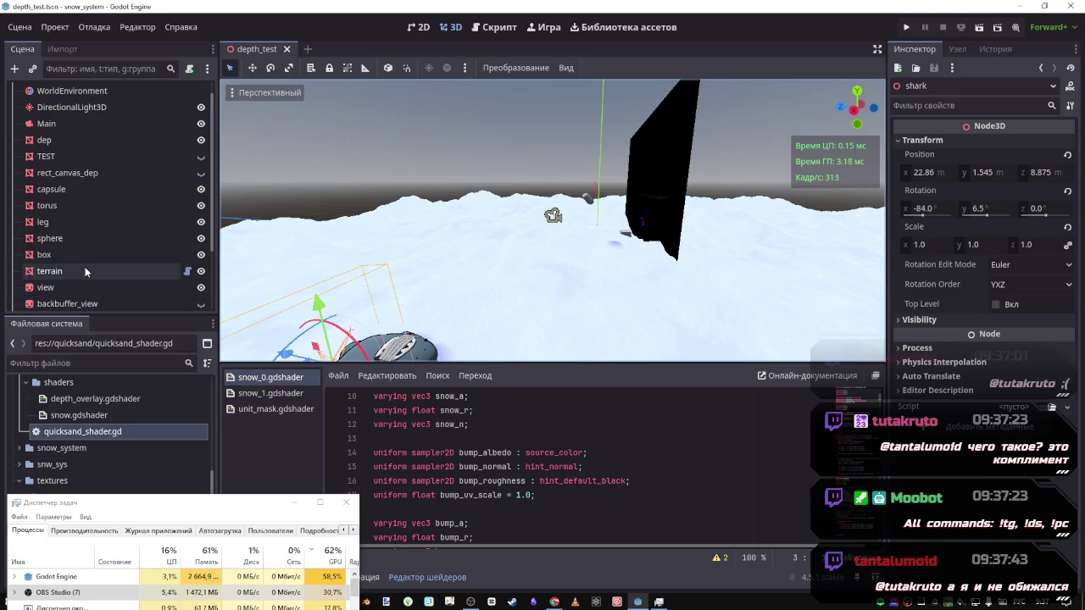
pyautogui.click(75, 271)
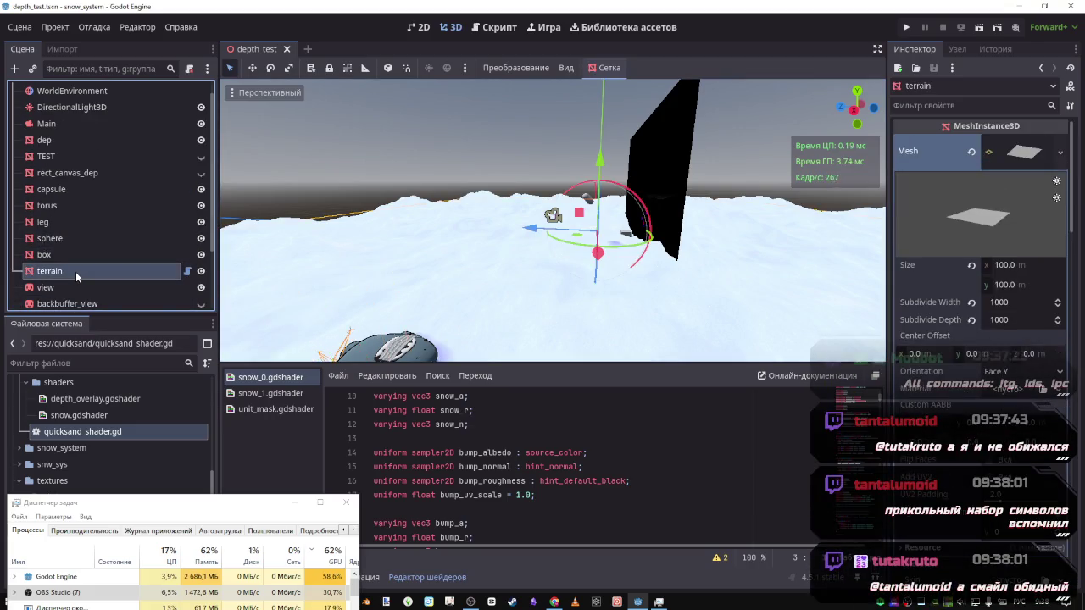
pyautogui.scroll(-3, 73, 271)
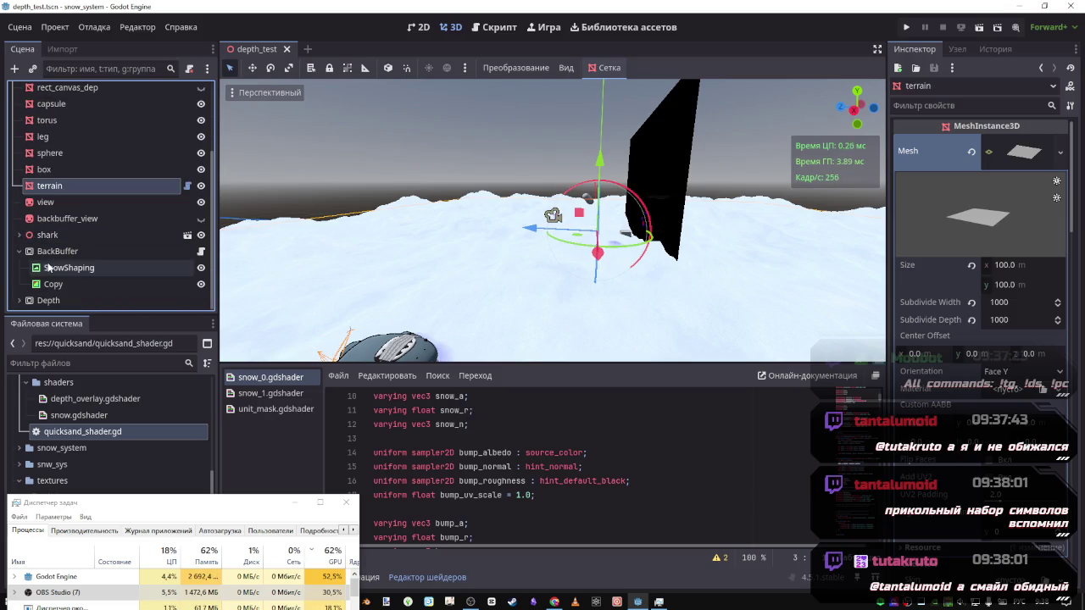
pyautogui.scroll(3, 57, 270)
pyautogui.scroll(1, 57, 269)
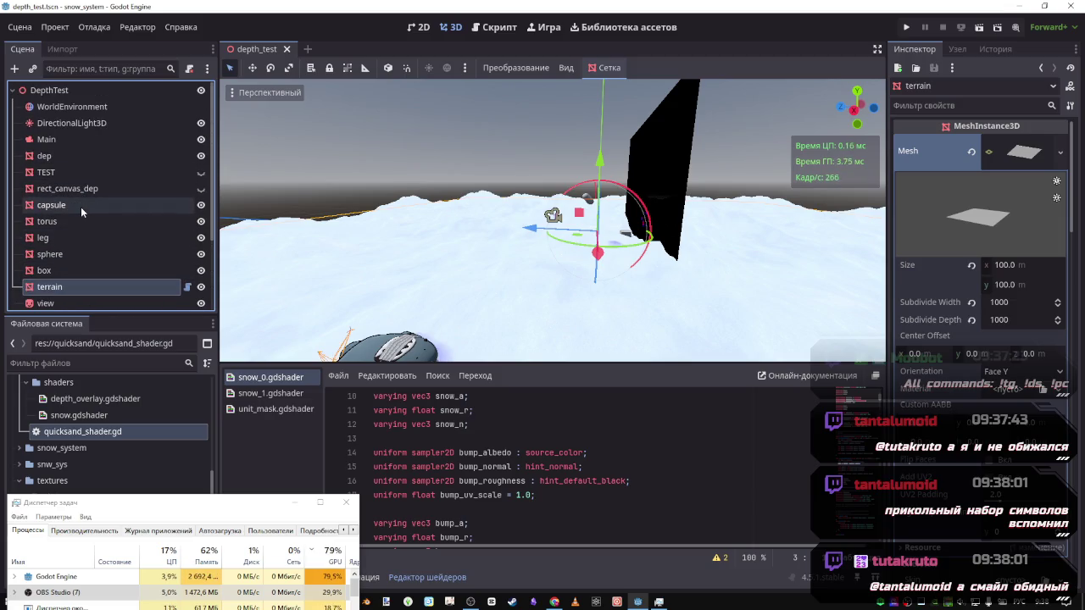
pyautogui.click(72, 123)
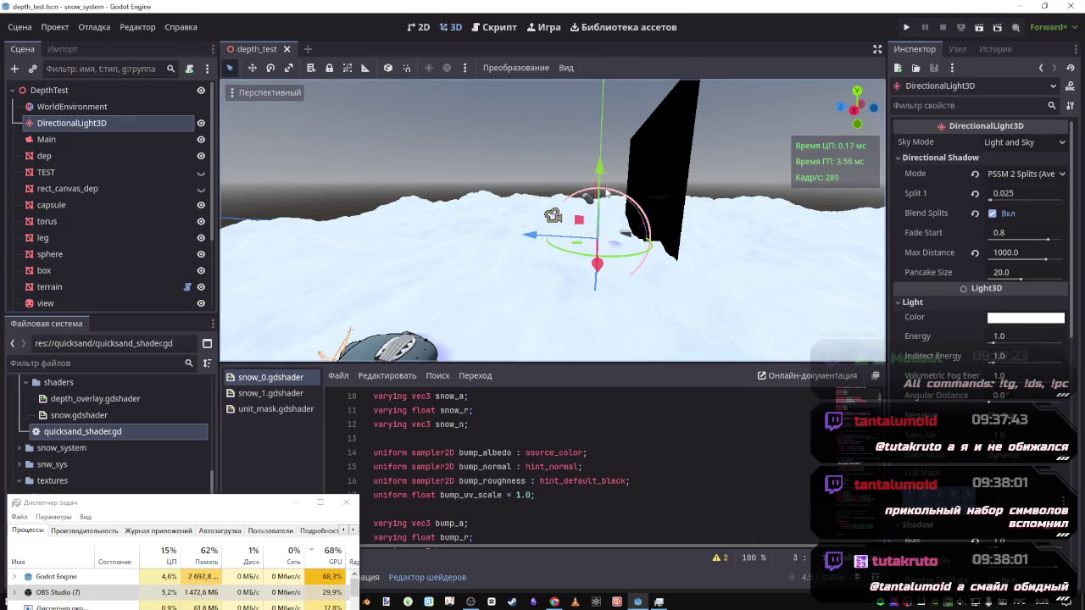
pyautogui.moveTo(612, 195); pyautogui.dragTo(580, 197)
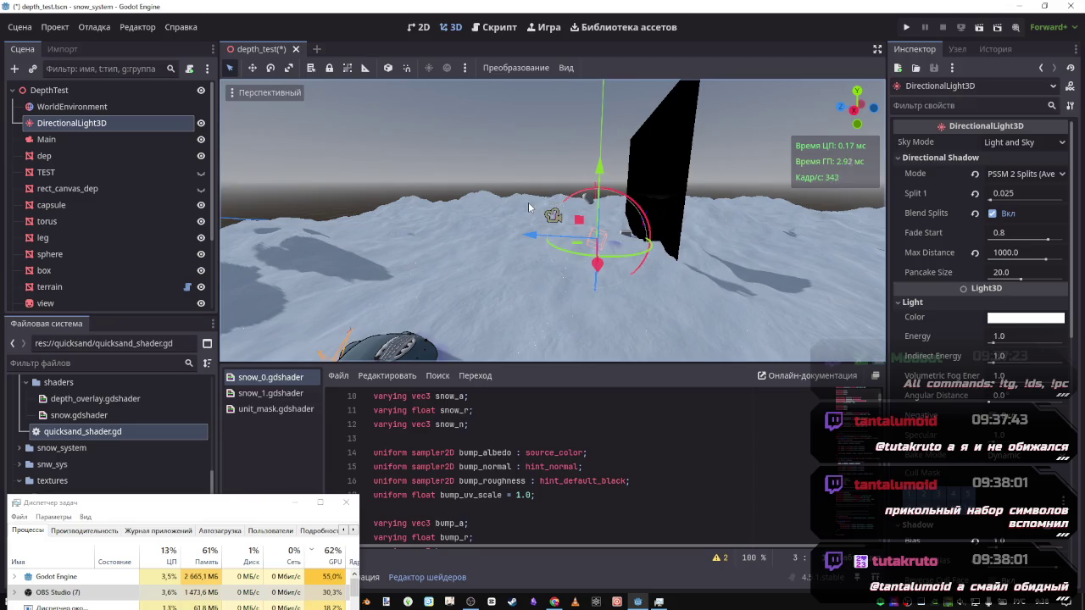
# Freelook-fly over the newly shadowed snow terrain with WASD
pyautogui.rightClick(477, 303)
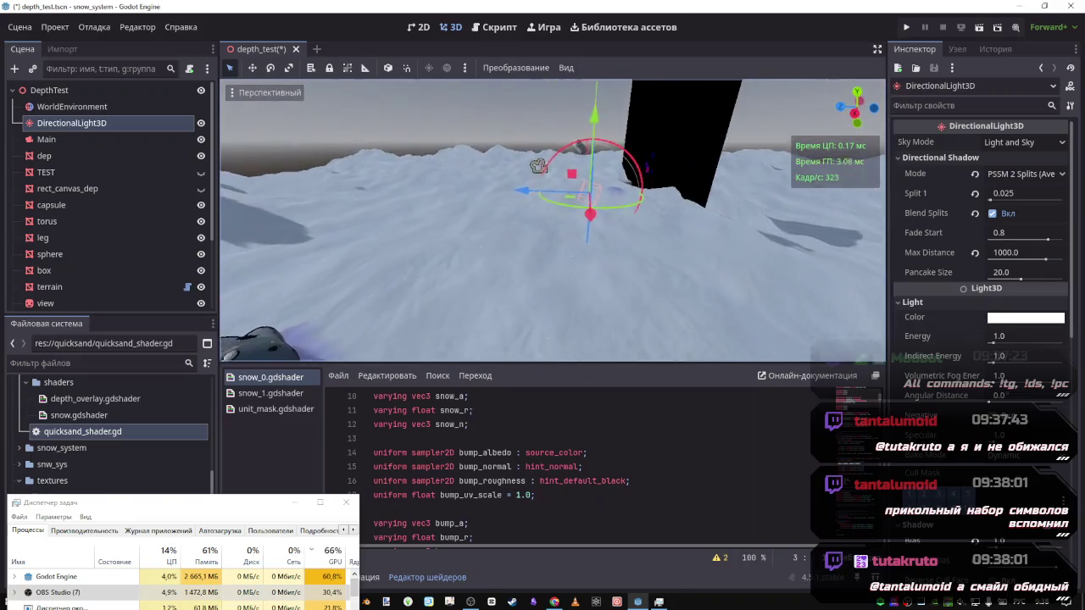
pyautogui.press('w')
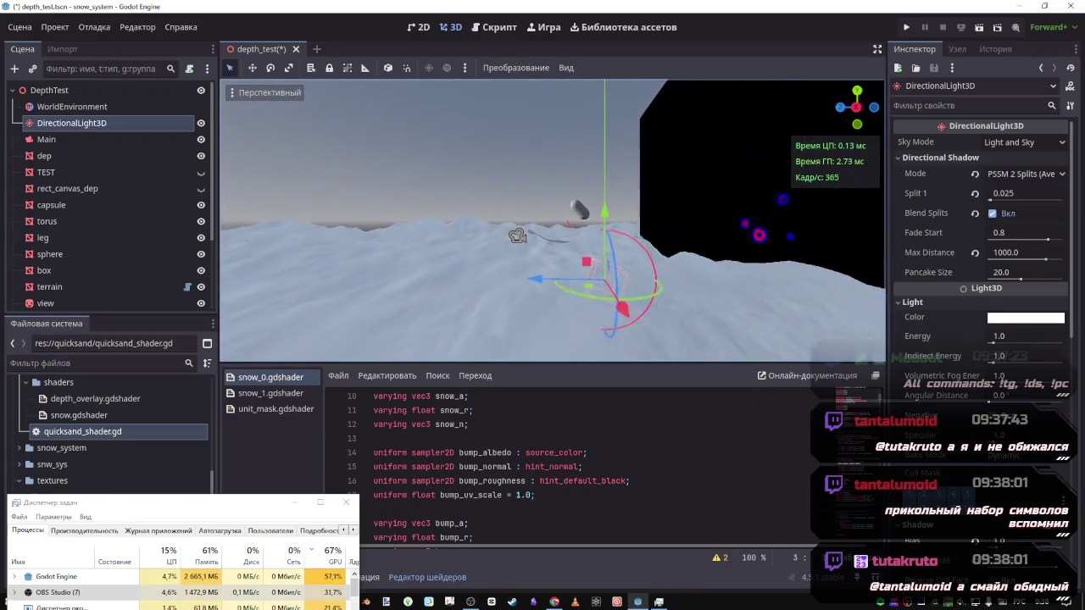
pyautogui.press('w')
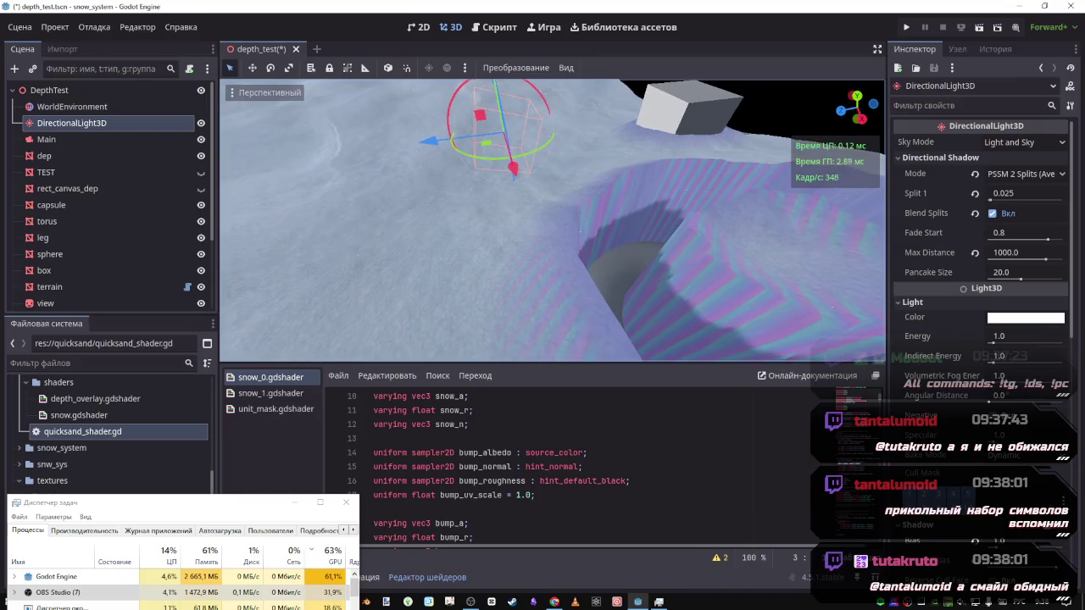
pyautogui.press('s')
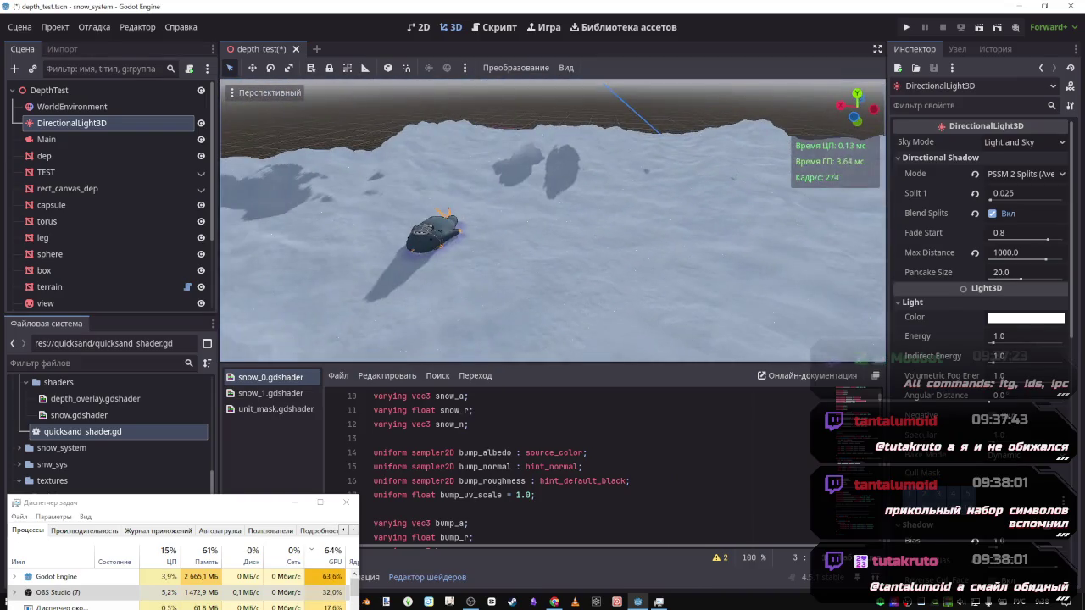
pyautogui.press('w')
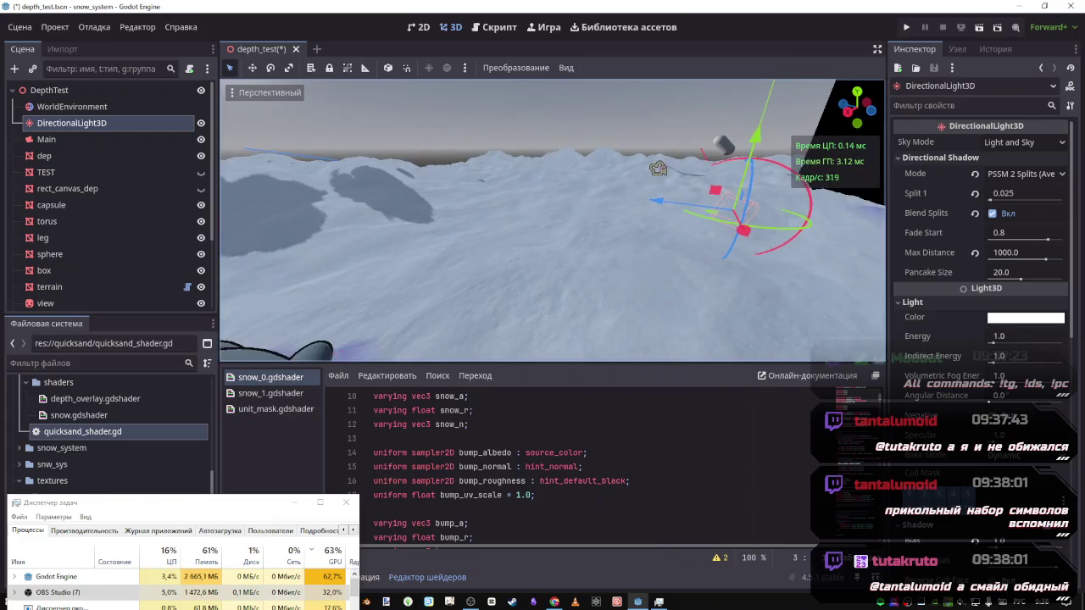
pyautogui.press('d')
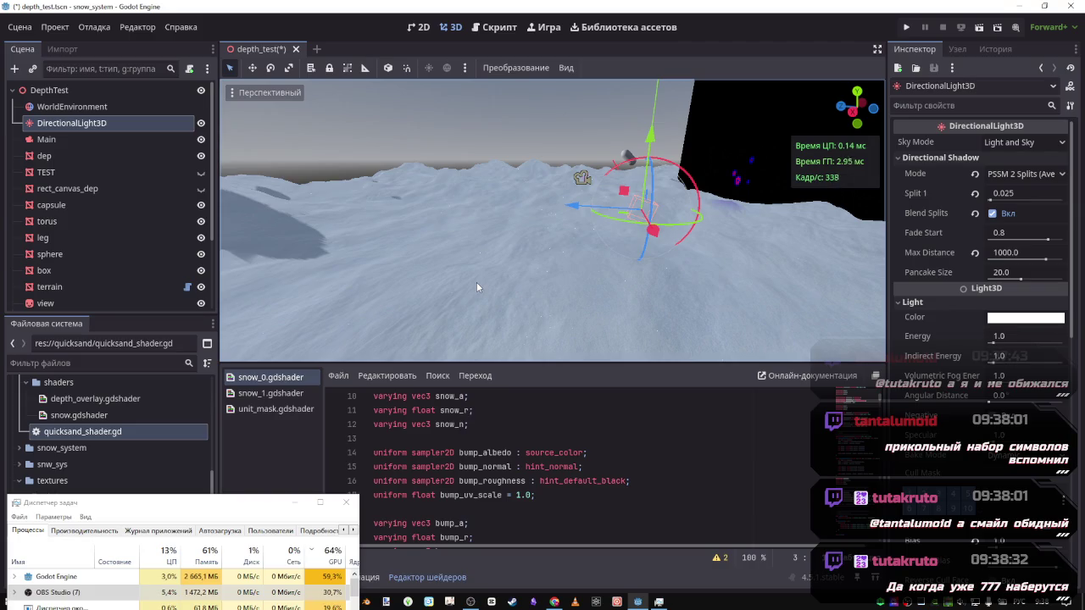
# Save the depth_test scene and make backbuffer_view visible
pyautogui.hotkey('ctrl', 's')
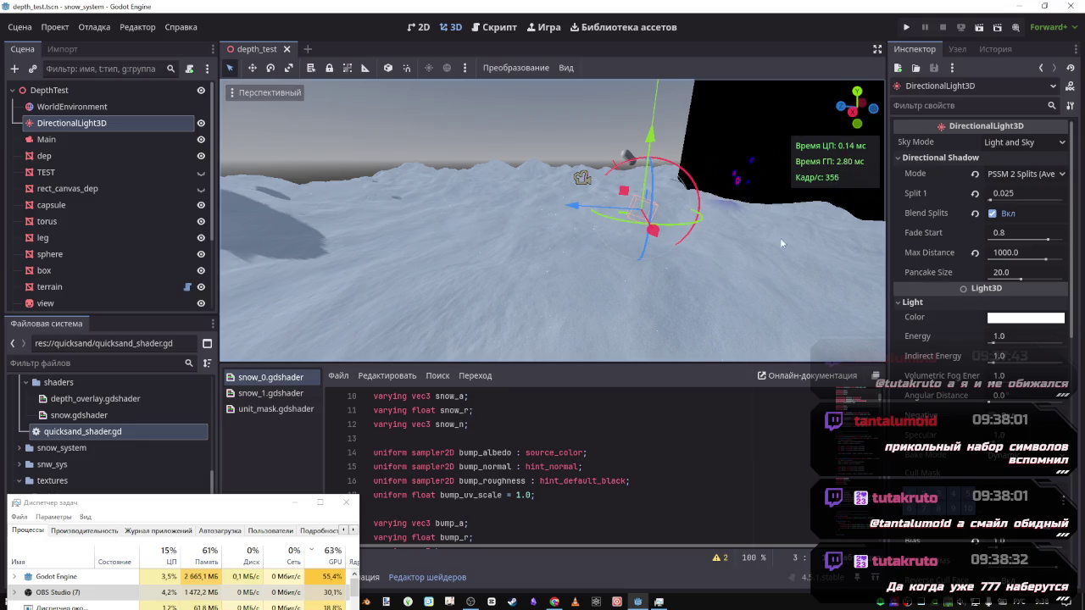
pyautogui.scroll(-2, 69, 284)
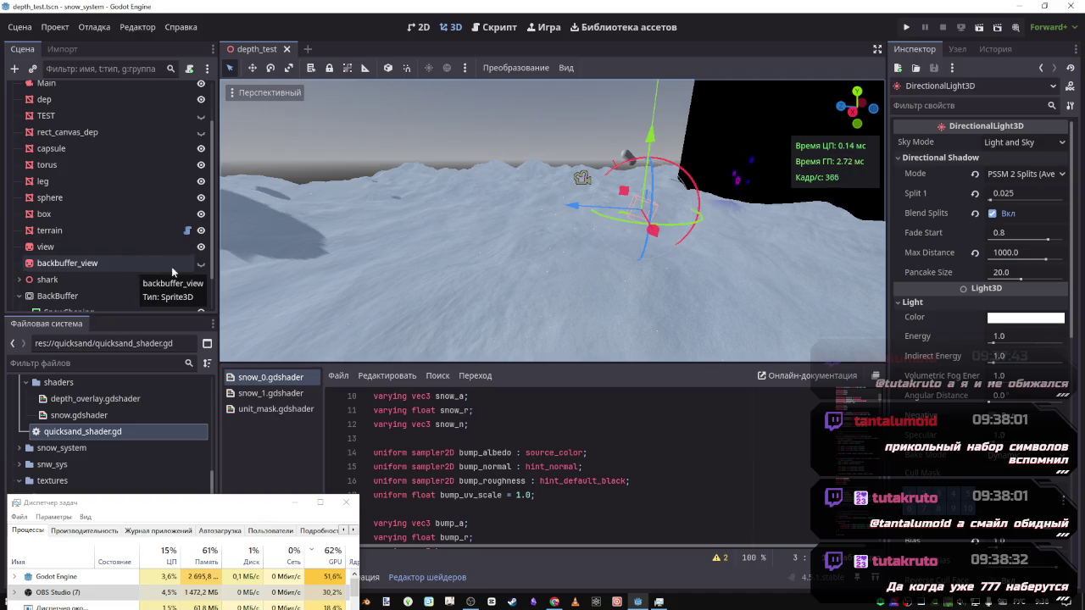
pyautogui.click(201, 263)
# Hide the view node, turn toward the green backbuffer wall, and select the dep mesh
pyautogui.click(201, 247)
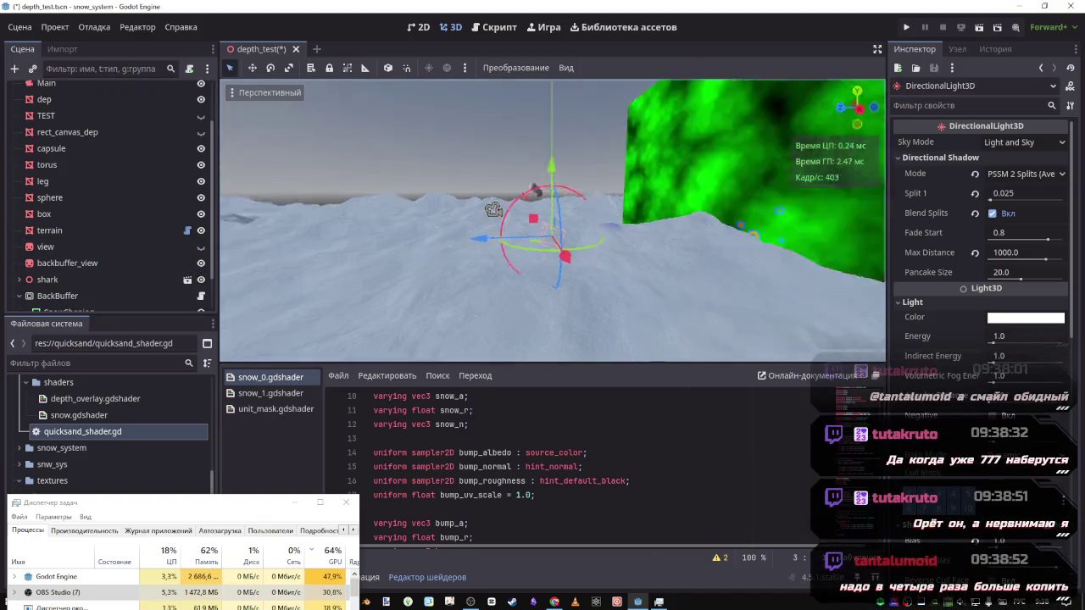
pyautogui.moveTo(493, 209)
pyautogui.mouseDown()
pyautogui.moveTo(560, 207)
pyautogui.moveTo(610, 191)
pyautogui.moveTo(508, 237)
pyautogui.moveTo(551, 216)
pyautogui.mouseUp()
pyautogui.scroll(-2, 92, 283)
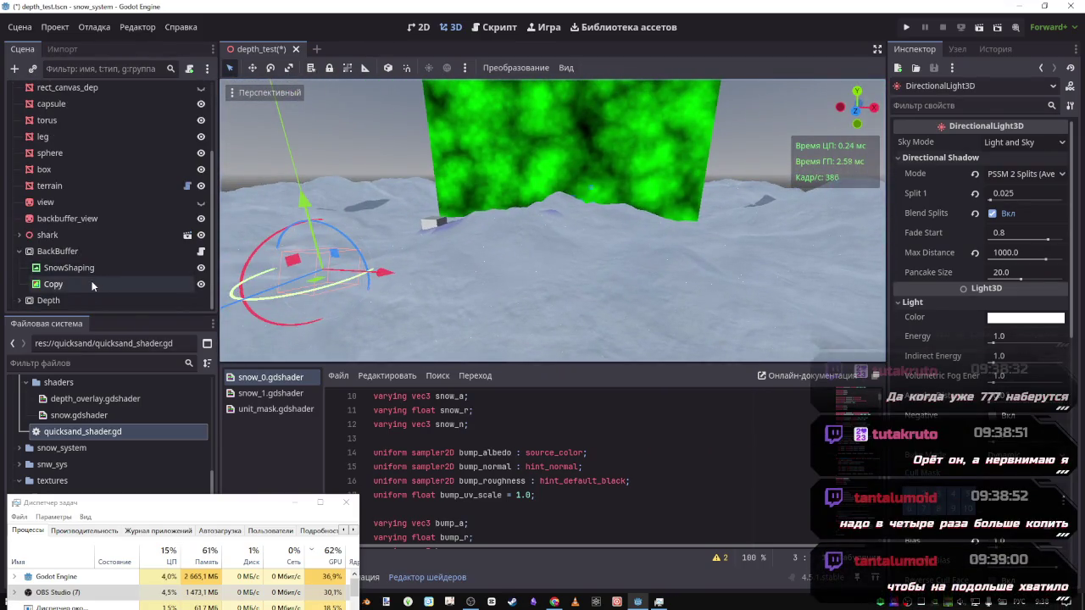
pyautogui.scroll(3, 91, 280)
pyautogui.click(72, 155)
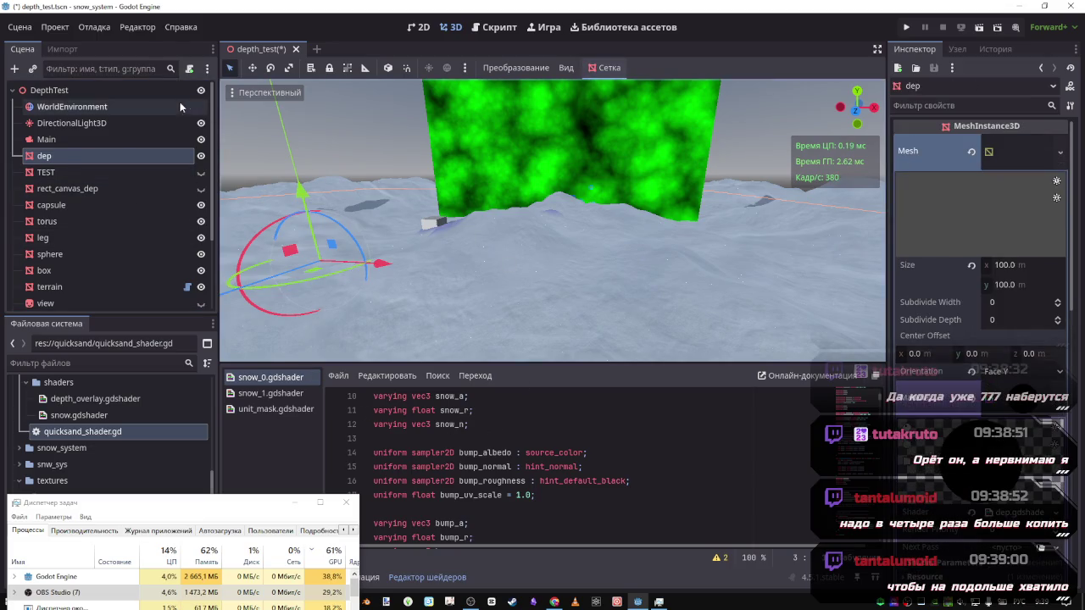
pyautogui.scroll(-4, 115, 230)
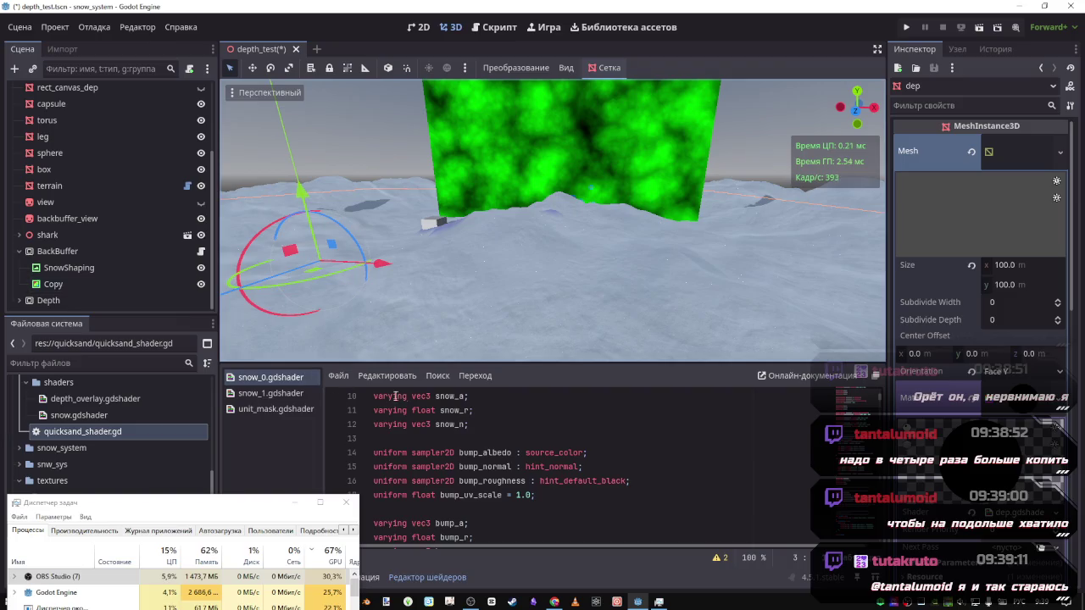
# Close the snow_0, snow_1 and unit_mask shader tabs
pyautogui.scroll(-5, 495, 436)
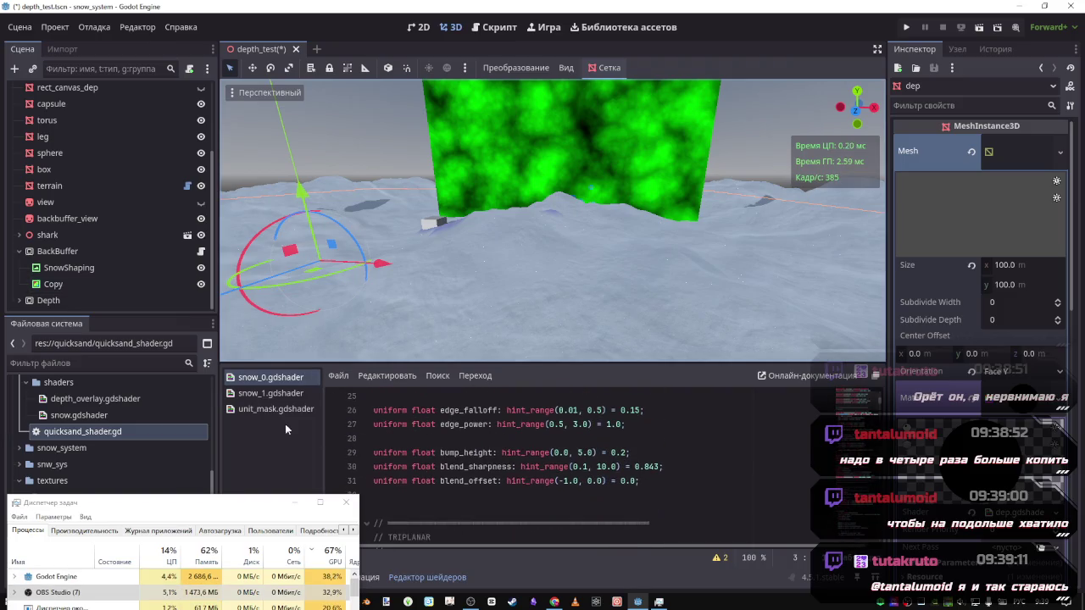
pyautogui.middleClick(285, 395)
pyautogui.middleClick(280, 394)
pyautogui.middleClick(271, 375)
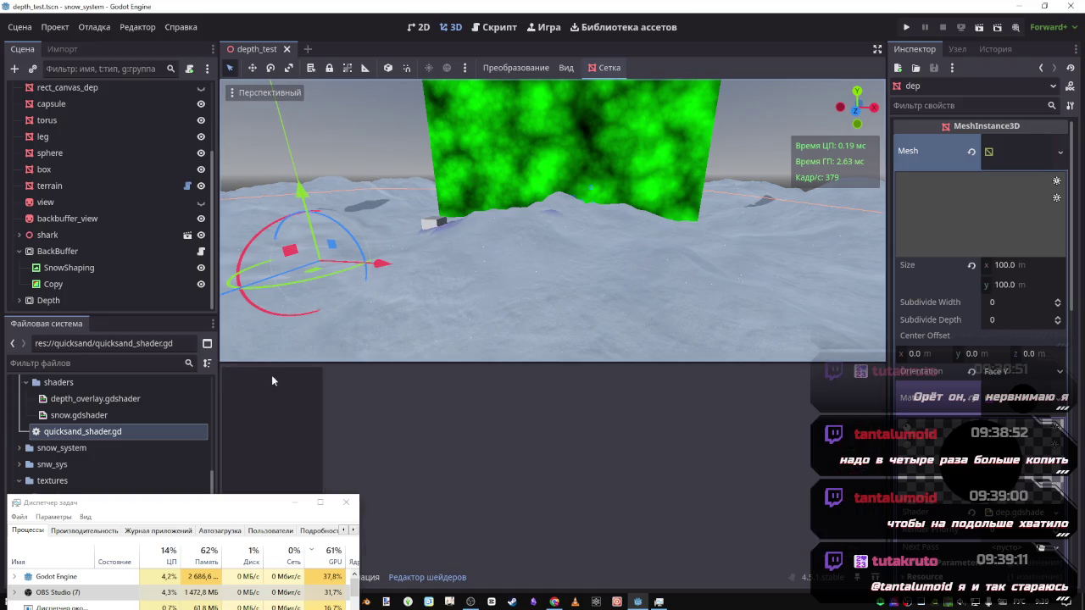
# Reveal dep's shader, res://_depth/dep.gdshader, in the FileSystem dock
pyautogui.scroll(3, 67, 191)
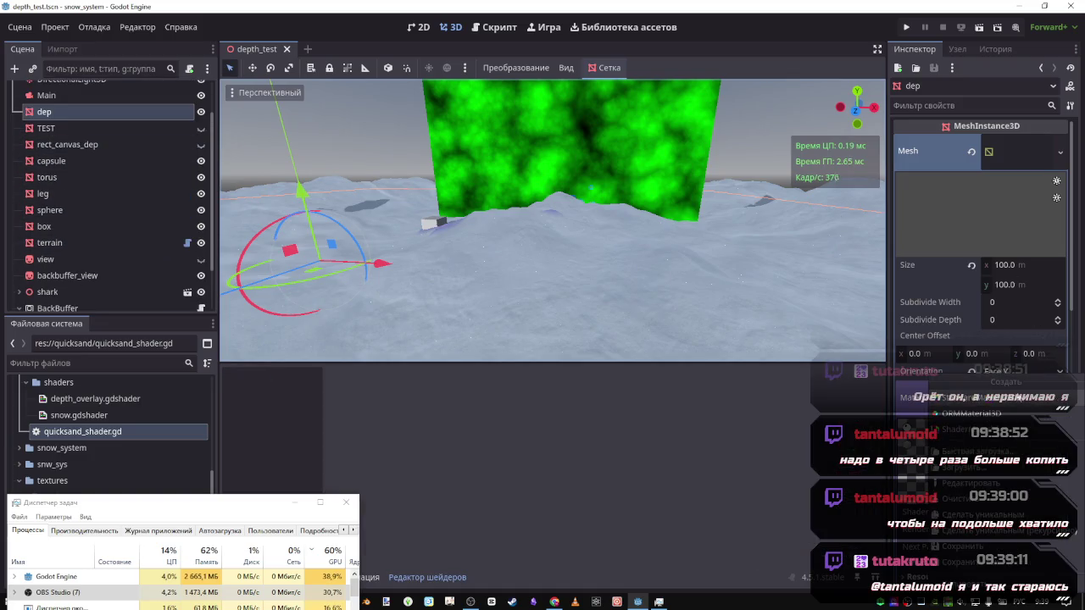
pyautogui.click(1057, 513)
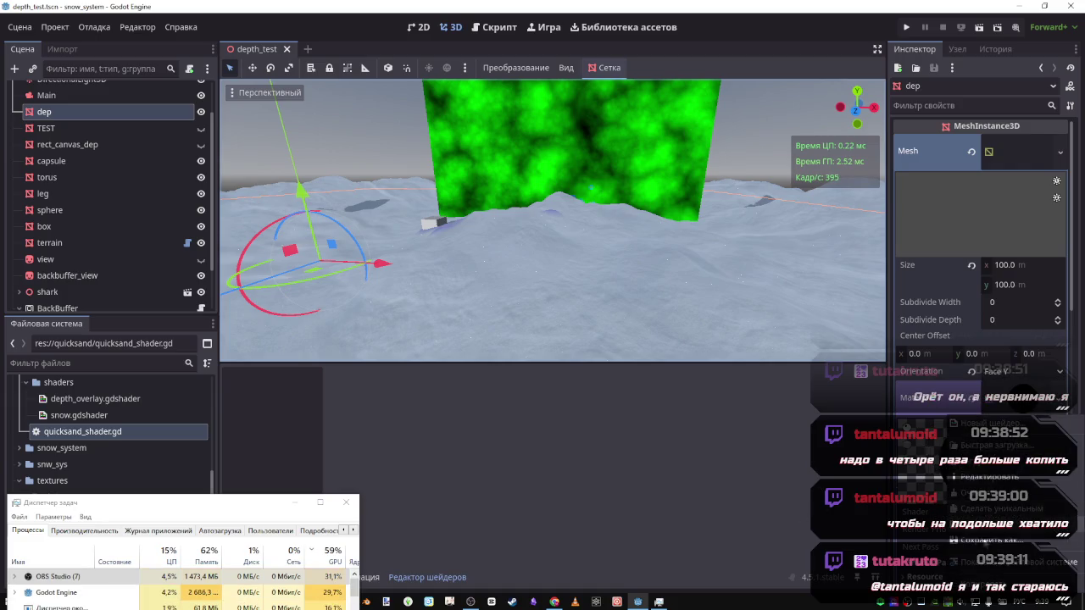
pyautogui.click(980, 567)
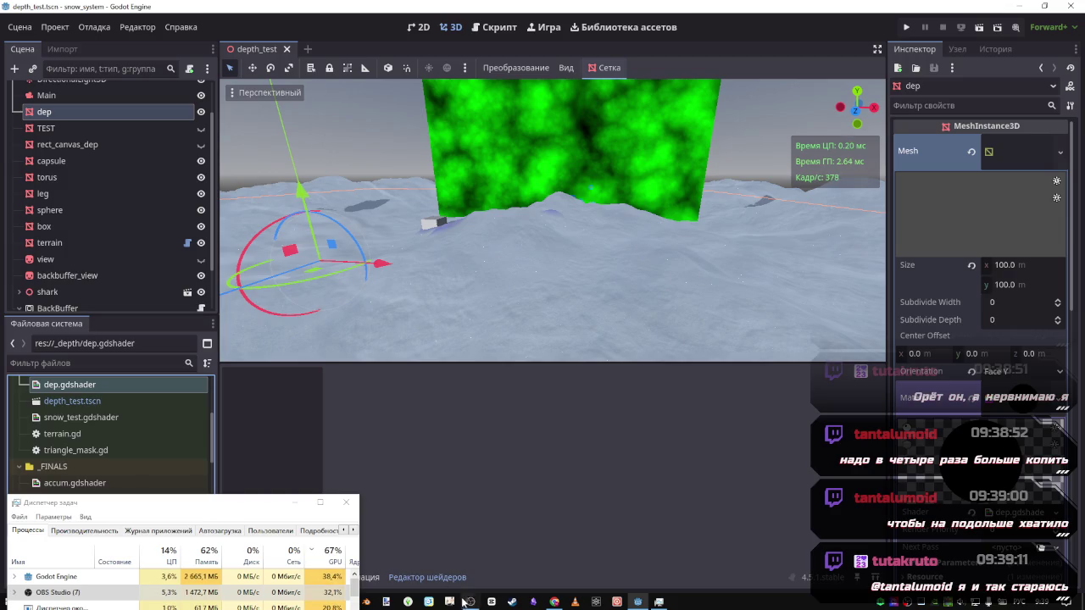
# Bring the YouTube window forward and pause the music video
pyautogui.moveTo(554, 602)
pyautogui.click(548, 576)
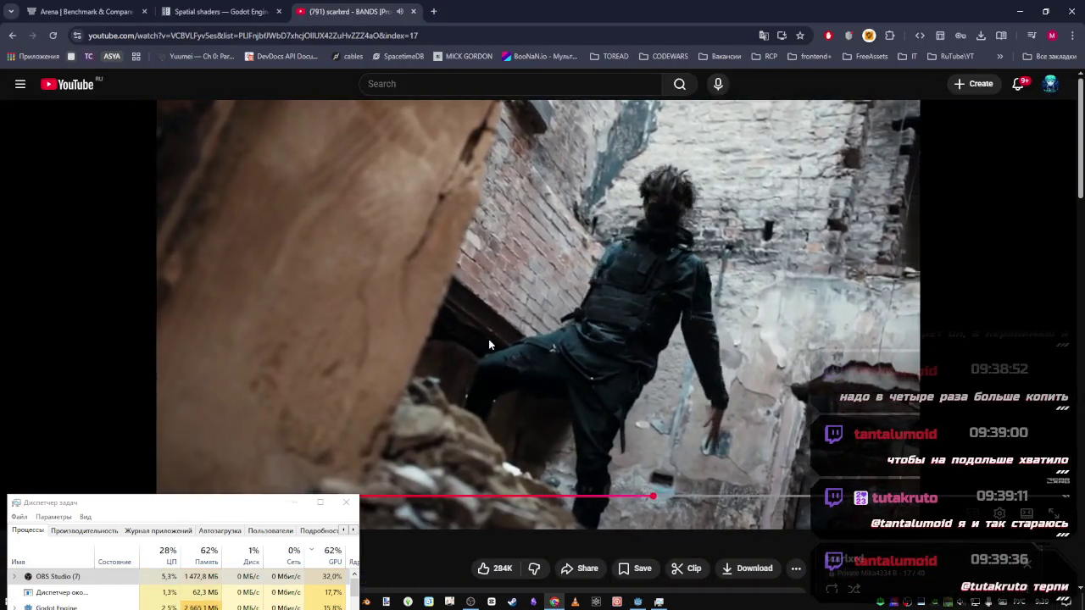
pyautogui.click(489, 343)
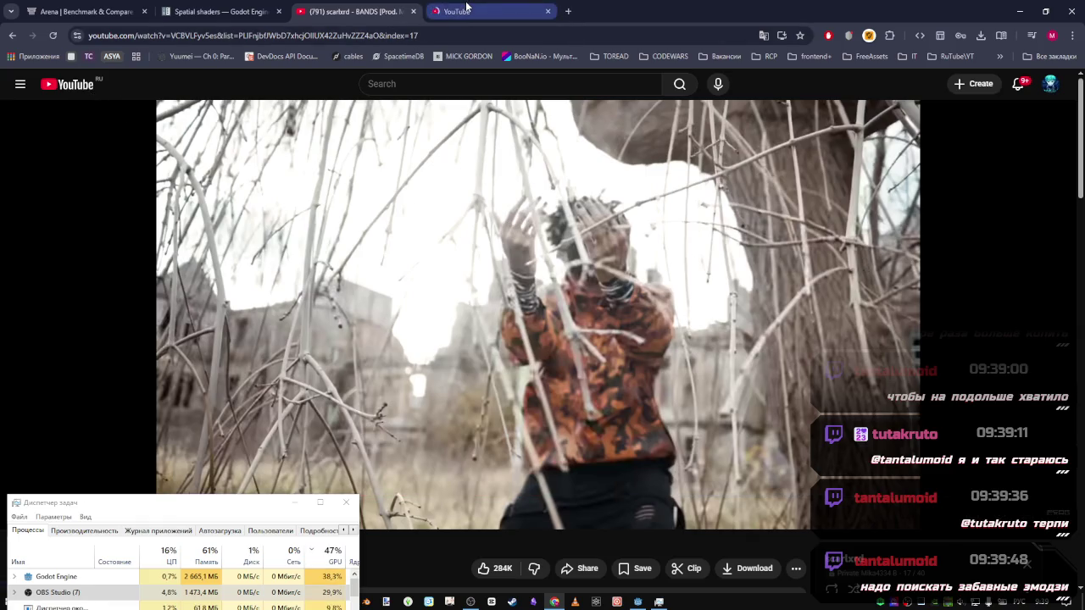
# Open My Mix from the YouTube home page in a new tab and switch to it
pyautogui.click(466, 9)
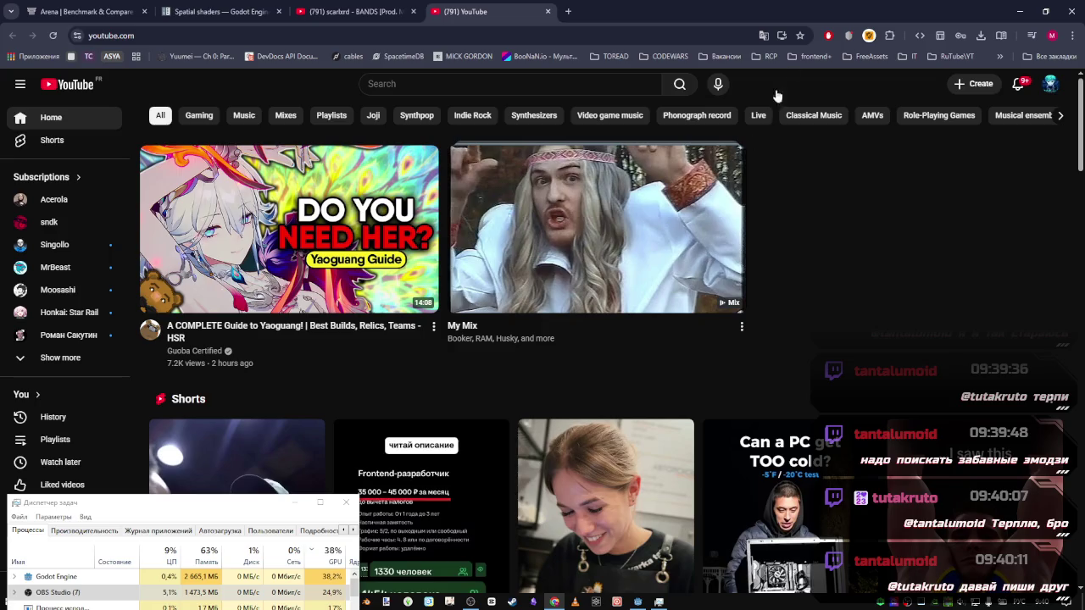
pyautogui.middleClick(559, 157)
pyautogui.click(593, 11)
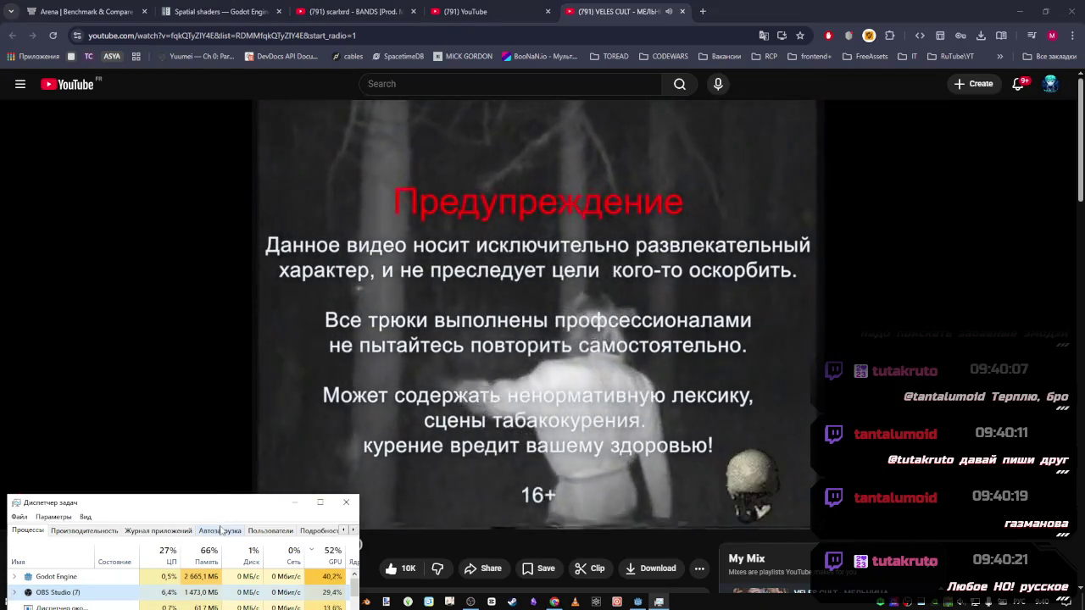
pyautogui.moveTo(213, 510); pyautogui.dragTo(211, 525)
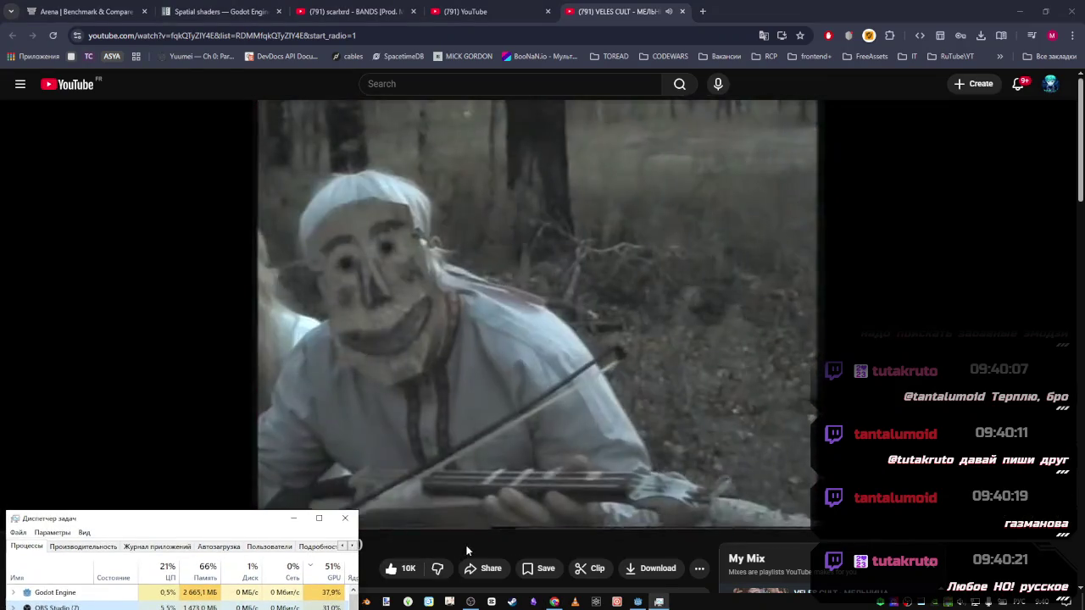
# Refocus the browser and return to the '(791) YouTube' home page tab
pyautogui.click(466, 548)
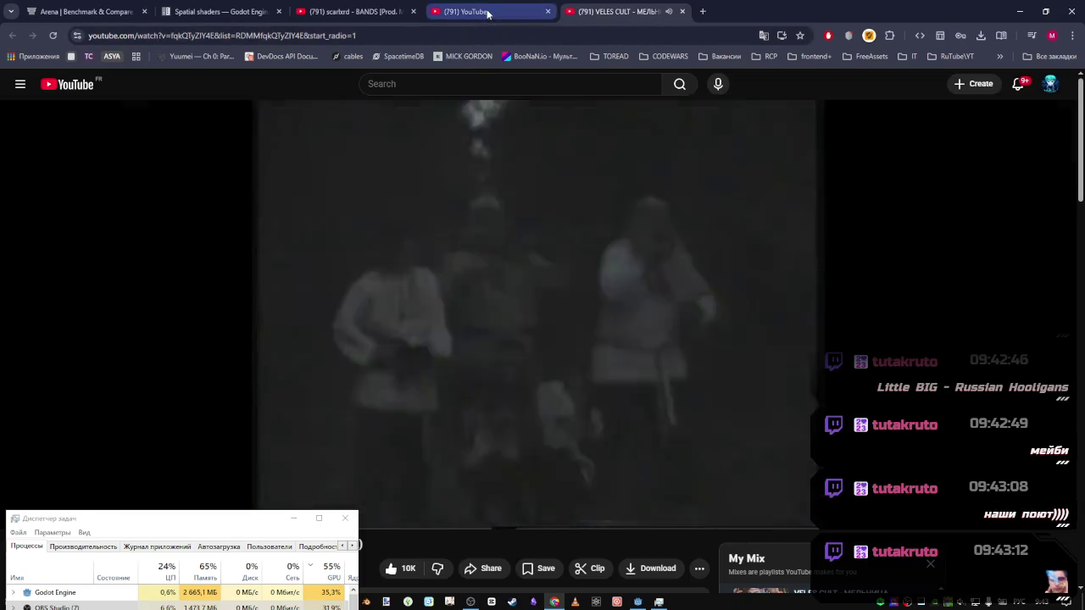
pyautogui.click(487, 12)
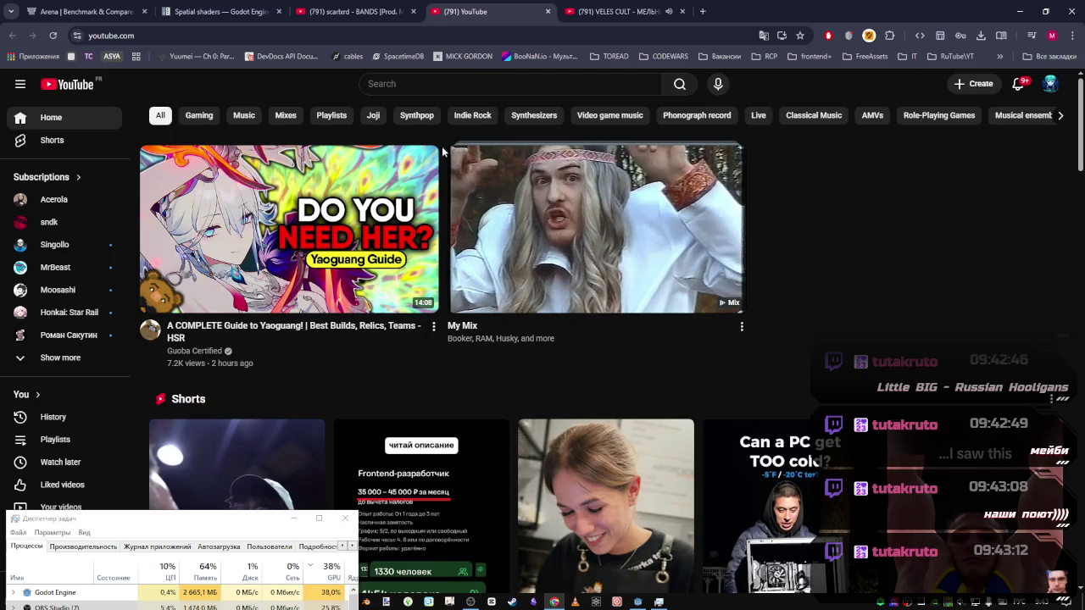
# Search for 'little big russian hooligans' and open the official video
pyautogui.write('дшееду')
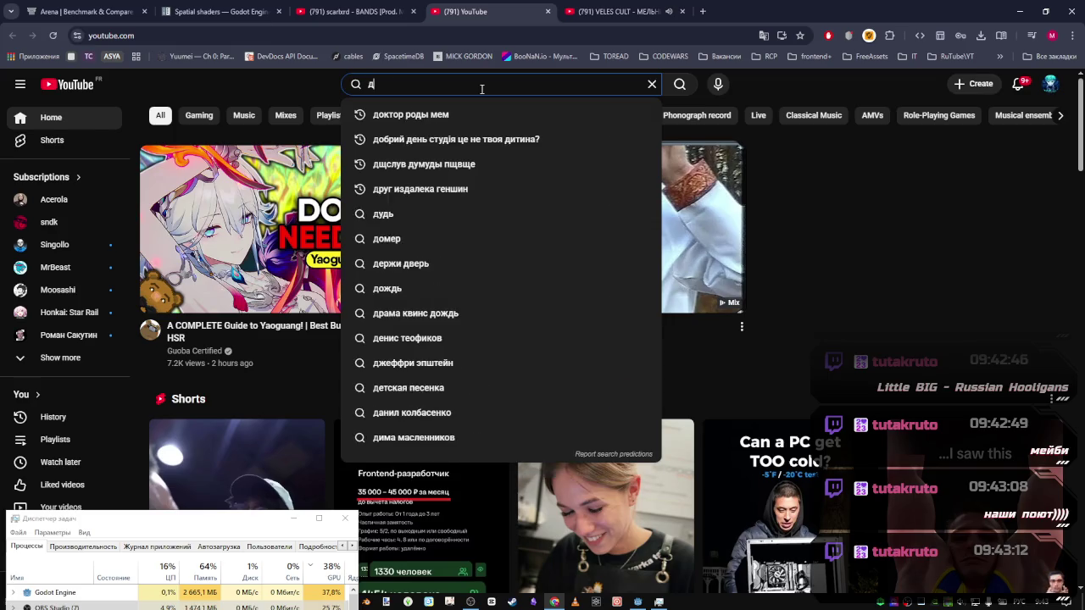
pyautogui.press('Down')
pyautogui.press('Down')
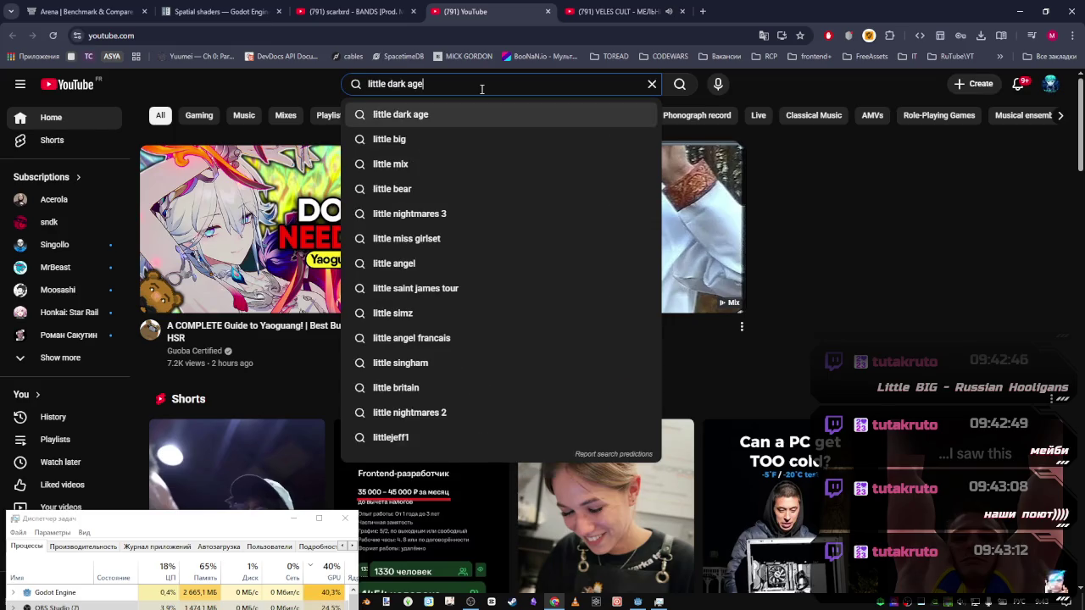
pyautogui.write('кгыышфт ')
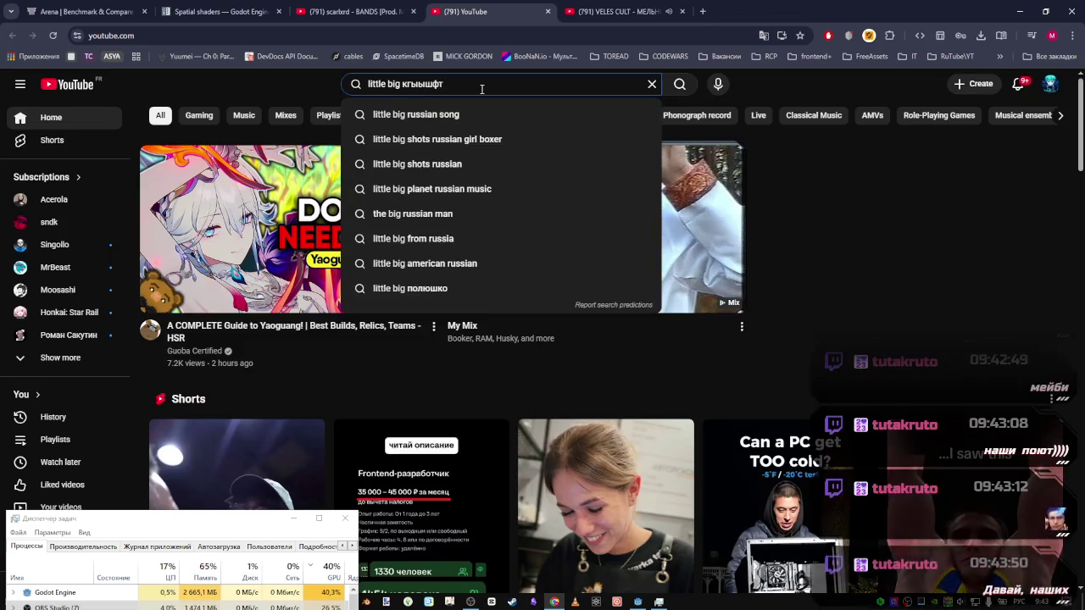
pyautogui.write('рщщдшпфты')
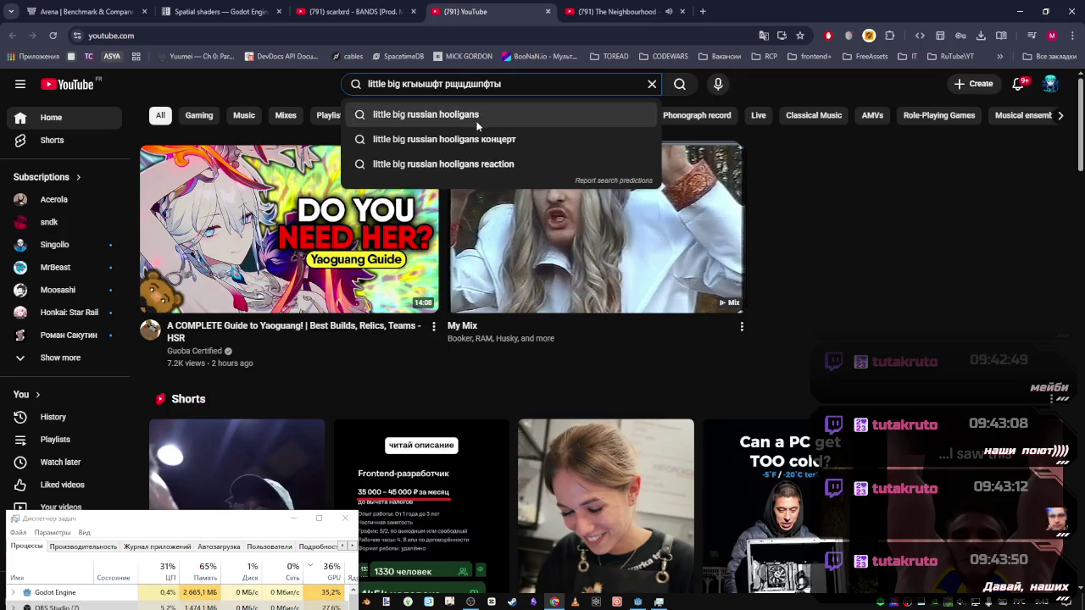
pyautogui.click(484, 114)
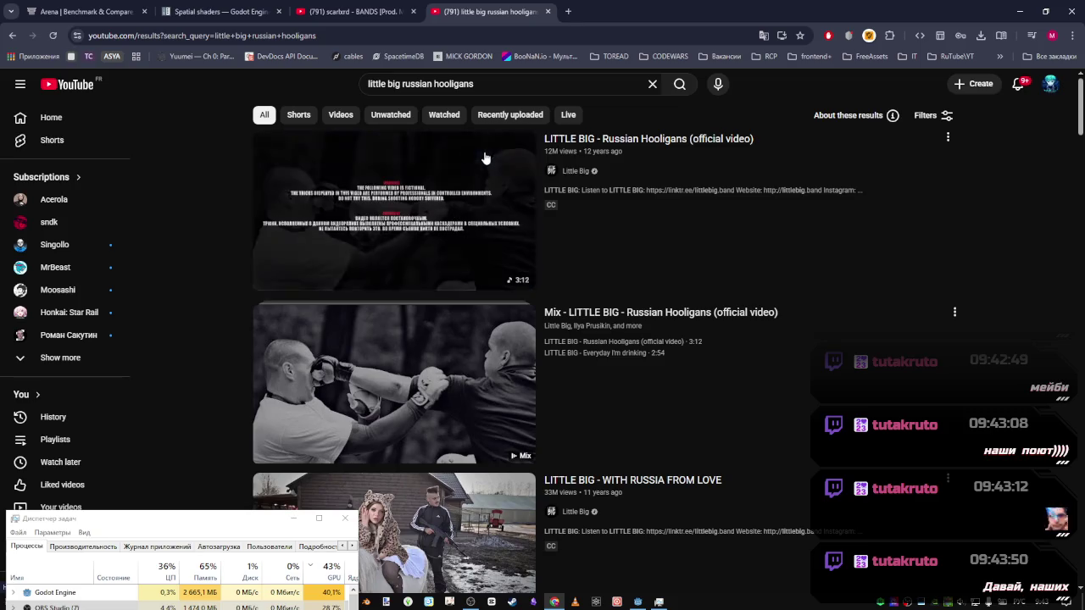
pyautogui.moveTo(477, 419)
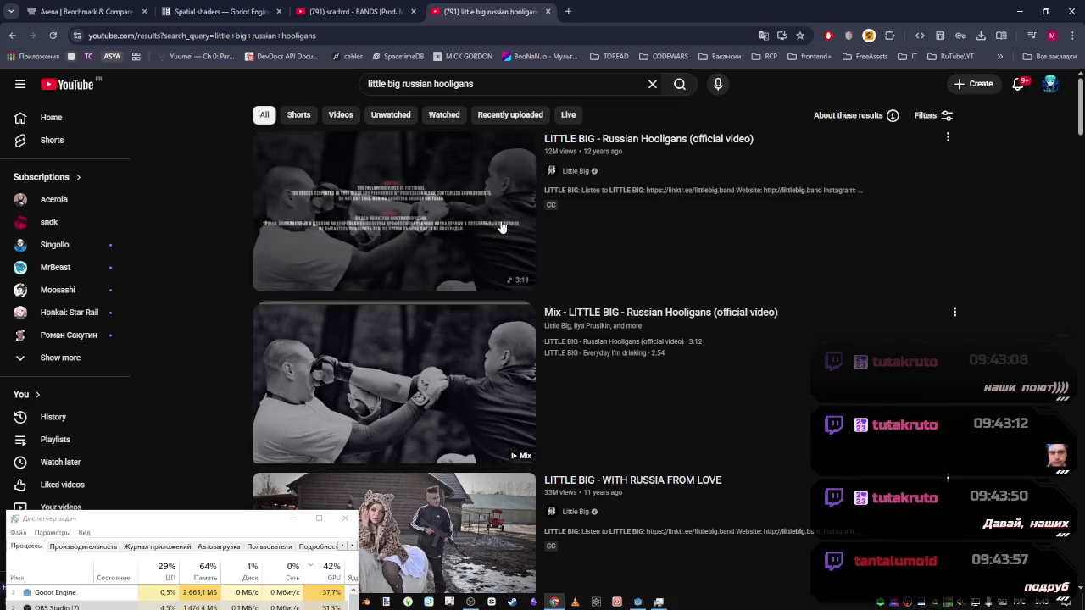
pyautogui.moveTo(502, 227)
pyautogui.scroll(-2, 439, 428)
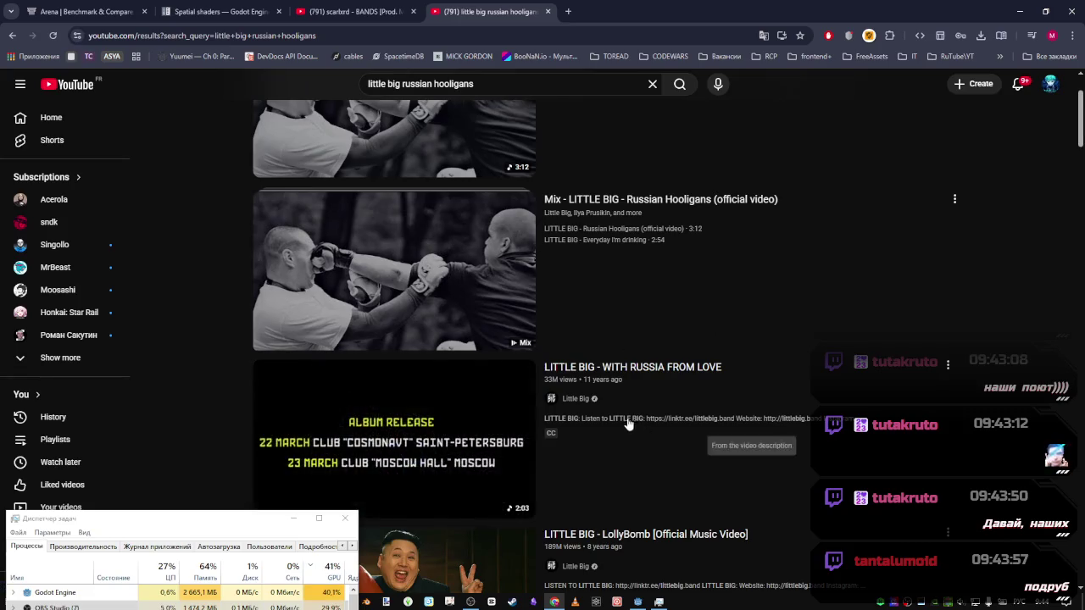
pyautogui.scroll(2, 481, 229)
pyautogui.click(464, 208)
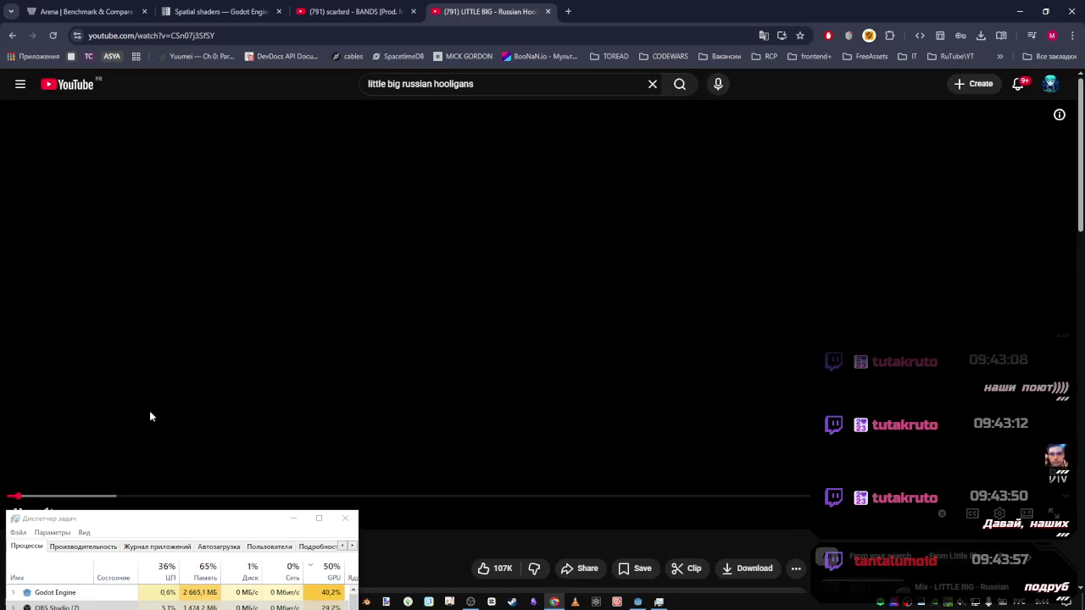
# Pause the video and set its playback quality to 720p
pyautogui.moveTo(244, 526)
pyautogui.mouseDown()
pyautogui.moveTo(242, 570)
pyautogui.moveTo(243, 503)
pyautogui.moveTo(241, 519)
pyautogui.mouseUp()
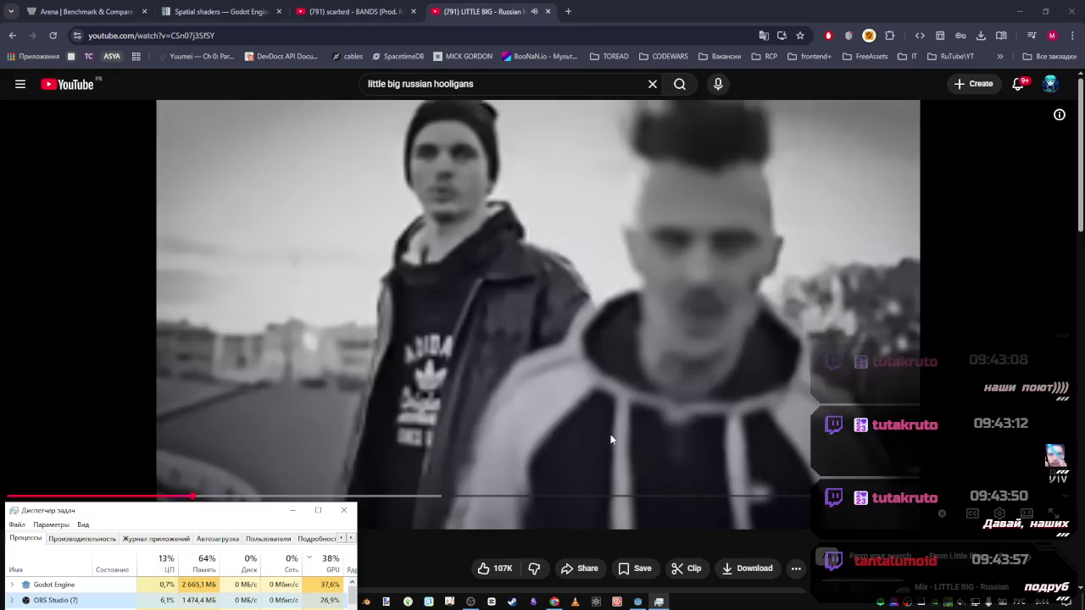
pyautogui.click(611, 439)
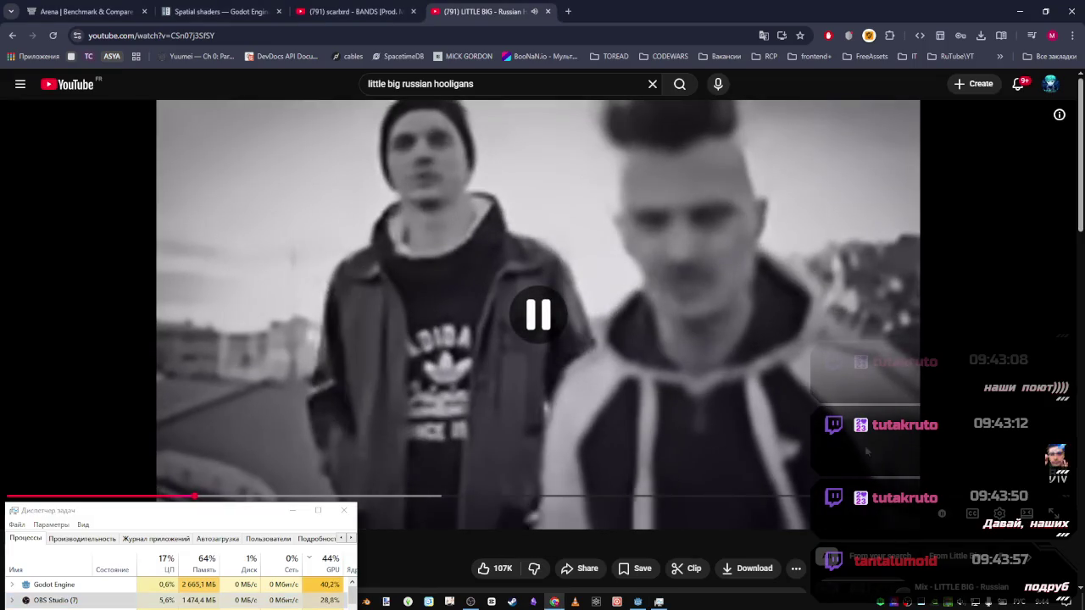
pyautogui.click(999, 514)
pyautogui.click(977, 477)
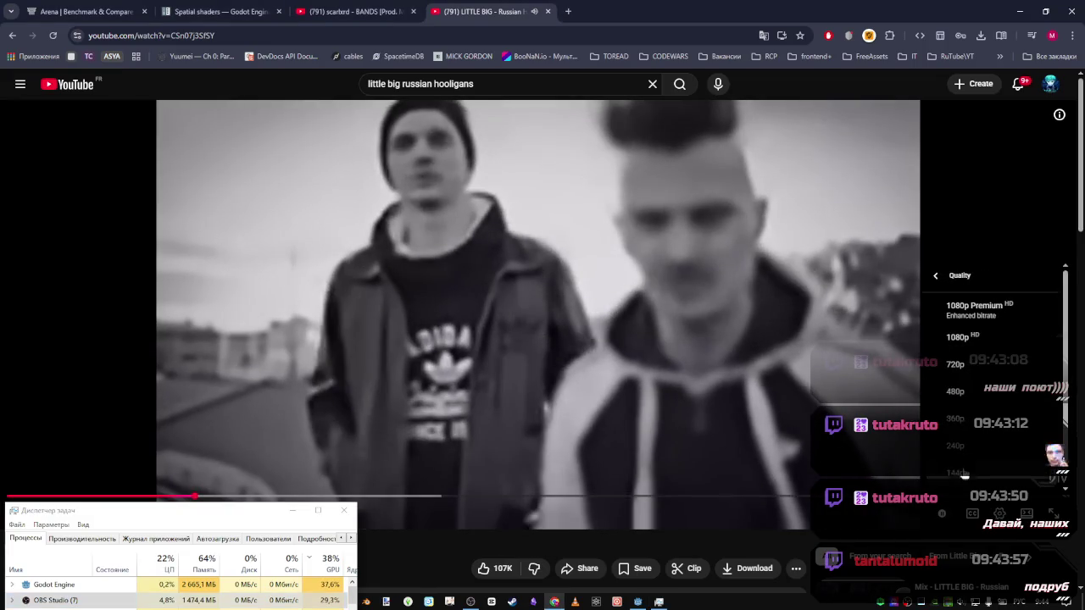
pyautogui.click(979, 373)
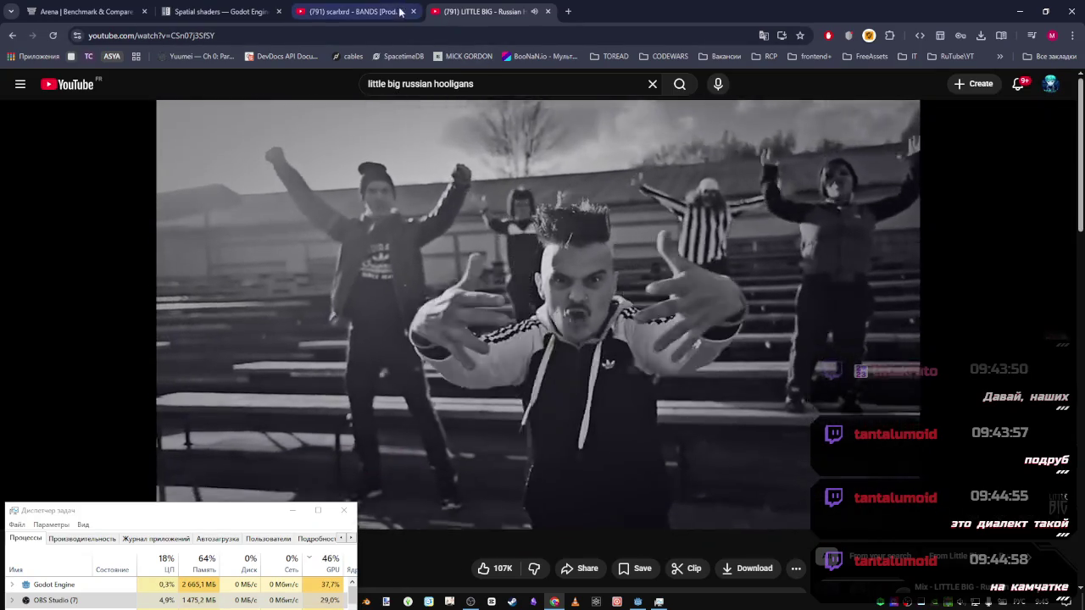
# Flip between the scarlxrd BANDS and LITTLE BIG tabs, ending on Spatial shaders docs
pyautogui.click(384, 9)
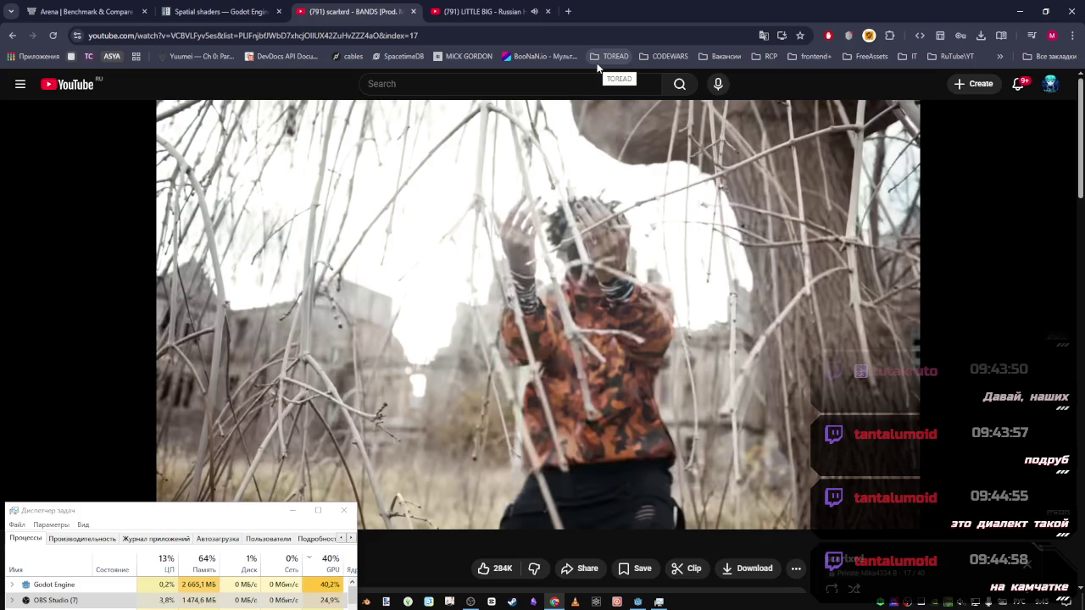
pyautogui.click(483, 11)
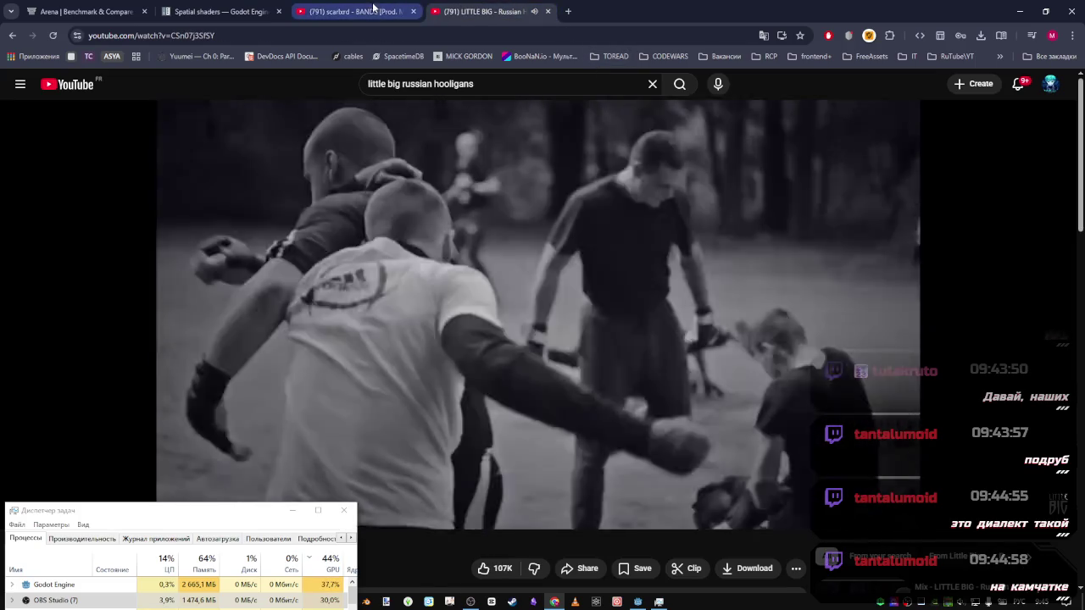
pyautogui.click(373, 10)
pyautogui.click(235, 14)
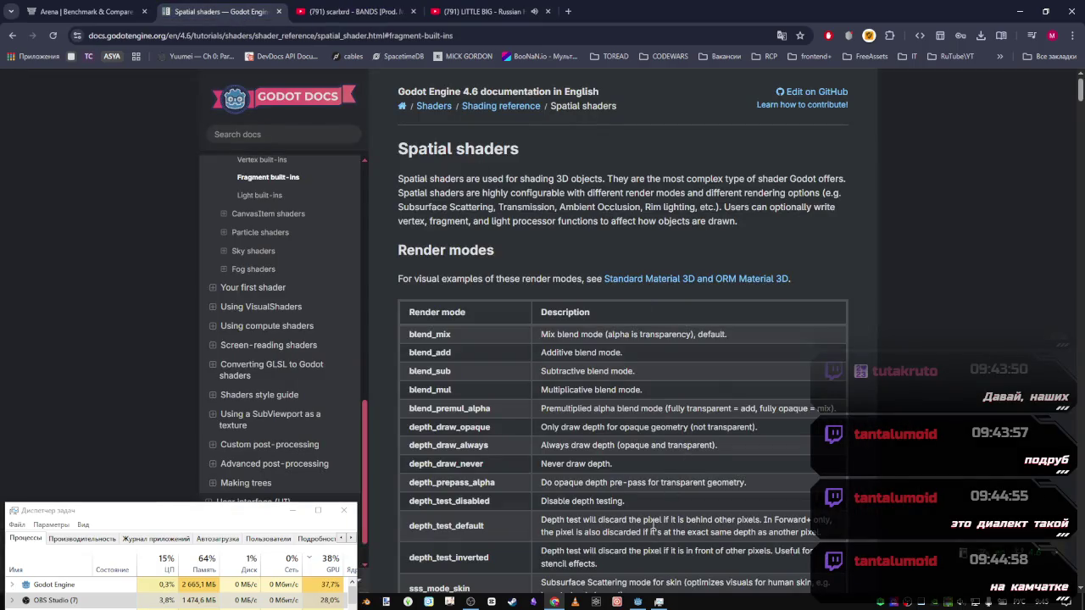
# Bring the Godot editor back to the front from the Windows taskbar
pyautogui.click(640, 601)
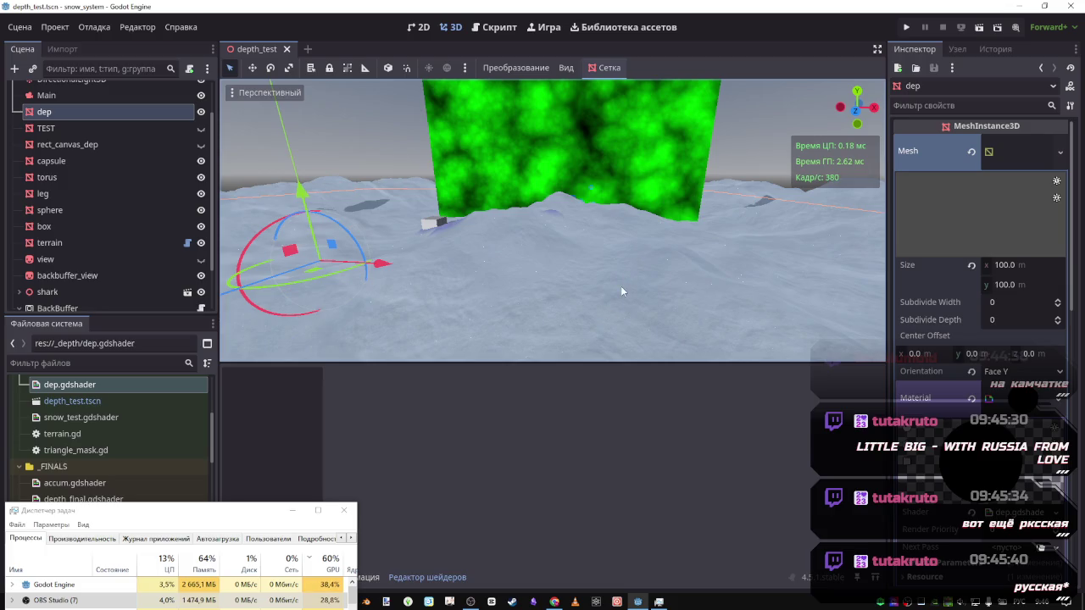
# Fly around the crater by the box, then open dep.gdshader in the shader editor
pyautogui.press('w')
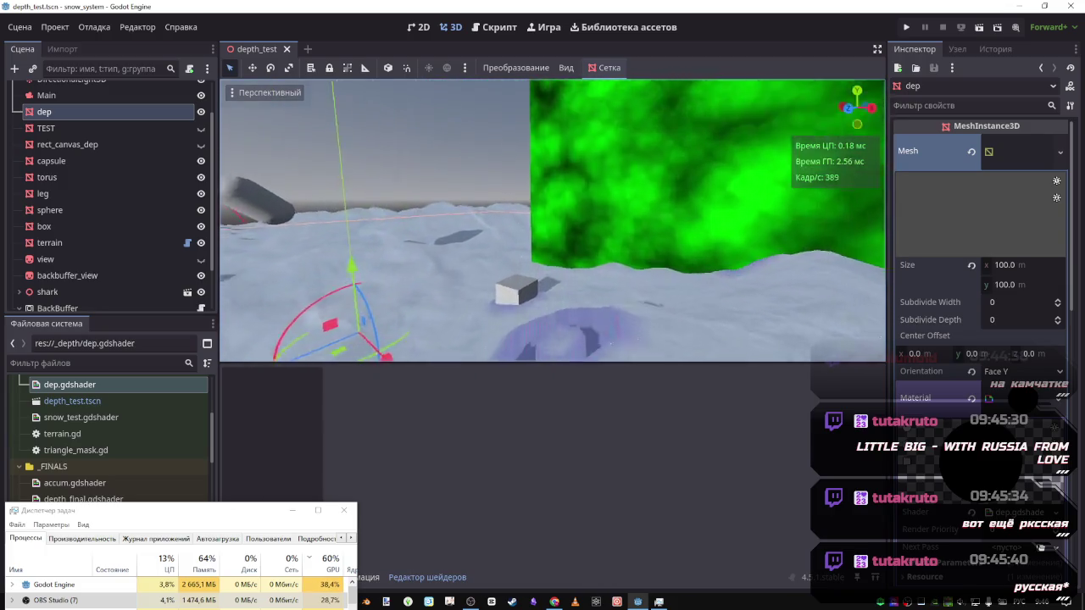
pyautogui.press('w')
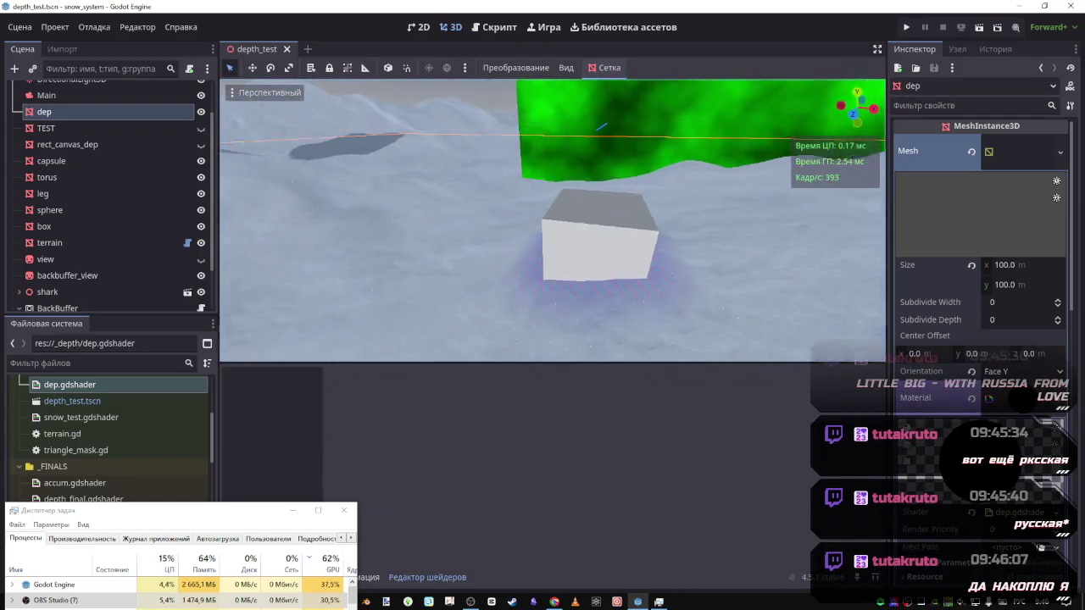
pyautogui.press('s')
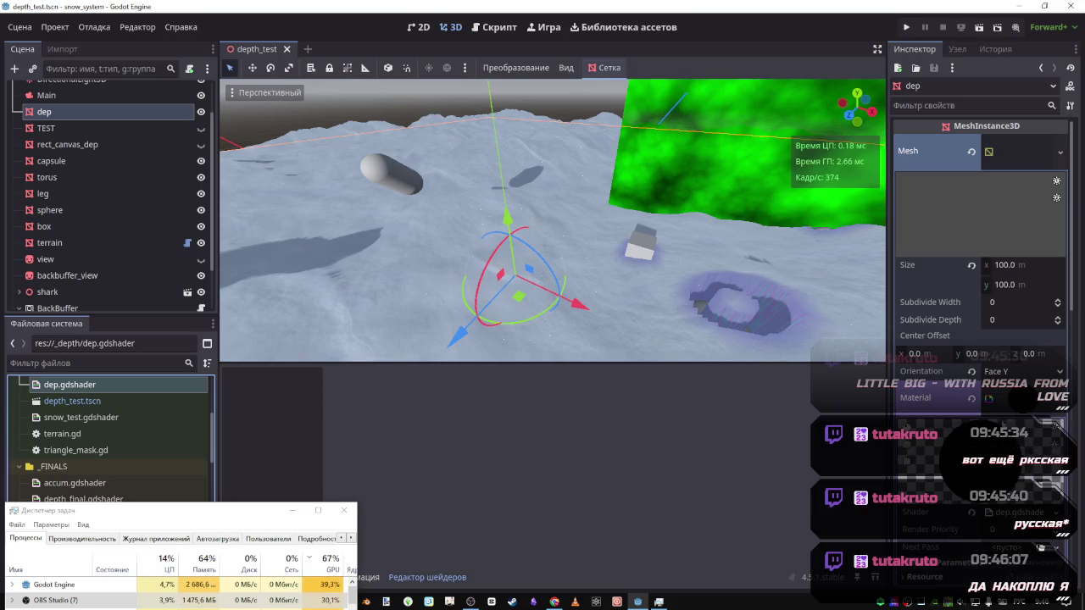
pyautogui.doubleClick(68, 385)
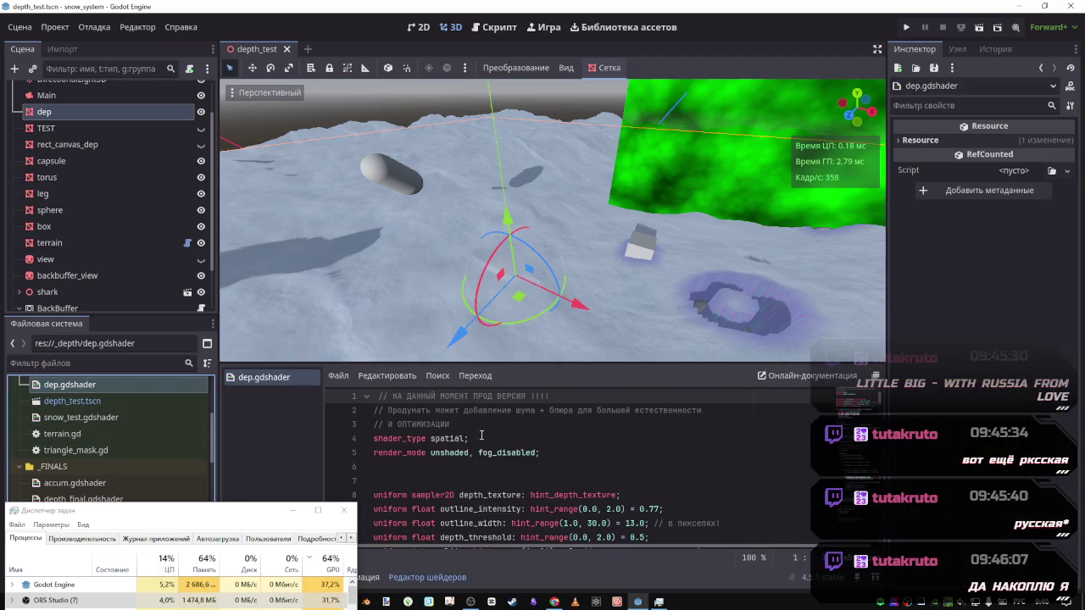
# Review dep.gdshader's code around line 3 and nudge the Task Manager window aside
pyautogui.scroll(6, 490, 441)
pyautogui.scroll(-2, 511, 428)
pyautogui.scroll(2, 525, 433)
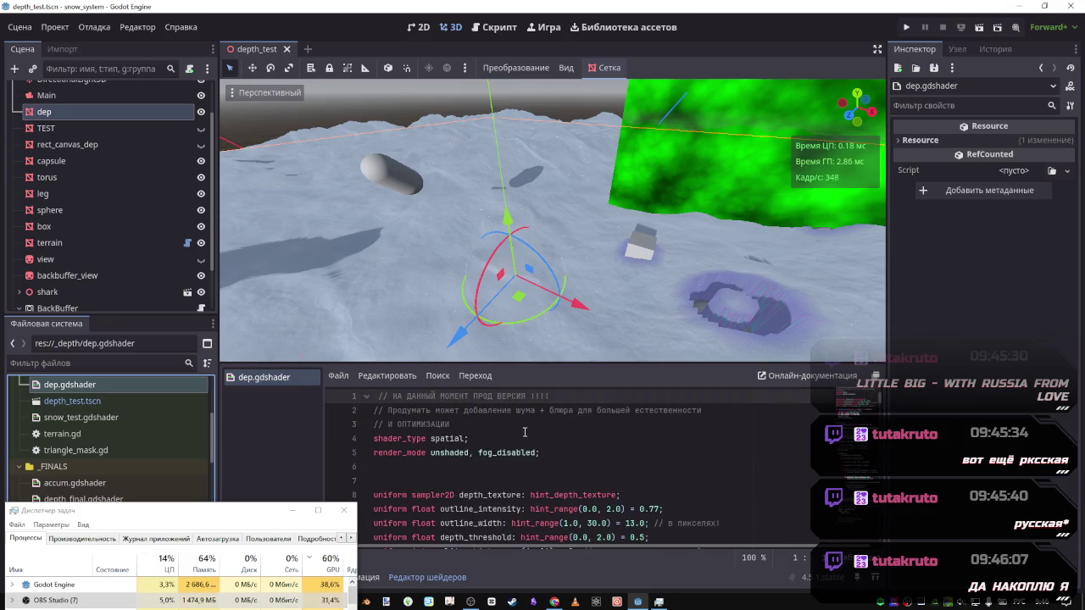
pyautogui.click(665, 412)
pyautogui.click(457, 424)
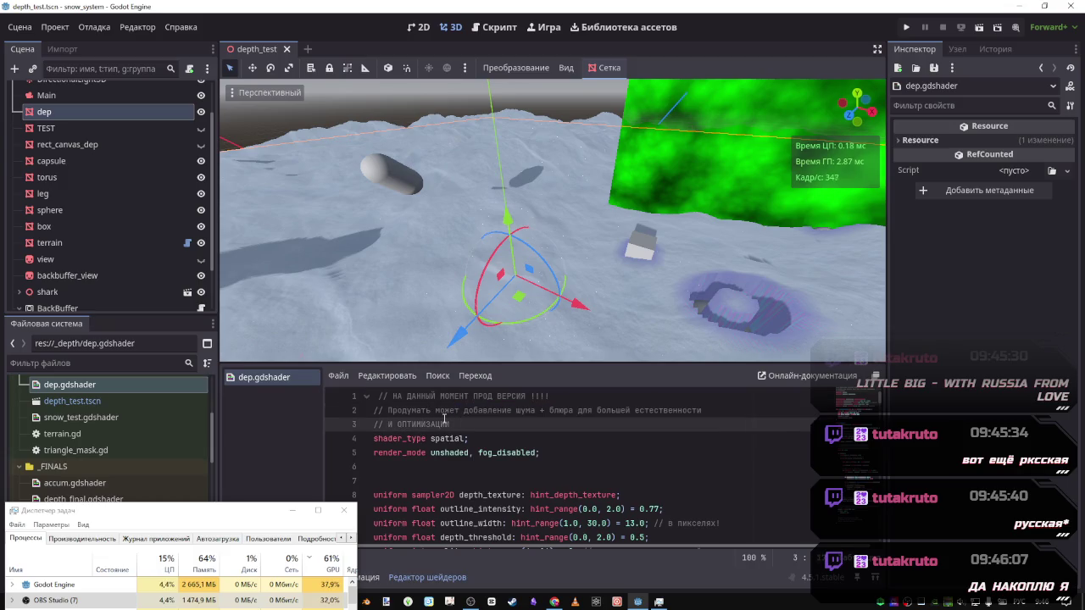
pyautogui.scroll(-5, 444, 419)
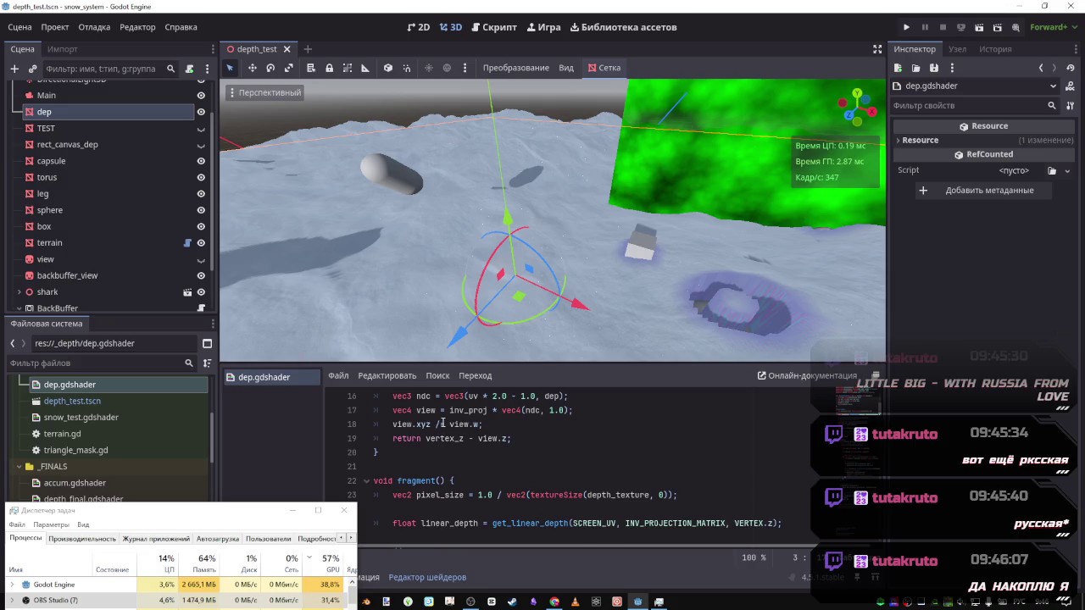
pyautogui.scroll(-3, 487, 444)
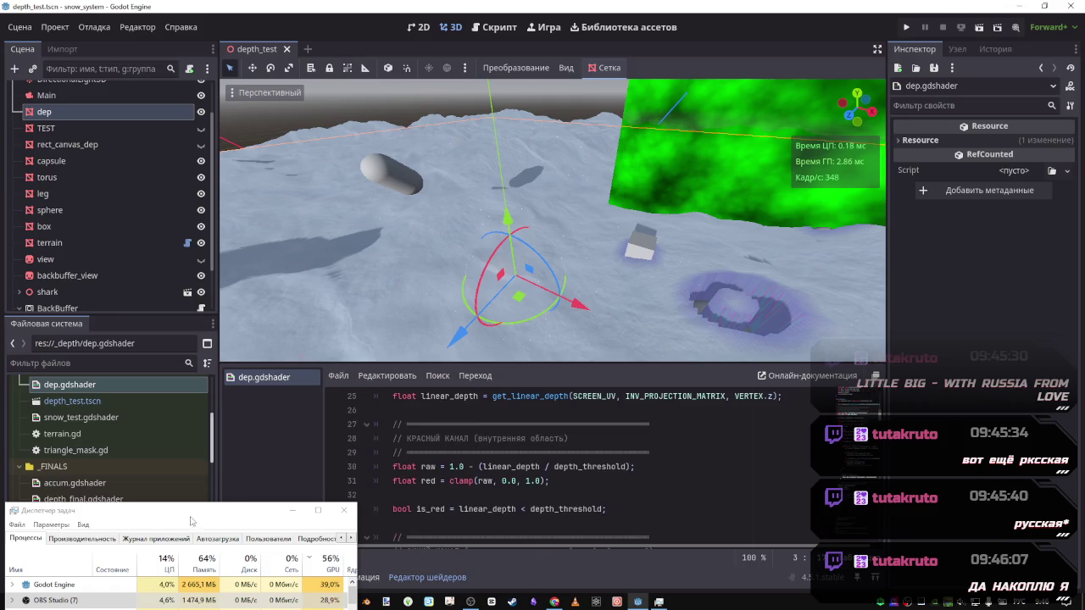
pyautogui.moveTo(188, 514)
pyautogui.mouseDown()
pyautogui.moveTo(188, 588)
pyautogui.moveTo(185, 478)
pyautogui.moveTo(180, 507)
pyautogui.mouseUp()
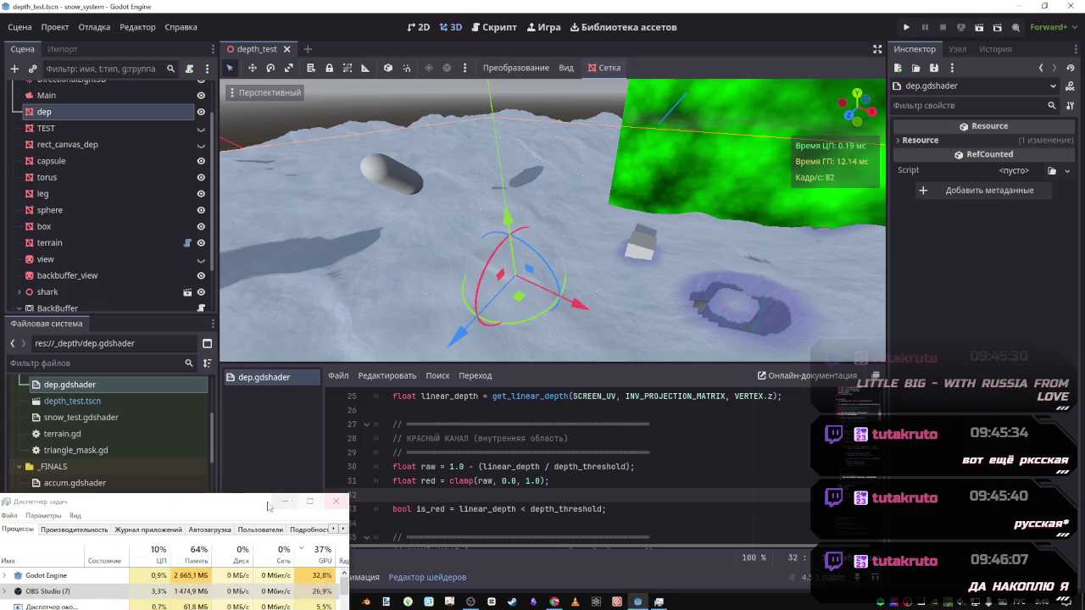
pyautogui.moveTo(227, 508); pyautogui.dragTo(265, 506)
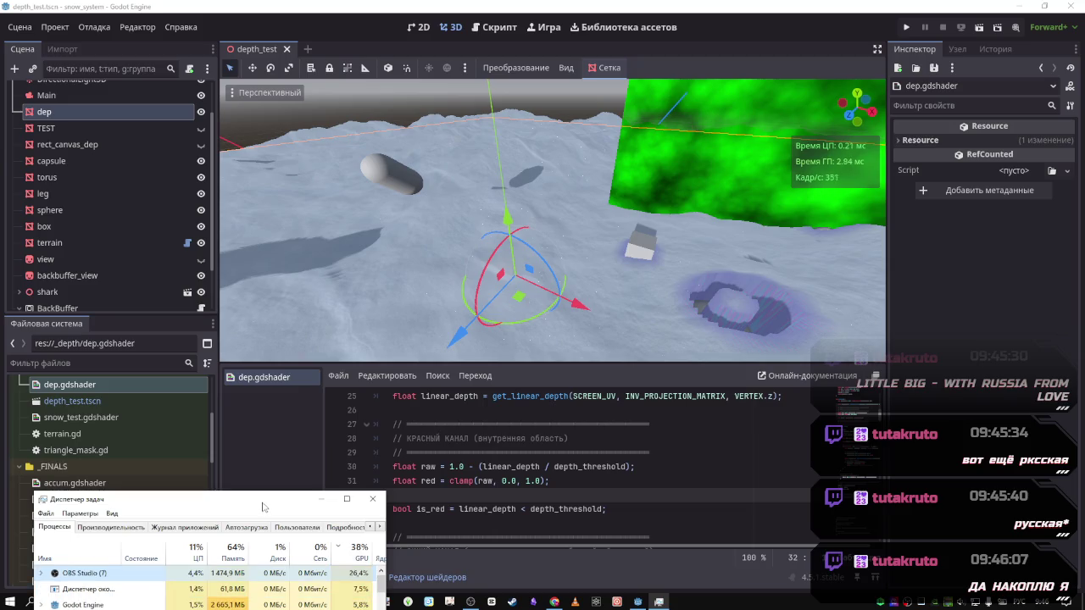
# Maximize the shader editor panel with Shift+F12 so the code covers the 3D viewport
pyautogui.scroll(-3, 472, 472)
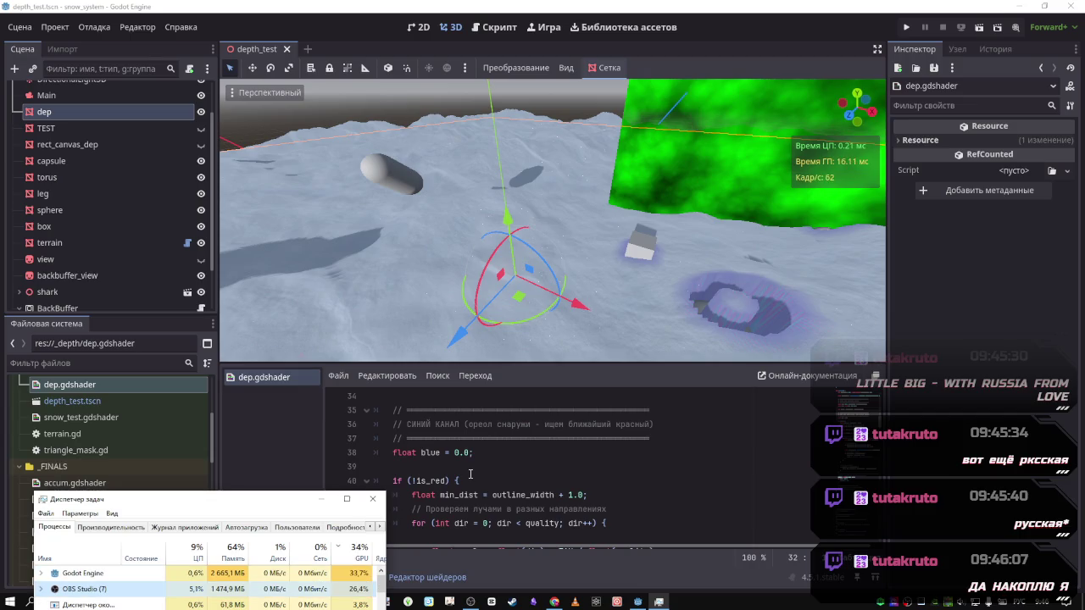
pyautogui.scroll(-2, 471, 474)
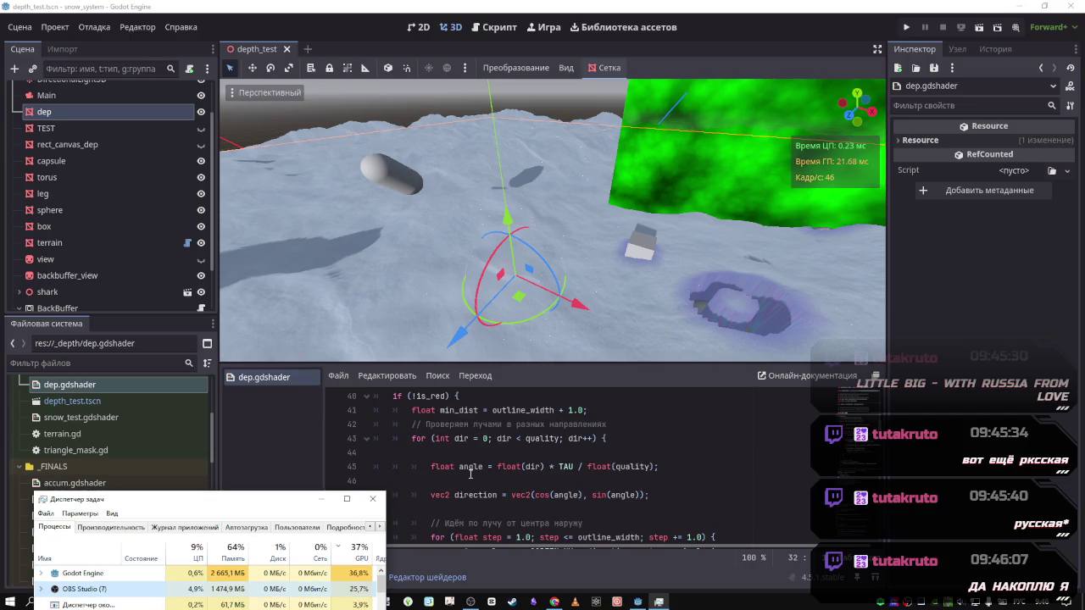
pyautogui.scroll(-7, 471, 474)
pyautogui.scroll(-7, 529, 444)
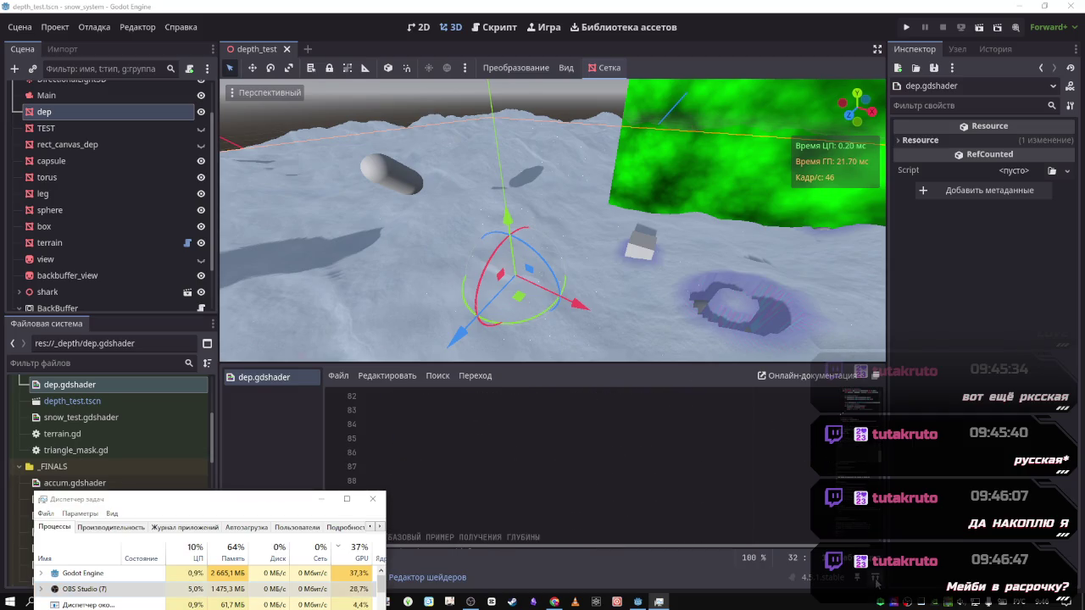
pyautogui.hotkey('shift', 'F12')
pyautogui.scroll(-10, 855, 190)
pyautogui.scroll(15, 855, 190)
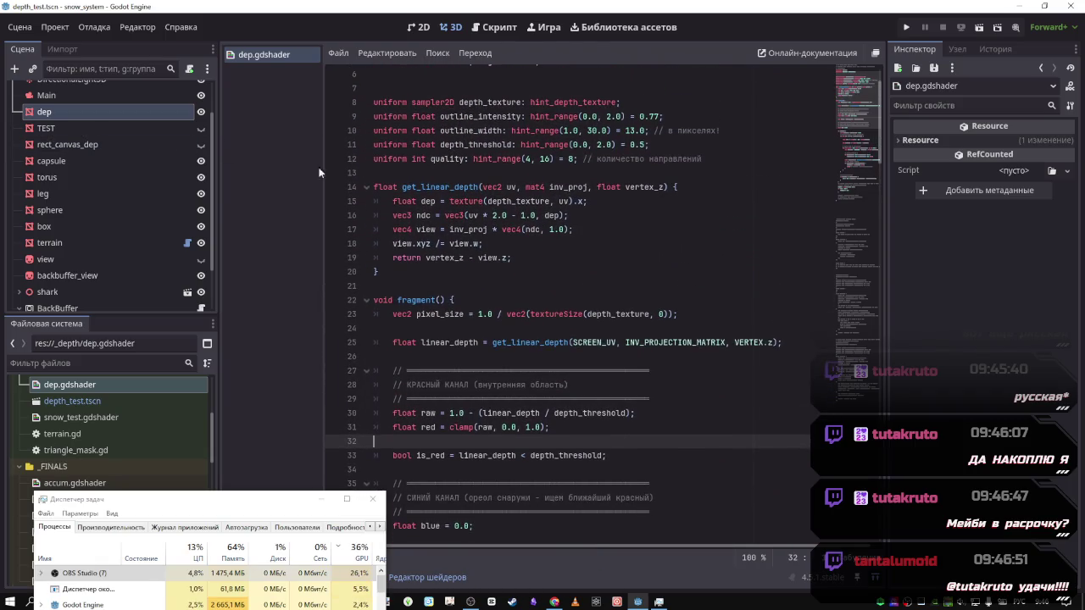
# Remove the extra blank line above the uniforms and copy the КРАСНЫЙ КАНАЛ comment header
pyautogui.scroll(2, 444, 175)
pyautogui.click(467, 144)
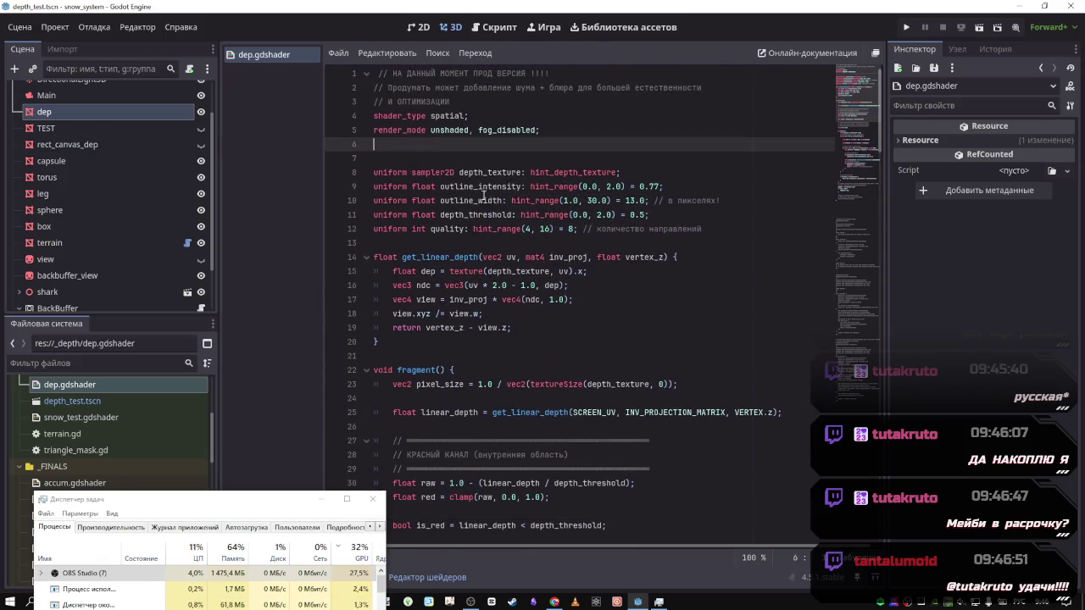
pyautogui.press('BackSpace')
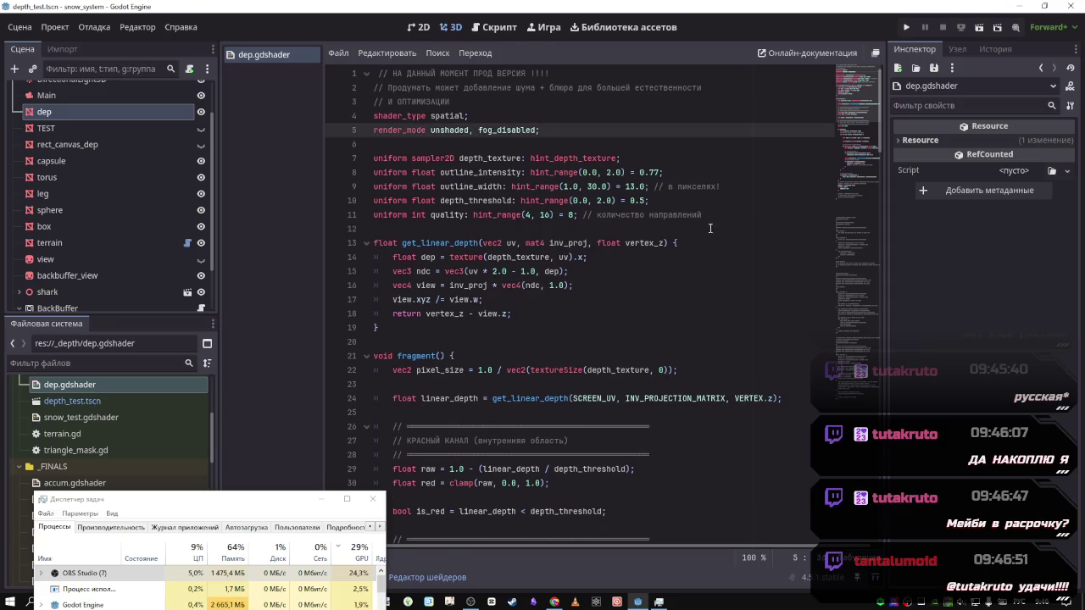
pyautogui.click(725, 218)
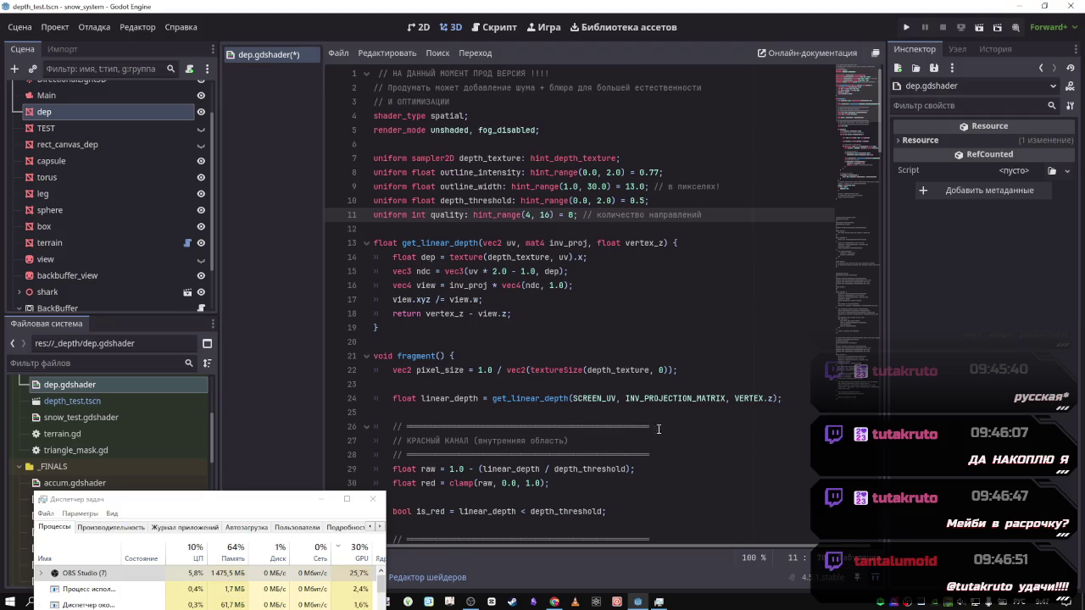
pyautogui.moveTo(649, 455); pyautogui.dragTo(393, 426)
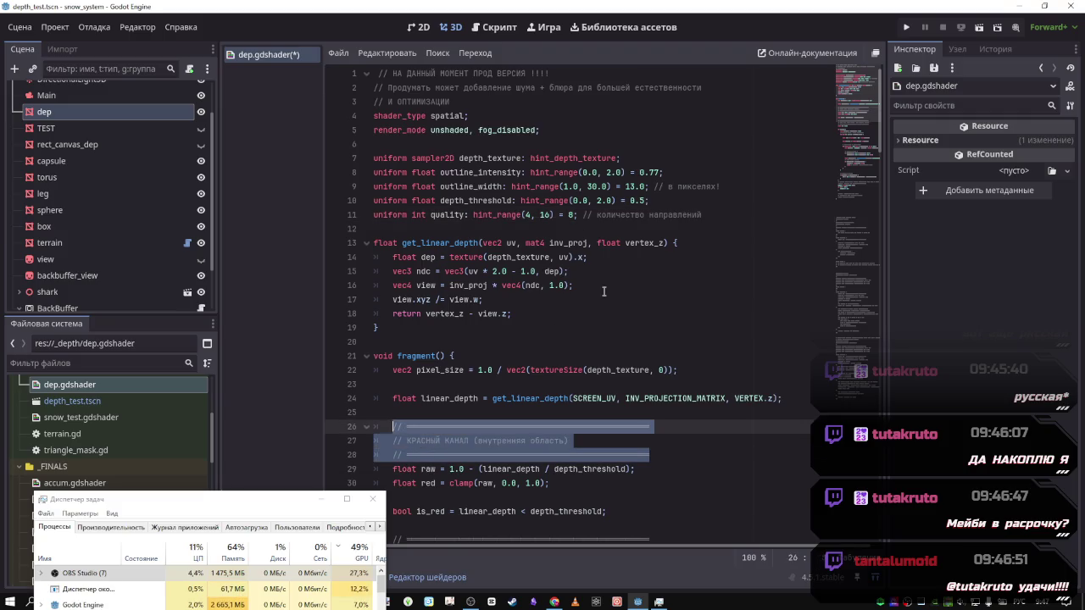
pyautogui.hotkey('ctrl', 'c')
# Paste the copied comment header above fragment() and remove its indentation
pyautogui.click(497, 345)
pyautogui.press('Return')
pyautogui.press('Return')
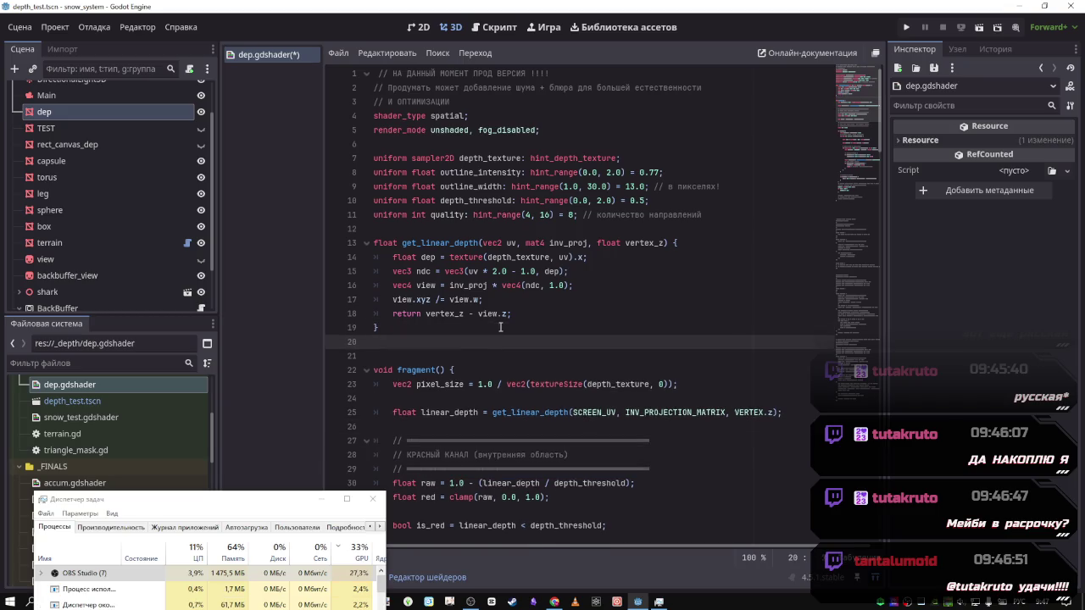
pyautogui.press('Up')
pyautogui.hotkey('ctrl', 'v')
pyautogui.click(410, 387)
pyautogui.hotkey('shift', 'Up')
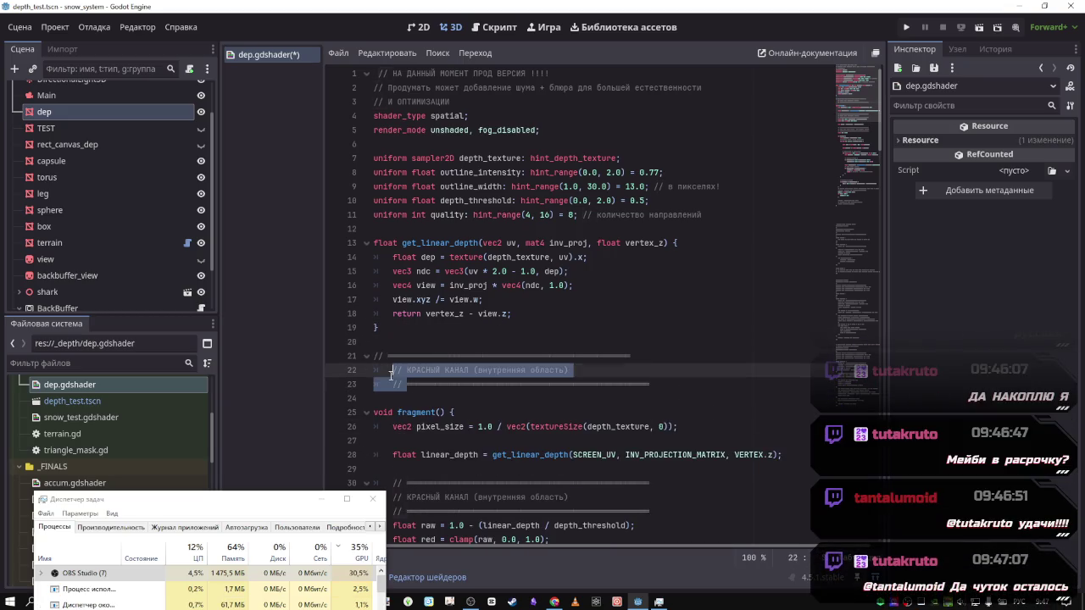
pyautogui.hotkey('shift', 'Tab')
pyautogui.moveTo(632, 384); pyautogui.dragTo(343, 357)
pyautogui.hotkey('shift', 'Tab')
# Paste the header above the uniforms, retitle it ГЛУБИНА, and save dep.gdshader
pyautogui.click(460, 143)
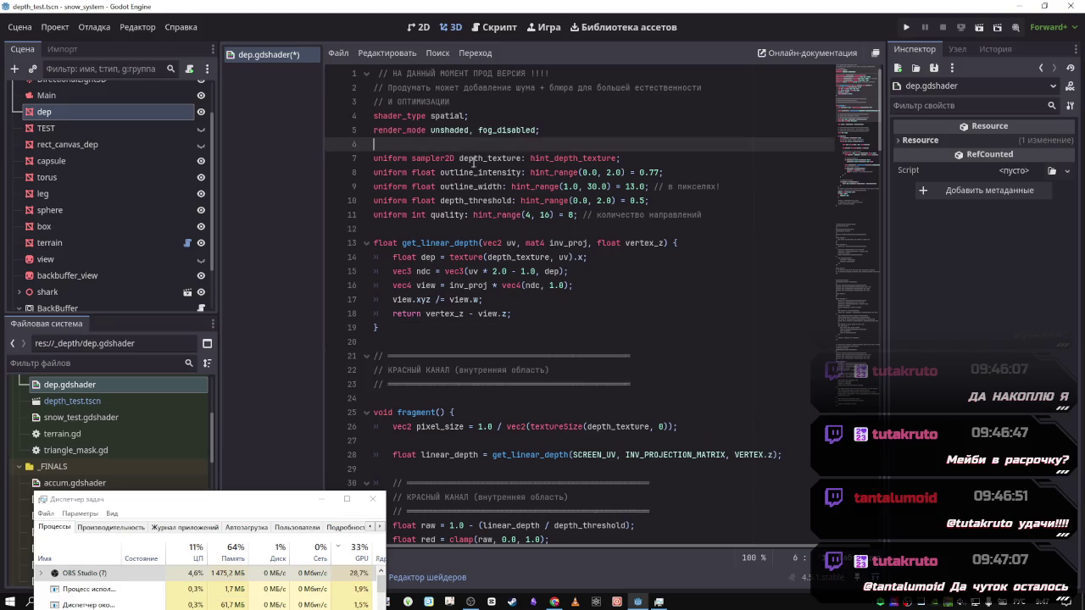
pyautogui.hotkey('ctrl', 'v')
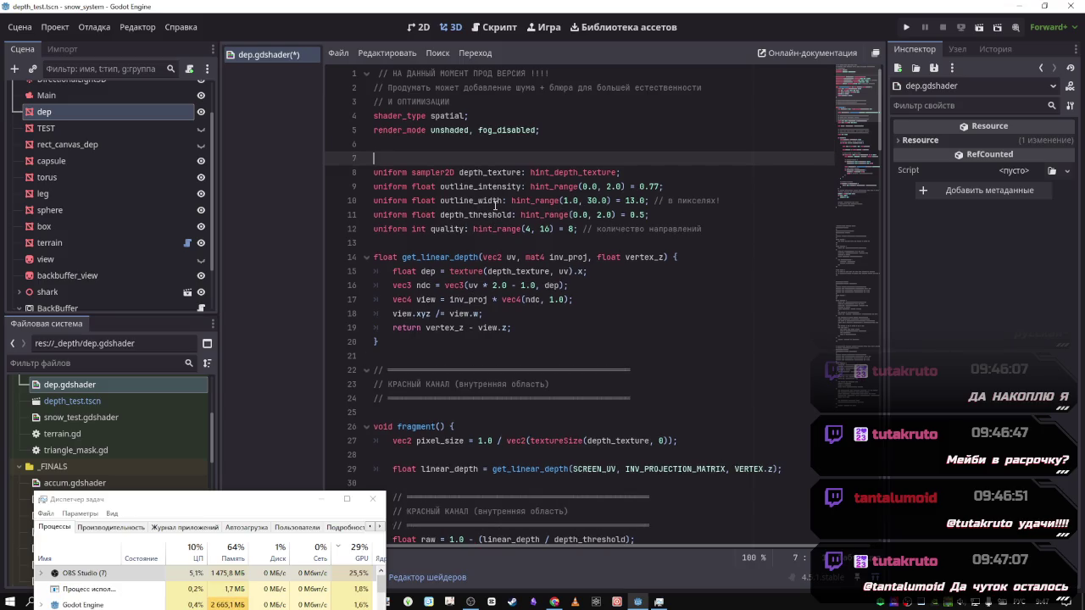
pyautogui.moveTo(549, 172)
pyautogui.mouseDown()
pyautogui.moveTo(377, 173)
pyautogui.moveTo(388, 173)
pyautogui.mouseUp()
pyautogui.press('BackSpace')
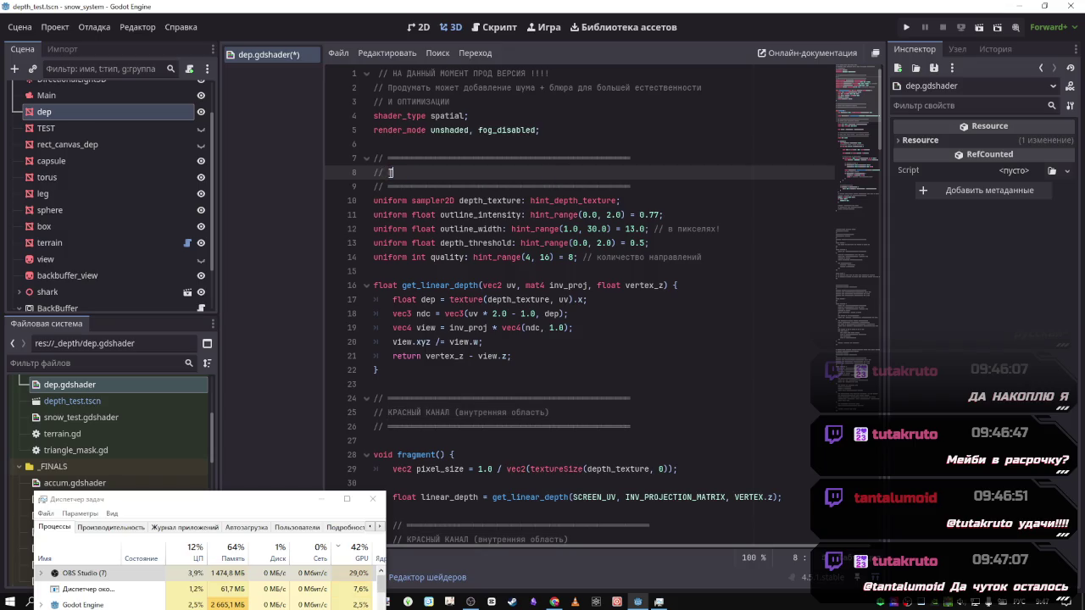
pyautogui.write('бИНА')
pyautogui.click(408, 400)
pyautogui.hotkey('ctrl', 's')
pyautogui.click(504, 412)
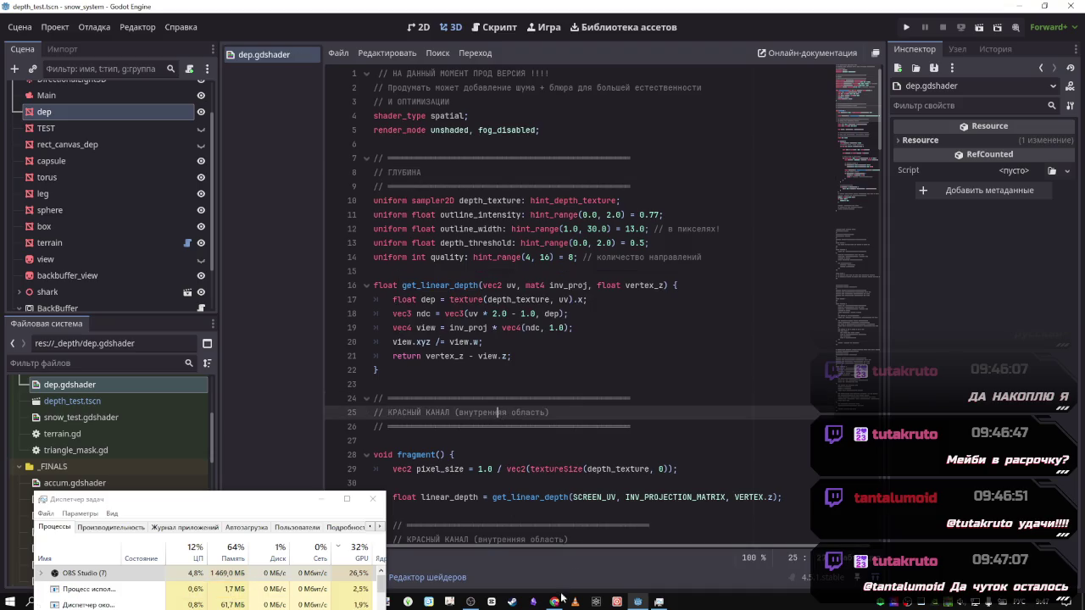
pyautogui.click(555, 551)
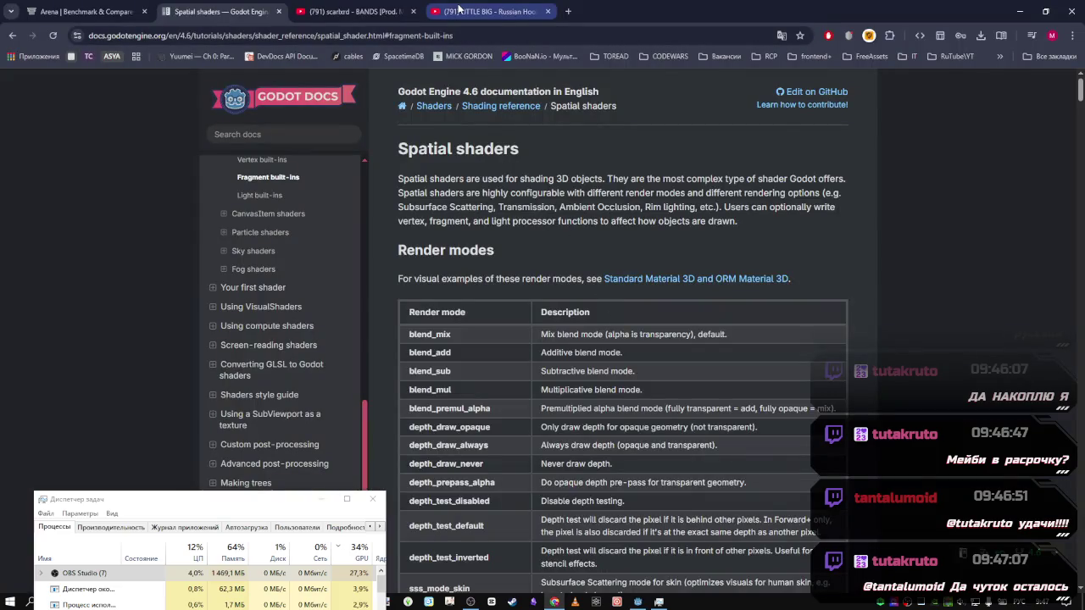
# Switch to the scarlxrd - BANDS tab, close the LITTLE BIG tab, and play the video
pyautogui.moveTo(462, 11)
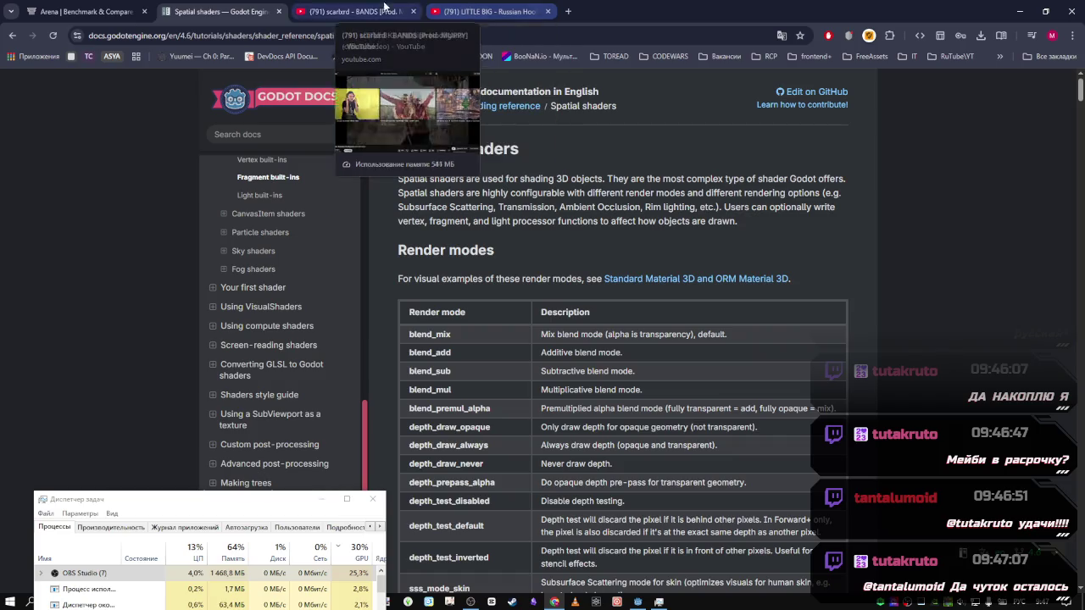
pyautogui.click(356, 11)
pyautogui.middleClick(455, 7)
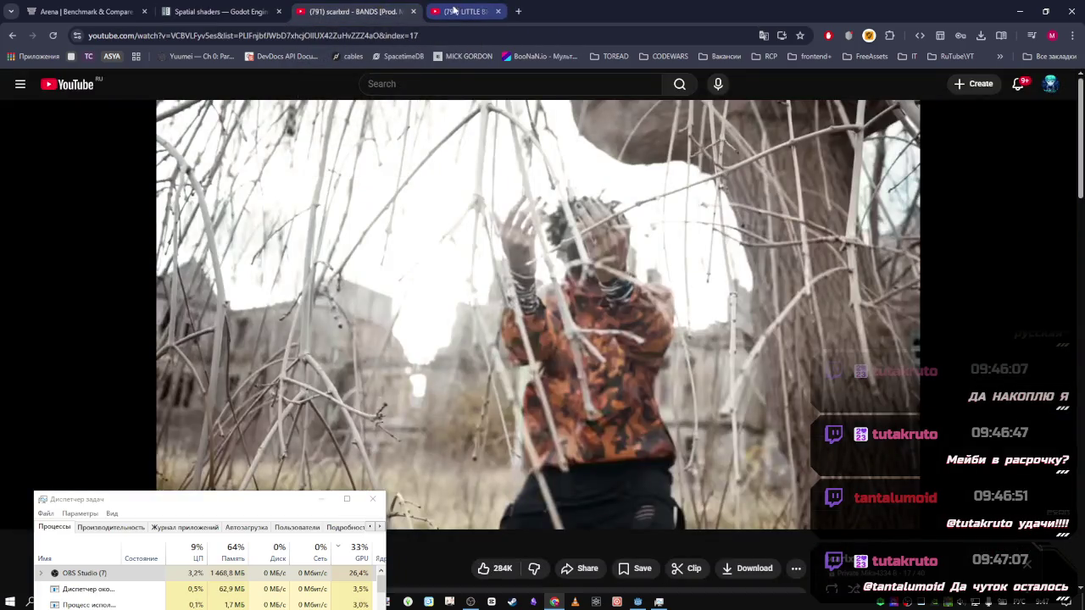
pyautogui.click(501, 212)
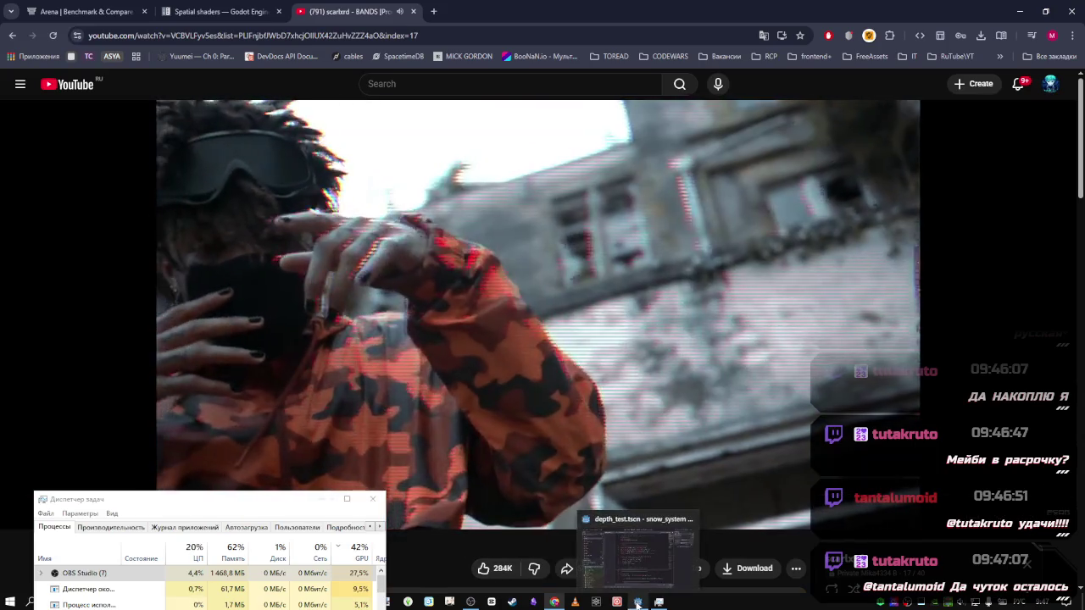
pyautogui.moveTo(658, 602)
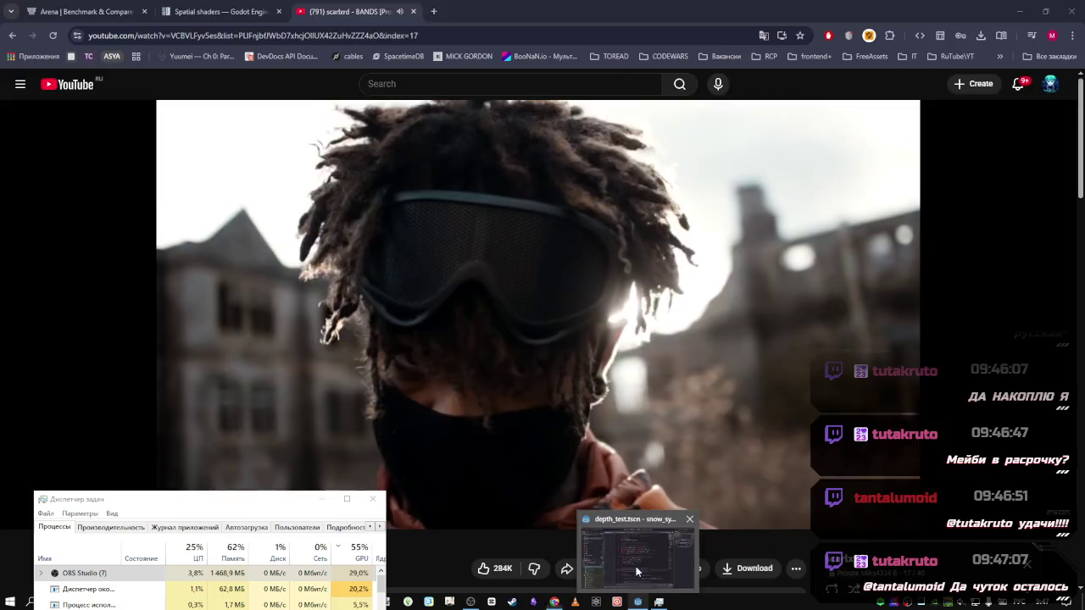
pyautogui.click(636, 566)
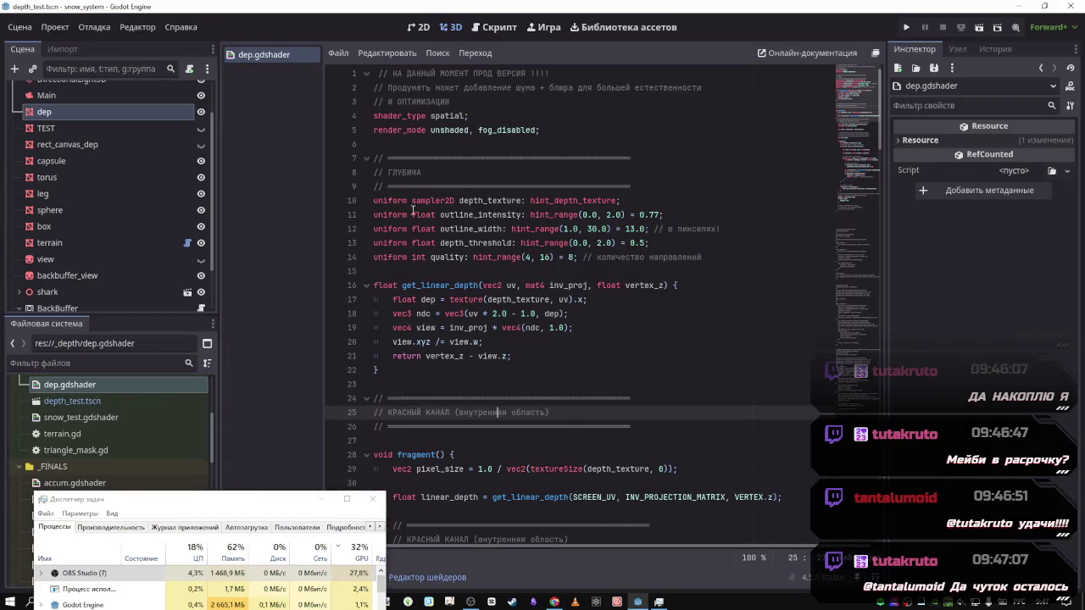
# Retitle the header above fragment() to НОЙЗ ФОРМА and add blank lines beneath it
pyautogui.moveTo(557, 414); pyautogui.dragTo(388, 413)
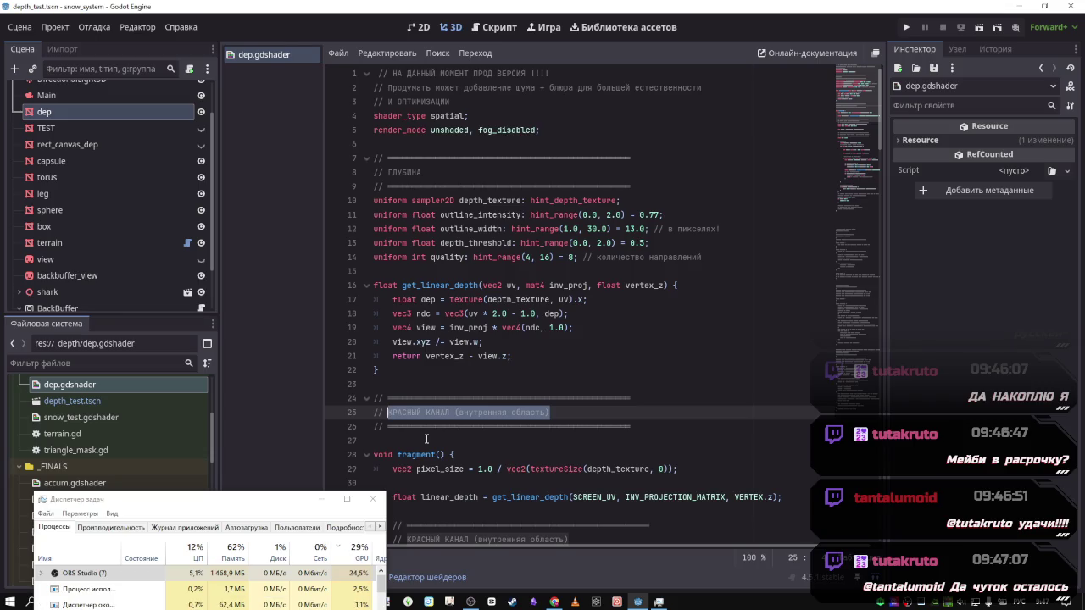
pyautogui.write('НО')
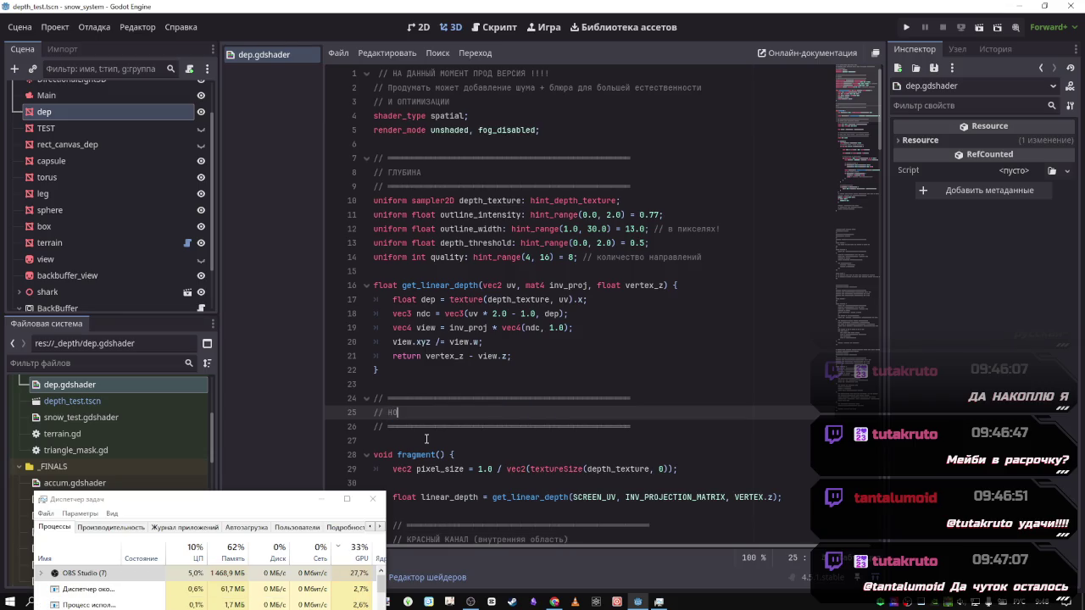
pyautogui.write('ЙЗ ФОРМА')
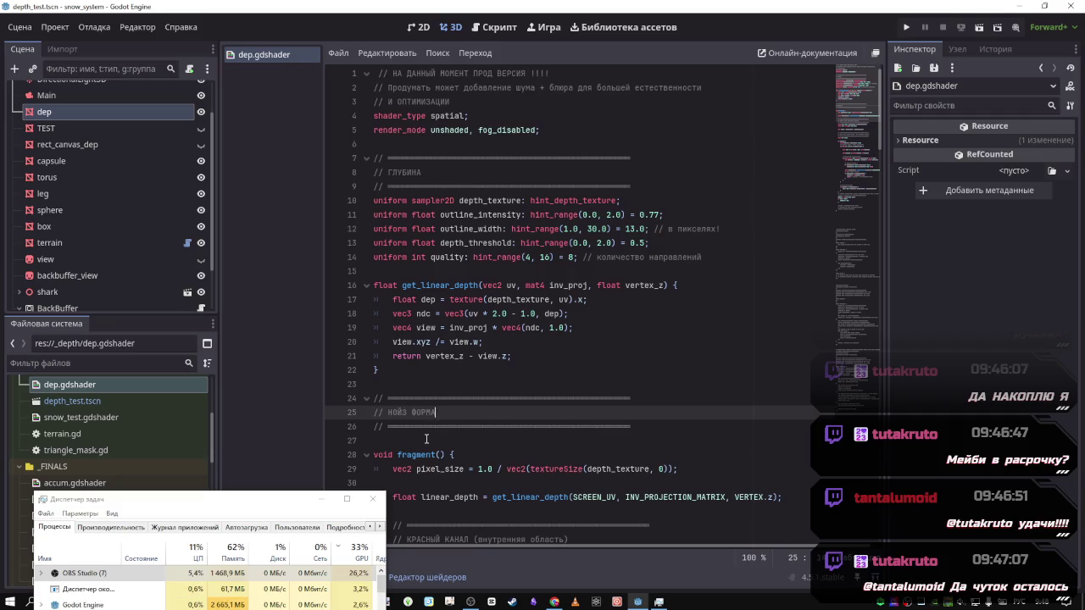
pyautogui.click(435, 439)
pyautogui.press('Return')
pyautogui.scroll(-1, 436, 439)
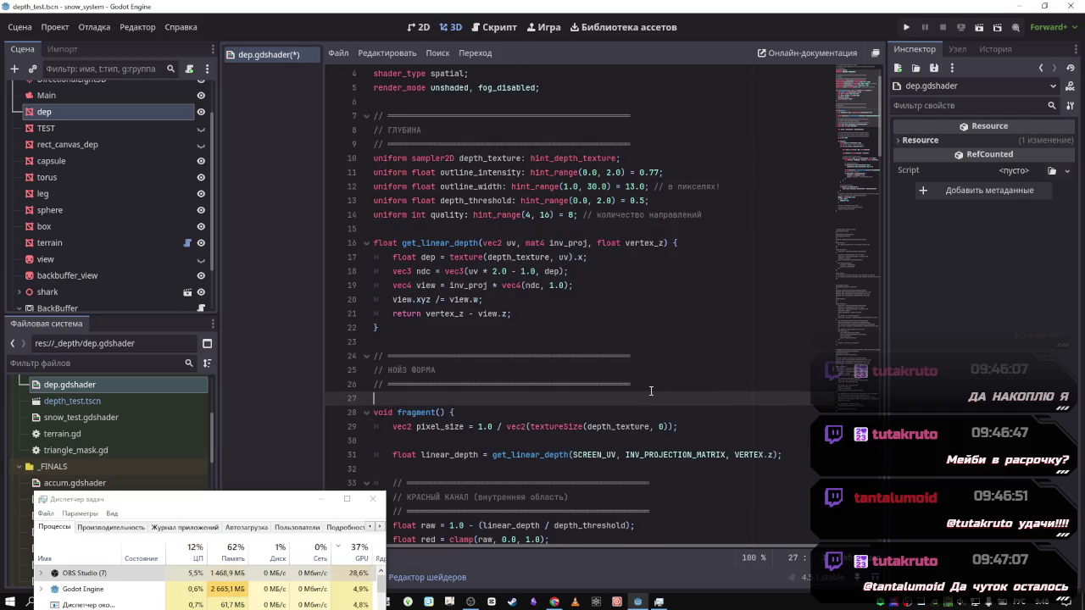
pyautogui.press('Return')
pyautogui.press('Up')
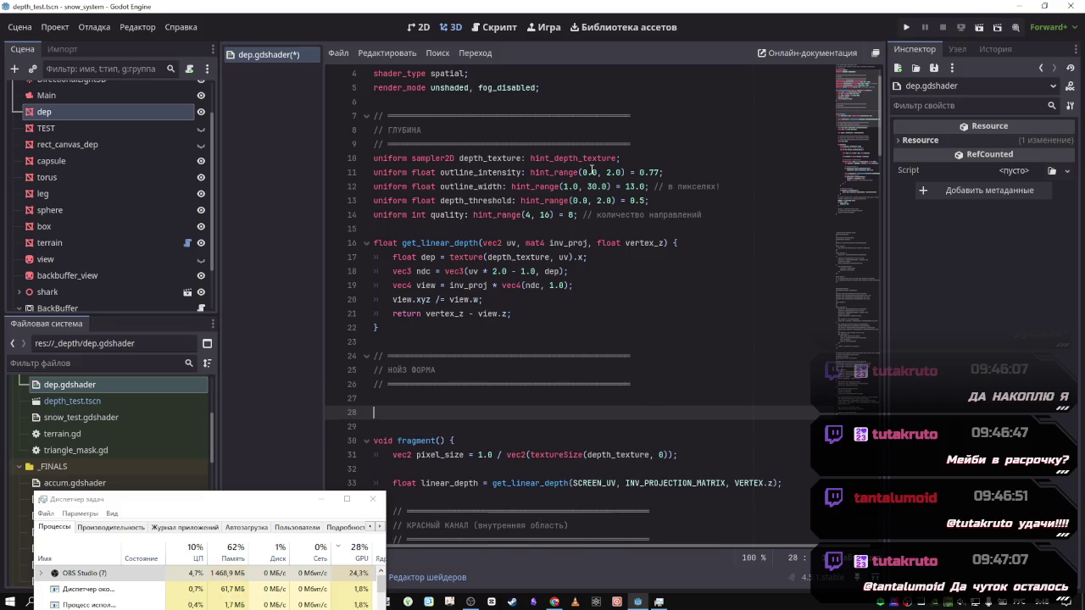
# Copy the depth_texture uniform under НОЙЗ ФОРМА and strip its hint_depth_texture hint
pyautogui.moveTo(624, 157); pyautogui.dragTo(347, 157)
pyautogui.hotkey('ctrl', 'c')
pyautogui.click(377, 412)
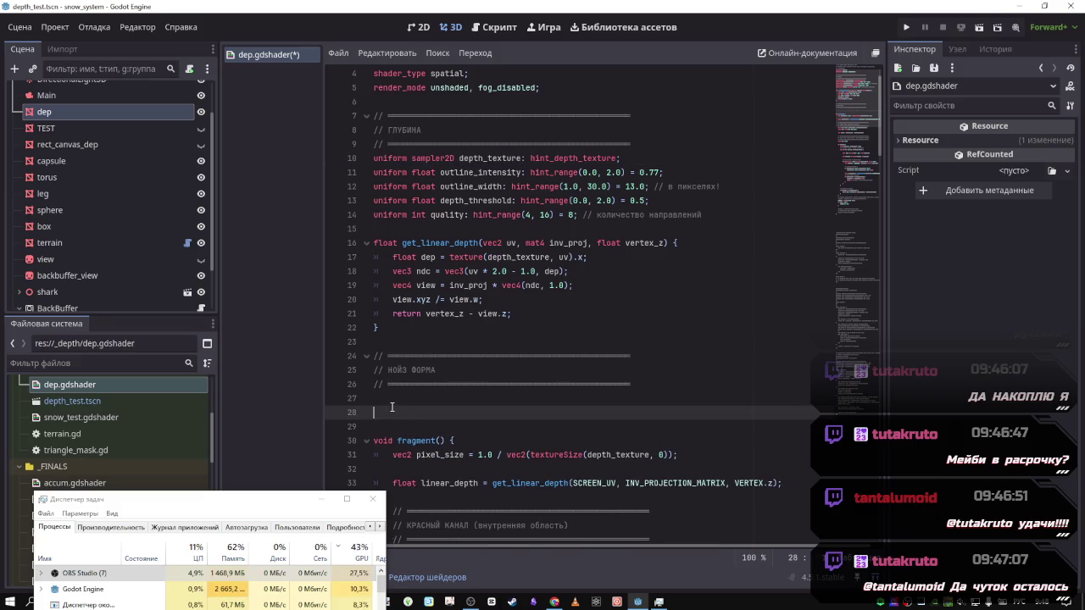
pyautogui.hotkey('ctrl', 'v')
pyautogui.moveTo(618, 412); pyautogui.dragTo(525, 412)
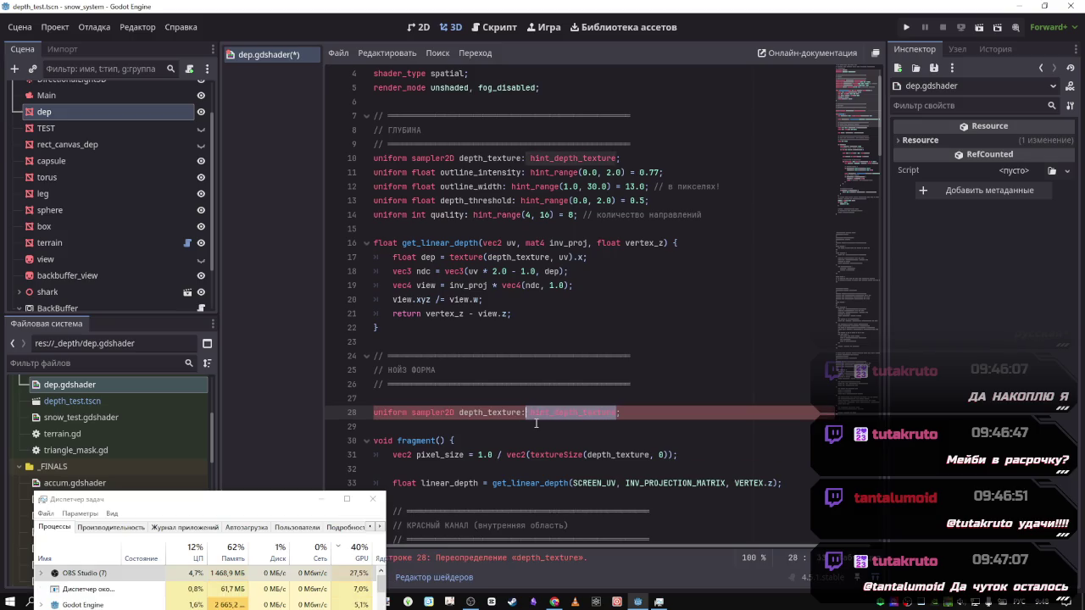
pyautogui.press('BackSpace')
pyautogui.press('BackSpace')
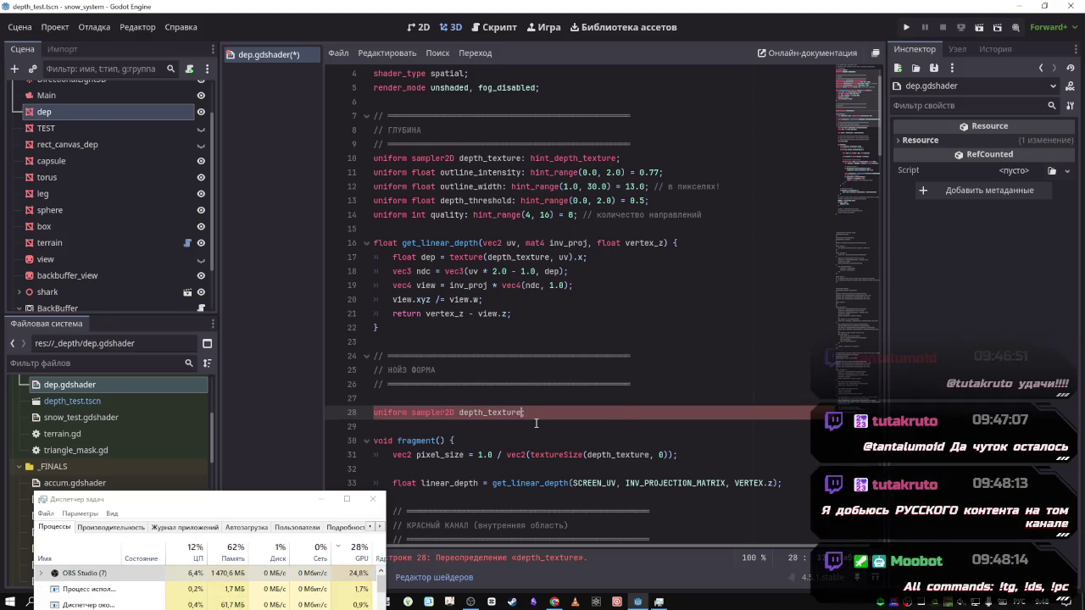
pyautogui.press('BackSpace')
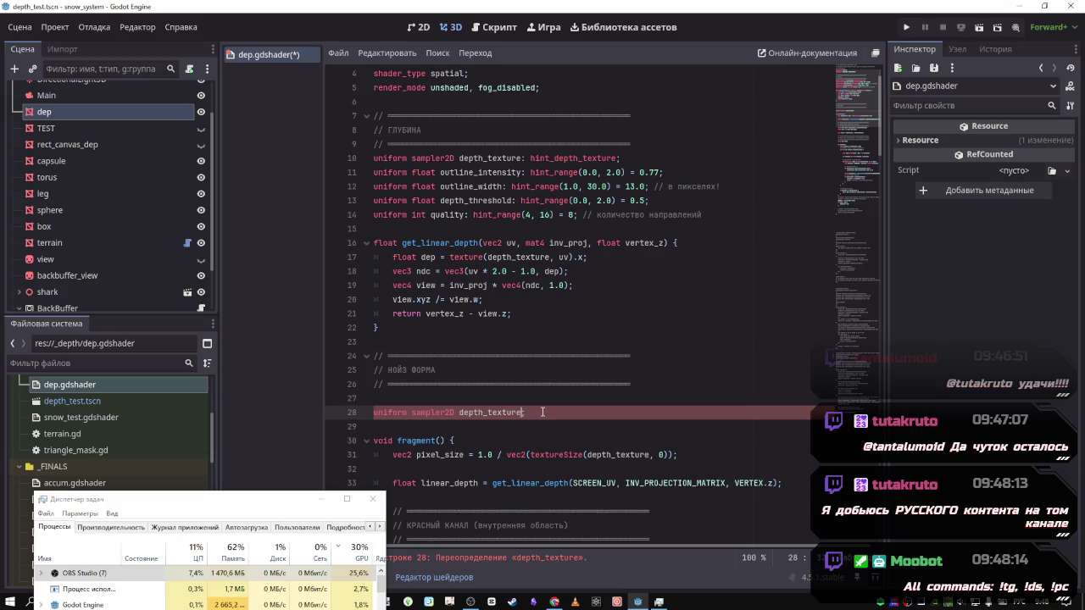
pyautogui.write(';')
pyautogui.press('BackSpace')
# Rename the copied uniform from depth_texture to noise_texture
pyautogui.moveTo(482, 412); pyautogui.dragTo(458, 412)
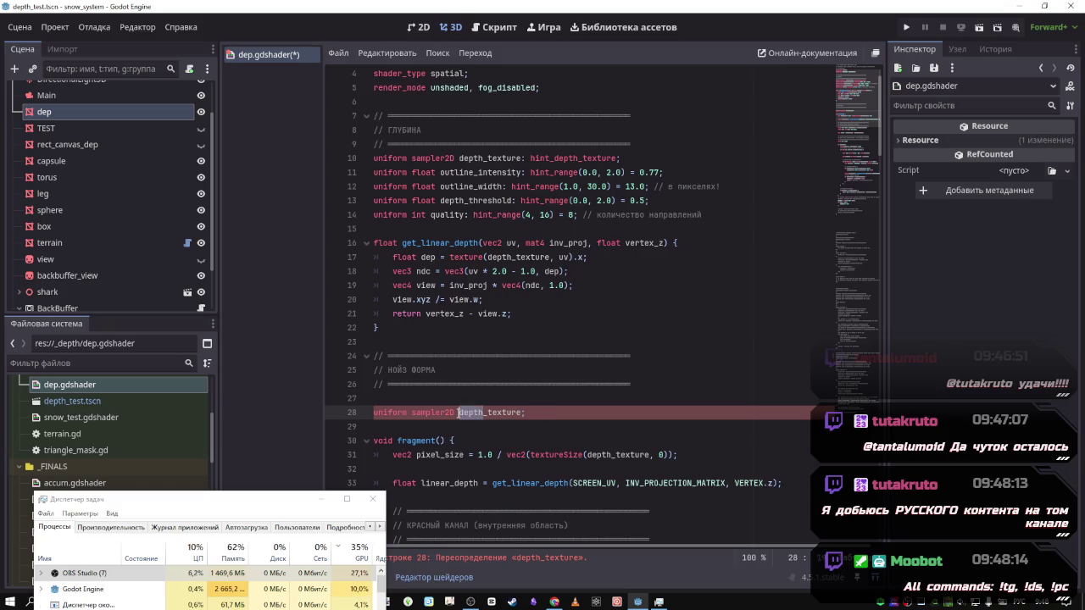
pyautogui.write('raу')
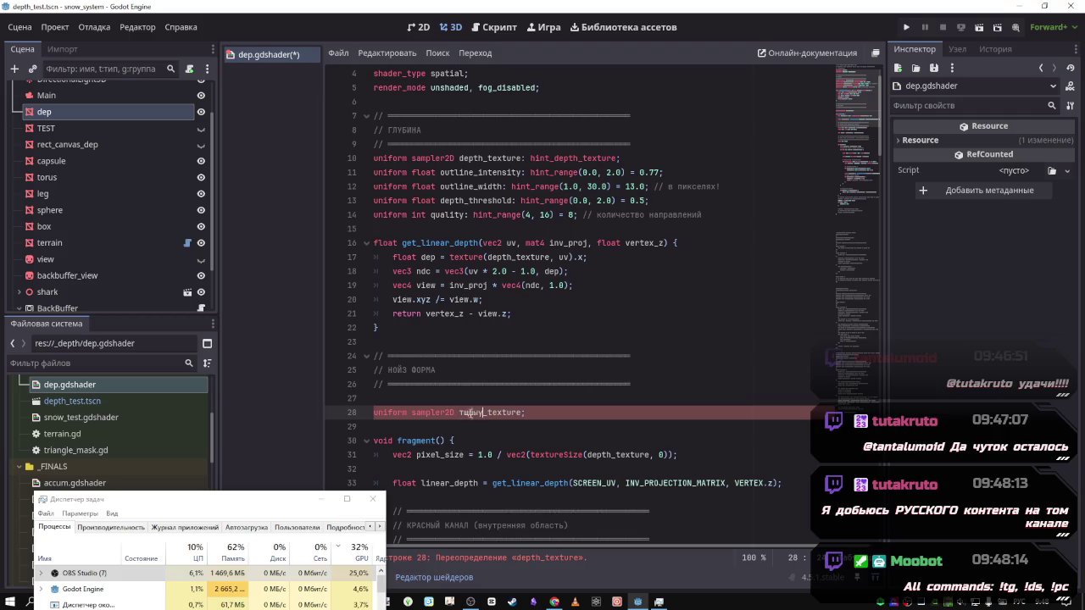
pyautogui.press('BackSpace')
pyautogui.press('BackSpace')
pyautogui.press('BackSpace')
pyautogui.write('noise')
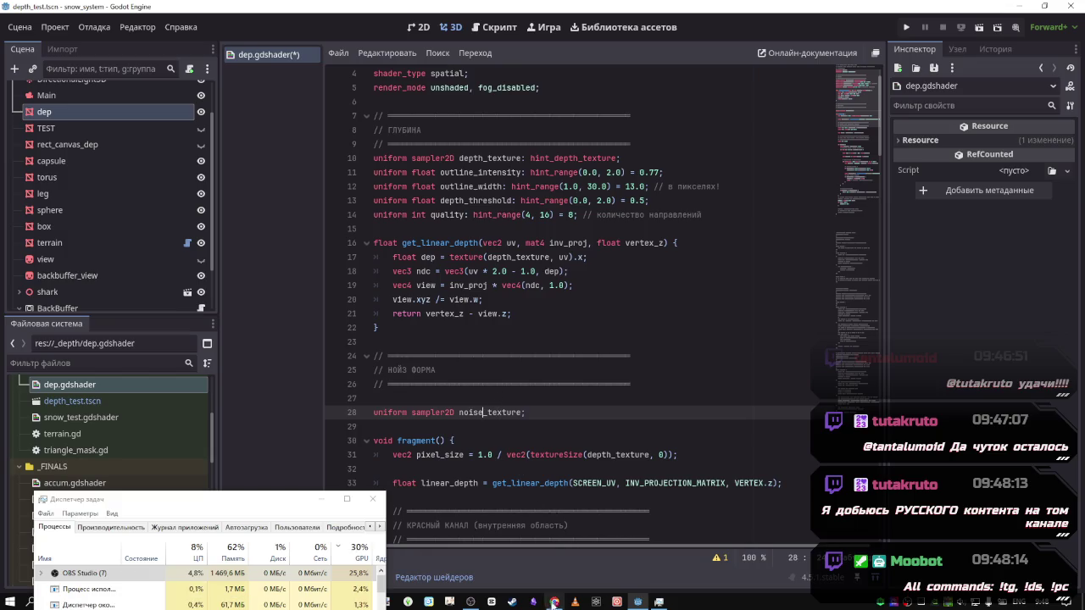
pyautogui.moveTo(470, 601)
pyautogui.click(556, 601)
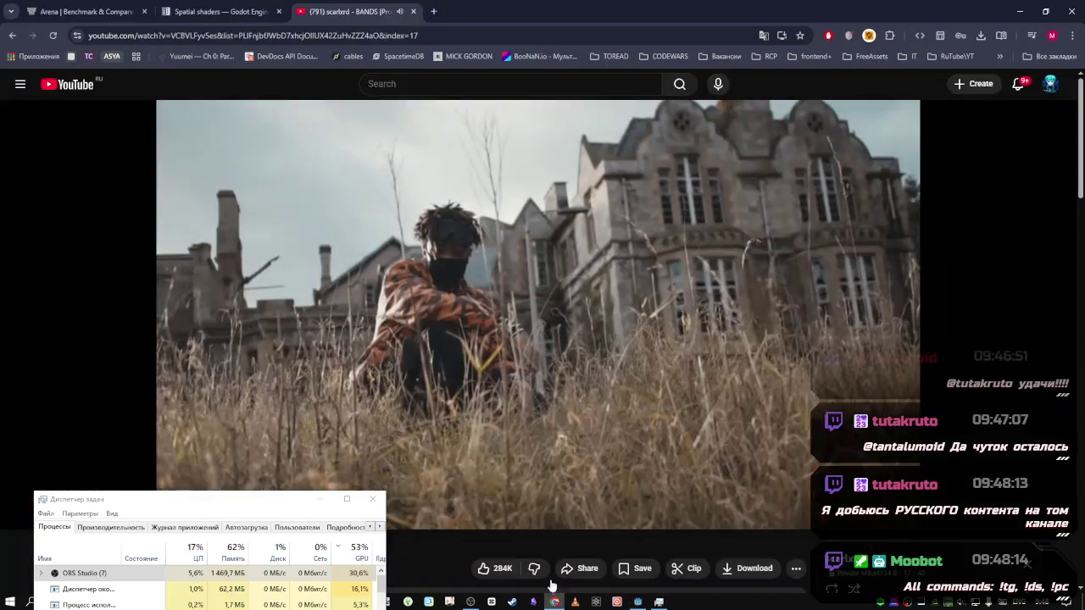
# Pause the music video and search YouTube for КИШ in a new tab
pyautogui.click(523, 339)
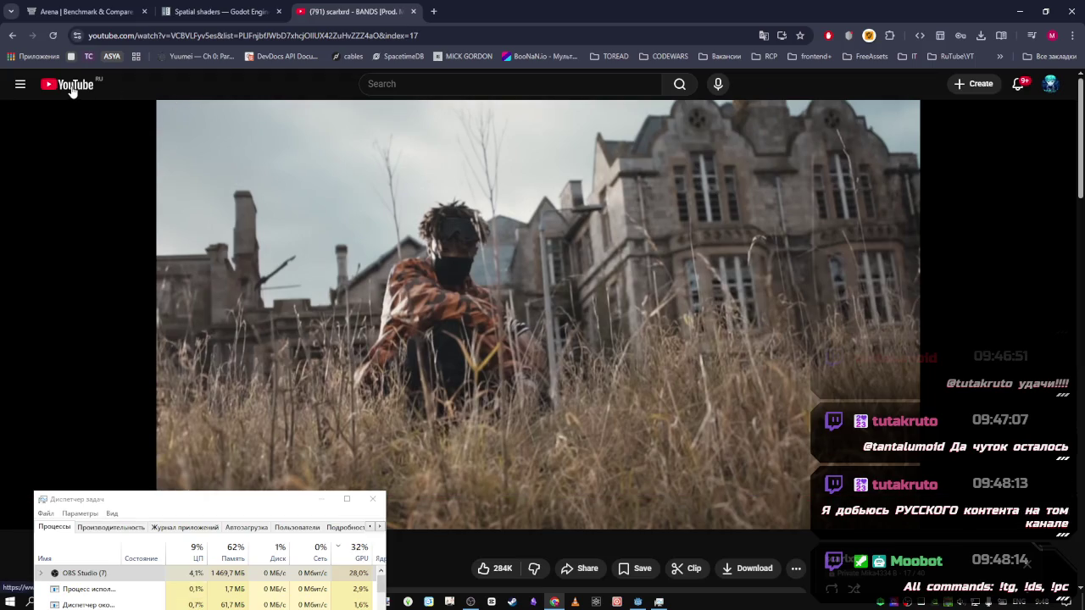
pyautogui.click(462, 11)
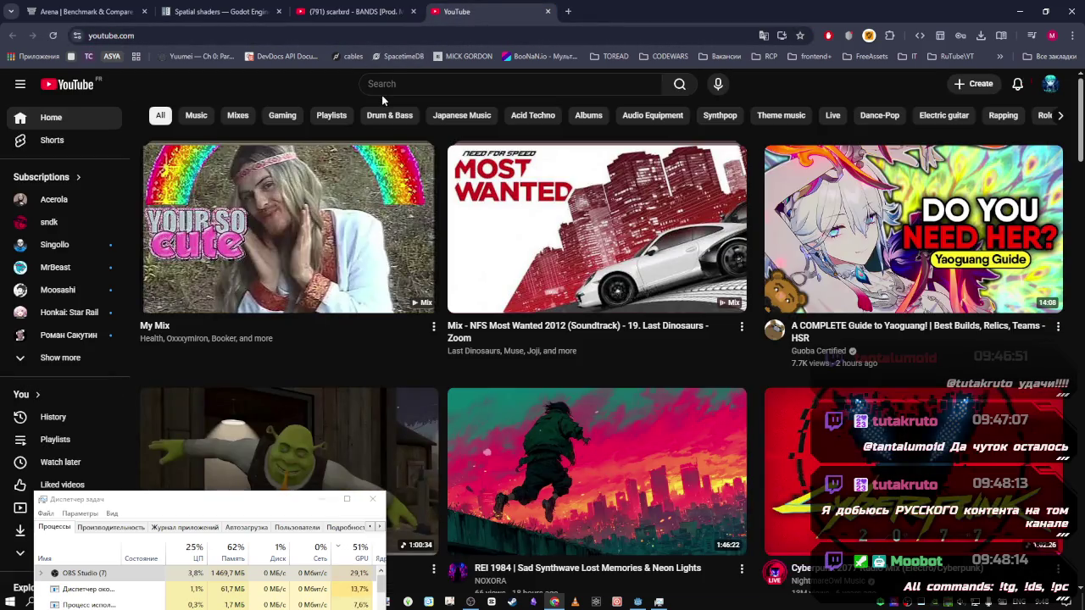
pyautogui.click(399, 84)
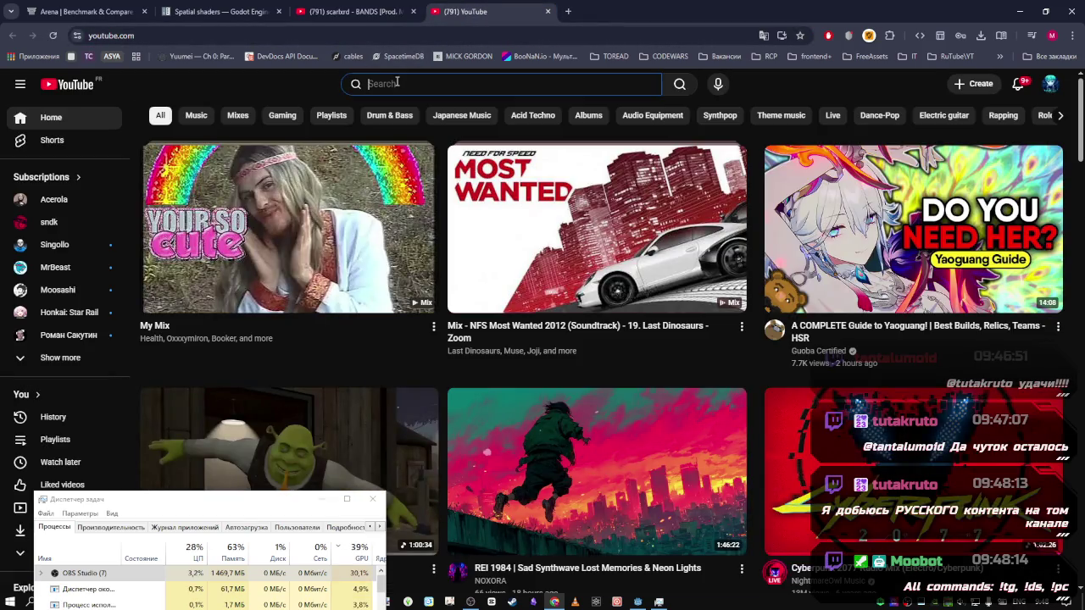
pyautogui.write('rdr')
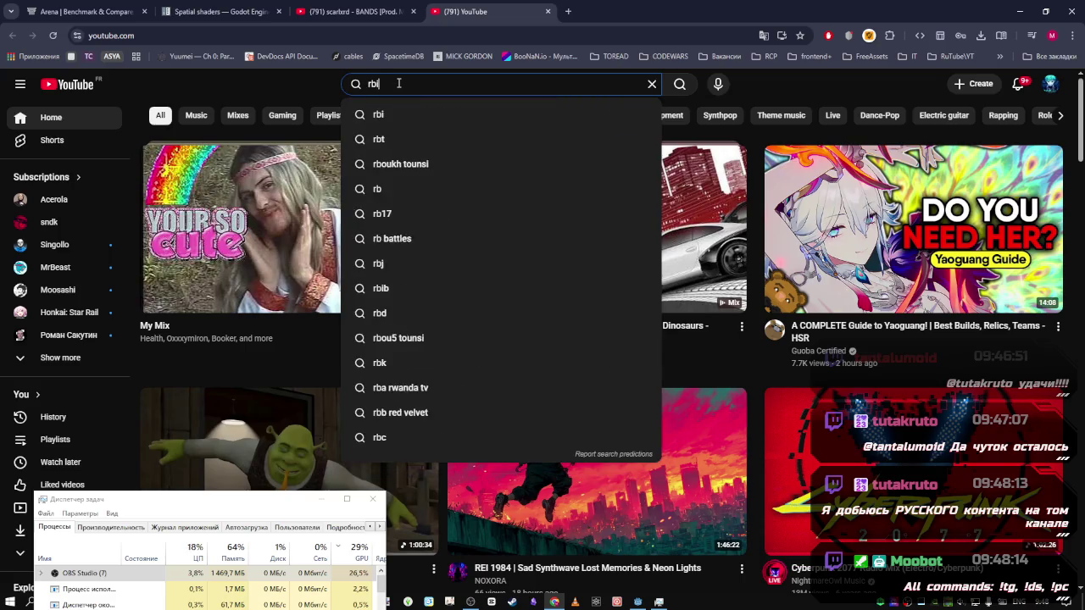
pyautogui.press('BackSpace')
pyautogui.press('BackSpace')
pyautogui.press('BackSpace')
pyautogui.write('bi')
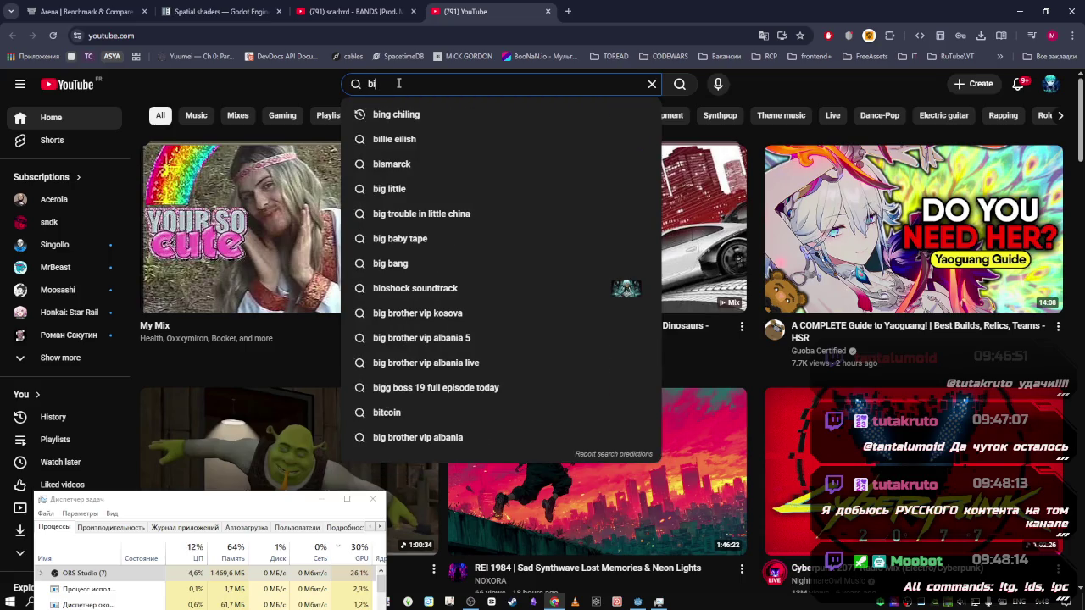
pyautogui.press('BackSpace')
pyautogui.press('BackSpace')
pyautogui.write('КИШ')
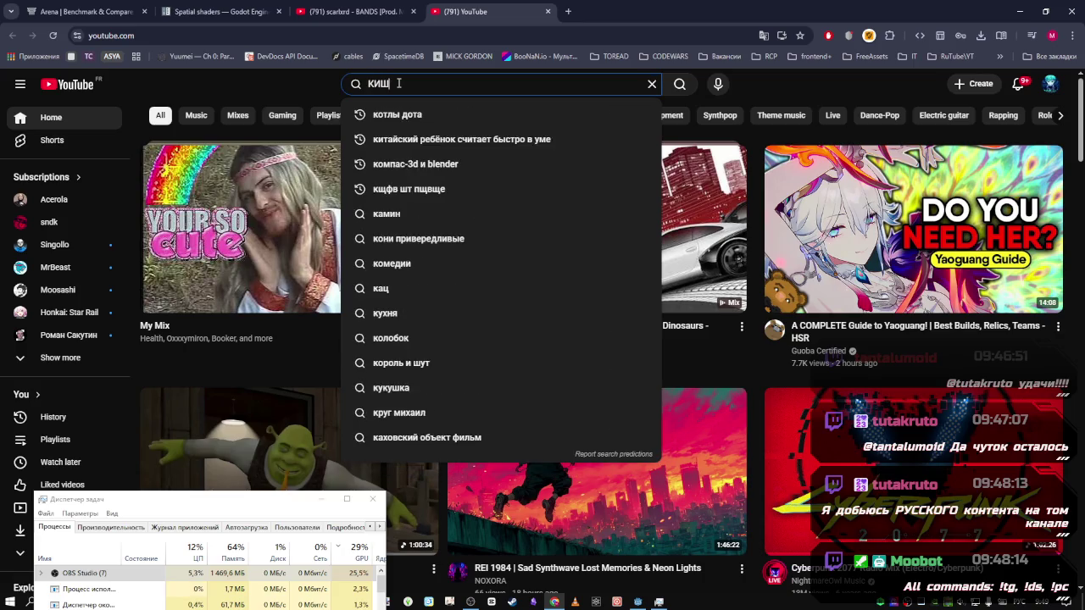
pyautogui.press('Return')
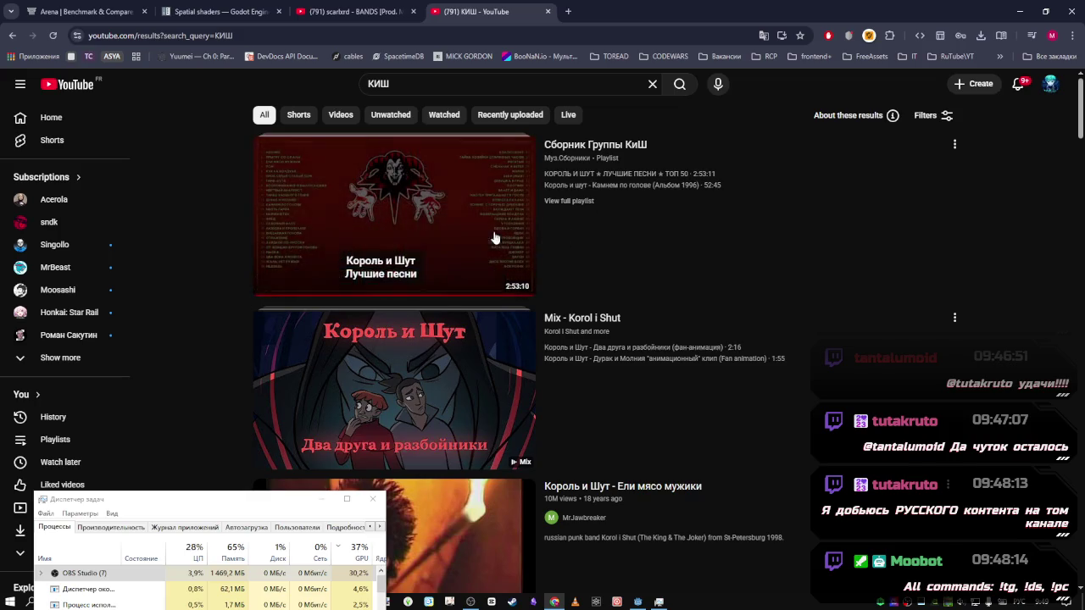
# Refine the search to 'КИШ тодд' and play Король и Шут — TODD полная версия
pyautogui.scroll(-2, 412, 327)
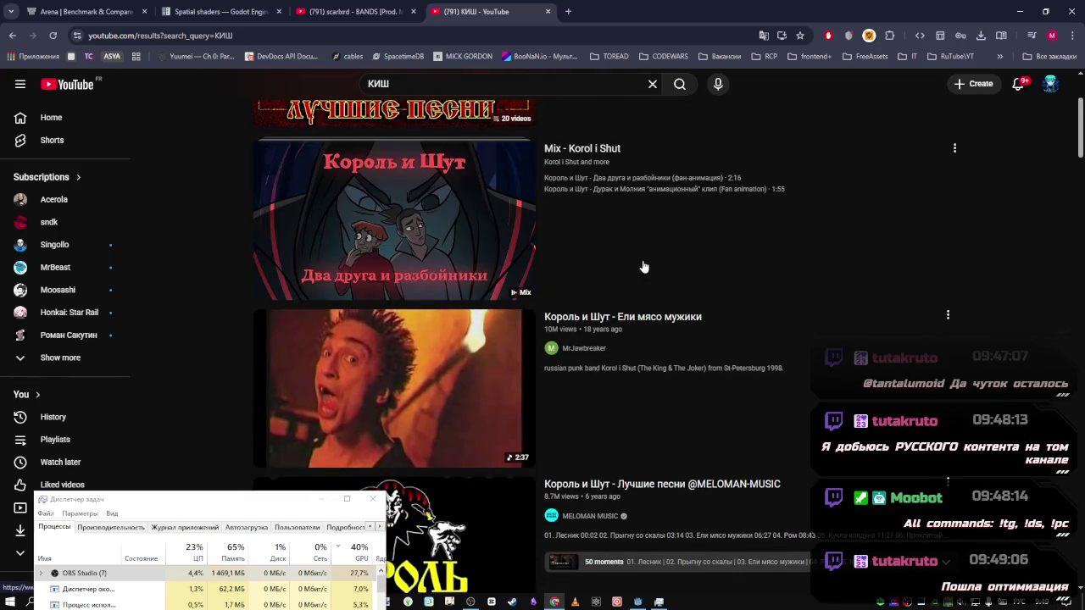
pyautogui.scroll(-2, 648, 263)
pyautogui.scroll(-2, 653, 255)
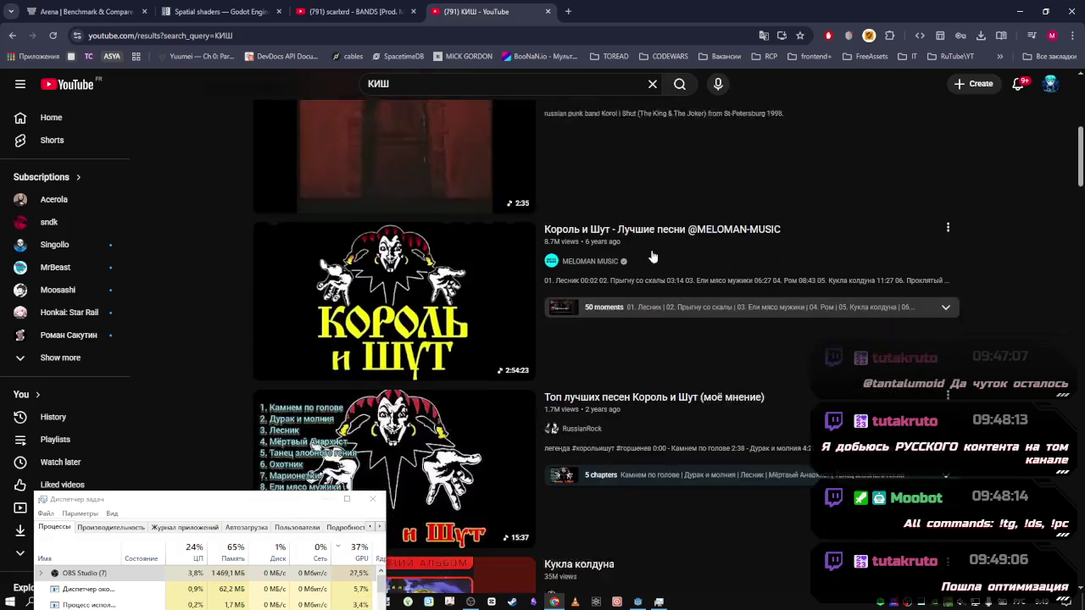
pyautogui.click(425, 85)
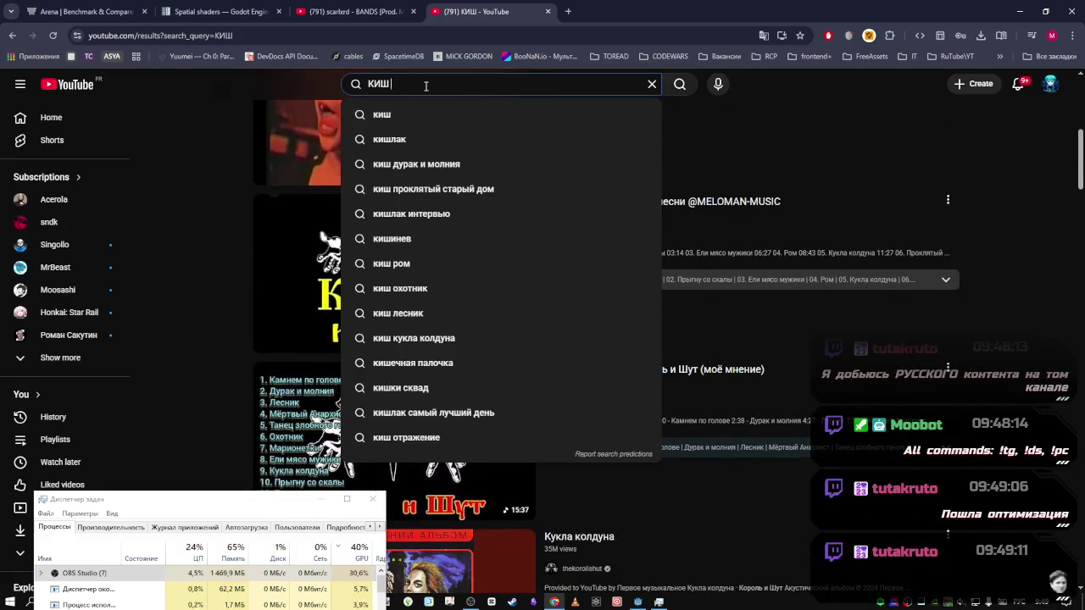
pyautogui.write('тодд')
pyautogui.press('Return')
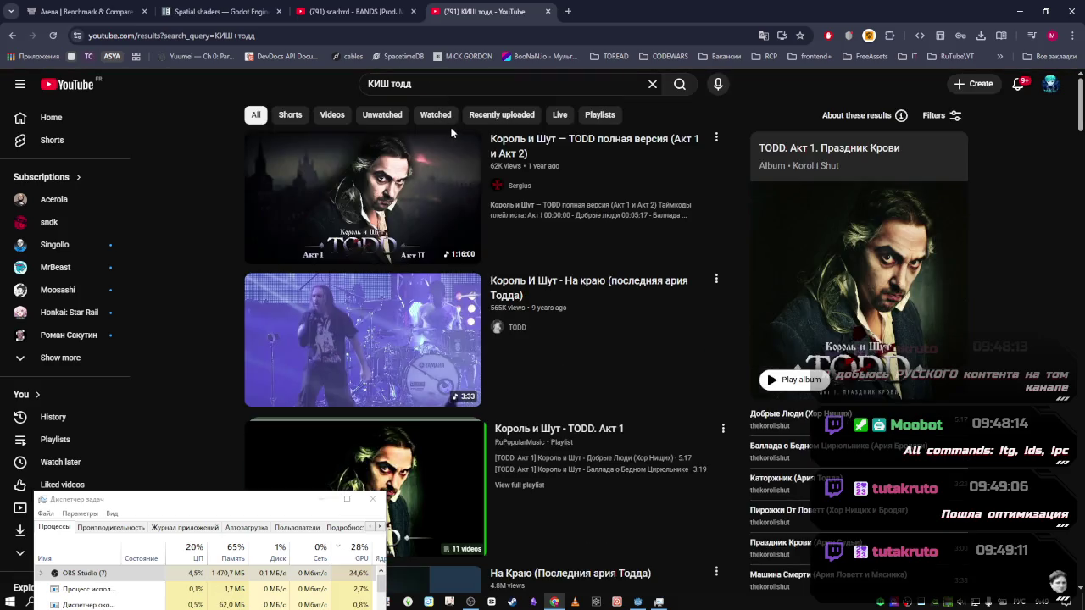
pyautogui.moveTo(605, 139)
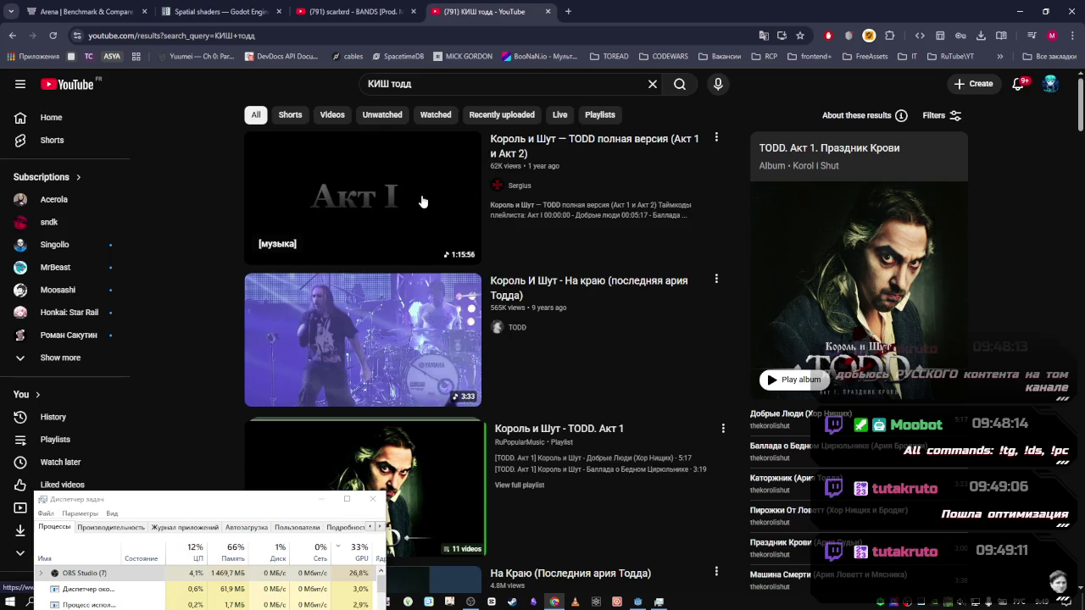
pyautogui.click(424, 199)
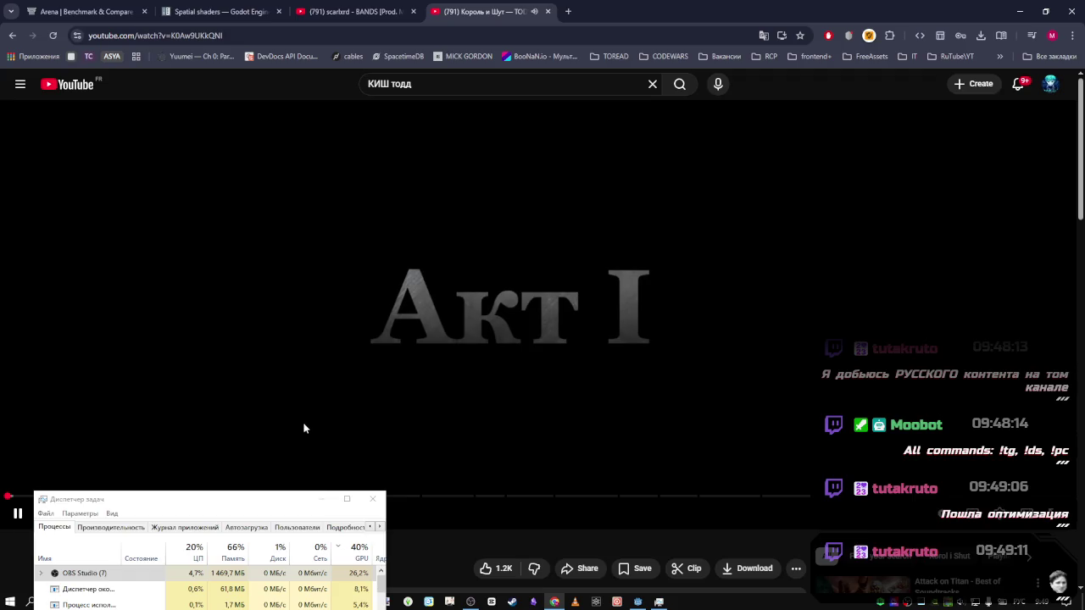
pyautogui.moveTo(248, 505); pyautogui.dragTo(228, 520)
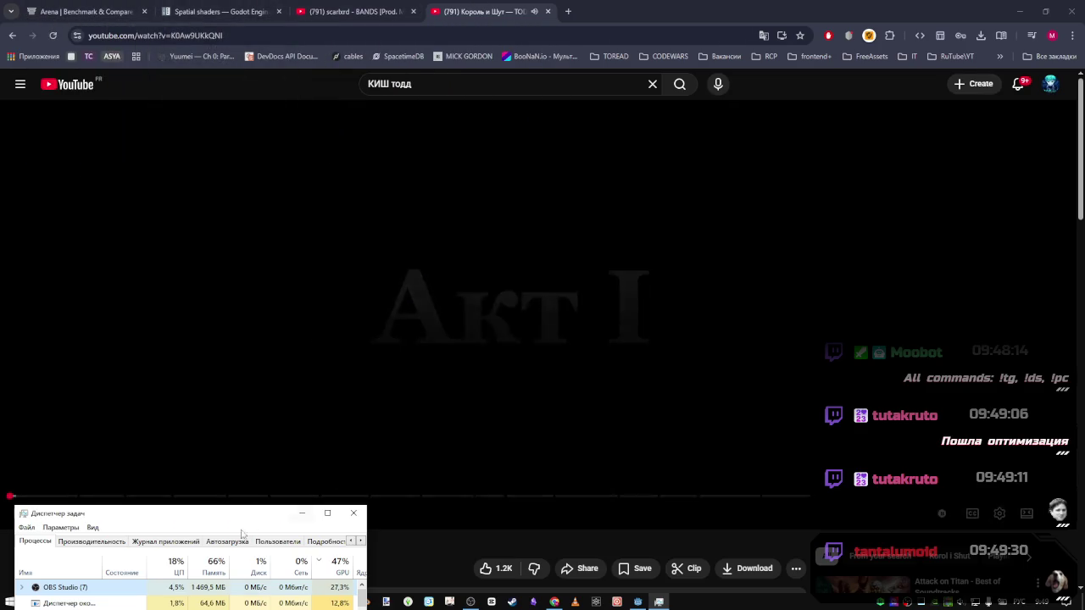
pyautogui.moveTo(638, 604)
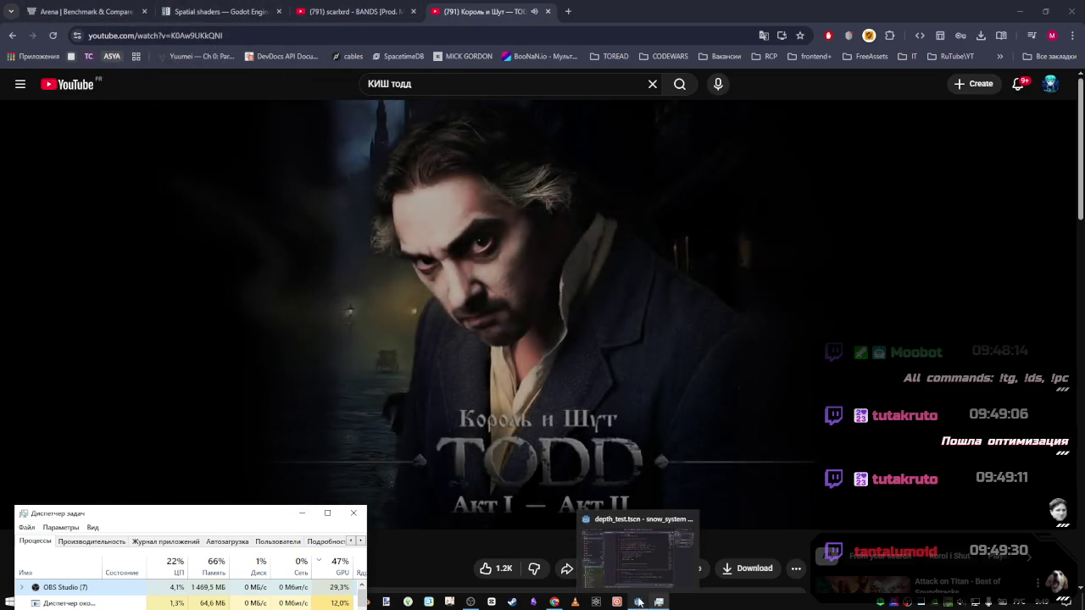
pyautogui.click(635, 546)
# Delete the blank line after the НОЙЗ ФОРМА comment so noise_texture sits on line 27
pyautogui.click(578, 227)
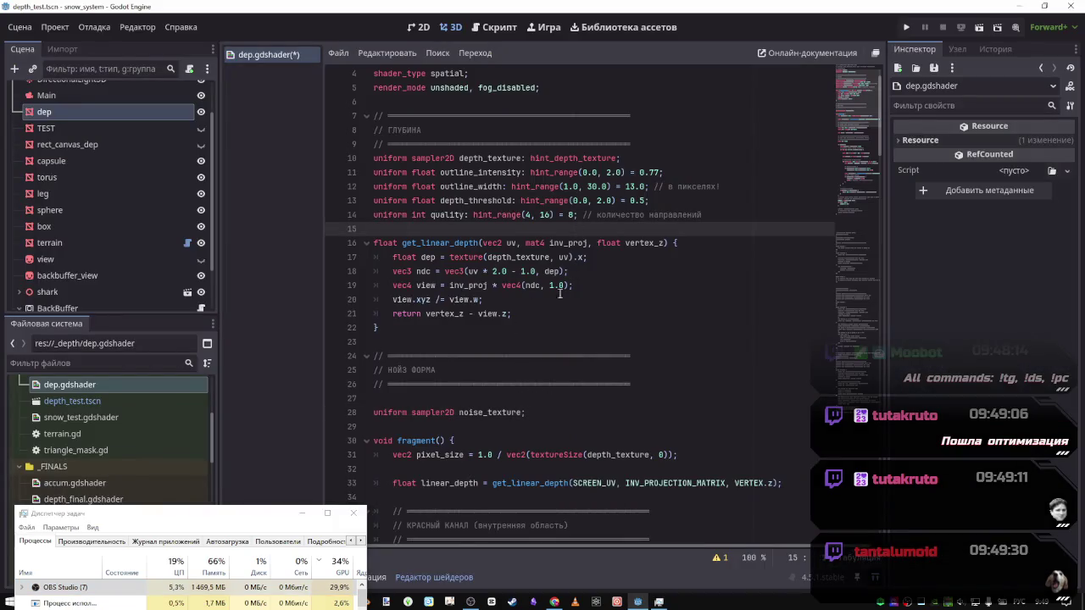
pyautogui.click(442, 326)
pyautogui.click(498, 312)
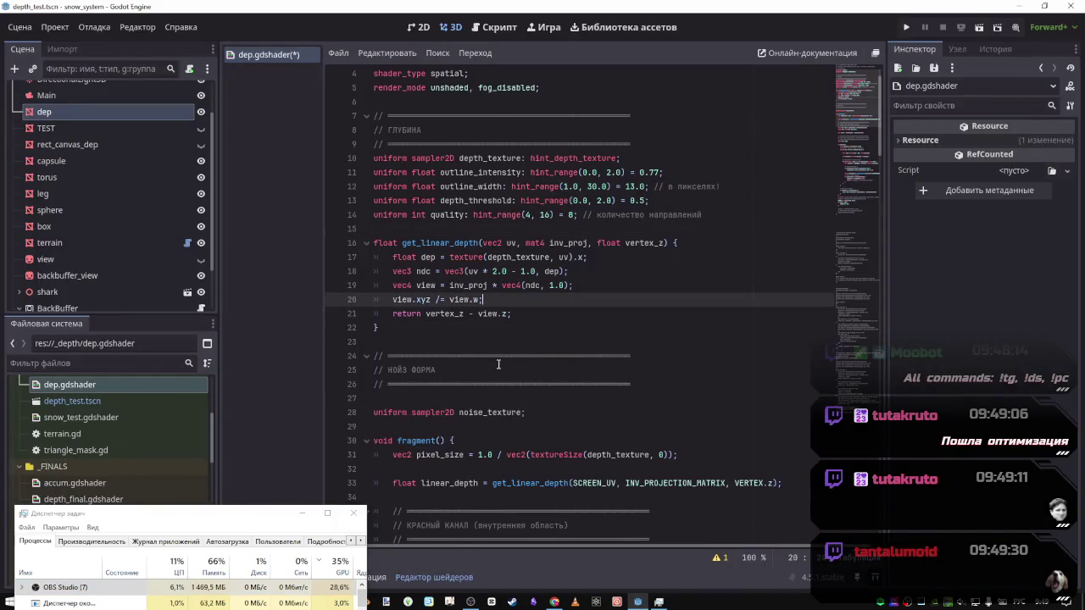
pyautogui.scroll(-2, 593, 305)
pyautogui.click(643, 302)
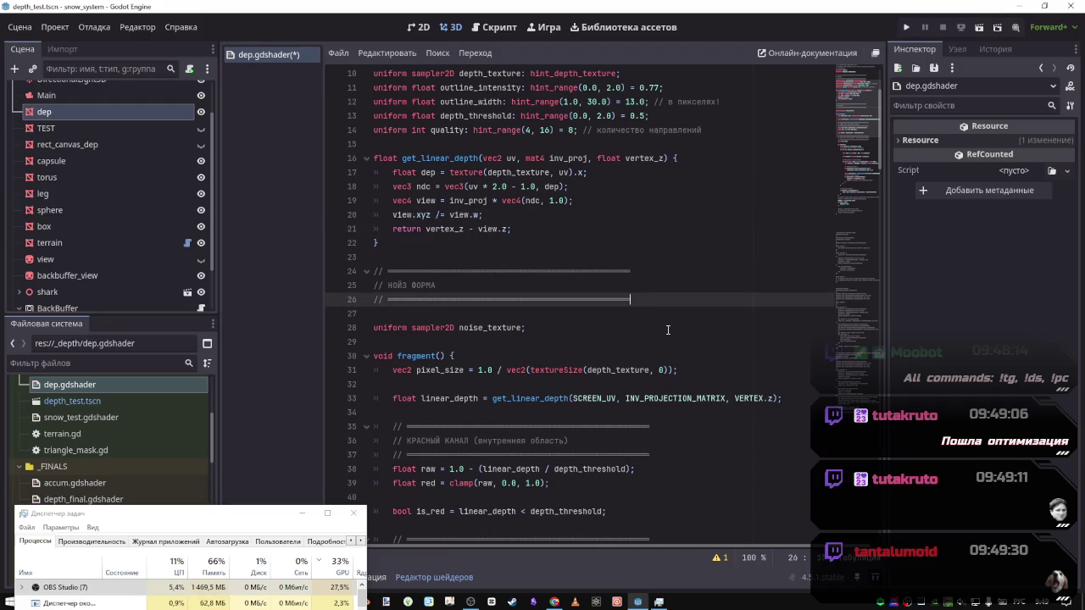
pyautogui.press('Return')
pyautogui.press('Delete')
pyautogui.press('Delete')
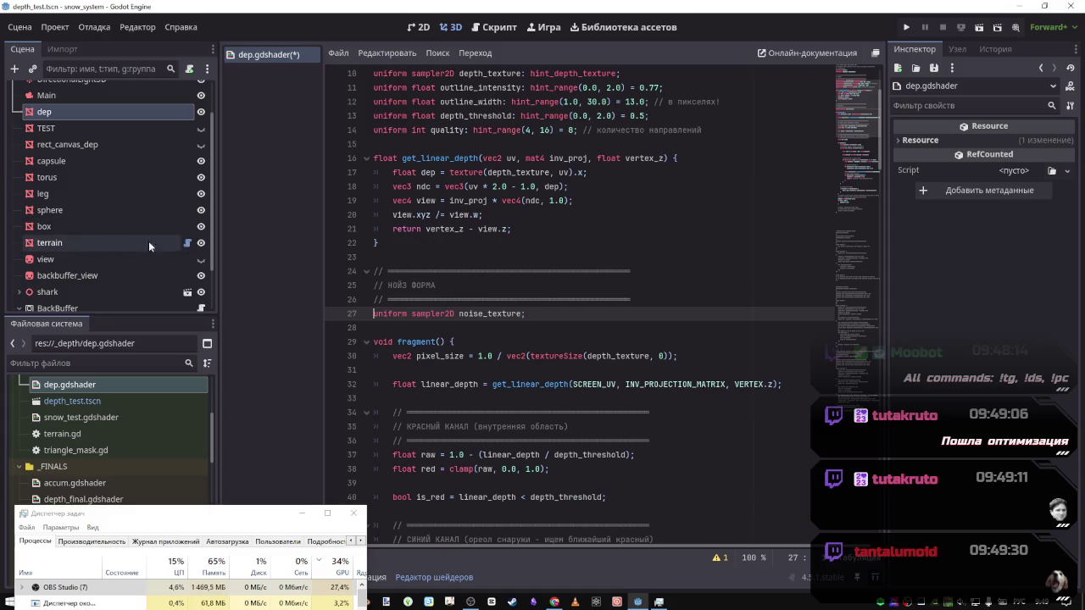
pyautogui.scroll(2, 534, 314)
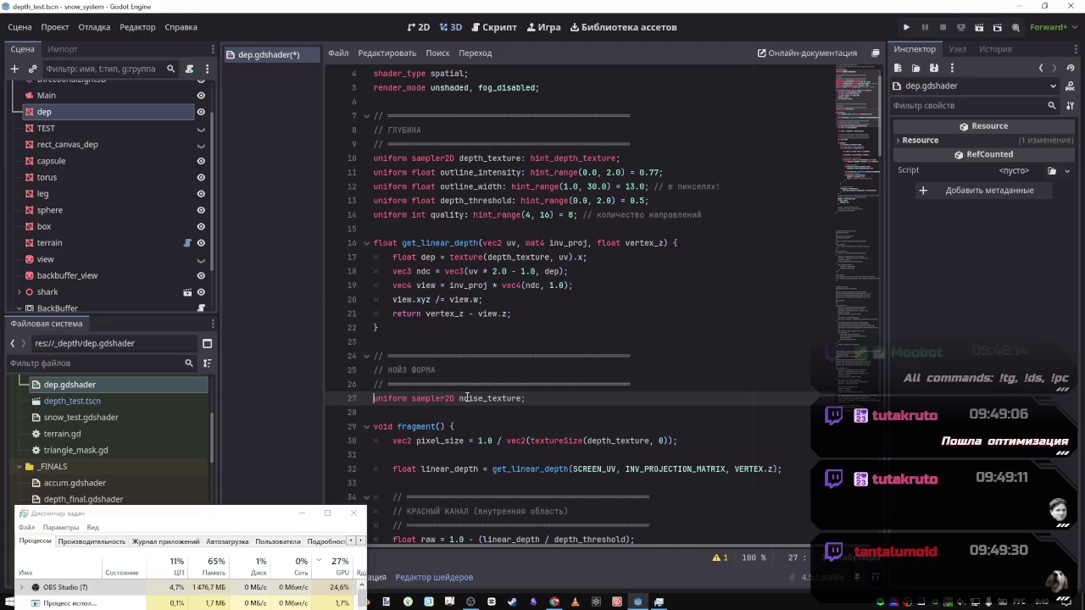
pyautogui.click(75, 247)
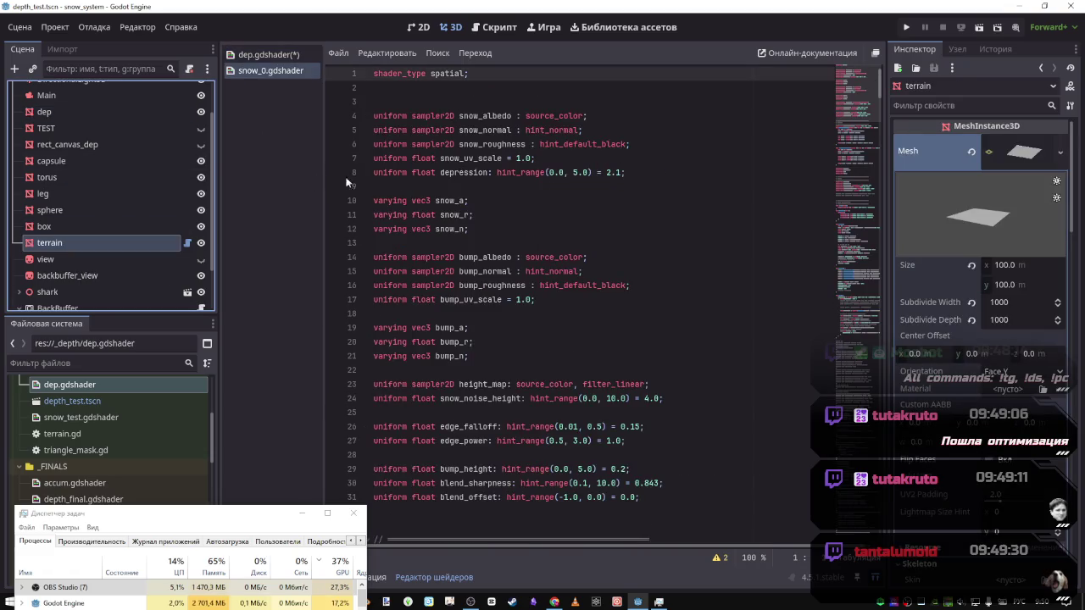
pyautogui.scroll(-1, 447, 247)
pyautogui.scroll(1, 448, 246)
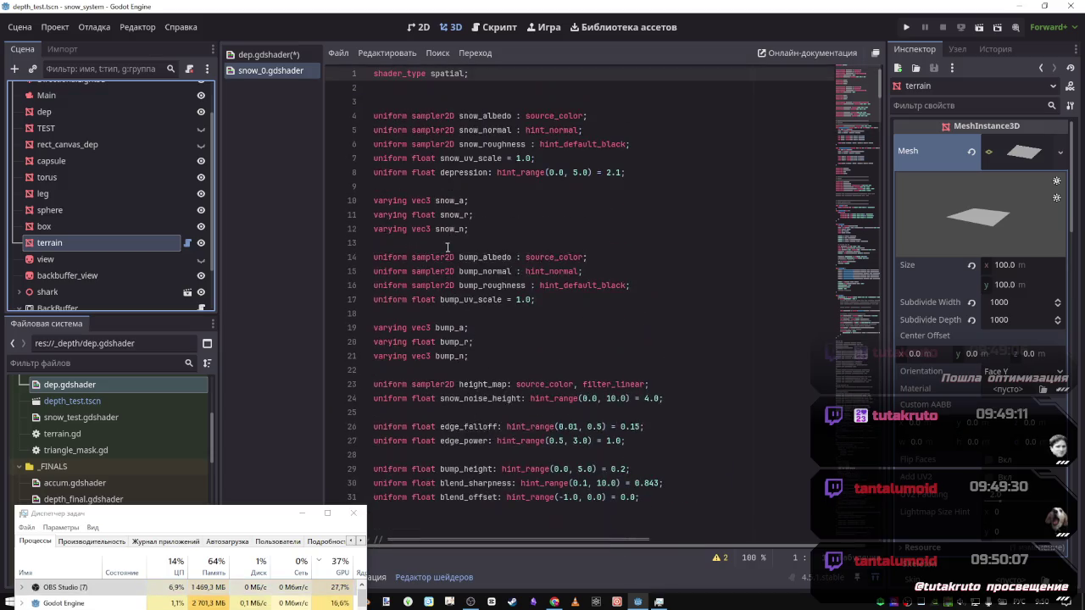
pyautogui.scroll(-7, 447, 247)
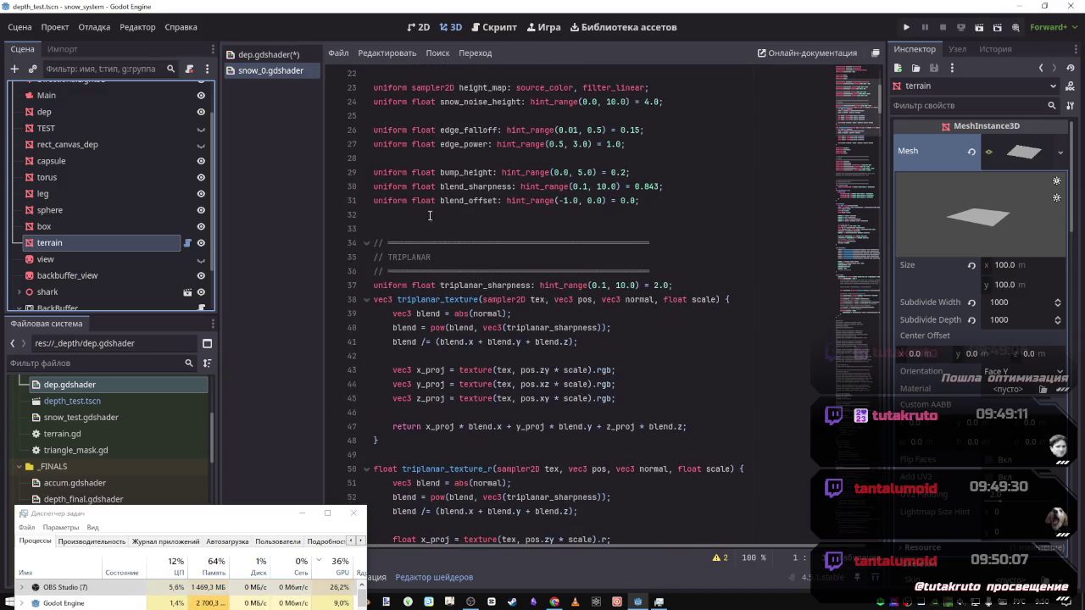
pyautogui.scroll(-2, 430, 216)
pyautogui.scroll(9, 440, 182)
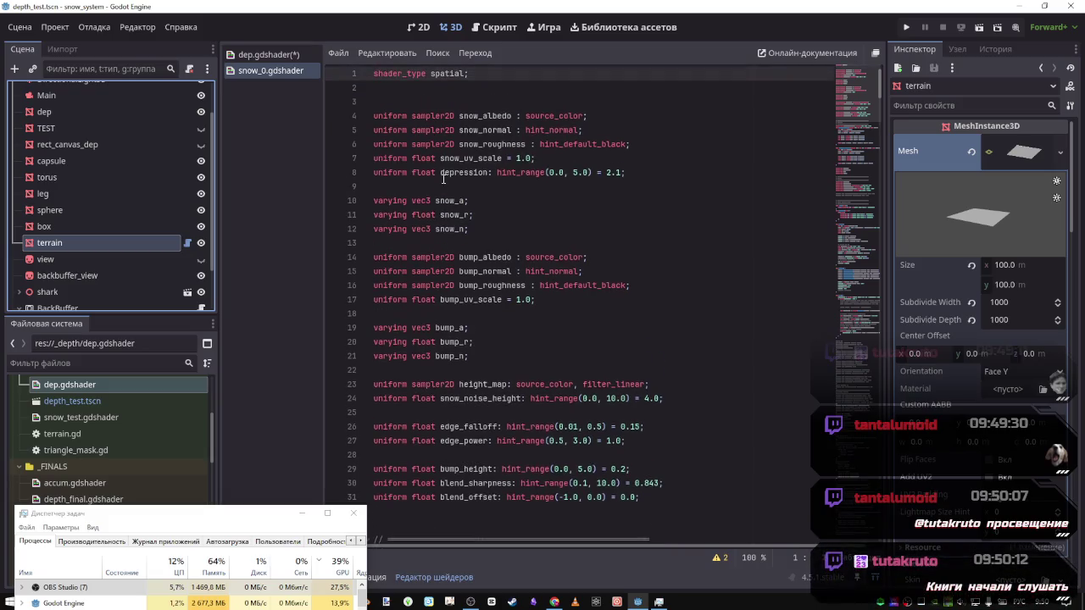
pyautogui.scroll(-5, 443, 182)
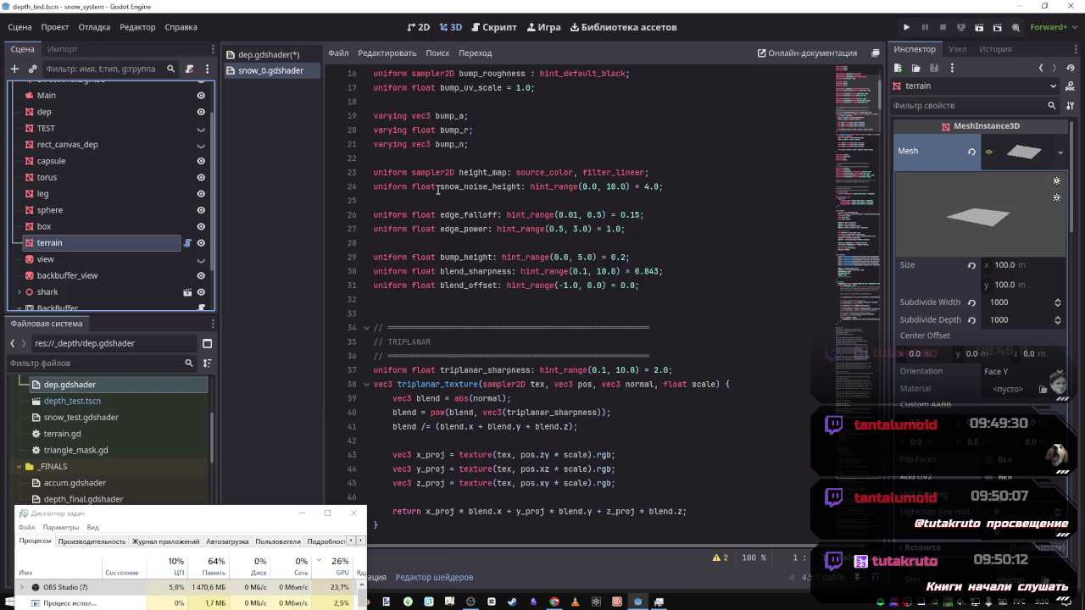
pyautogui.scroll(-10, 443, 188)
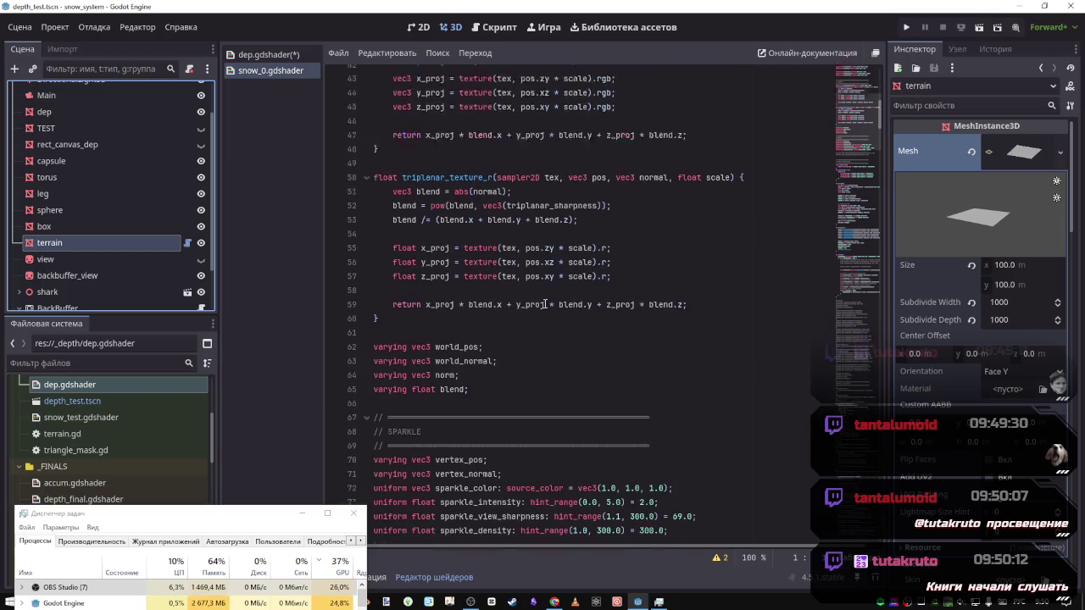
pyautogui.click(515, 326)
pyautogui.scroll(-4, 482, 331)
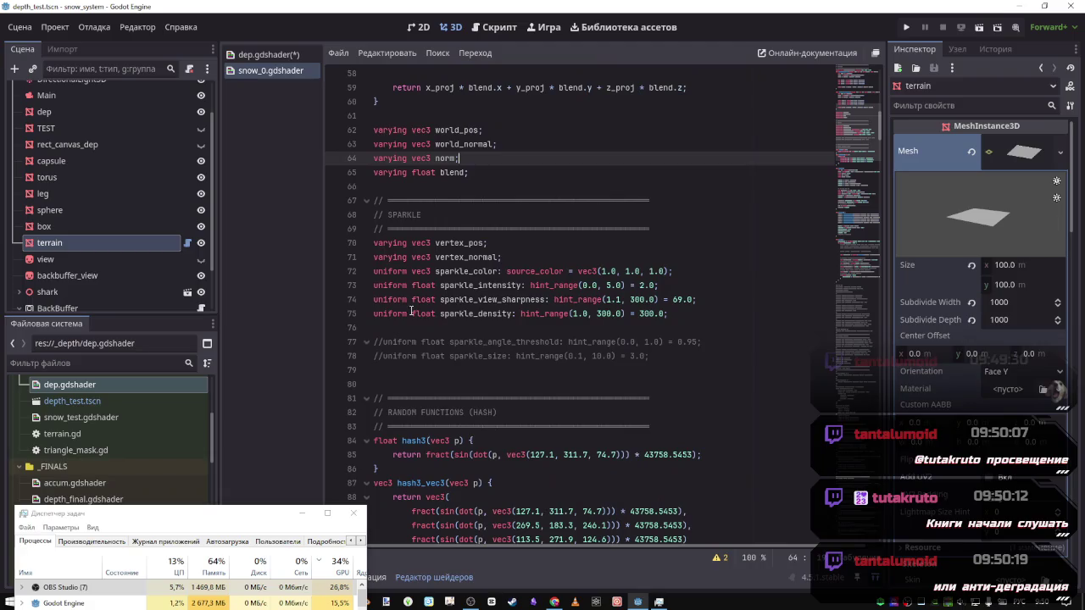
pyautogui.scroll(-14, 416, 299)
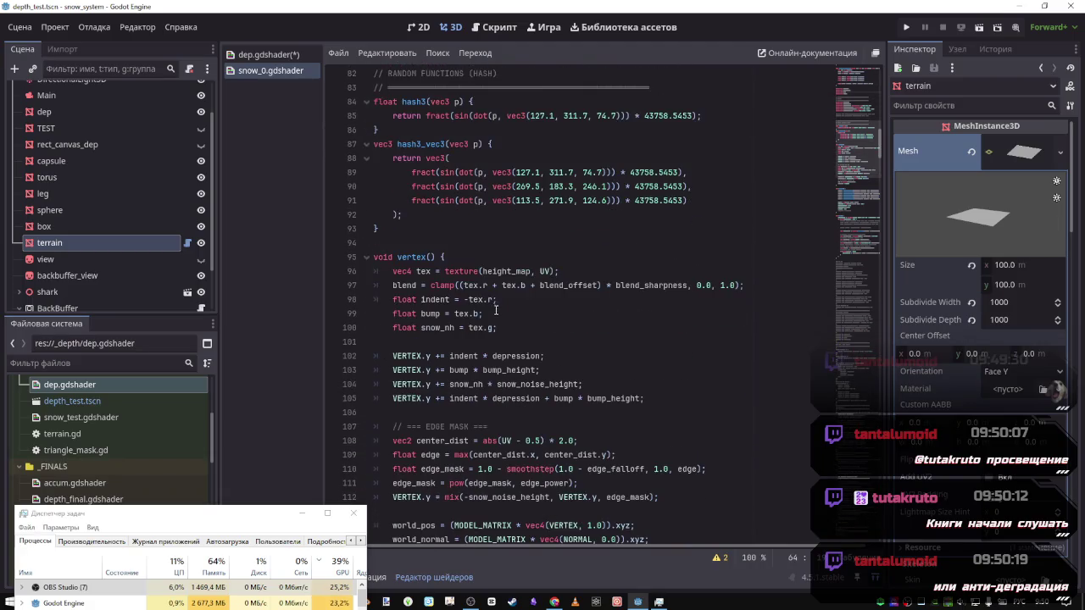
pyautogui.scroll(-10, 496, 309)
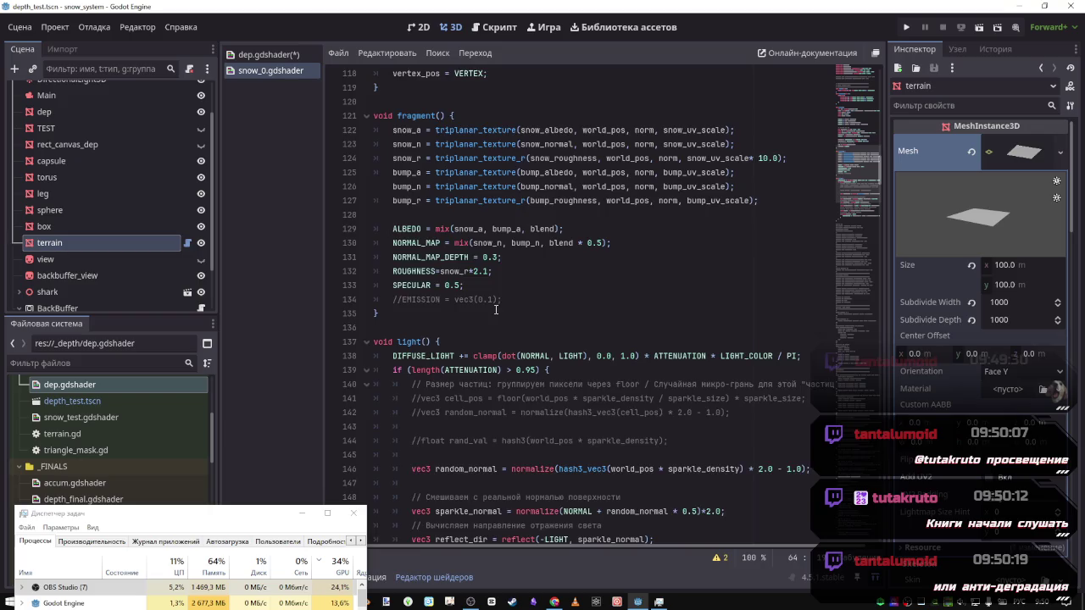
pyautogui.moveTo(882, 212); pyautogui.dragTo(860, 81)
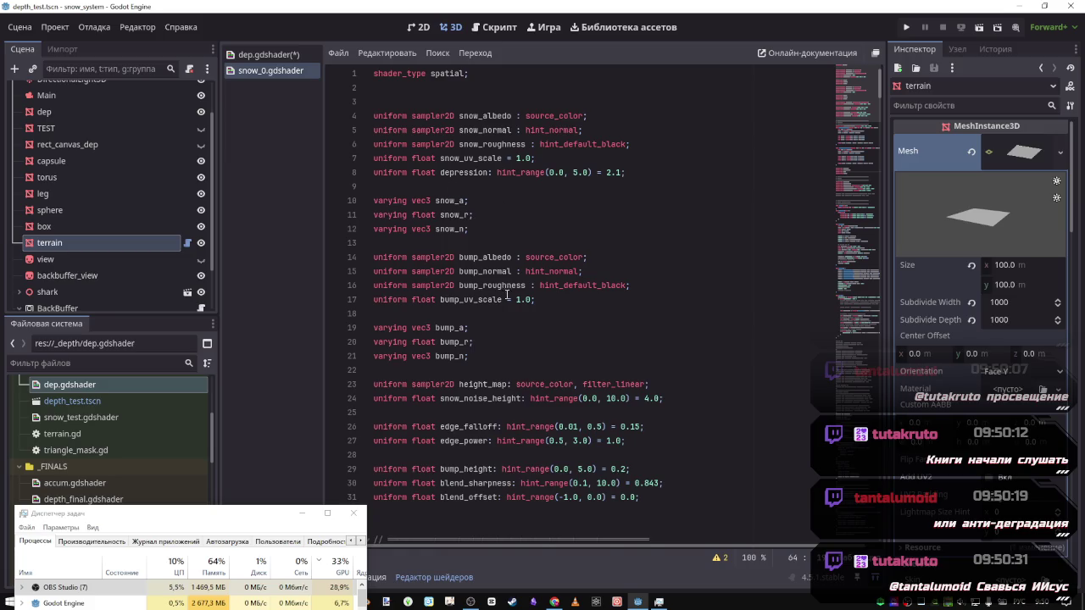
pyautogui.scroll(-9, 507, 294)
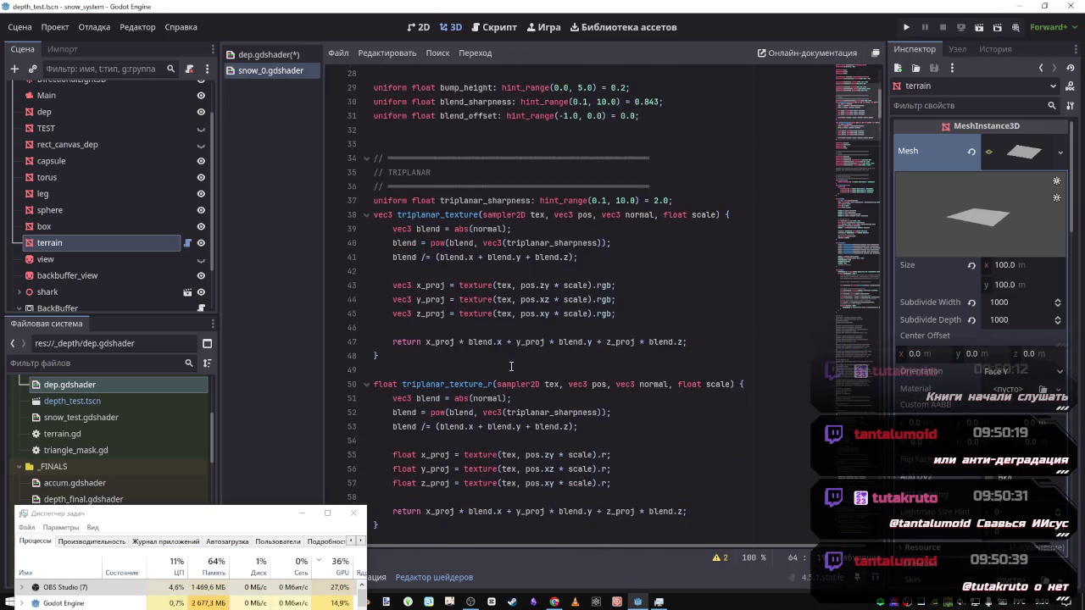
pyautogui.scroll(-12, 500, 263)
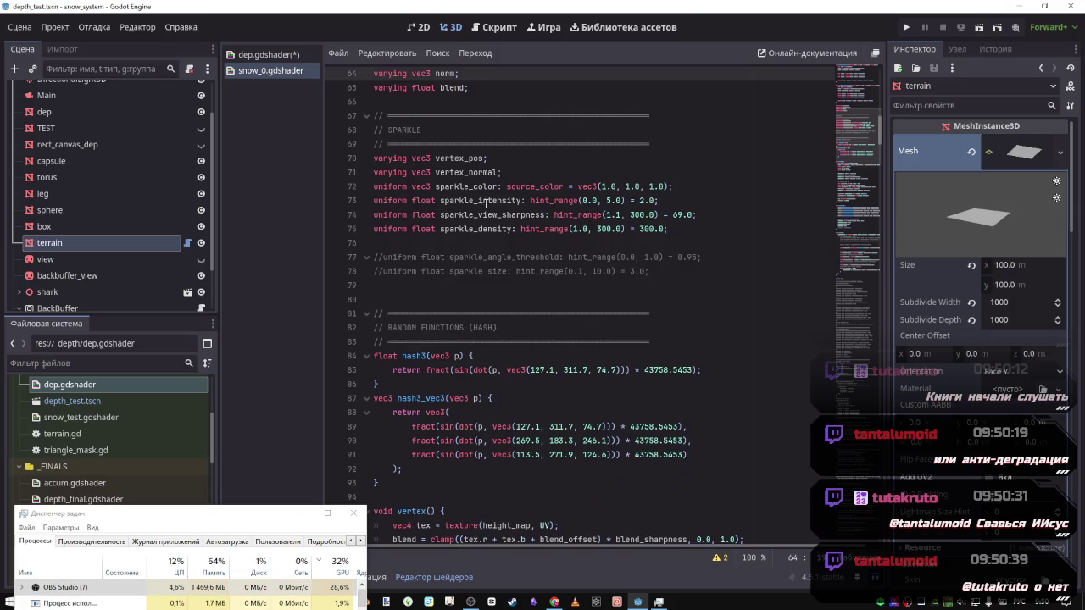
pyautogui.scroll(-1, 472, 210)
pyautogui.scroll(-3, 472, 215)
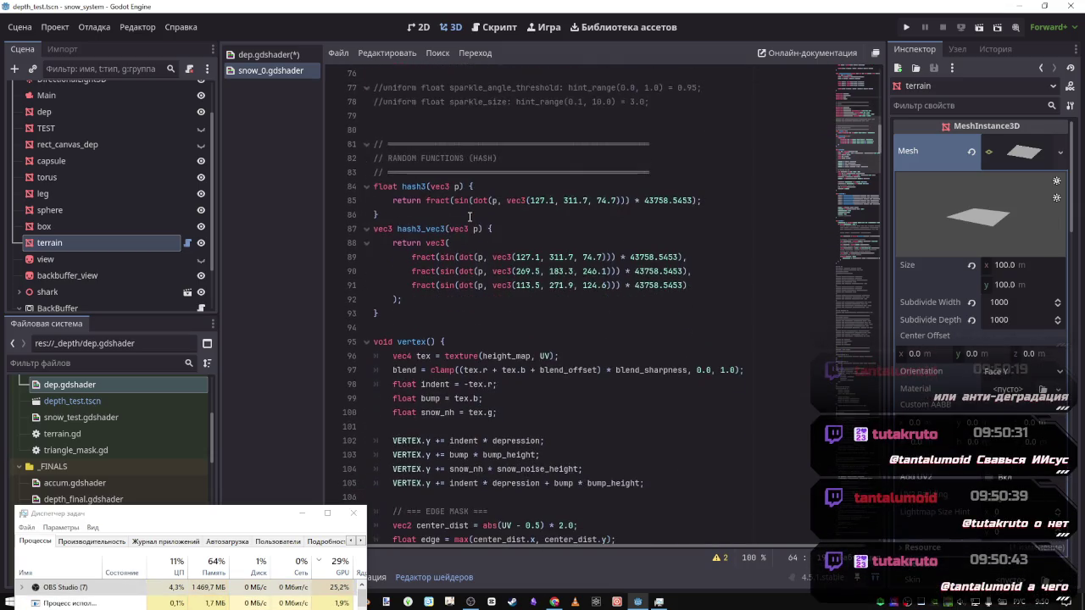
pyautogui.scroll(-13, 411, 212)
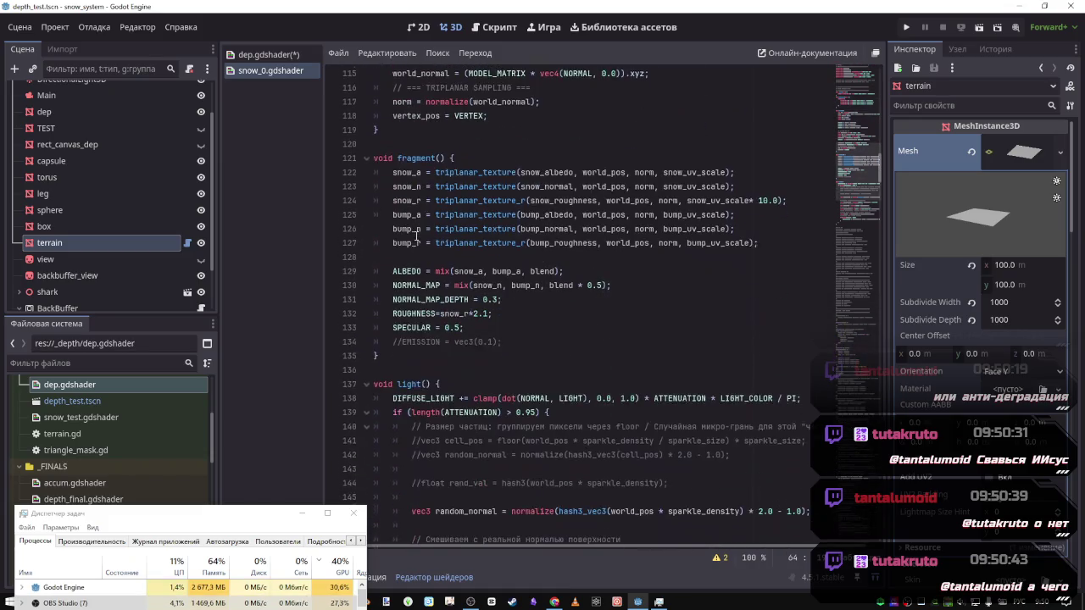
pyautogui.scroll(-8, 507, 225)
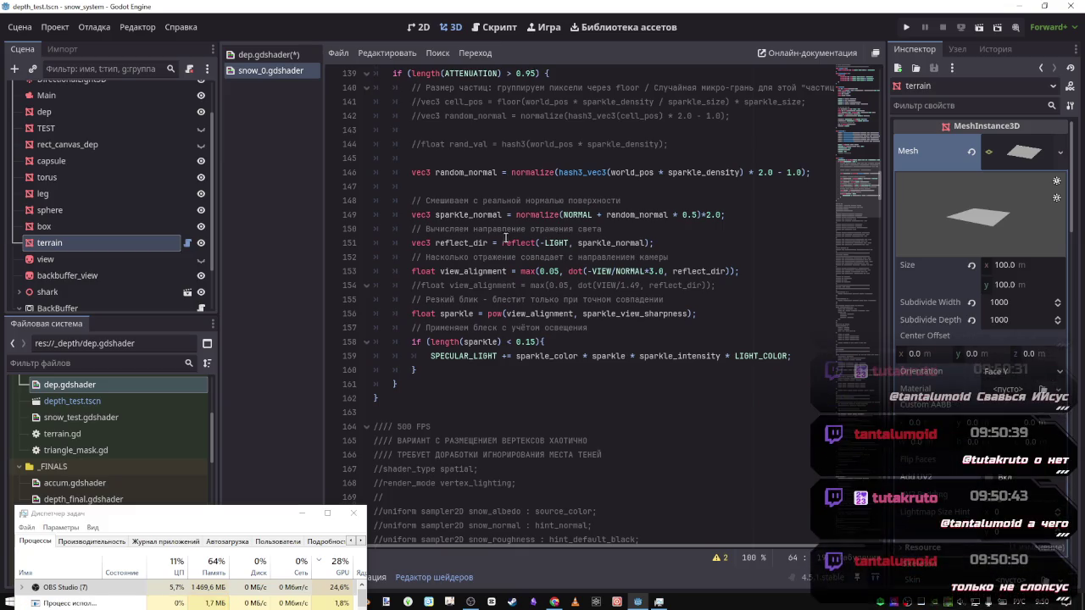
pyautogui.scroll(10, 509, 241)
pyautogui.scroll(-4, 522, 256)
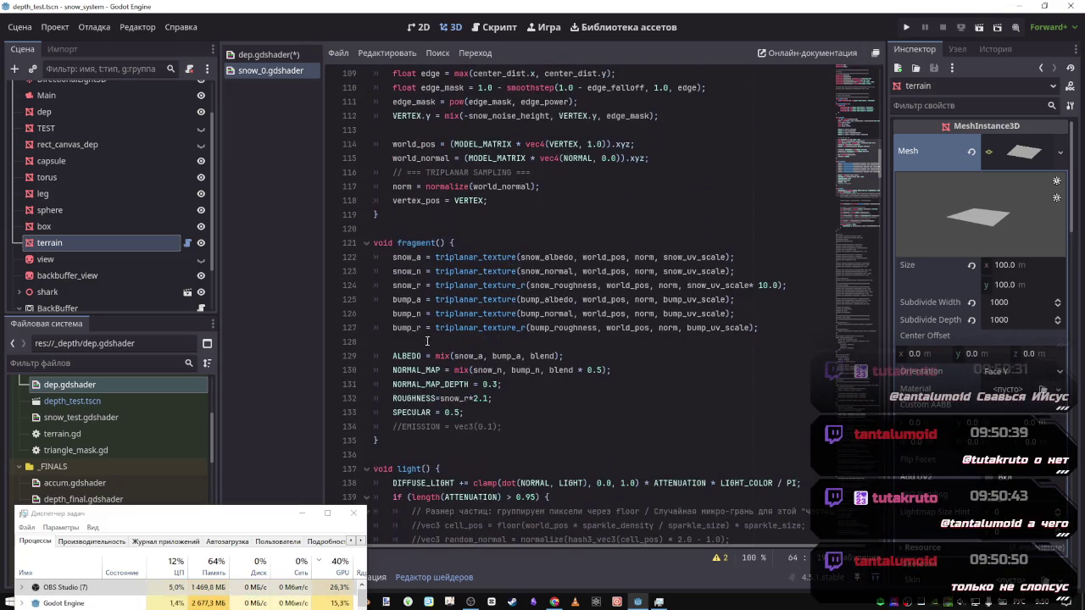
pyautogui.moveTo(411, 384); pyautogui.dragTo(471, 384)
pyautogui.scroll(3, 484, 374)
pyautogui.scroll(-1, 483, 373)
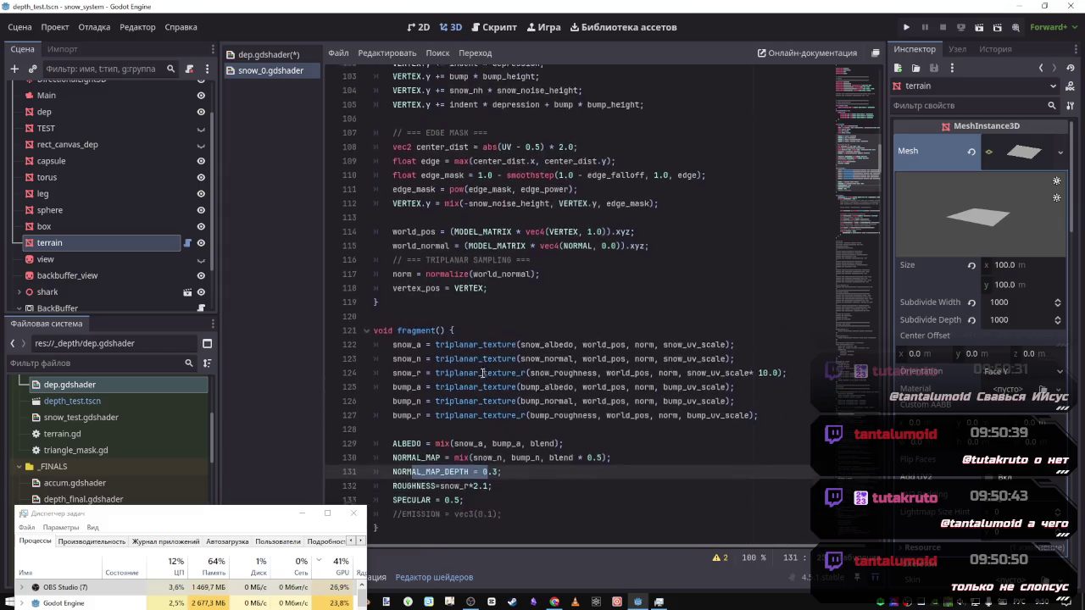
pyautogui.scroll(5, 474, 356)
pyautogui.click(432, 300)
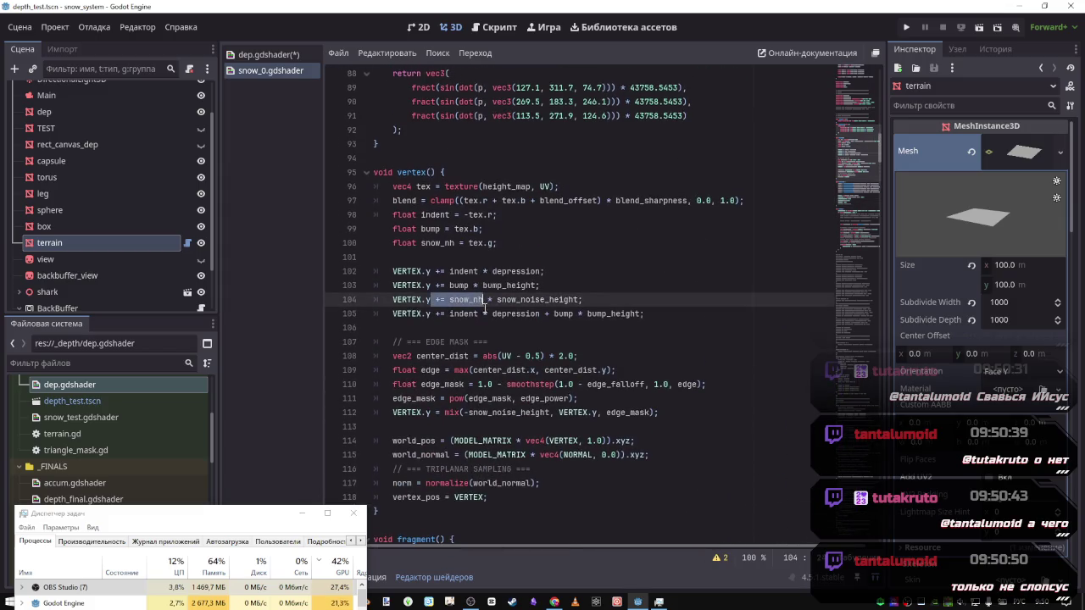
pyautogui.click(469, 285)
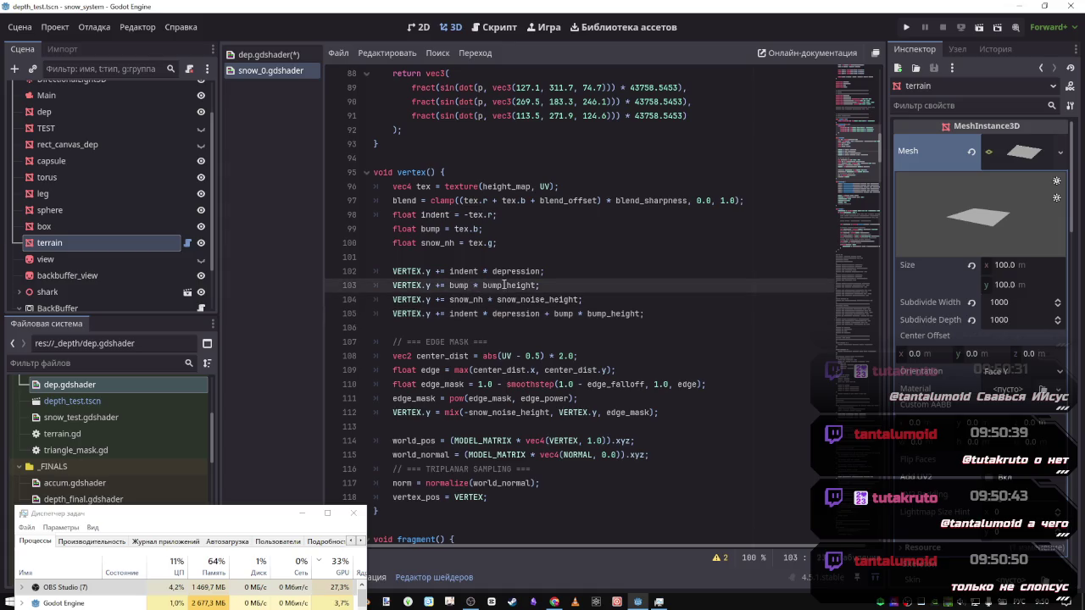
# Locate the snow_noise_height declaration in snow_0.gdshader, then select the height_map declaration on line 23
pyautogui.doubleClick(517, 299)
pyautogui.hotkey('ctrl', 'f')
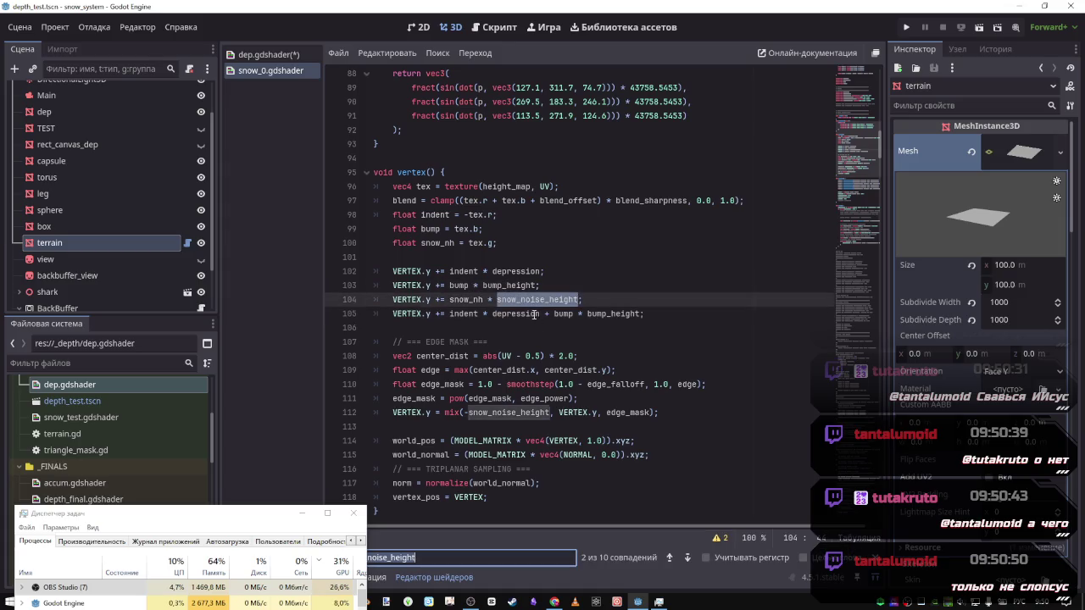
pyautogui.click(670, 558)
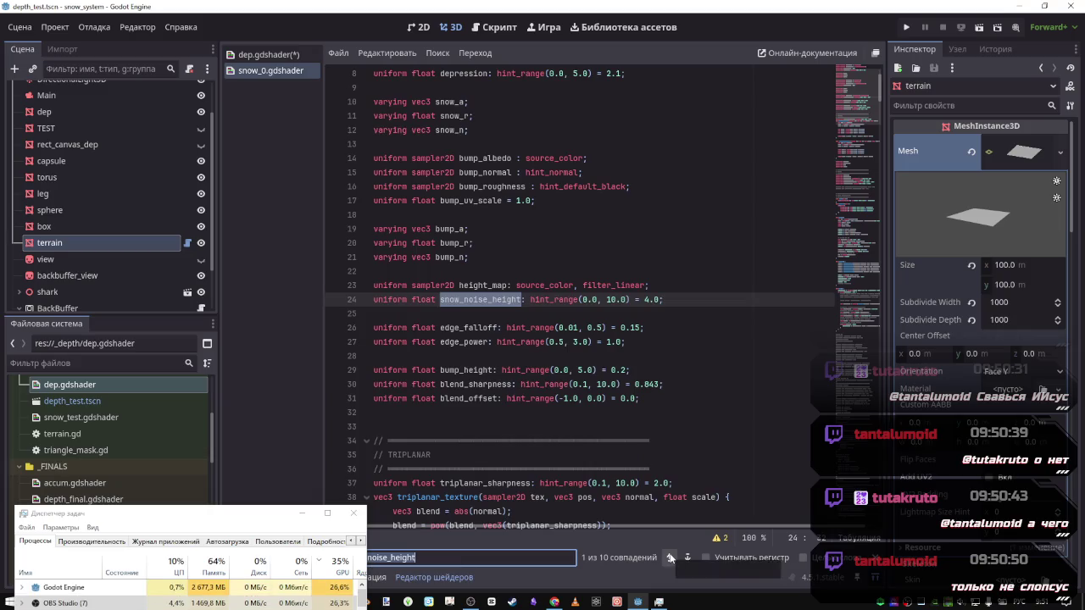
pyautogui.click(636, 305)
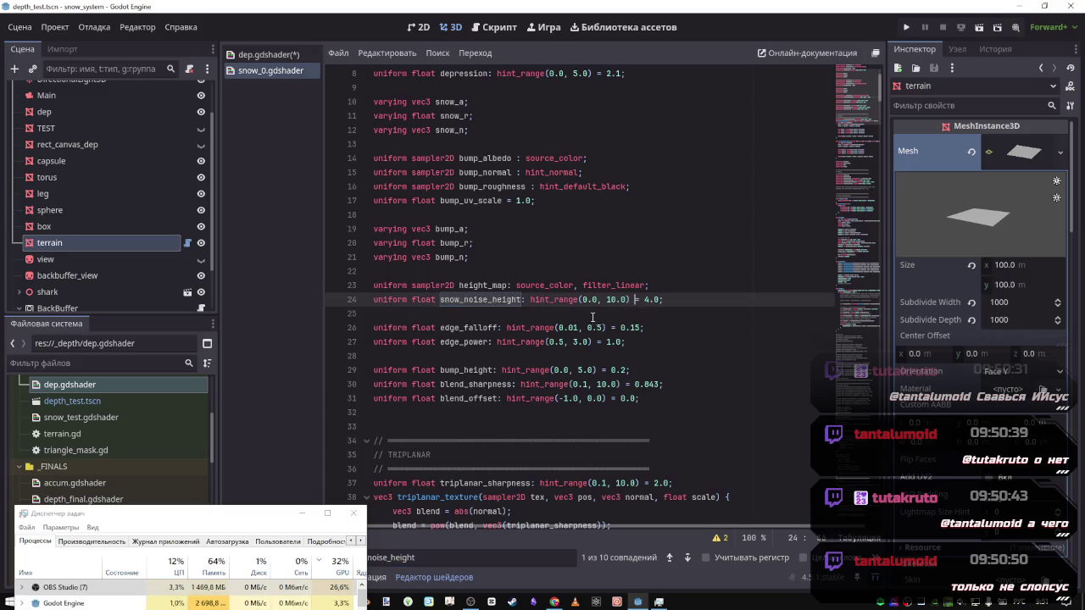
pyautogui.moveTo(681, 303); pyautogui.dragTo(354, 299)
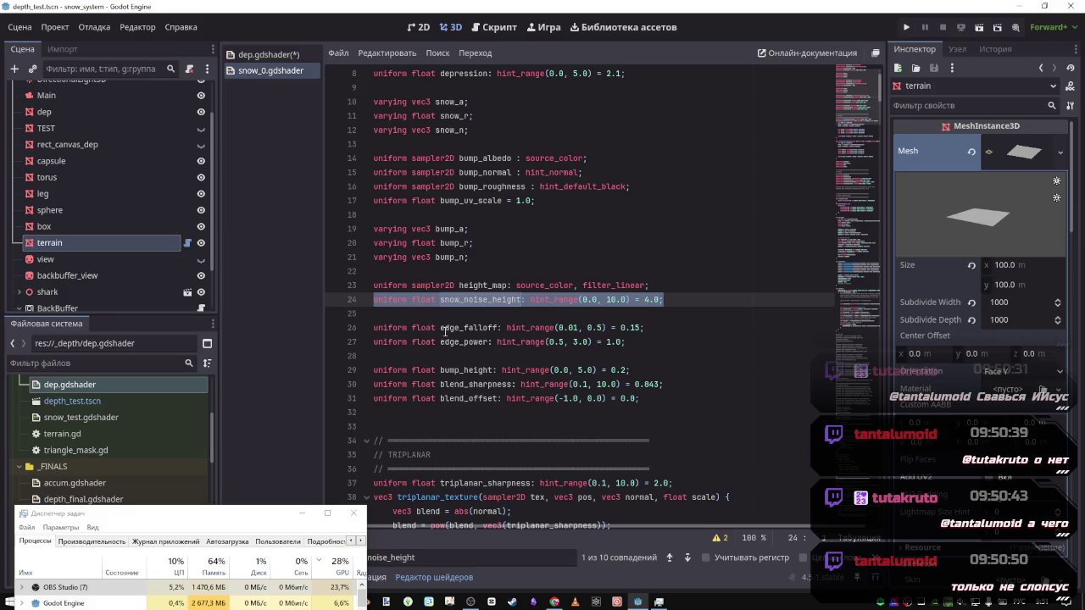
pyautogui.doubleClick(488, 285)
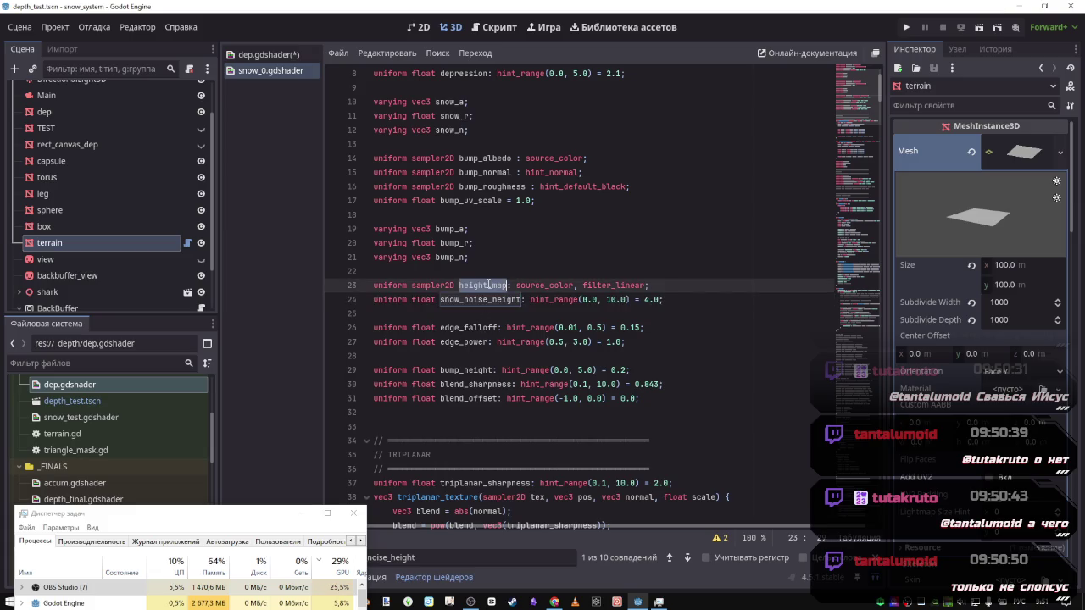
pyautogui.moveTo(669, 285); pyautogui.dragTo(308, 280)
pyautogui.hotkey('ctrl', 'c')
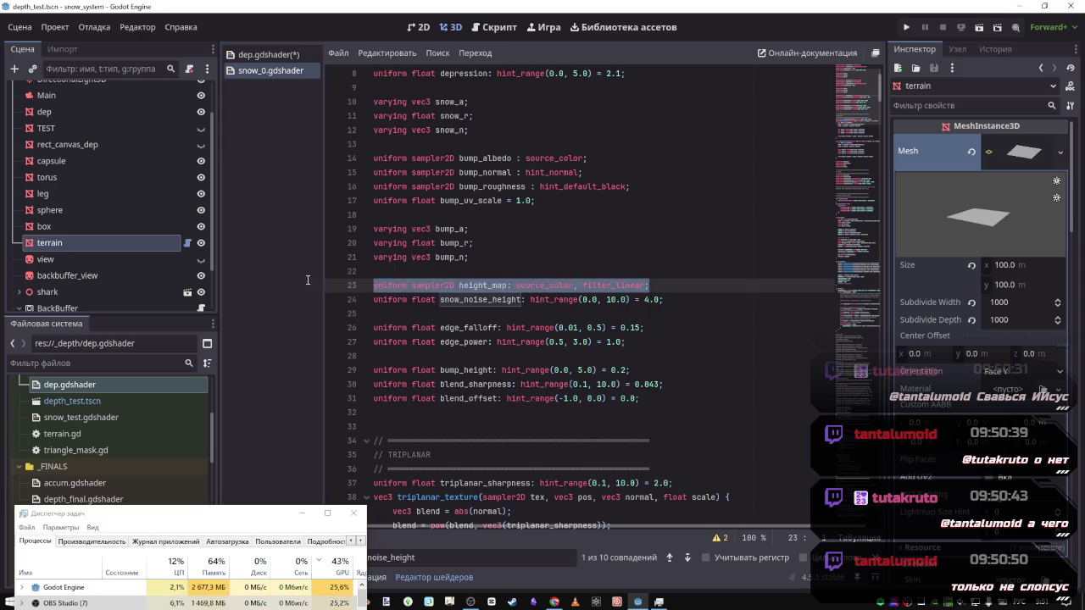
# In dep.gdshader, replace line 27's noise_texture uniform with the pasted height_map declaration
pyautogui.click(288, 54)
pyautogui.scroll(1, 529, 357)
pyautogui.scroll(-5, 529, 357)
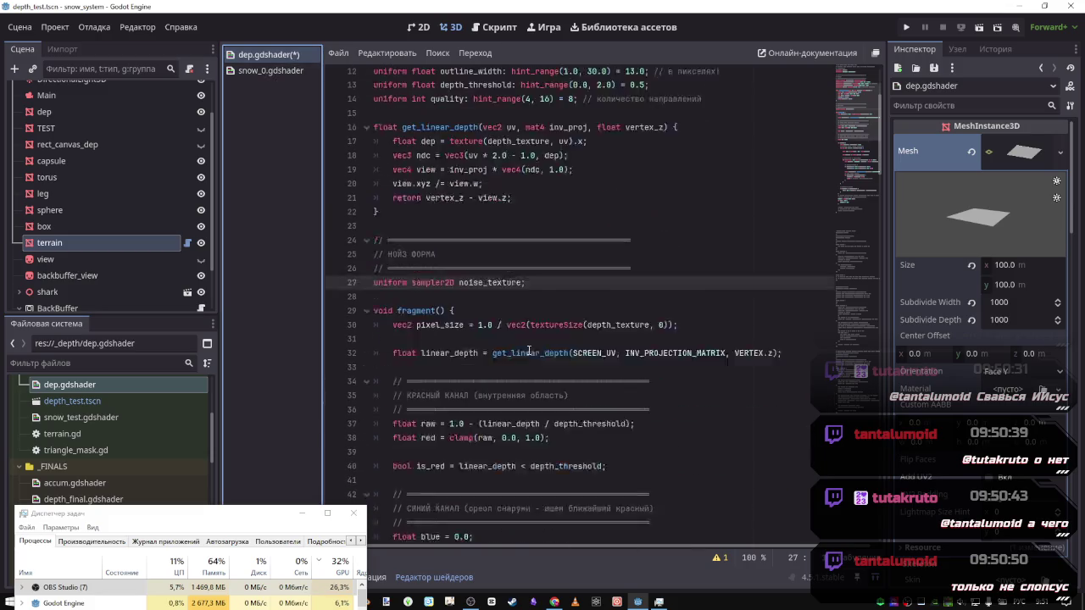
pyautogui.scroll(-5, 646, 280)
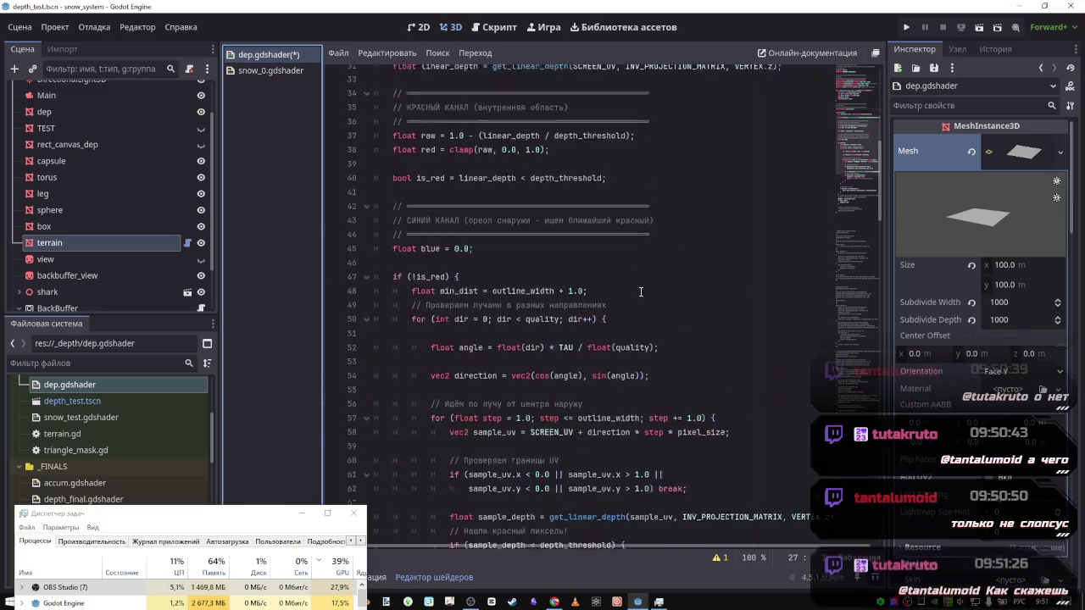
pyautogui.scroll(10, 628, 305)
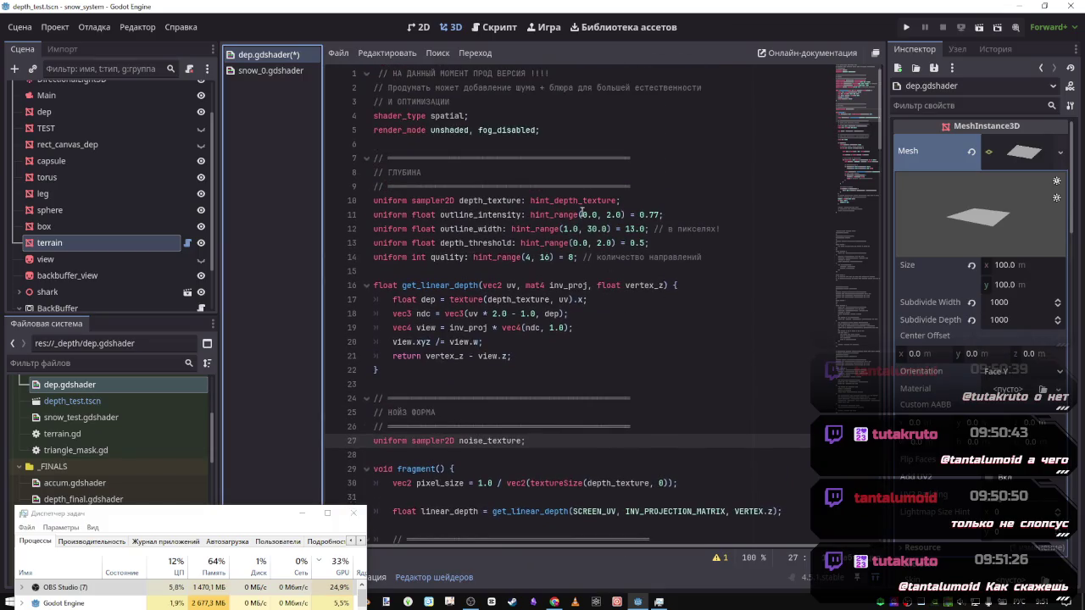
pyautogui.scroll(-13, 590, 333)
pyautogui.scroll(-2, 591, 333)
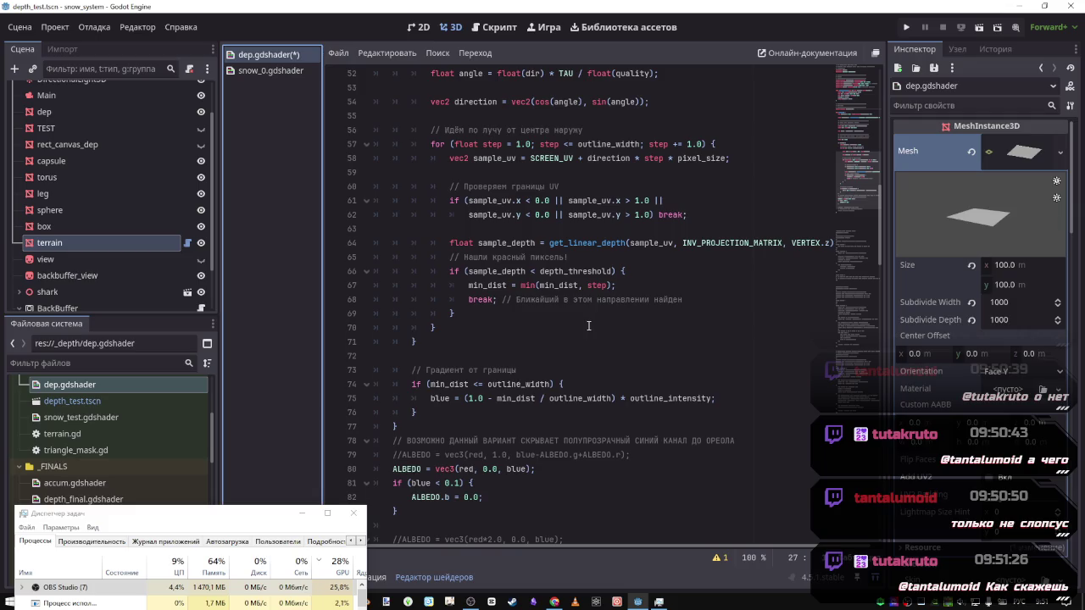
pyautogui.scroll(-5, 588, 326)
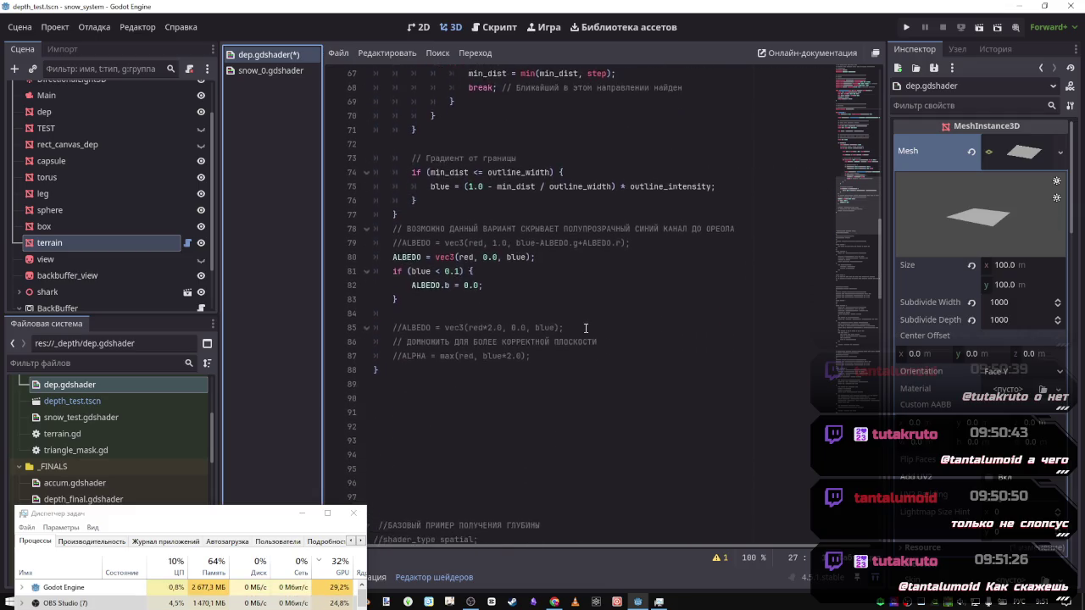
pyautogui.scroll(8, 585, 330)
pyautogui.scroll(13, 585, 331)
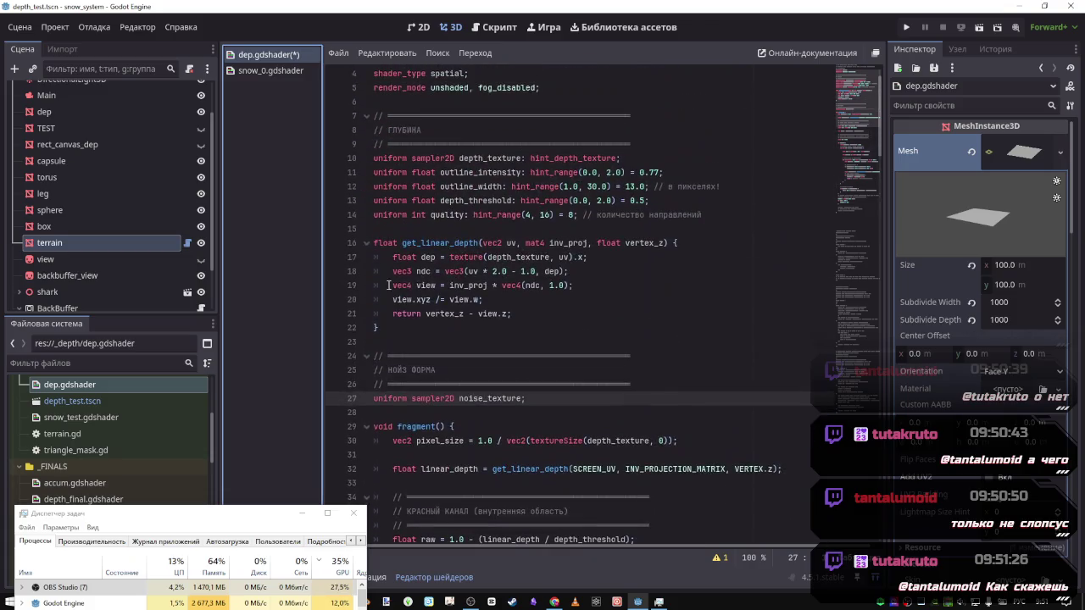
pyautogui.scroll(-2, 473, 324)
pyautogui.tripleClick(509, 314)
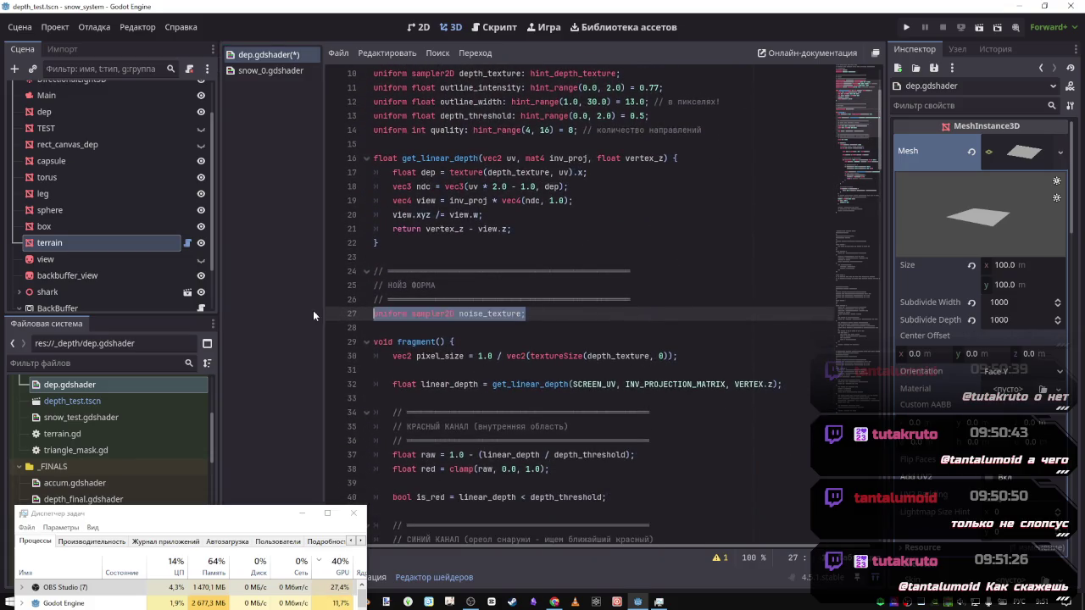
pyautogui.hotkey('ctrl', 'v')
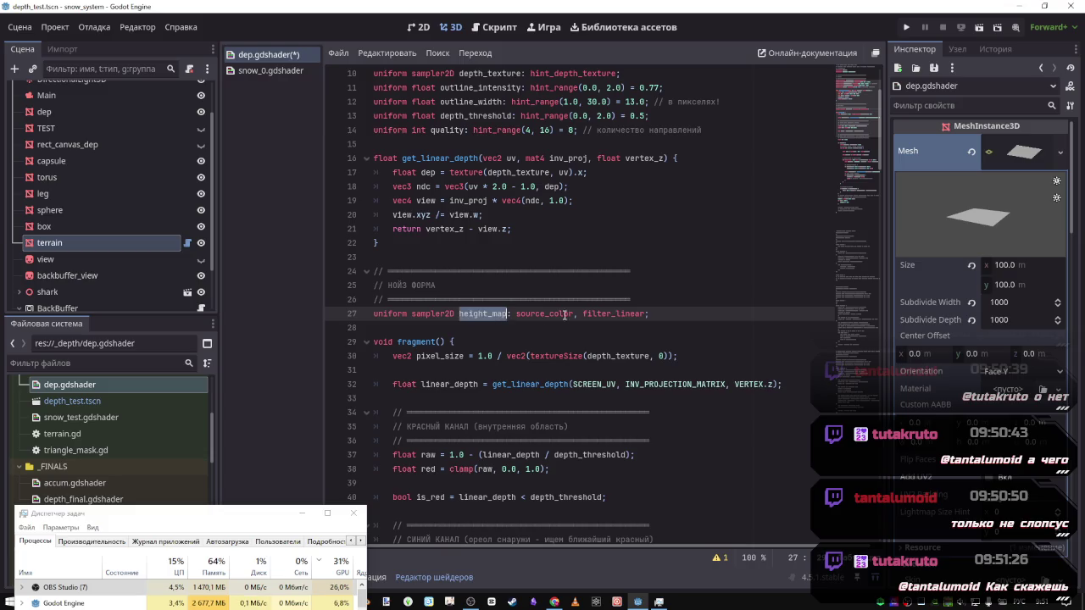
# Add blank lines below the height_map uniform to make room for a vertex function
pyautogui.press('Up')
pyautogui.click(663, 314)
pyautogui.press('Return')
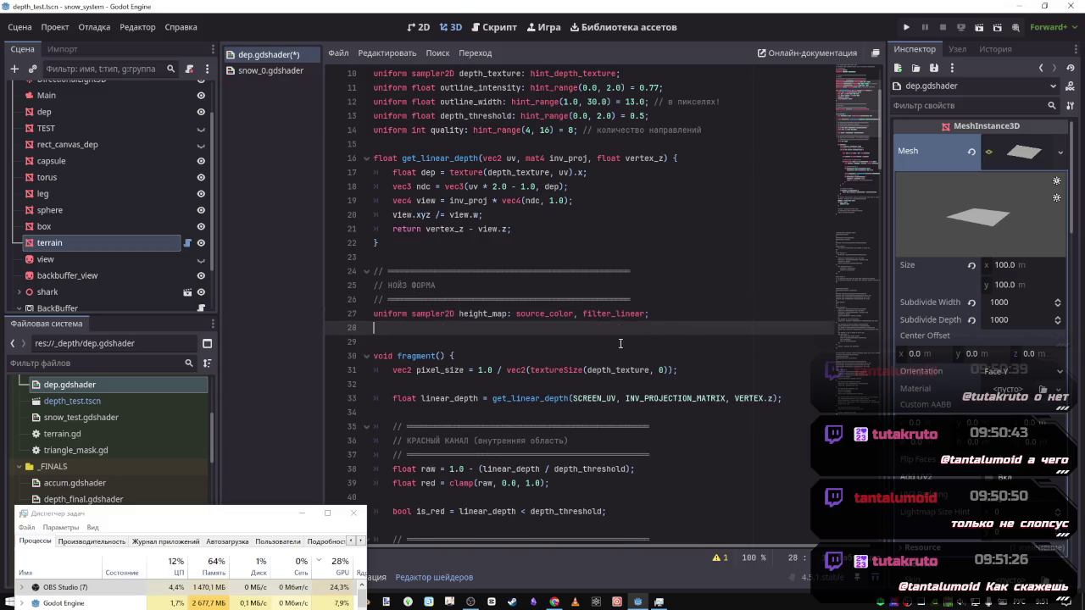
pyautogui.scroll(-4, 602, 360)
pyautogui.scroll(-14, 602, 360)
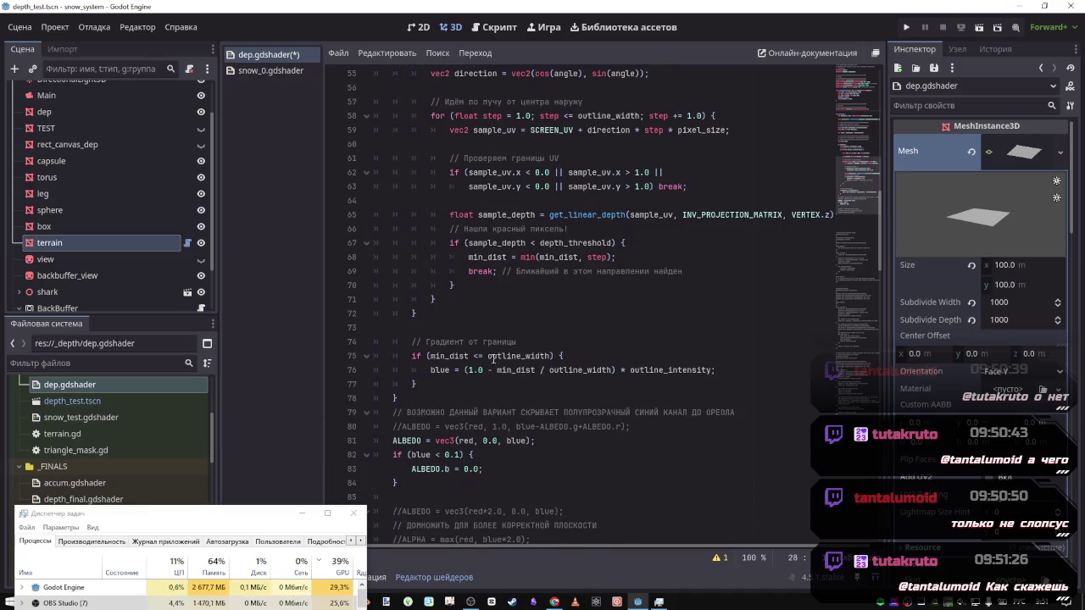
pyautogui.scroll(18, 467, 378)
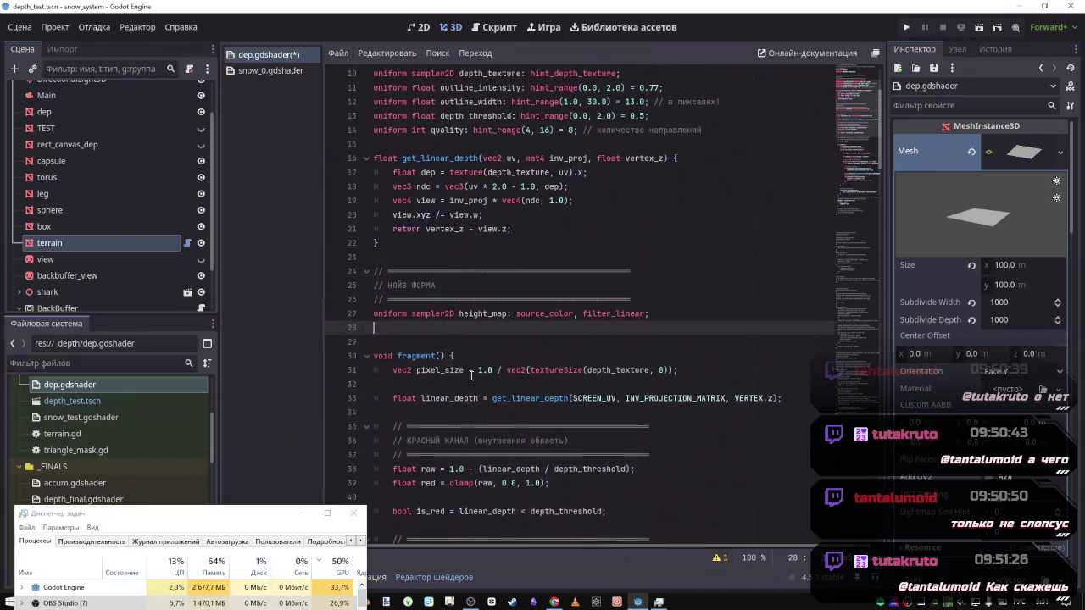
pyautogui.click(487, 359)
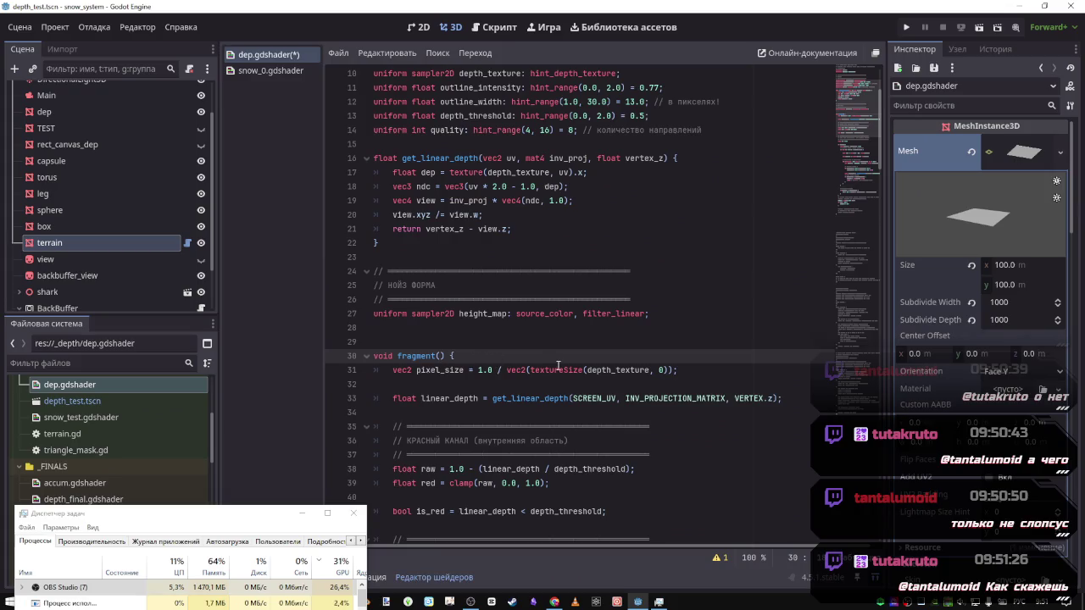
pyautogui.scroll(3, 509, 348)
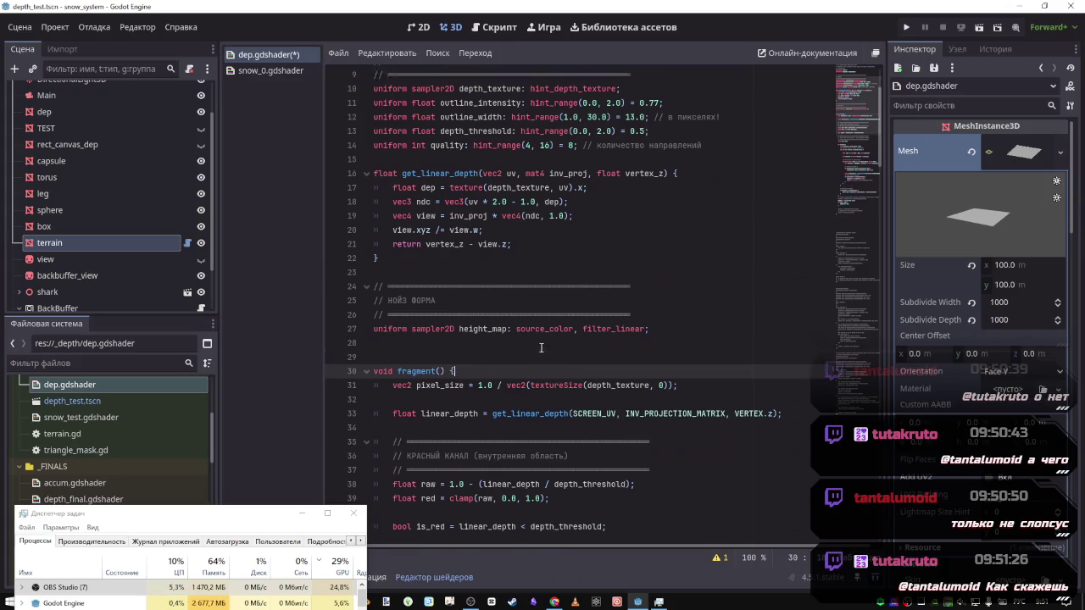
pyautogui.scroll(-3, 441, 339)
pyautogui.click(390, 328)
pyautogui.press('Return')
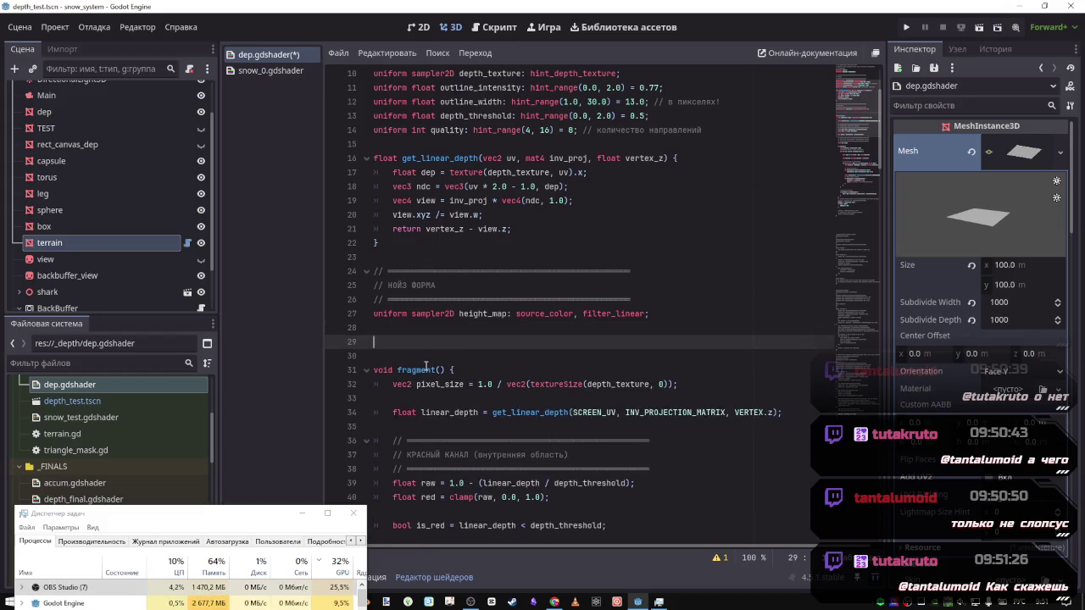
# Start the vertex function with 'void vertex() {', switching to the English keyboard layout
pyautogui.write('мшшву')
pyautogui.press('BackSpace')
pyautogui.press('BackSpace')
pyautogui.press('BackSpace')
pyautogui.hotkey('alt', 'shift')
pyautogui.write('voide')
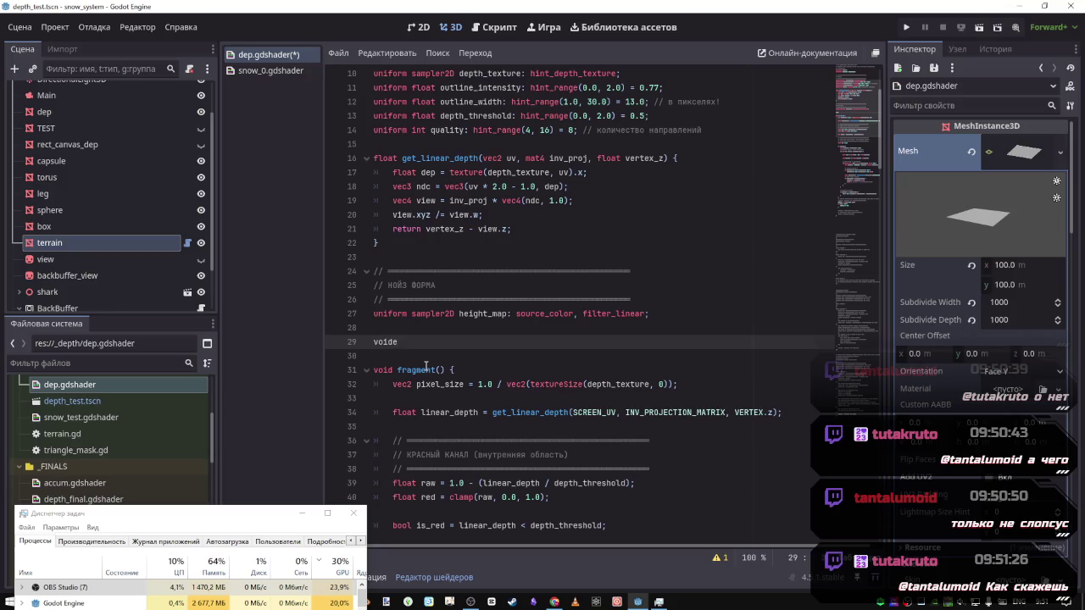
pyautogui.press('BackSpace')
pyautogui.write('vert')
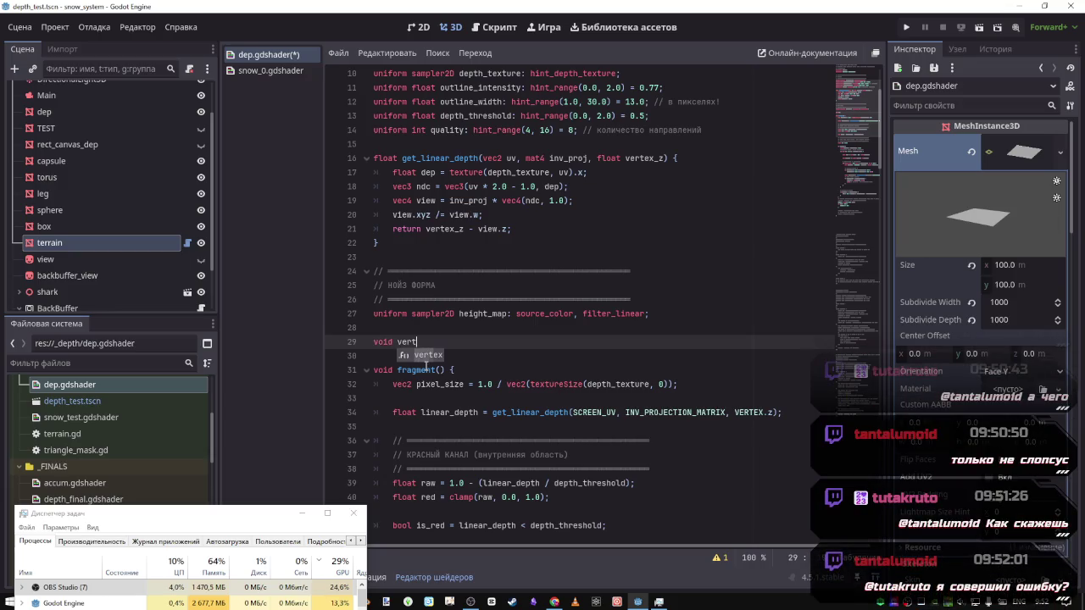
pyautogui.write('ex')
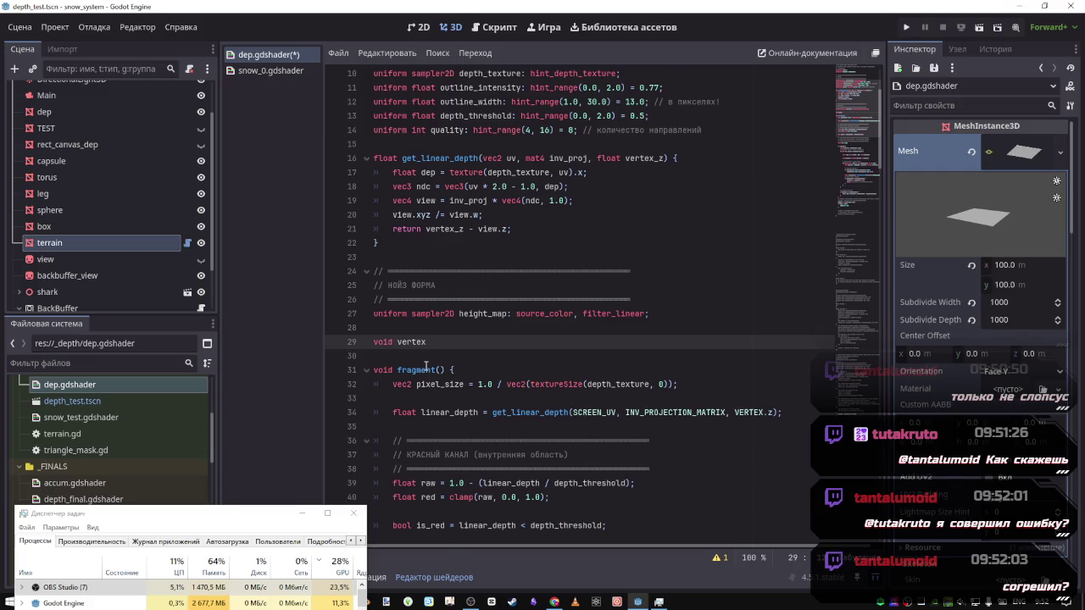
pyautogui.write('() {')
pyautogui.press('Return')
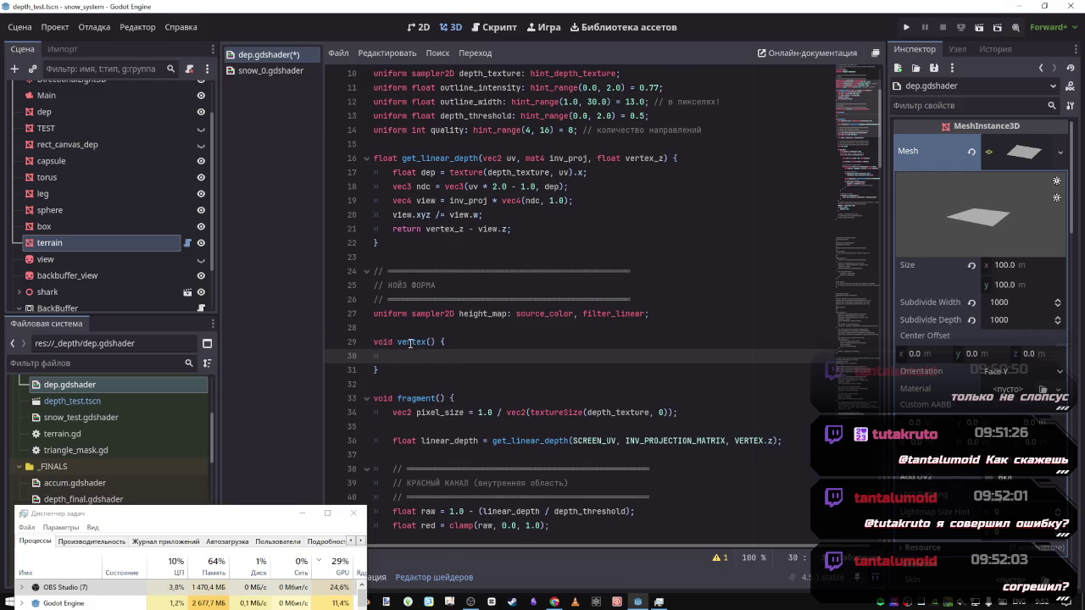
# Write 'VERTEX.y = height_map' inside the vertex function
pyautogui.write('VER')
pyautogui.press('Return')
pyautogui.write('VERTEX.y =')
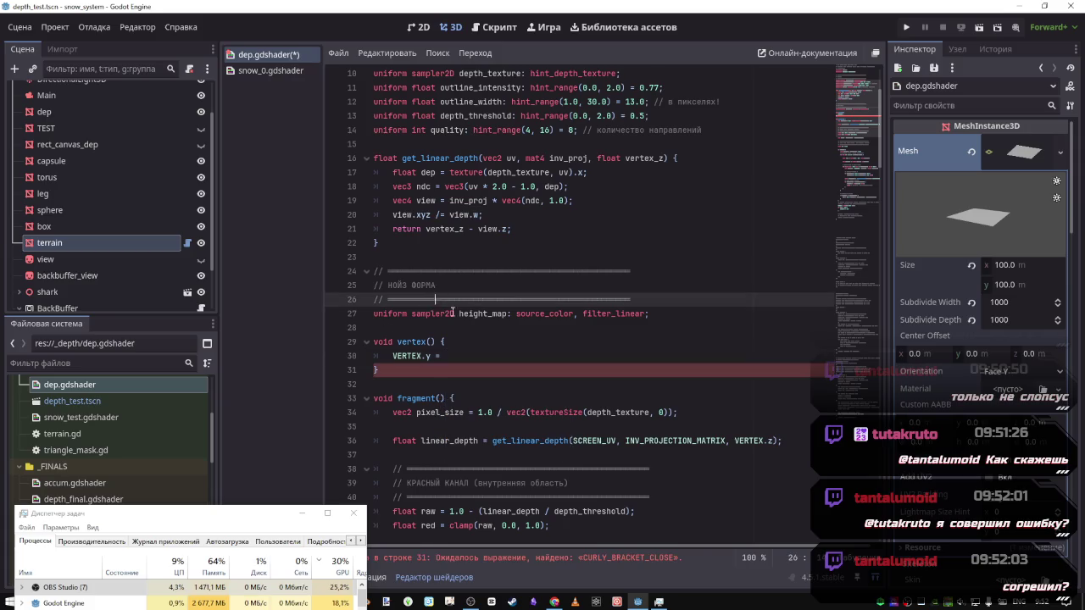
pyautogui.doubleClick(482, 313)
pyautogui.hotkey('ctrl', 'c')
pyautogui.click(468, 356)
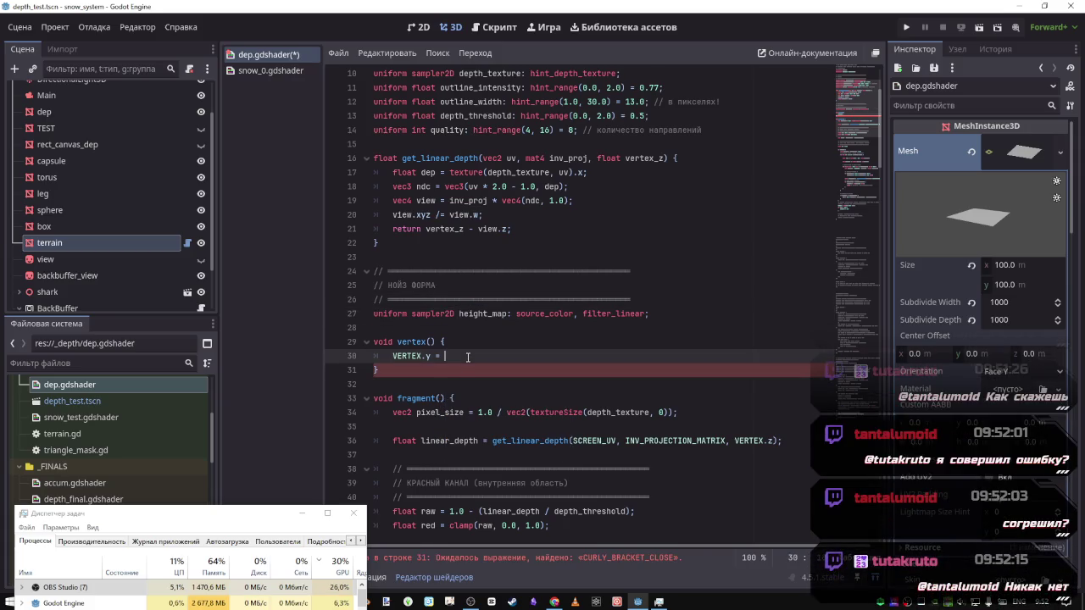
pyautogui.hotkey('ctrl', 'v')
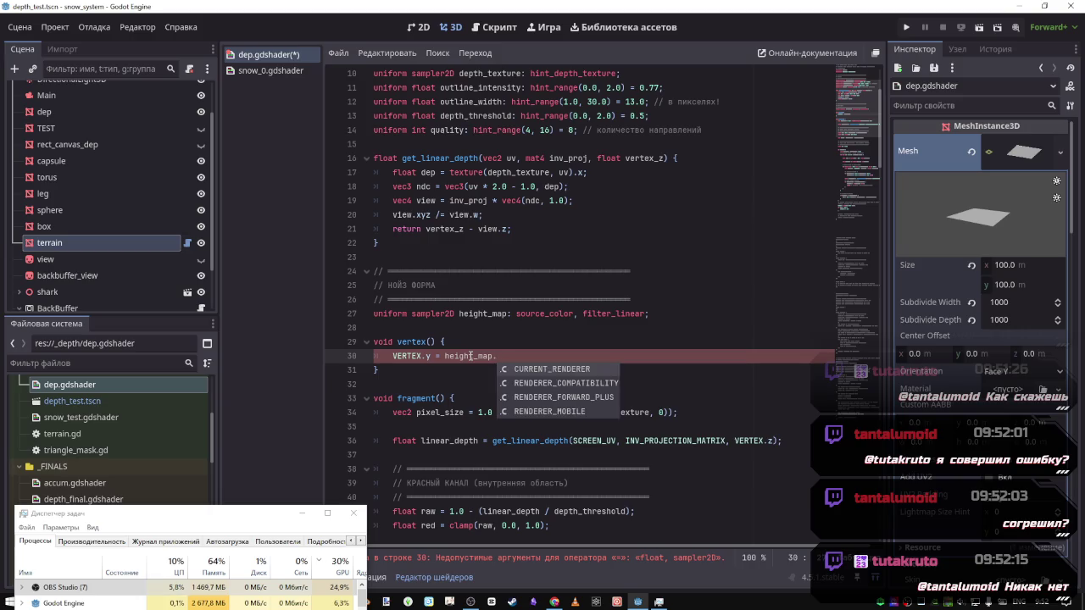
pyautogui.press('BackSpace')
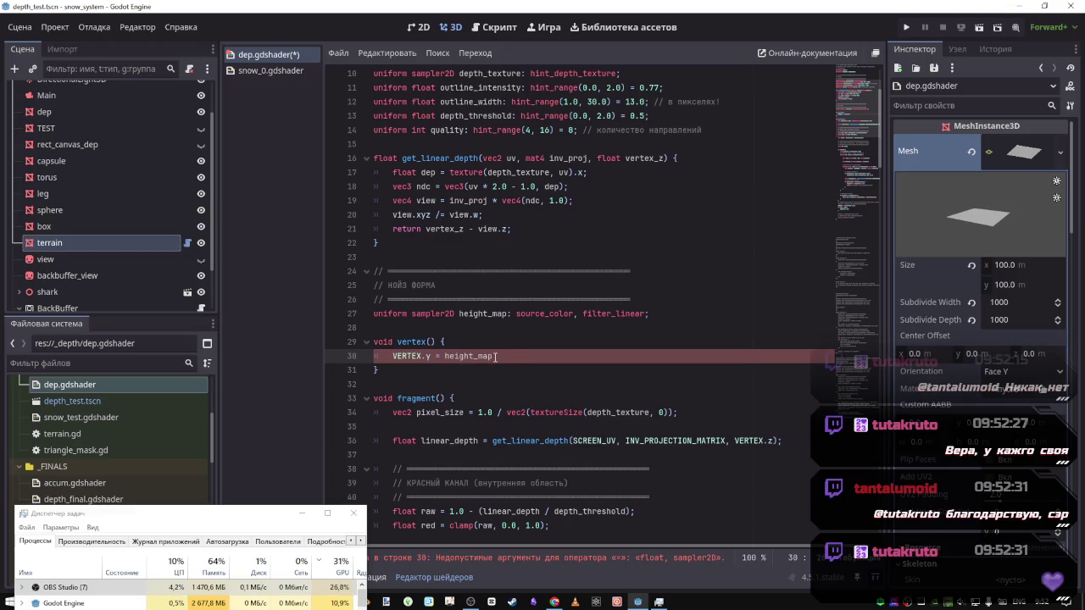
# In snow_0.gdshader, find where snow_nh is used on line 104 of the vertex function
pyautogui.click(250, 70)
pyautogui.scroll(-15, 522, 299)
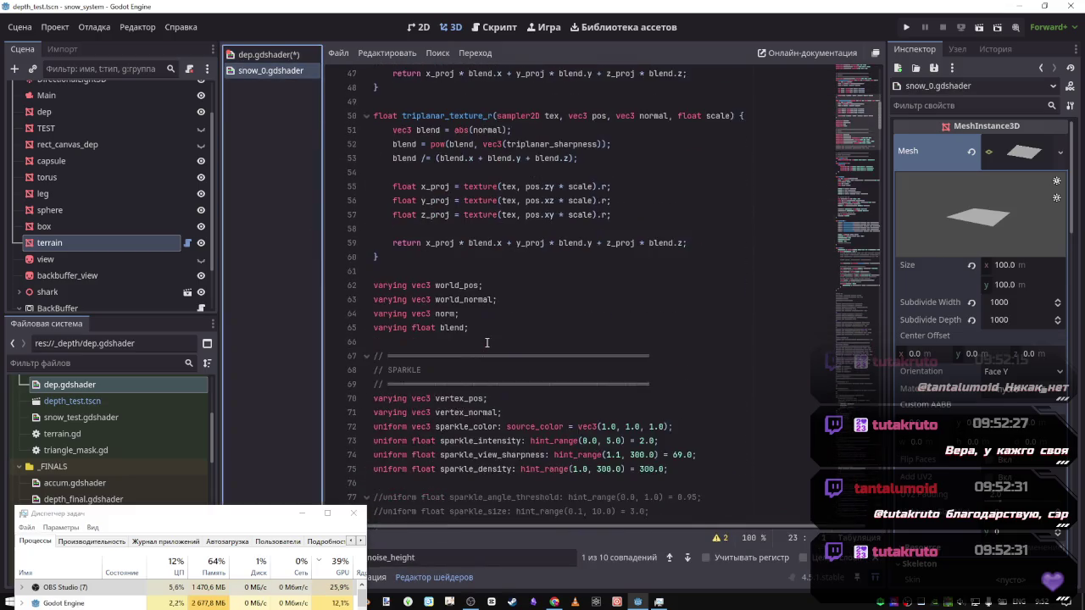
pyautogui.scroll(-11, 485, 342)
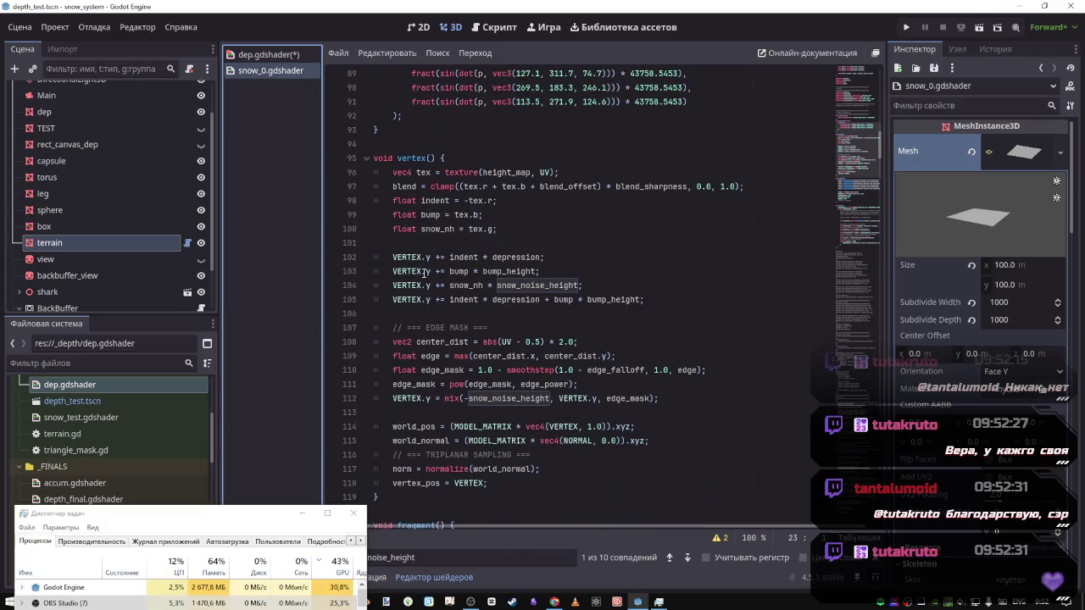
pyautogui.click(475, 286)
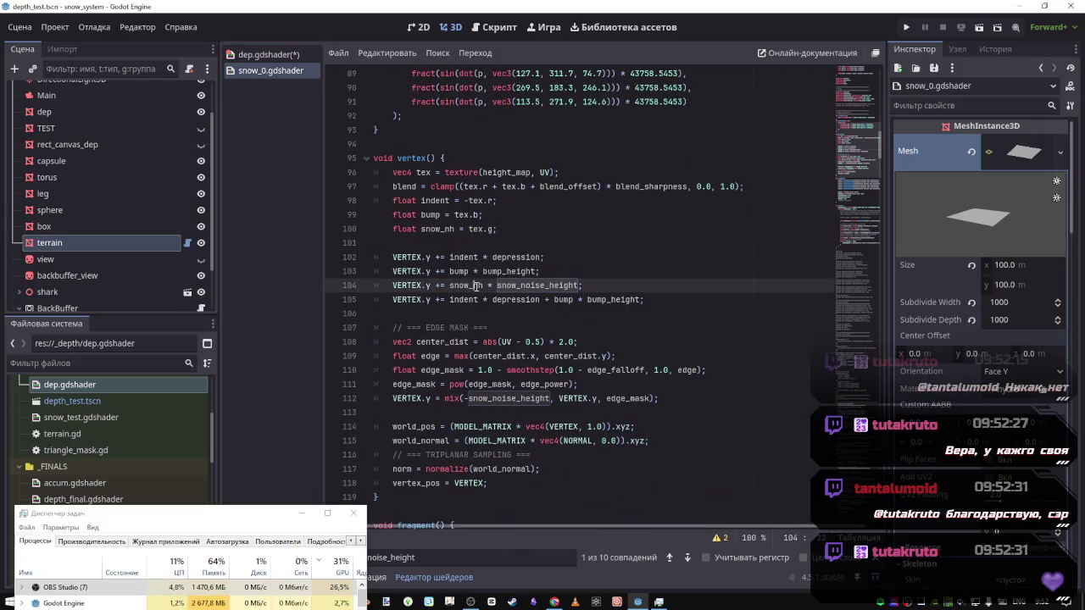
pyautogui.doubleClick(475, 286)
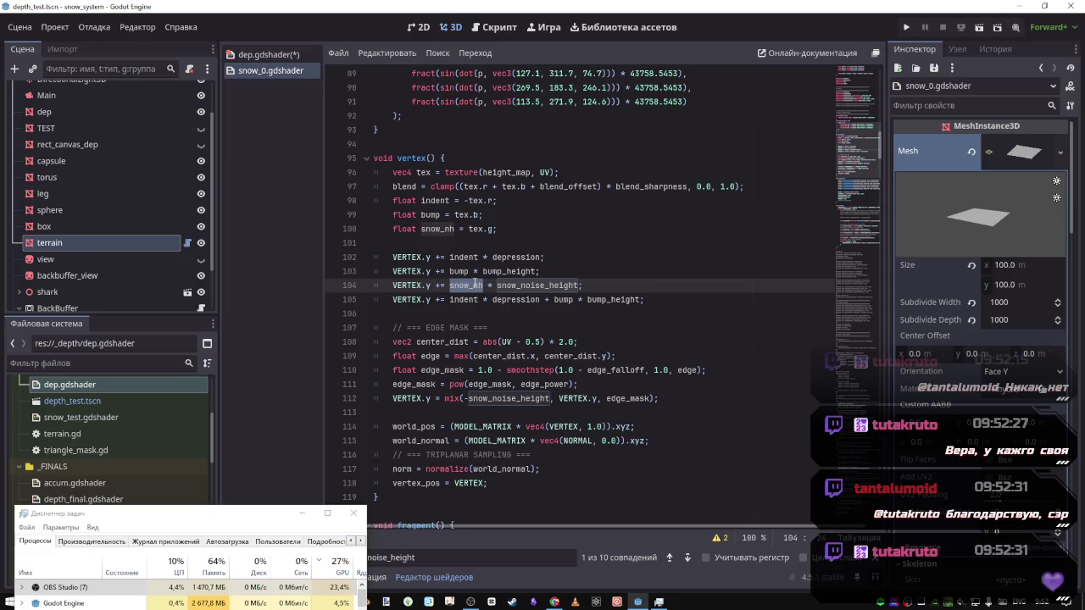
pyautogui.scroll(15, 474, 285)
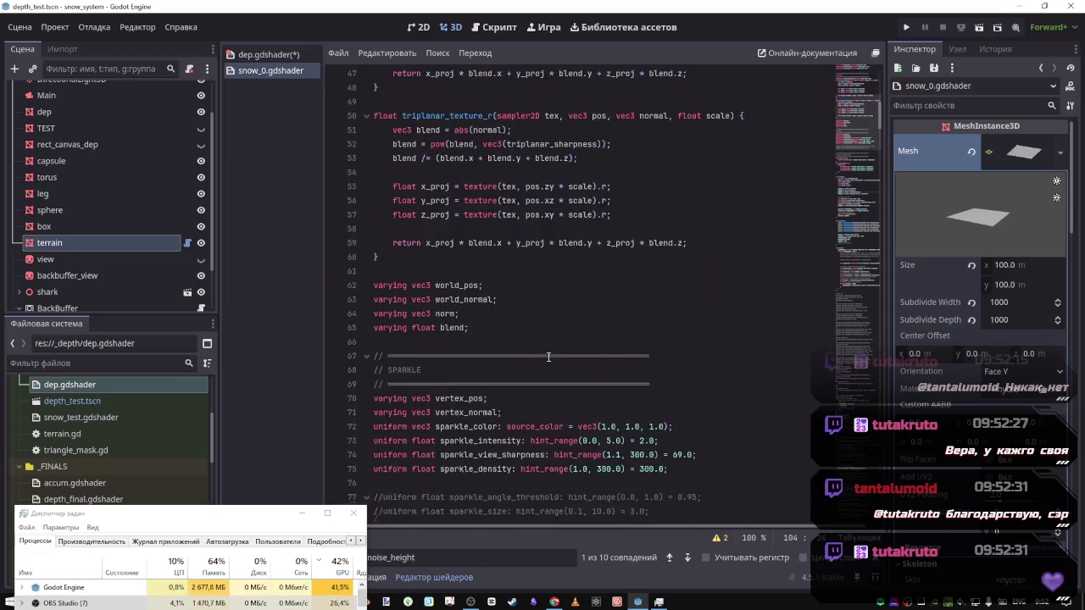
pyautogui.scroll(8, 522, 271)
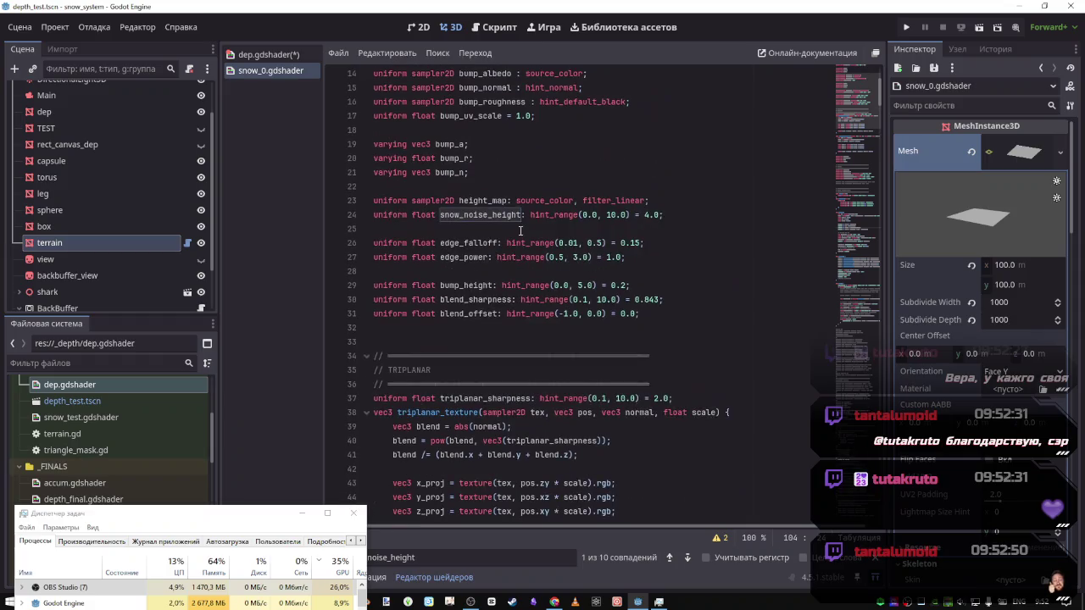
pyautogui.scroll(3, 523, 234)
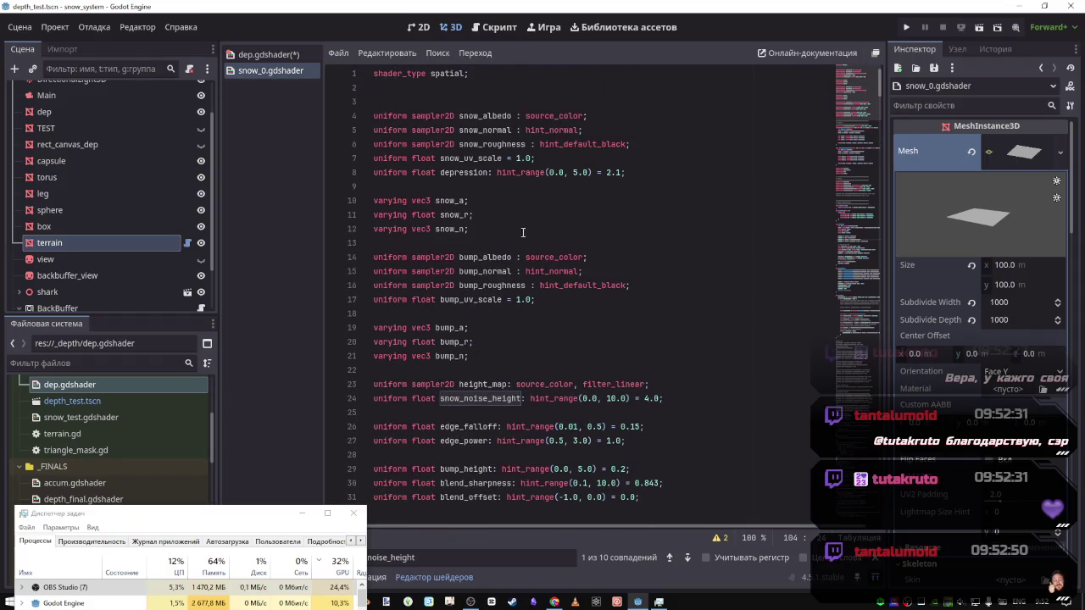
pyautogui.scroll(-2, 492, 212)
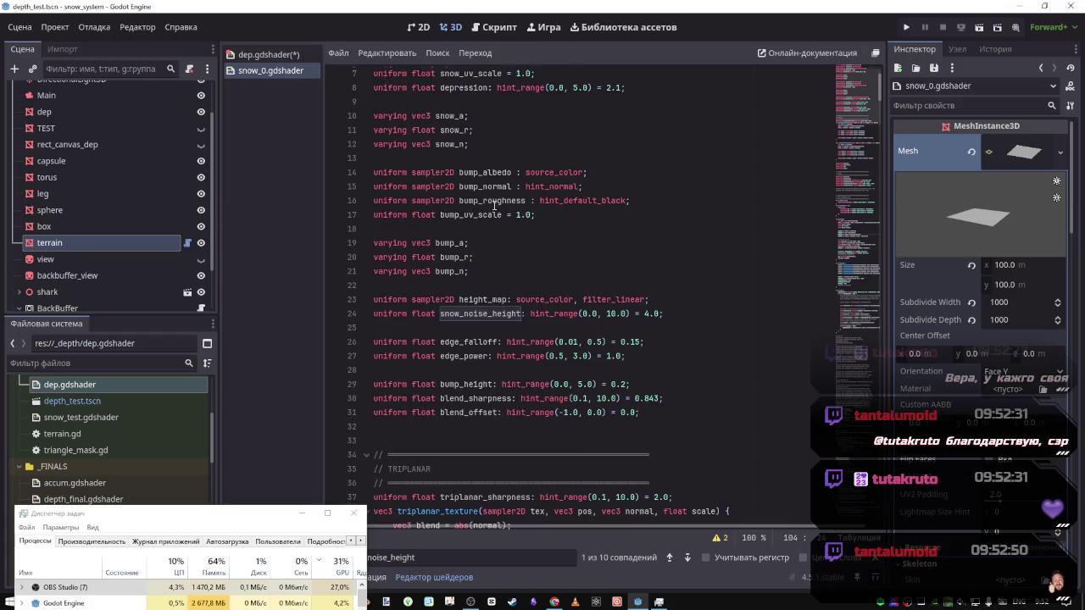
pyautogui.scroll(-8, 506, 272)
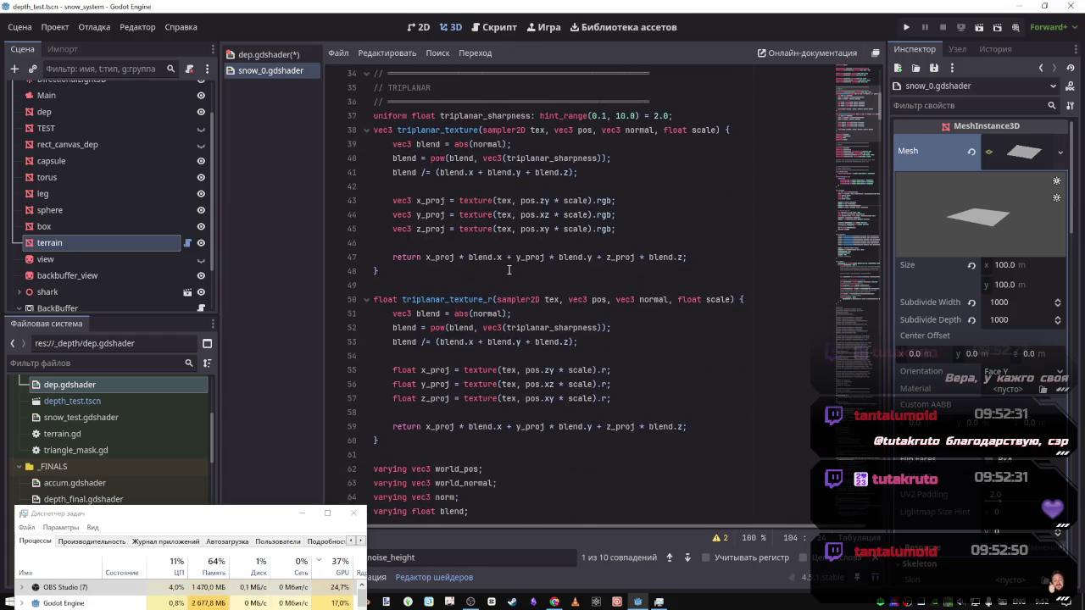
pyautogui.scroll(-14, 508, 269)
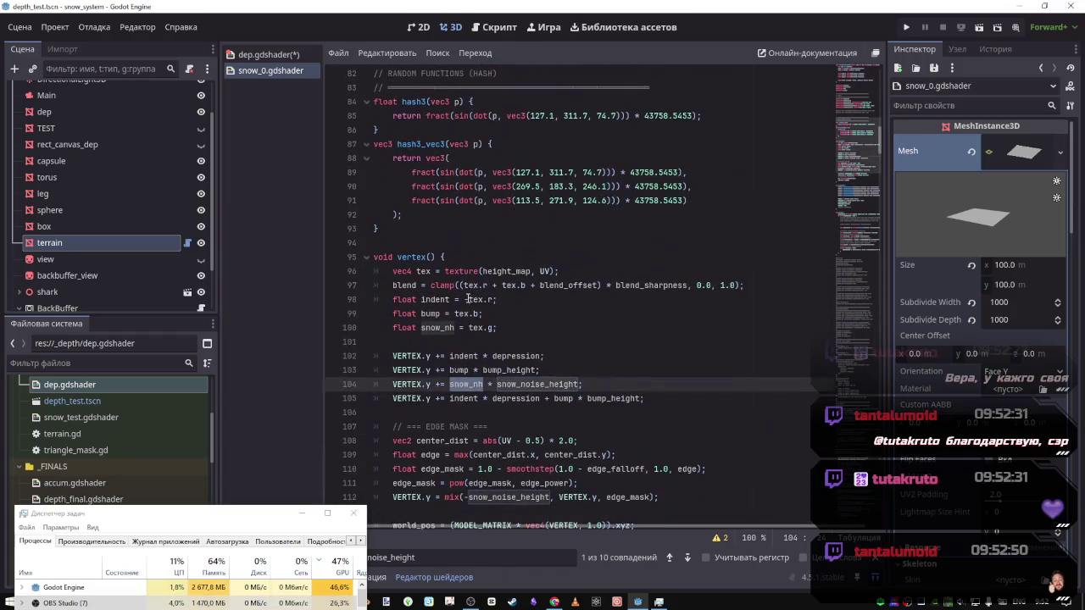
pyautogui.doubleClick(465, 384)
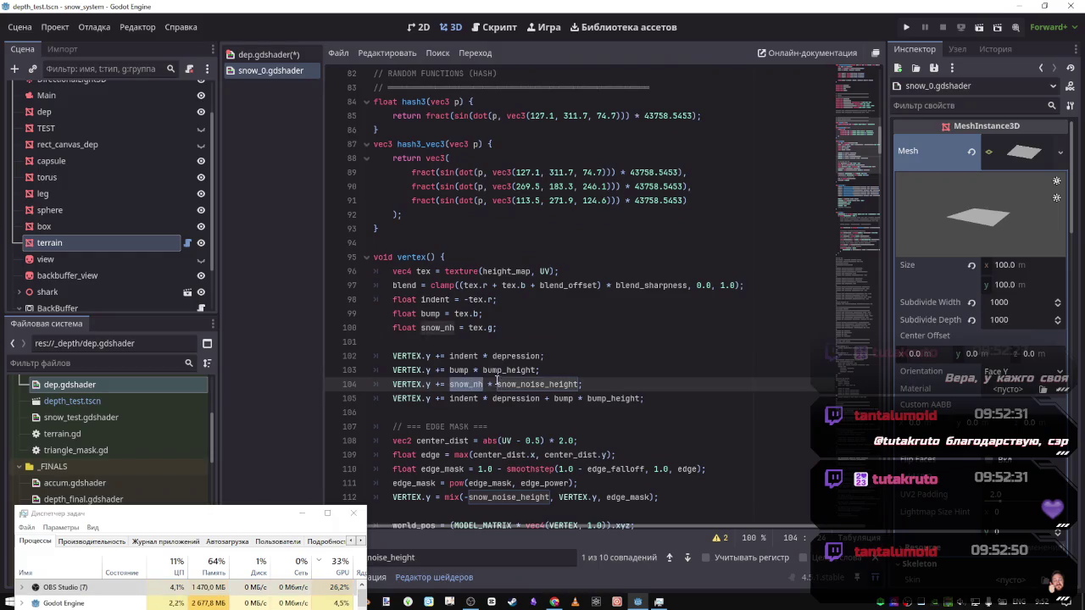
# Search for snow_nh and select its declaration line 'float snow_nh = tex.g;'
pyautogui.hotkey('ctrl', 'f')
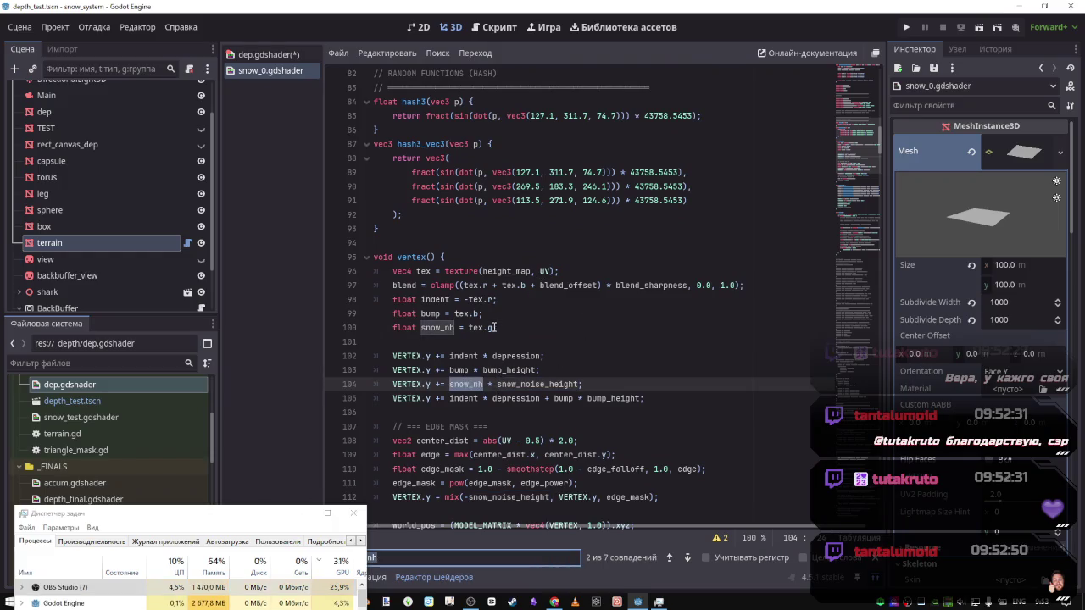
pyautogui.moveTo(498, 327); pyautogui.dragTo(487, 327)
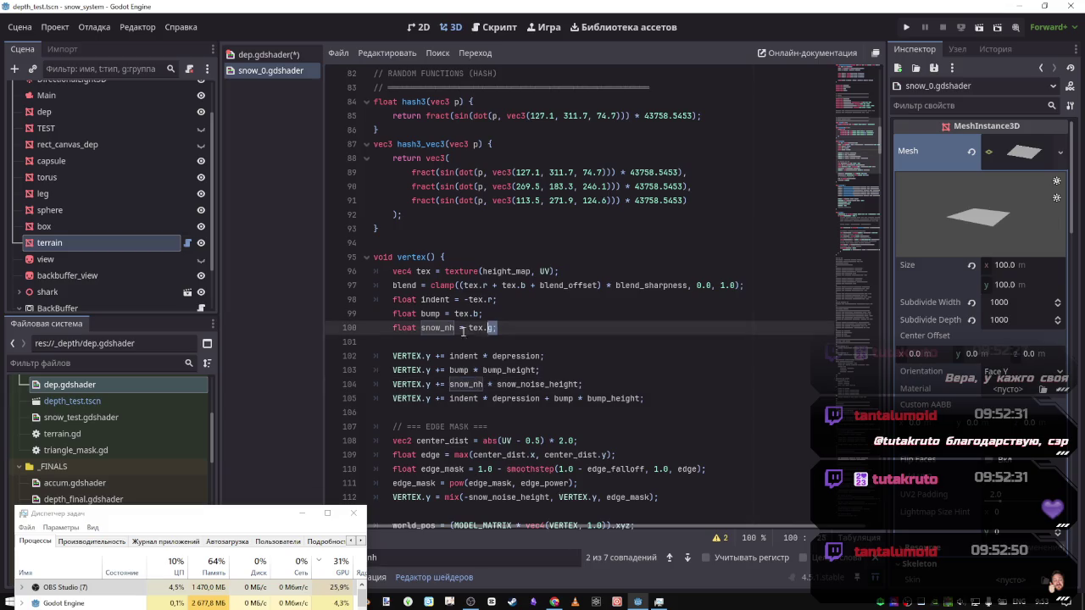
pyautogui.keyDown('shift'); pyautogui.click(392, 327); pyautogui.keyUp('shift')
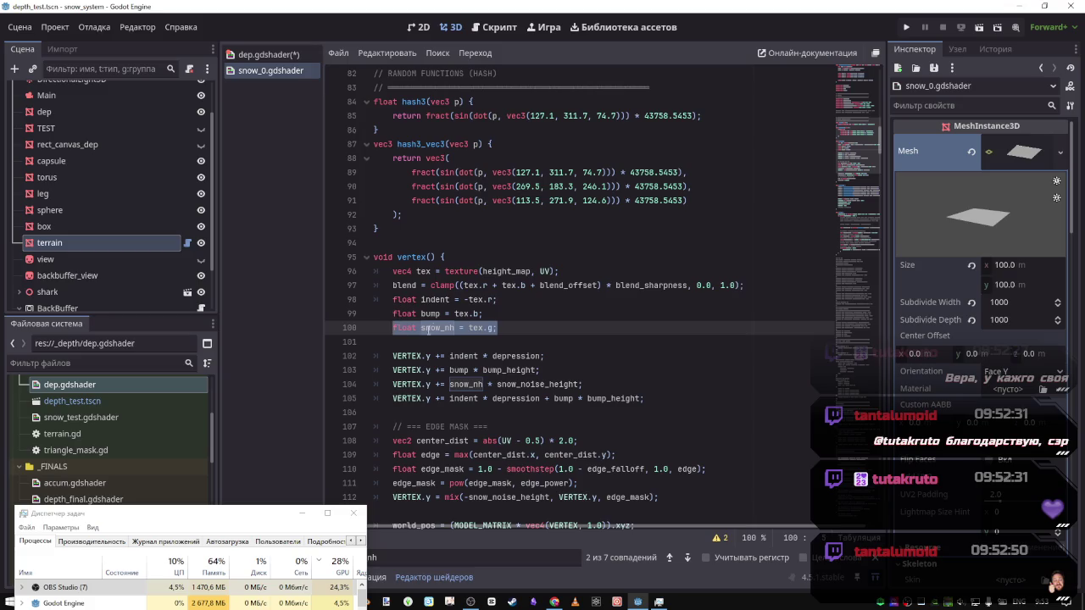
pyautogui.click(427, 330)
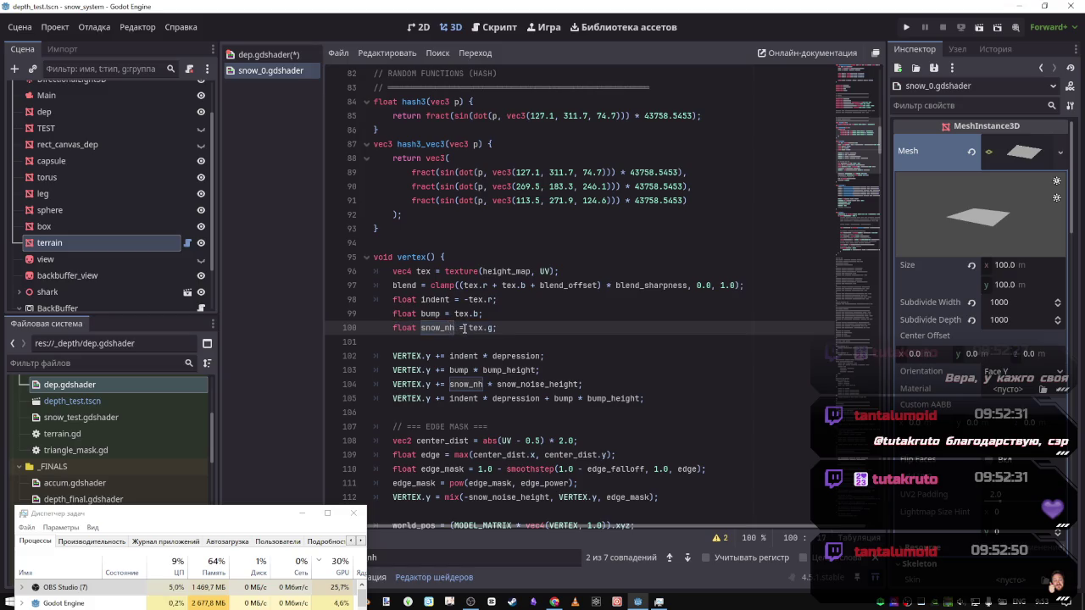
pyautogui.moveTo(495, 329); pyautogui.dragTo(394, 329)
pyautogui.hotkey('ctrl', 'c')
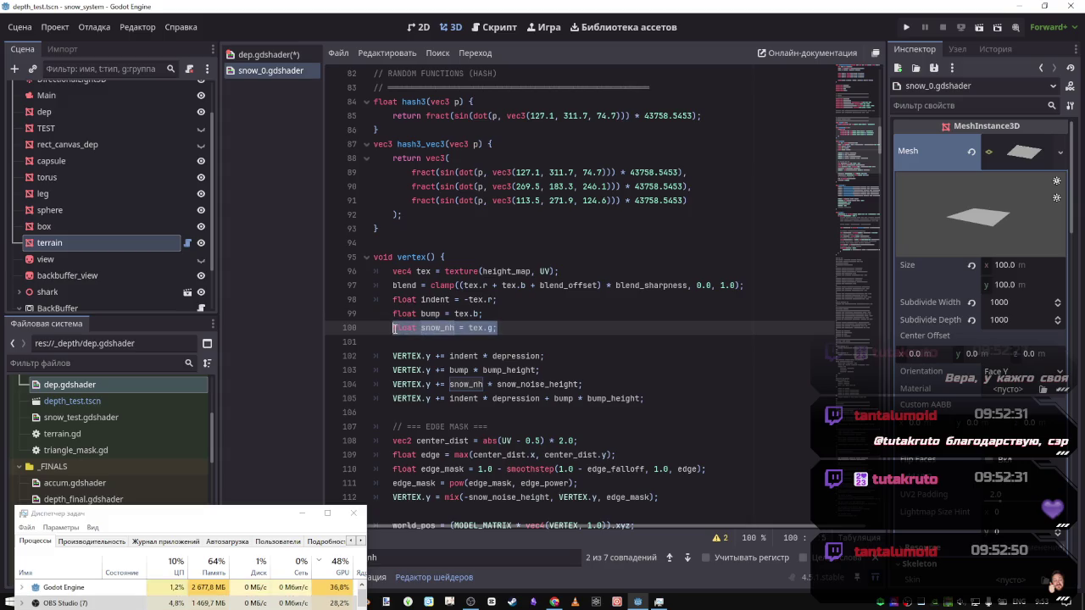
pyautogui.click(270, 54)
# Paste 'float snow_nh = tex.g;' into dep.gdshader's vertex() and make it 'VERTEX.y = snow_nh * height_map;'
pyautogui.click(484, 342)
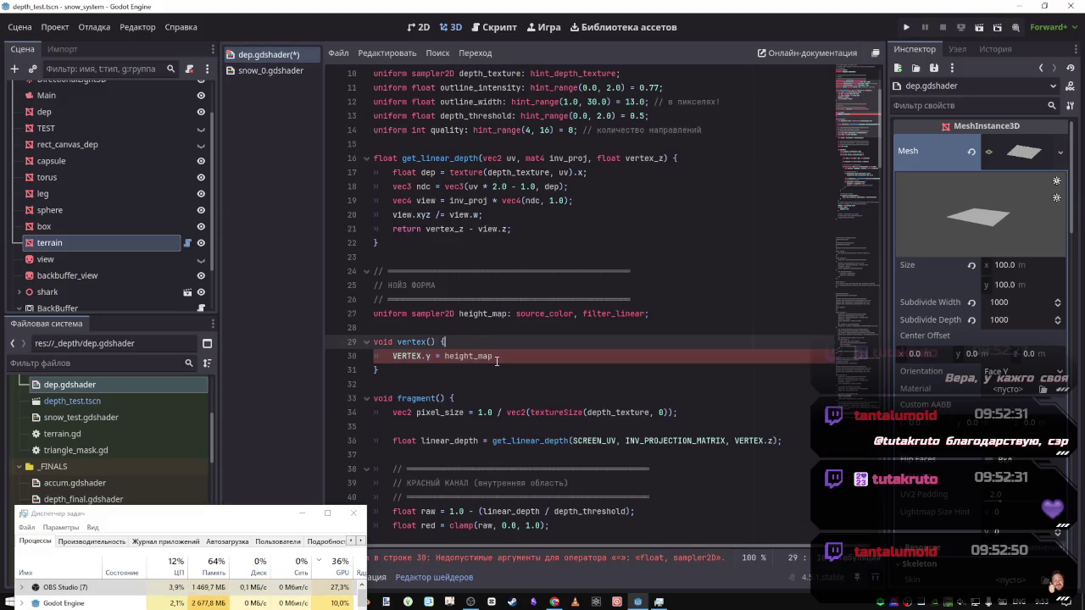
pyautogui.press('Return')
pyautogui.hotkey('ctrl', 'v')
pyautogui.click(428, 370)
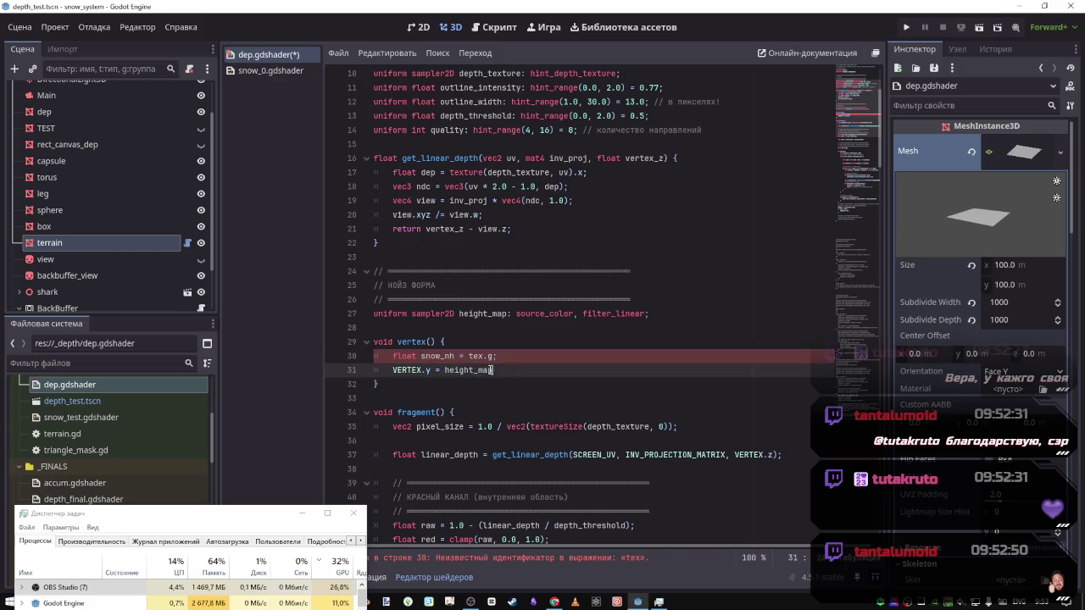
pyautogui.click(444, 370)
pyautogui.write('snow_nh *')
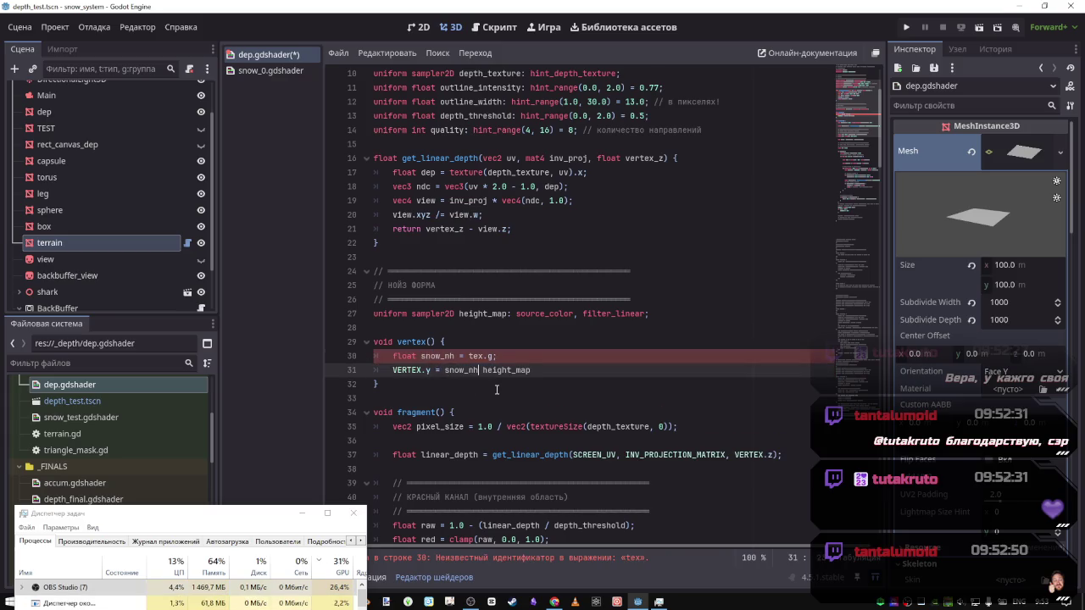
pyautogui.press('BackSpace')
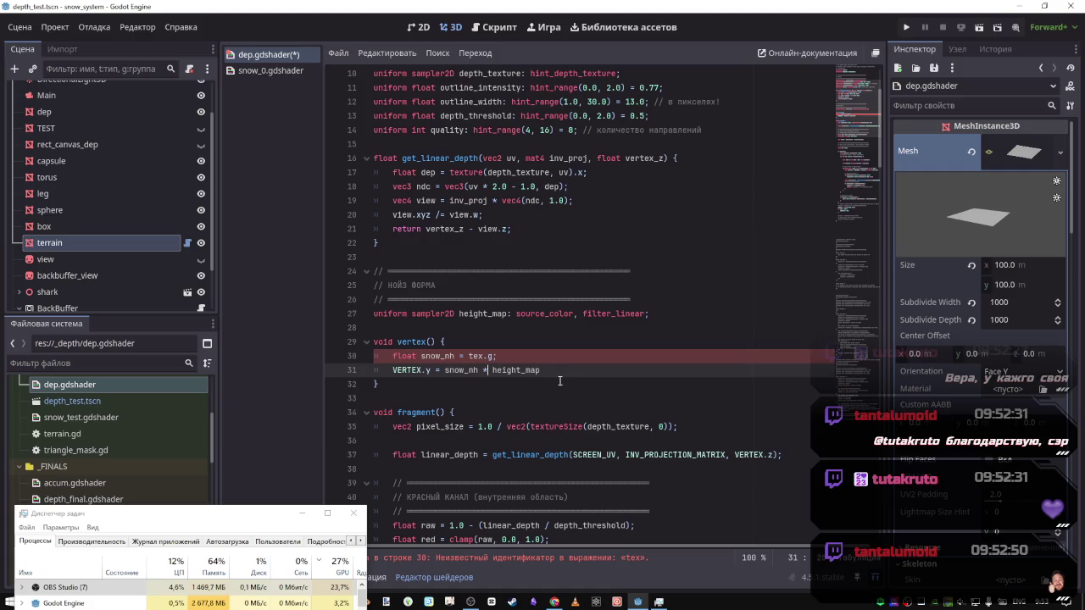
pyautogui.write(';')
# Add 'vec4 tex = texture(height_map, UV);' before the snow_nh line and review where snow_nh is used
pyautogui.click(550, 359)
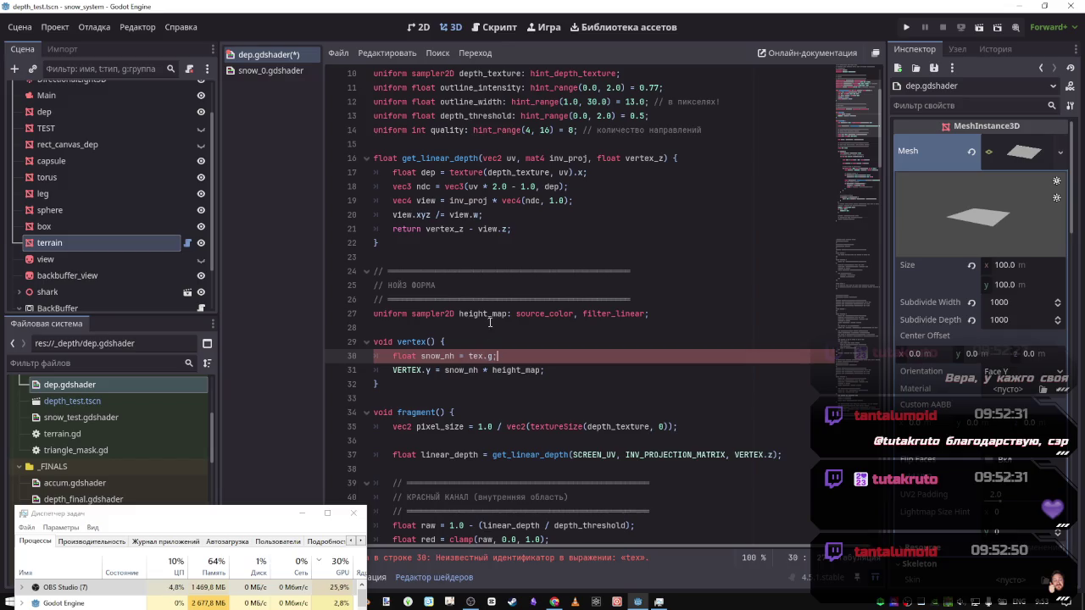
pyautogui.doubleClick(444, 356)
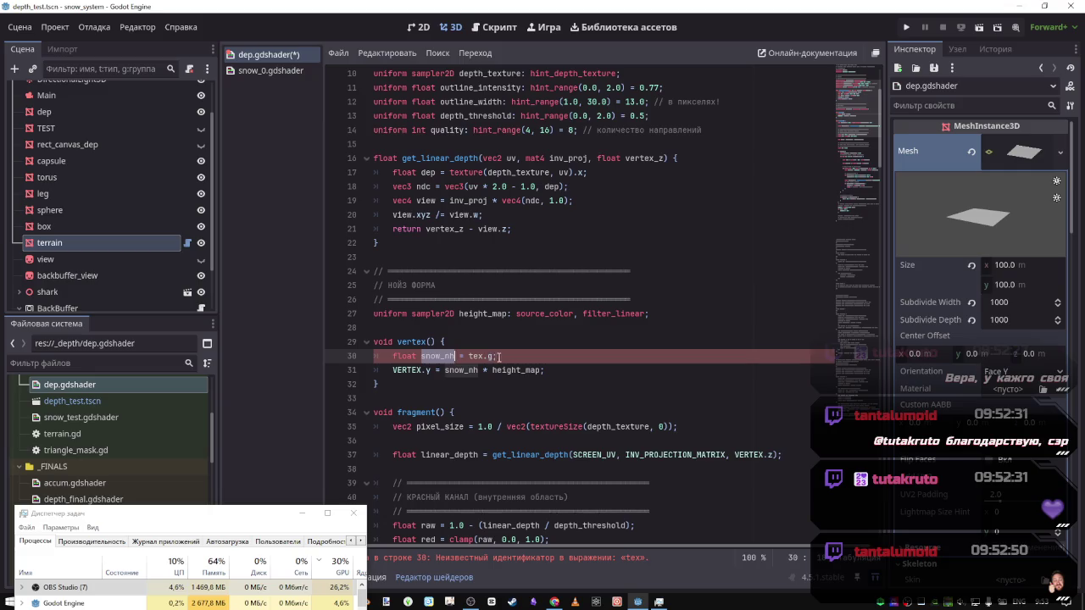
pyautogui.click(479, 357)
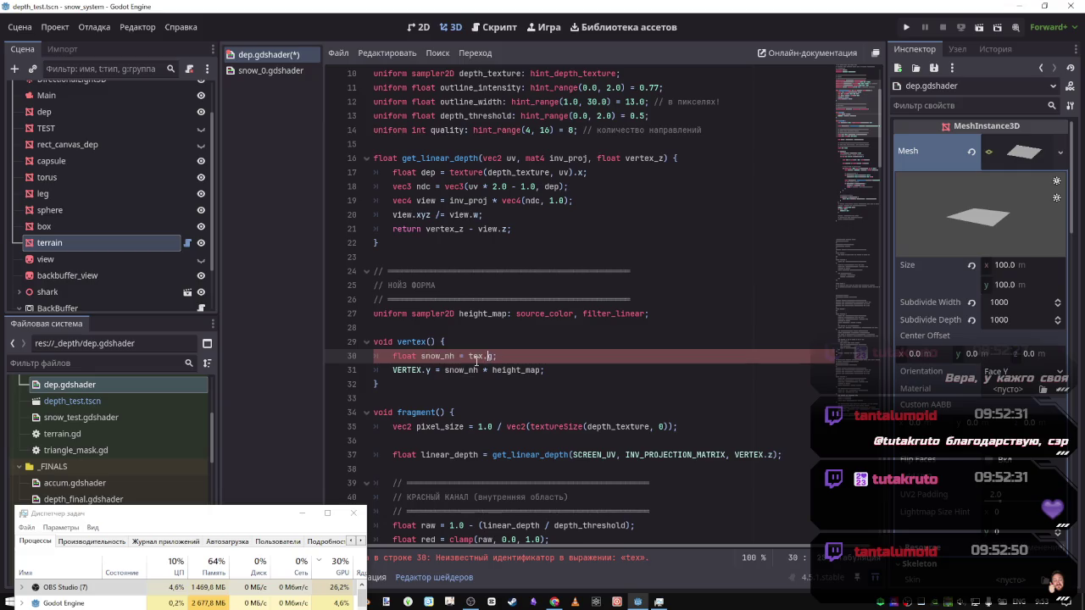
pyautogui.doubleClick(477, 313)
pyautogui.click(478, 355)
pyautogui.hotkey('ctrl', 'z')
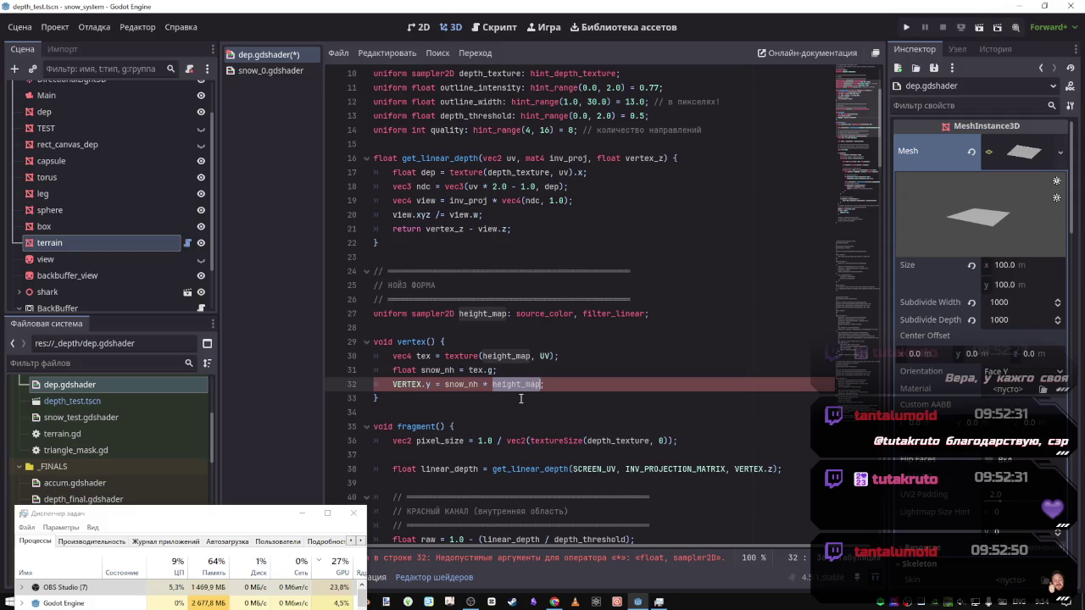
pyautogui.click(495, 370)
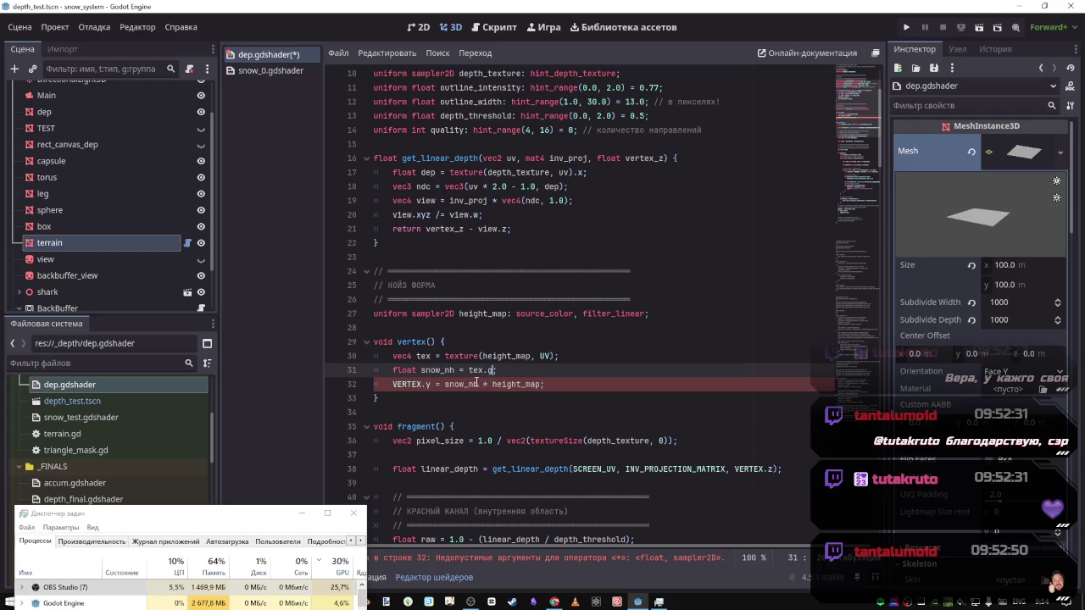
pyautogui.click(436, 399)
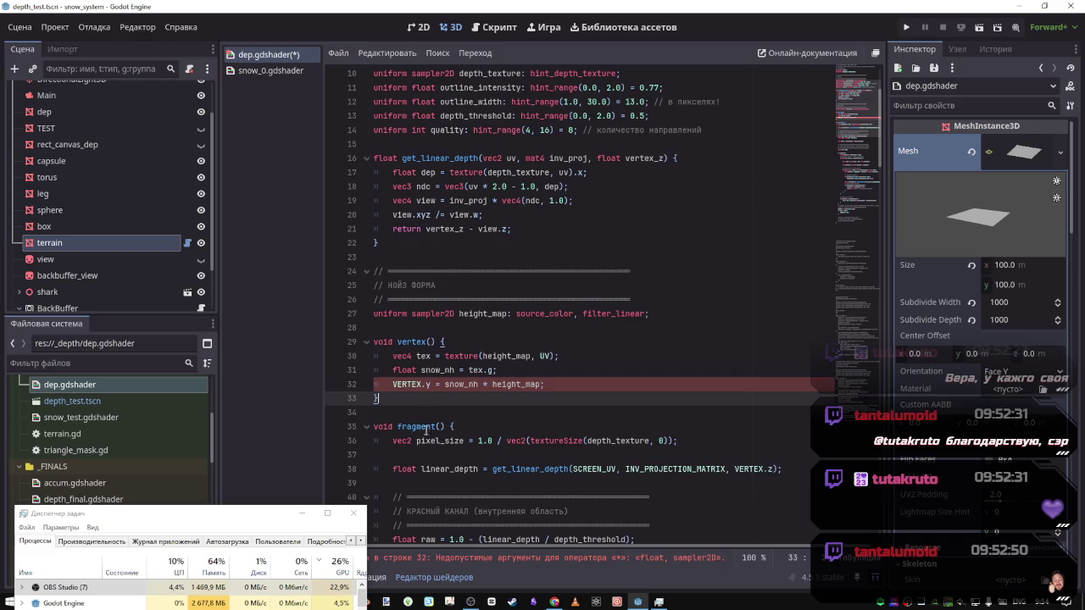
pyautogui.click(540, 387)
pyautogui.doubleClick(474, 385)
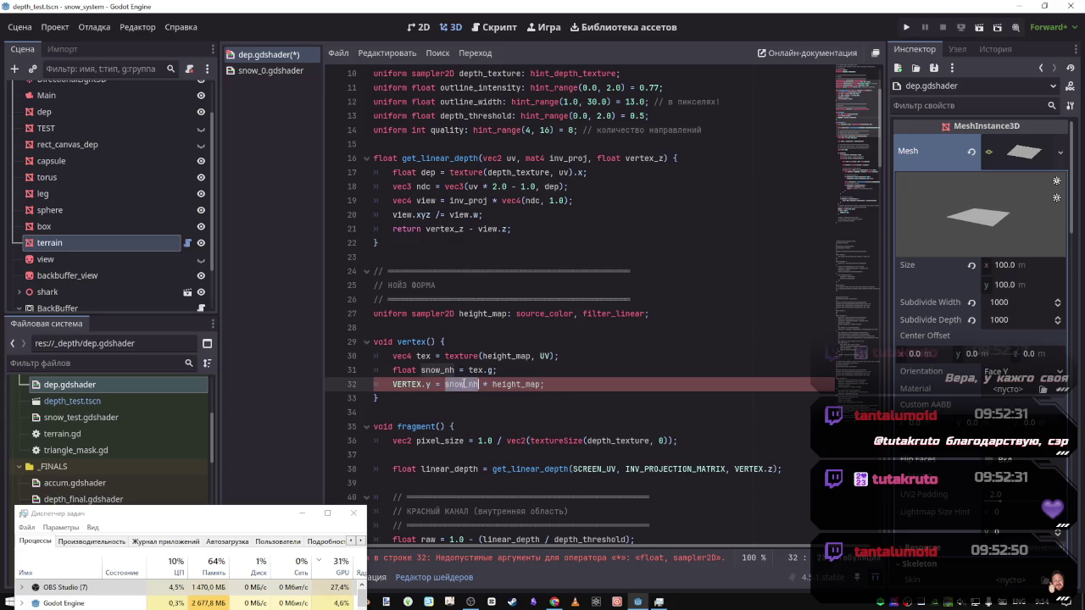
# Following snow_0.gdshader's vertex code, replace height_map with snow_noise_height on dep.gdshader line 32
pyautogui.click(270, 72)
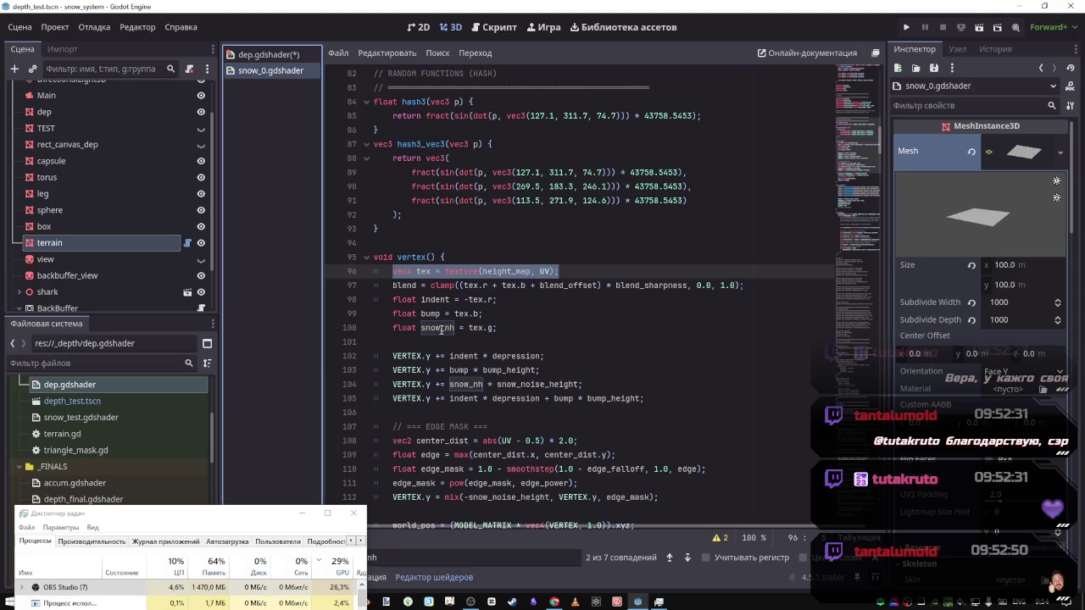
pyautogui.moveTo(439, 328); pyautogui.dragTo(459, 328)
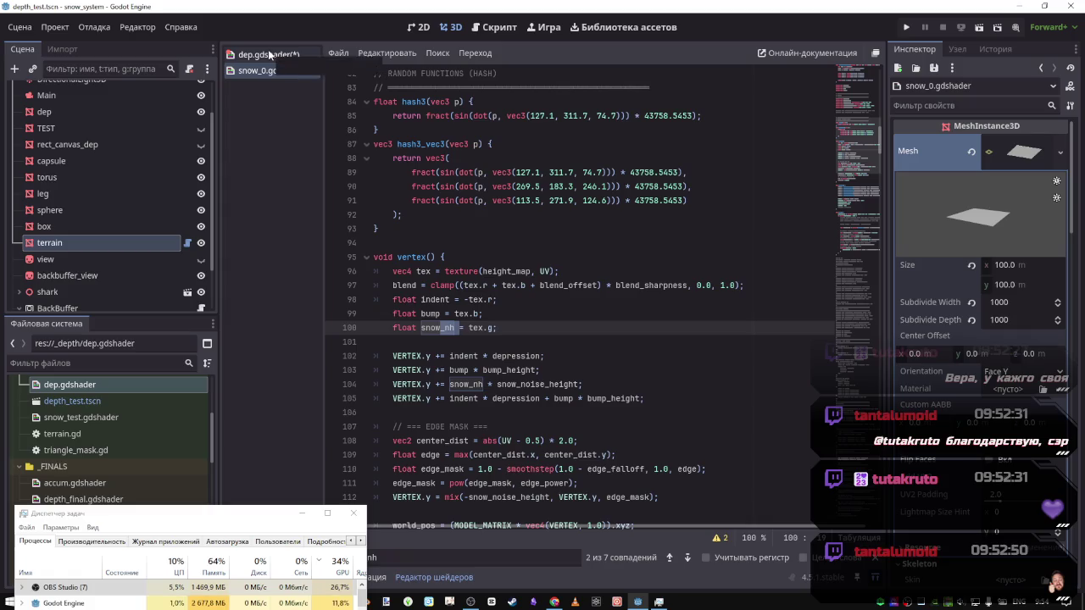
pyautogui.doubleClick(524, 384)
pyautogui.hotkey('ctrl', 'f')
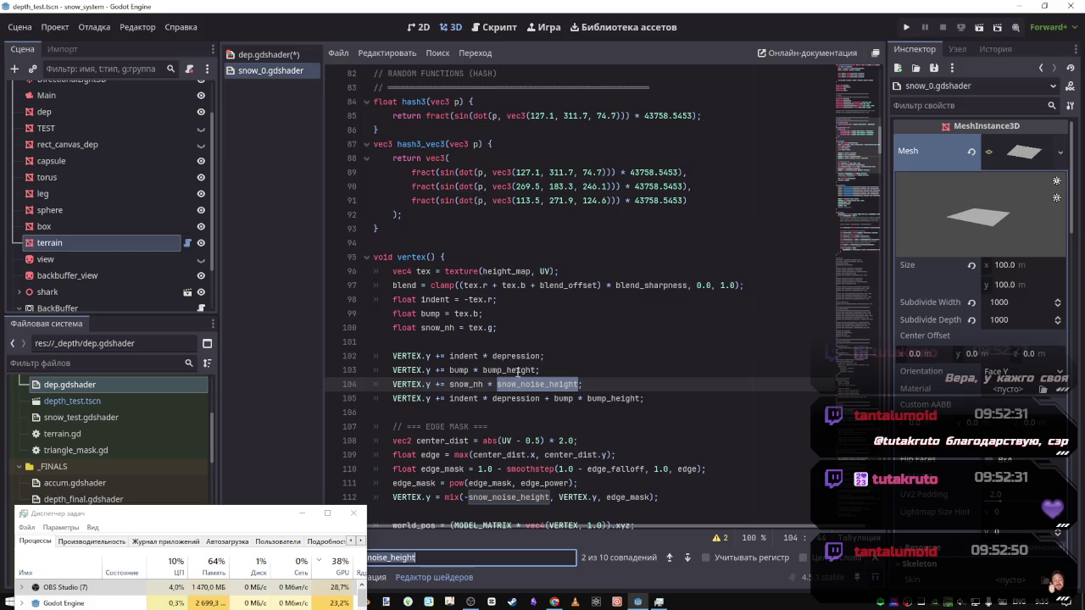
pyautogui.click(267, 54)
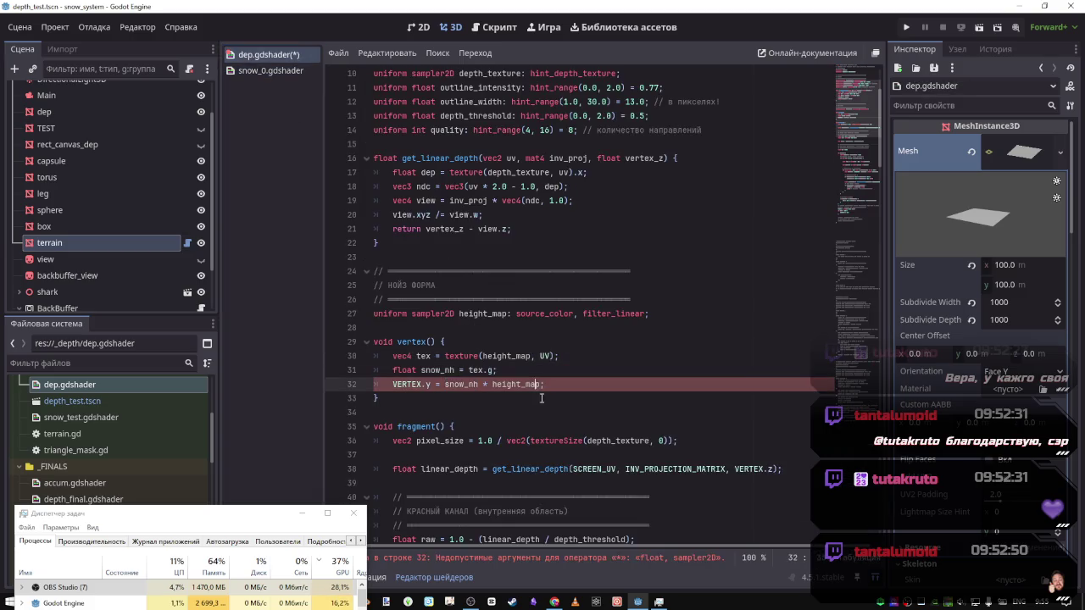
pyautogui.doubleClick(517, 384)
pyautogui.hotkey('alt', 'Left')
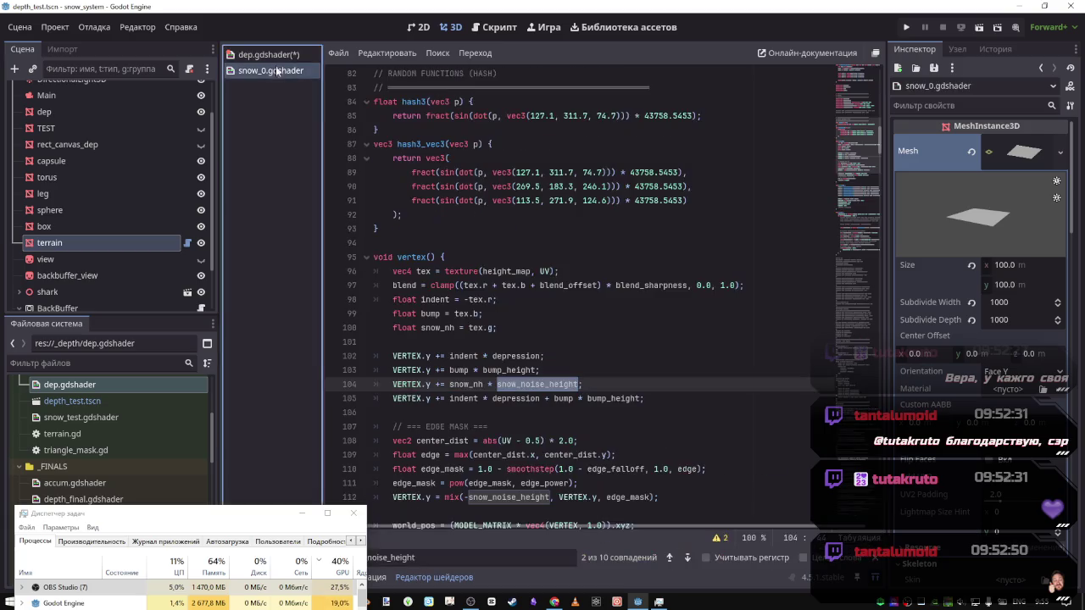
pyautogui.hotkey('alt', 'Right')
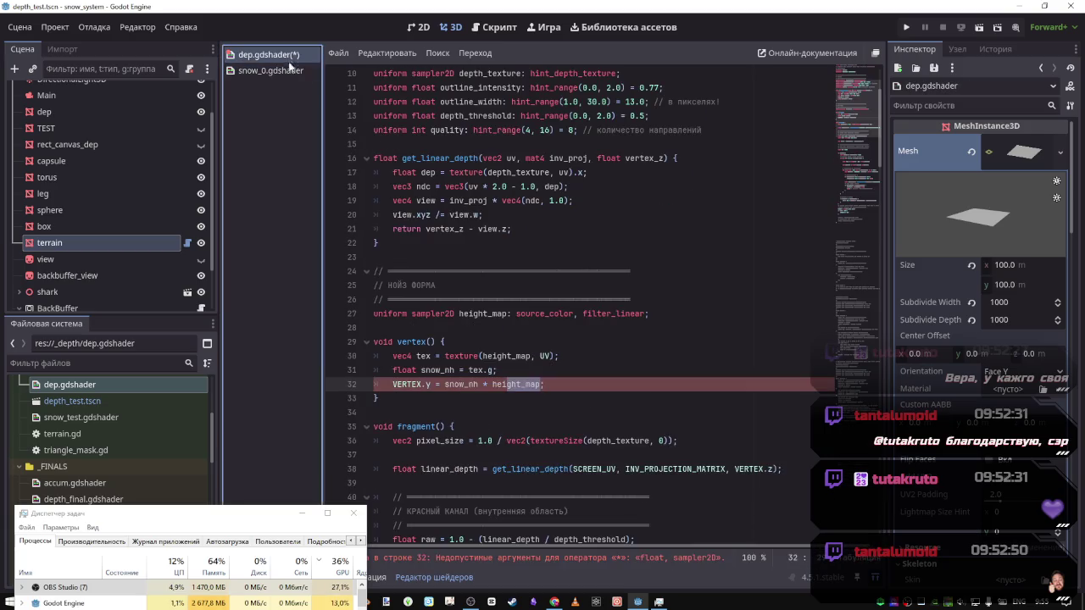
pyautogui.write('snow_noise_height')
pyautogui.click(503, 324)
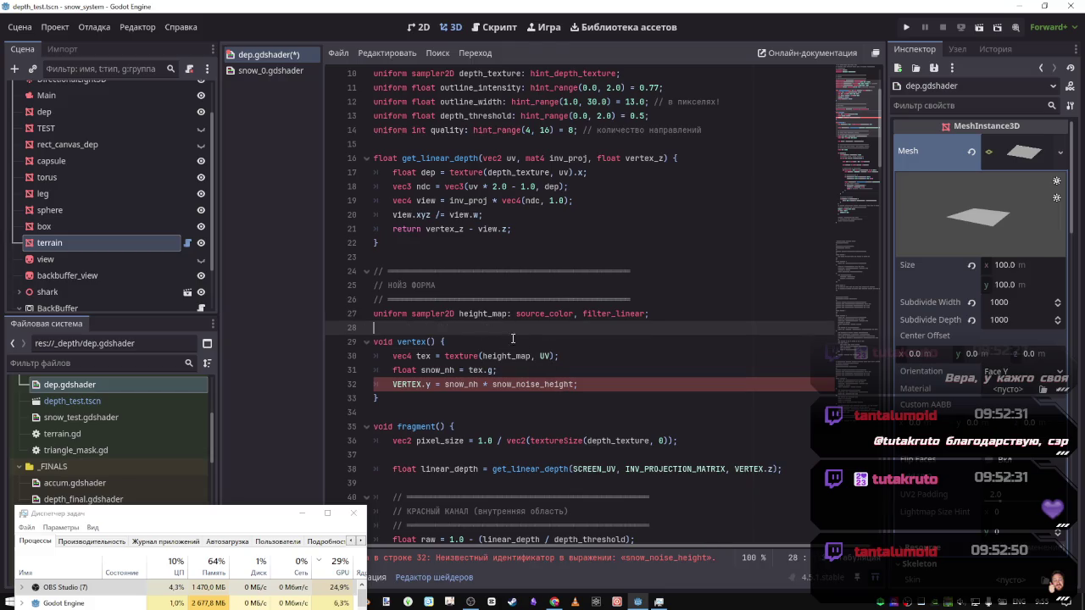
# Put snow_0.gdshader's snow_noise_height uniform (0.0–10.0, default 4.0) on dep.gdshader line 28 and save
pyautogui.press('Return')
pyautogui.write('flo')
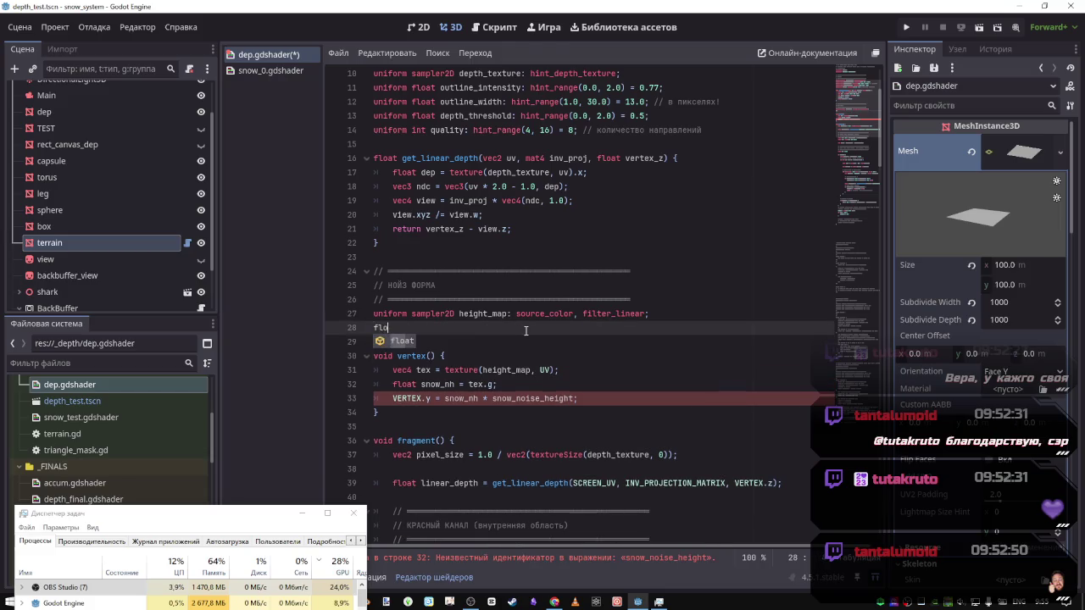
pyautogui.write('at snow_noise_height:')
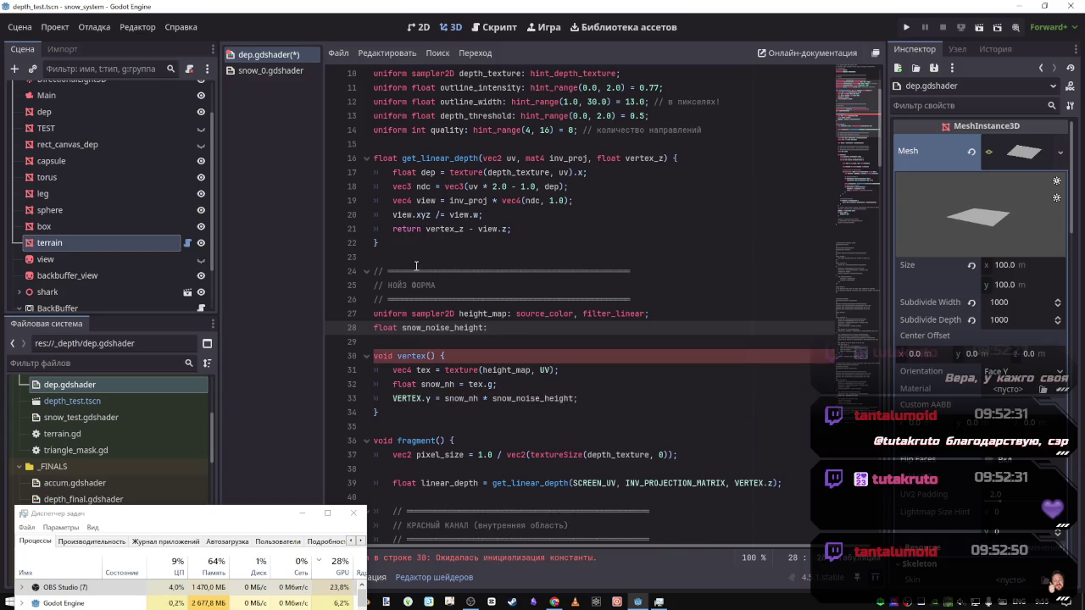
pyautogui.click(267, 71)
pyautogui.scroll(8, 513, 342)
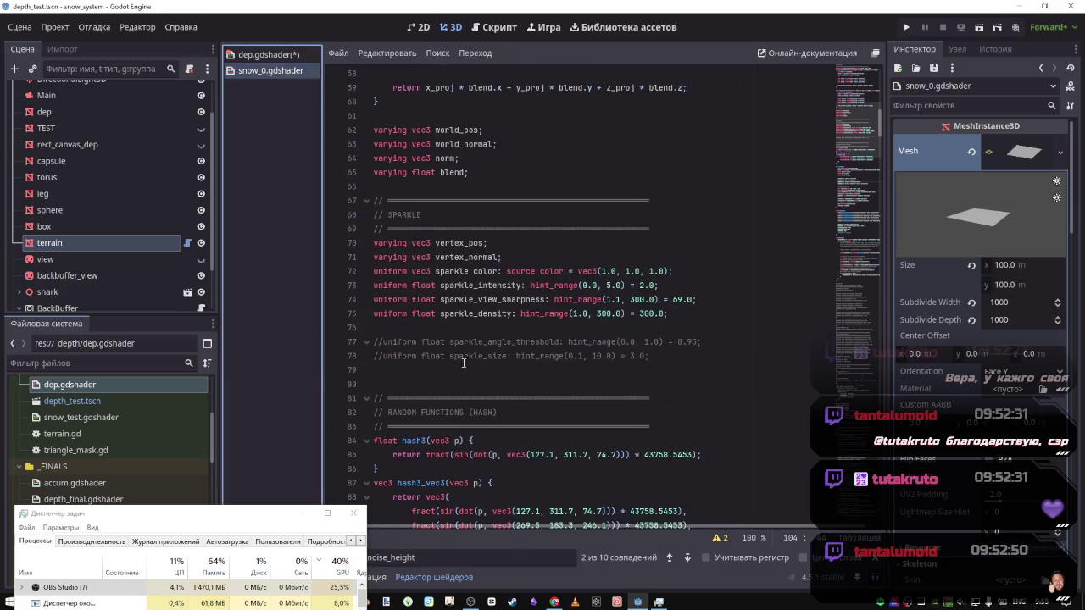
pyautogui.click(668, 558)
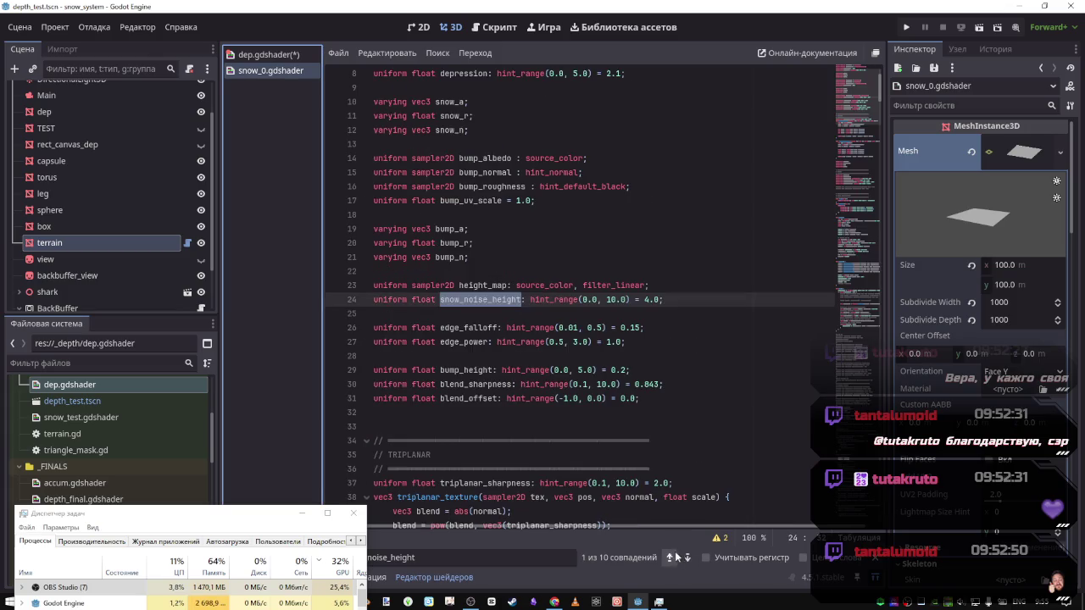
pyautogui.click(349, 300)
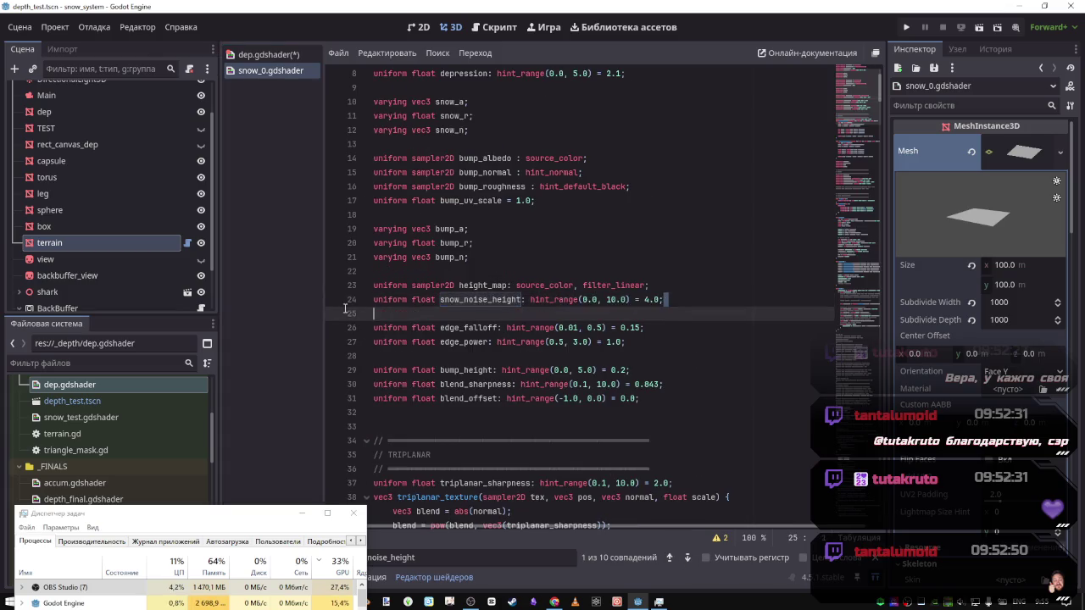
pyautogui.click(262, 54)
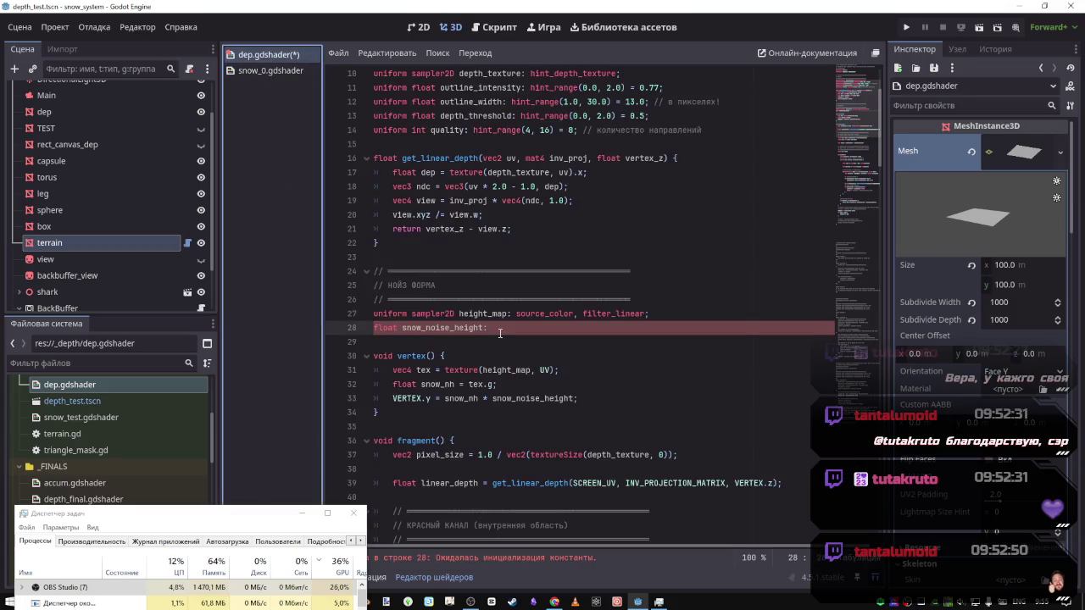
pyautogui.hotkey('shift', 'Home')
pyautogui.write('uniform float snow_noise_height: hint_range(0.0, 10.0) = 4.0;')
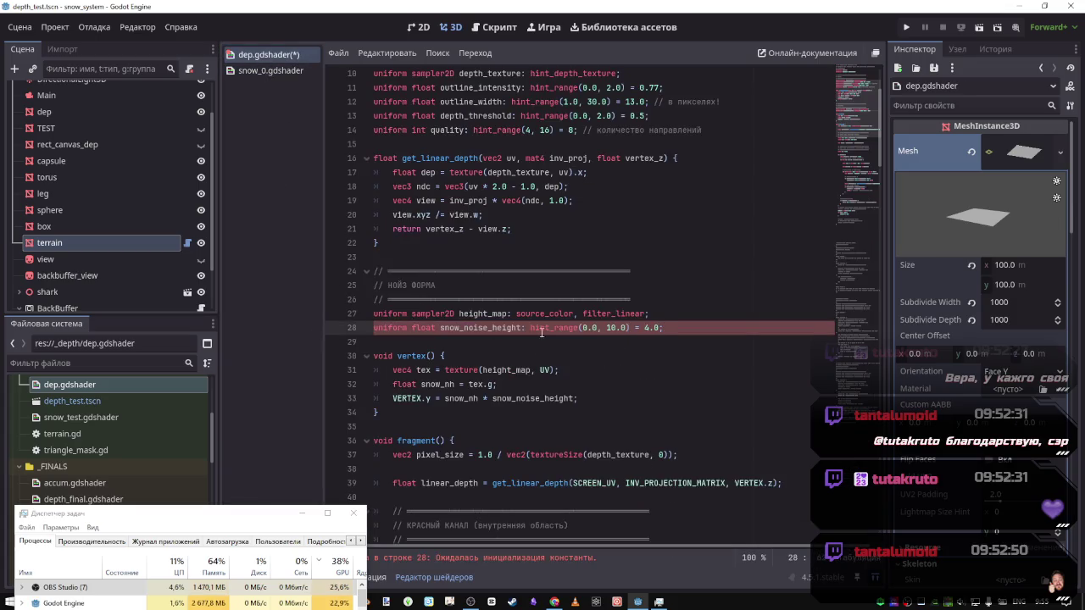
pyautogui.doubleClick(488, 330)
pyautogui.hotkey('ctrl', 'c')
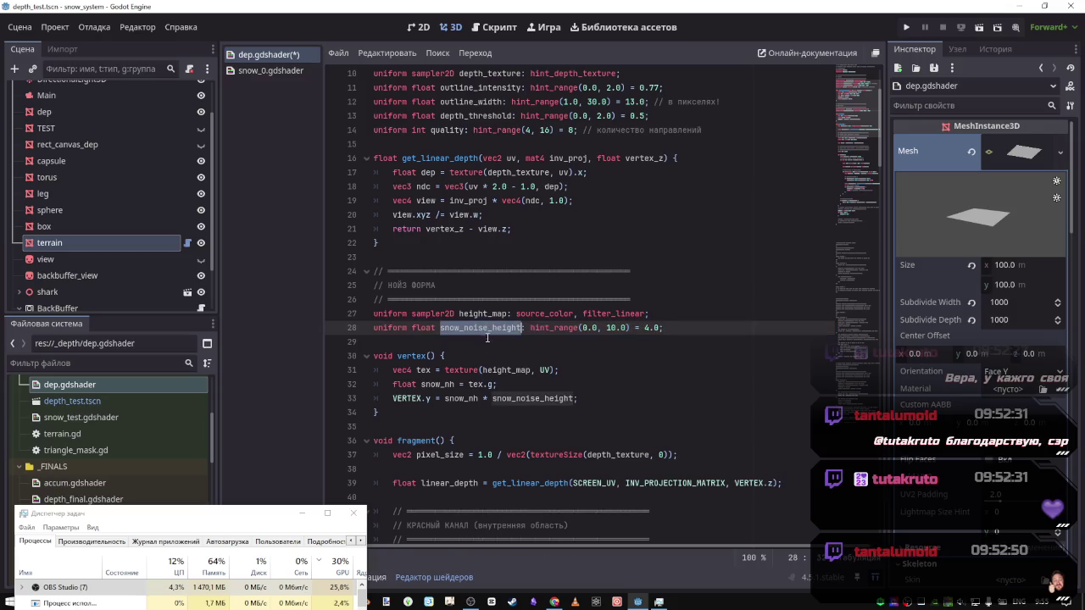
pyautogui.hotkey('ctrl', 's')
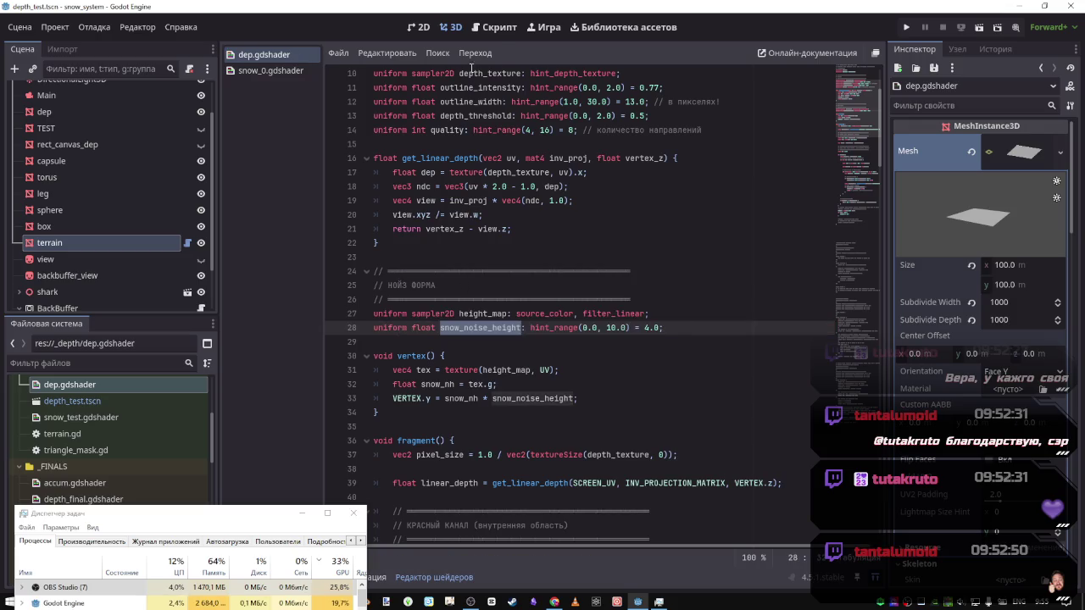
# Open the terrain node's script terrain.gd in the script editor
pyautogui.click(85, 242)
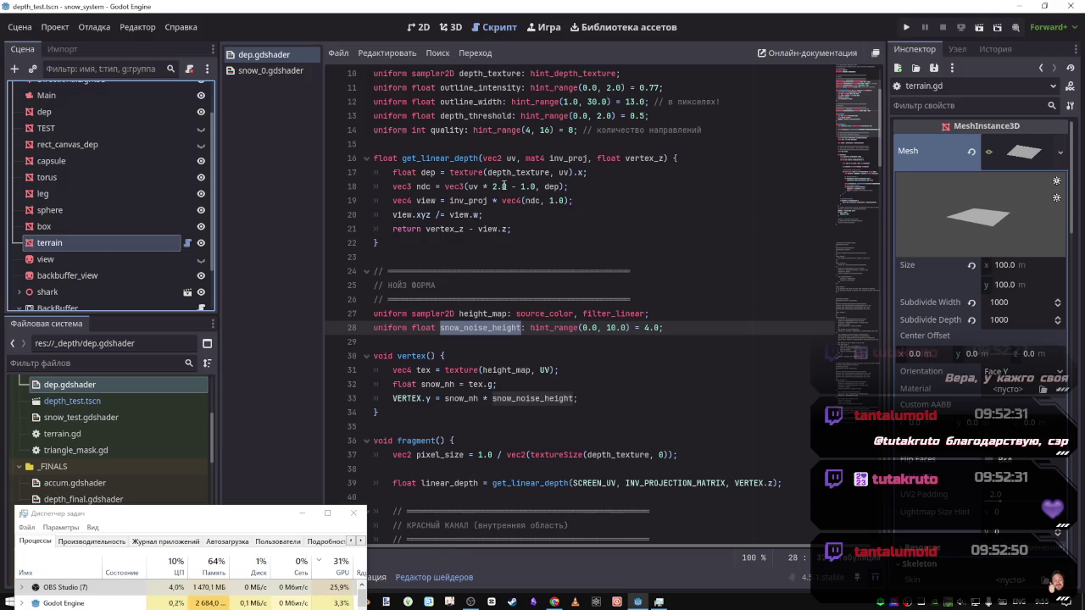
pyautogui.click(496, 26)
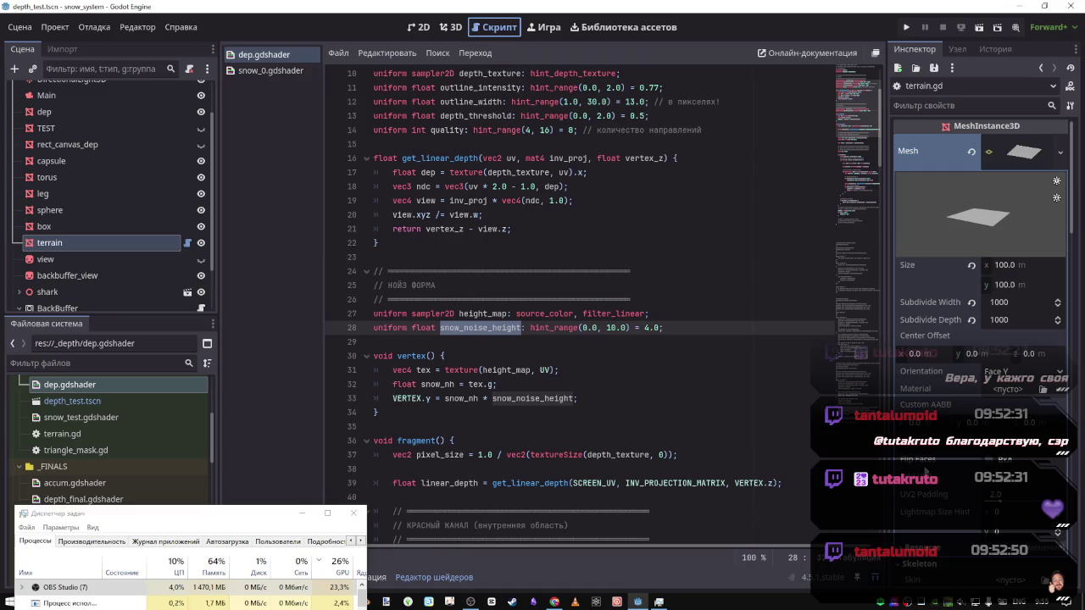
pyautogui.scroll(5, 643, 193)
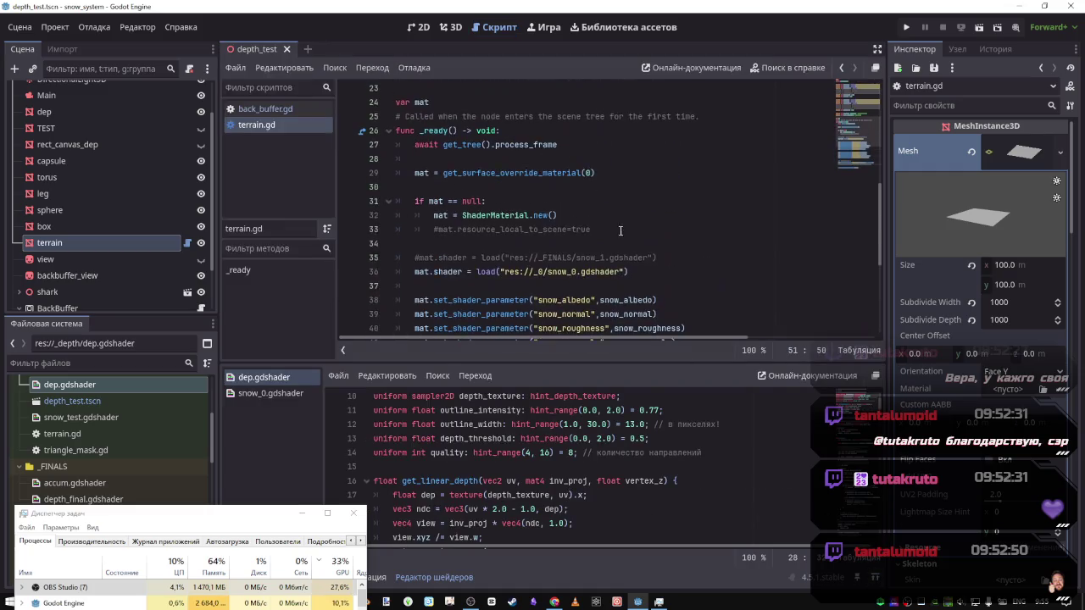
# Paste snow_noise_height on a new line after the depression shader-parameter call, removing a misplaced copy
pyautogui.scroll(-5, 524, 194)
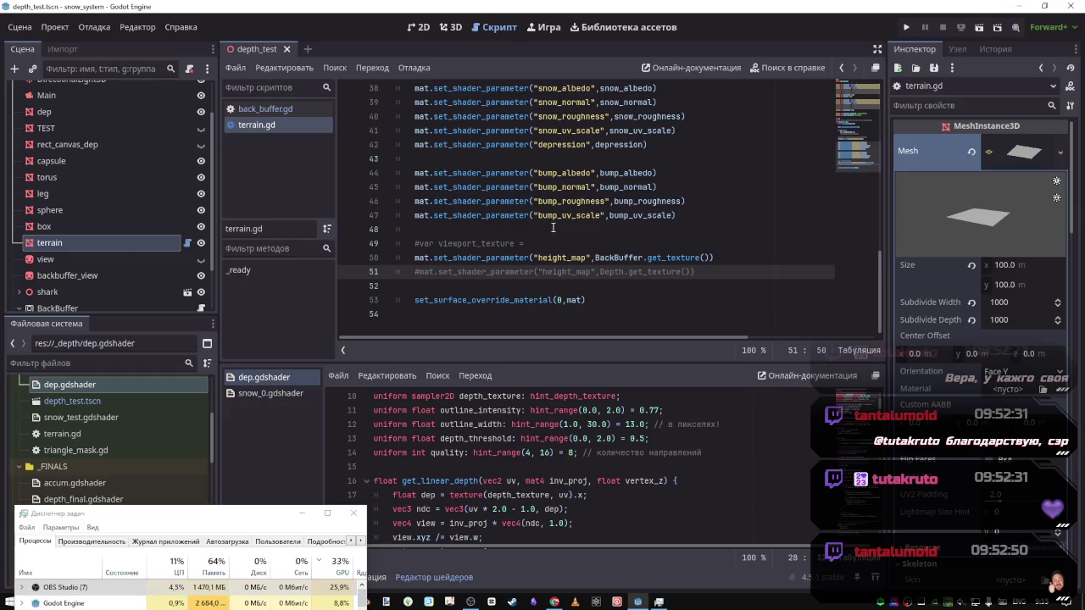
pyautogui.click(428, 241)
pyautogui.click(427, 230)
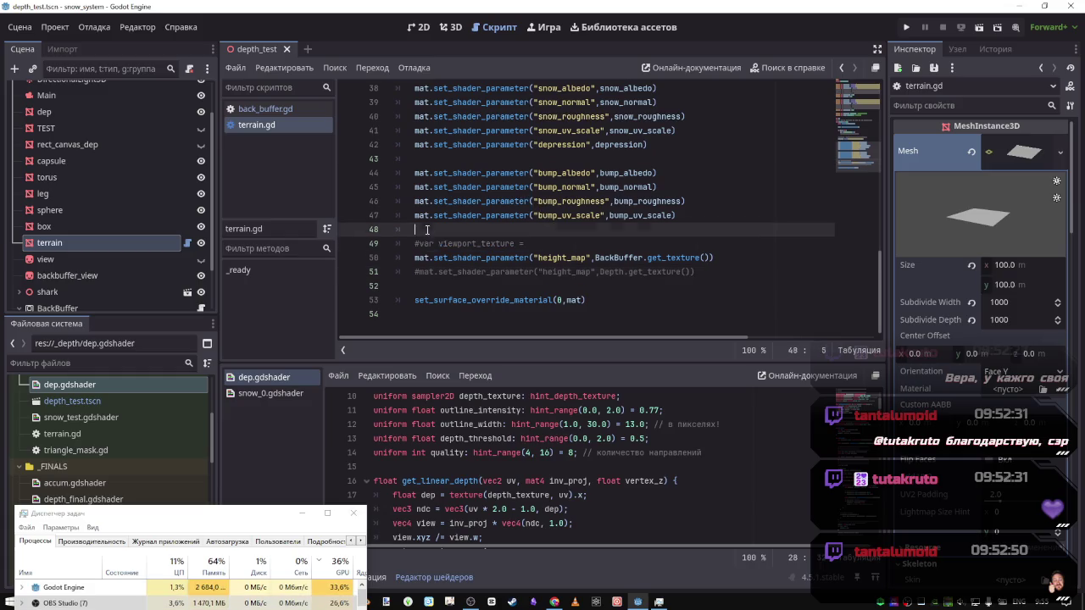
pyautogui.press('Return')
pyautogui.hotkey('ctrl', 'v')
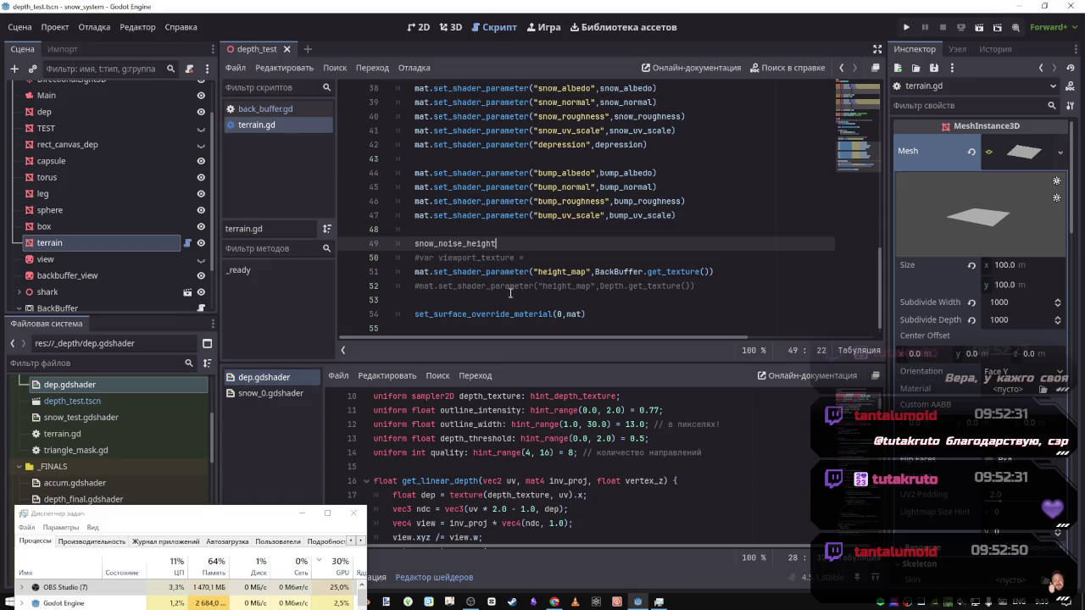
pyautogui.scroll(1, 651, 219)
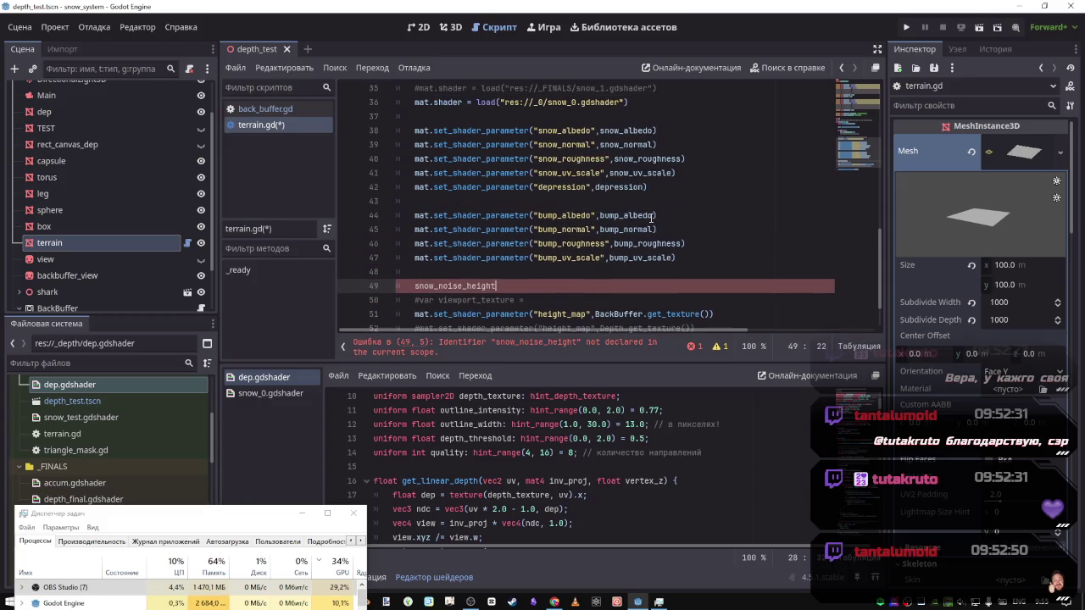
pyautogui.moveTo(518, 289); pyautogui.dragTo(398, 286)
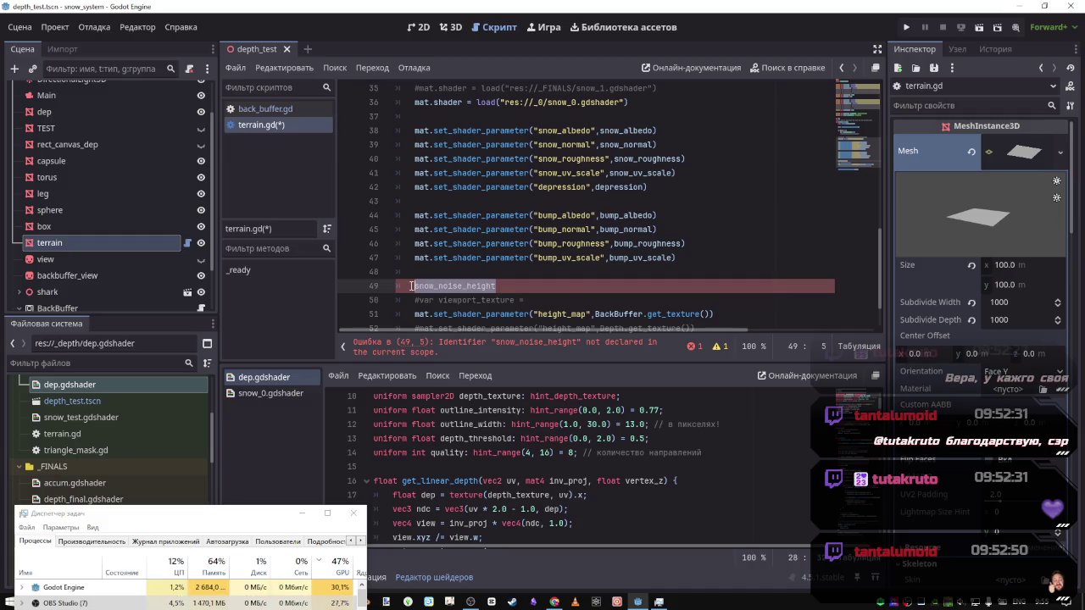
pyautogui.press('BackSpace')
pyautogui.press('BackSpace')
pyautogui.click(676, 189)
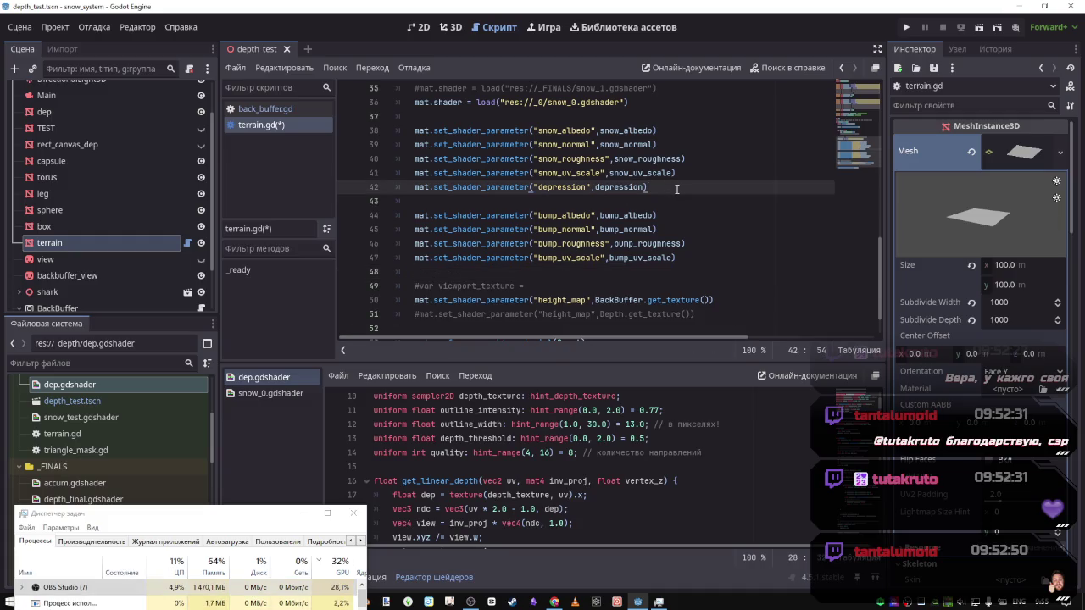
pyautogui.press('Return')
pyautogui.hotkey('ctrl', 'v')
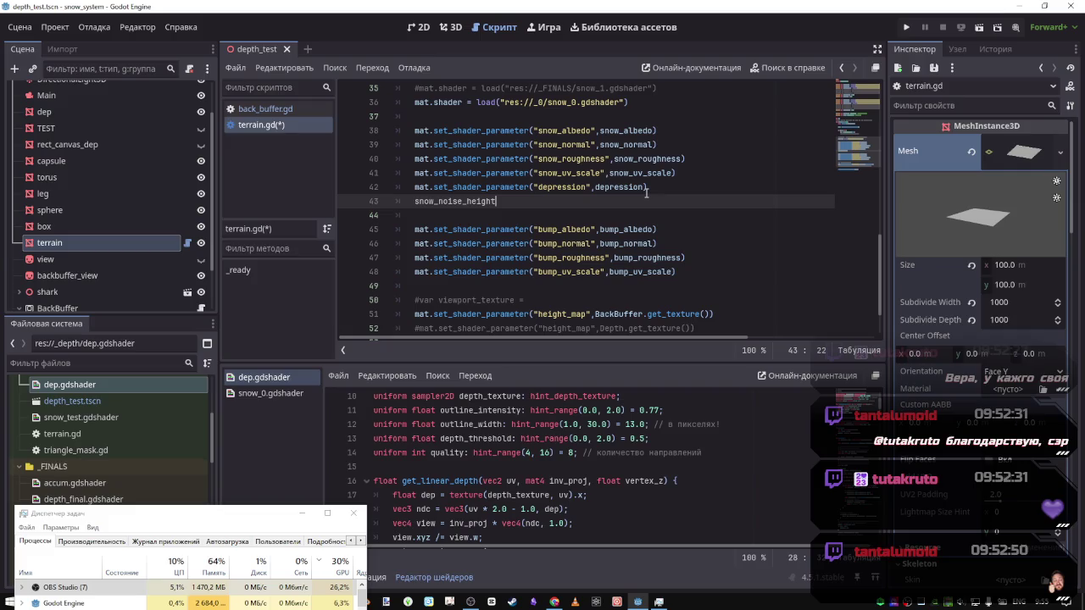
pyautogui.click(653, 188)
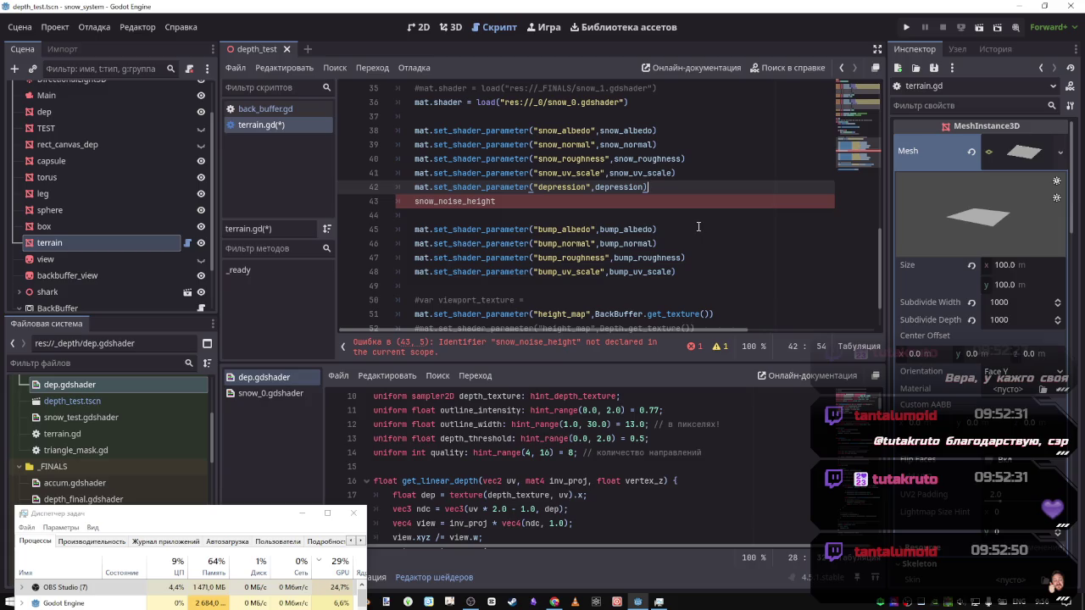
# Turn that line into a mat.set_shader_parameter(,snow_noise_height) call using line 42's call prefix
pyautogui.scroll(-2, 86, 226)
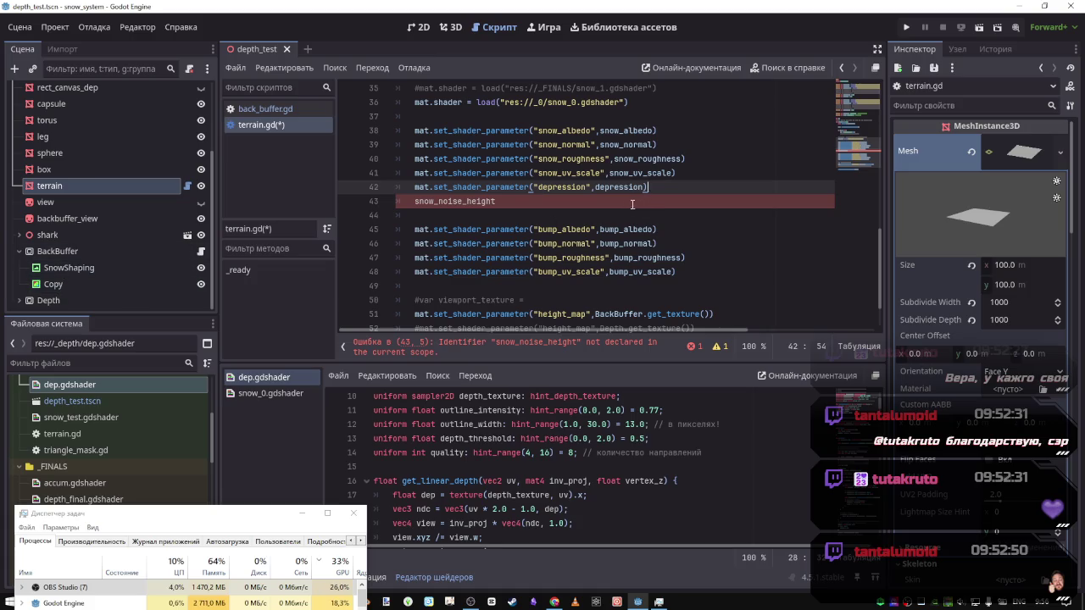
pyautogui.click(496, 201)
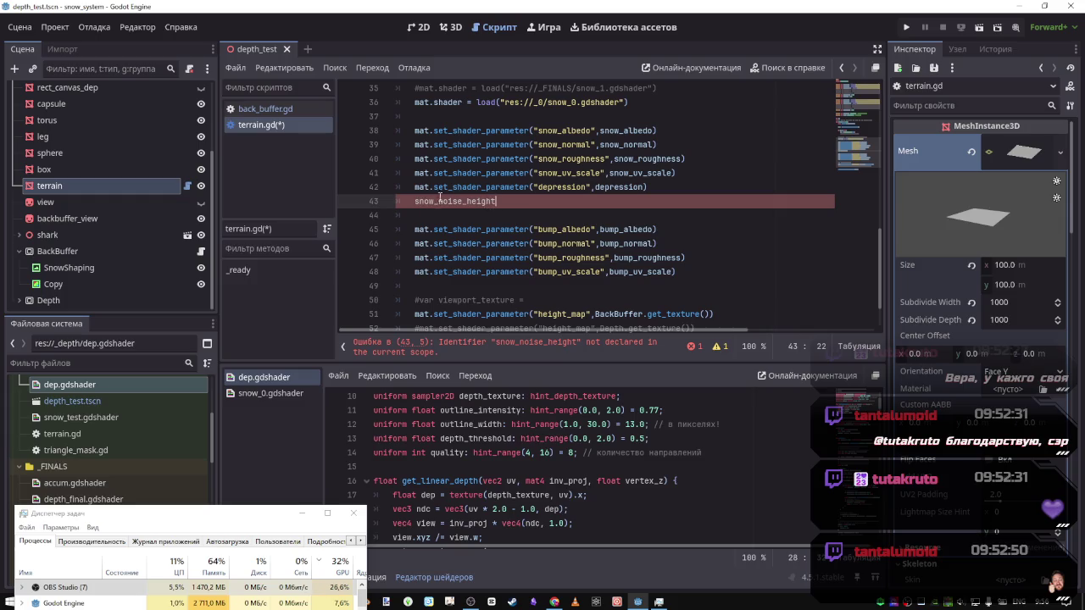
pyautogui.moveTo(532, 188); pyautogui.dragTo(413, 187)
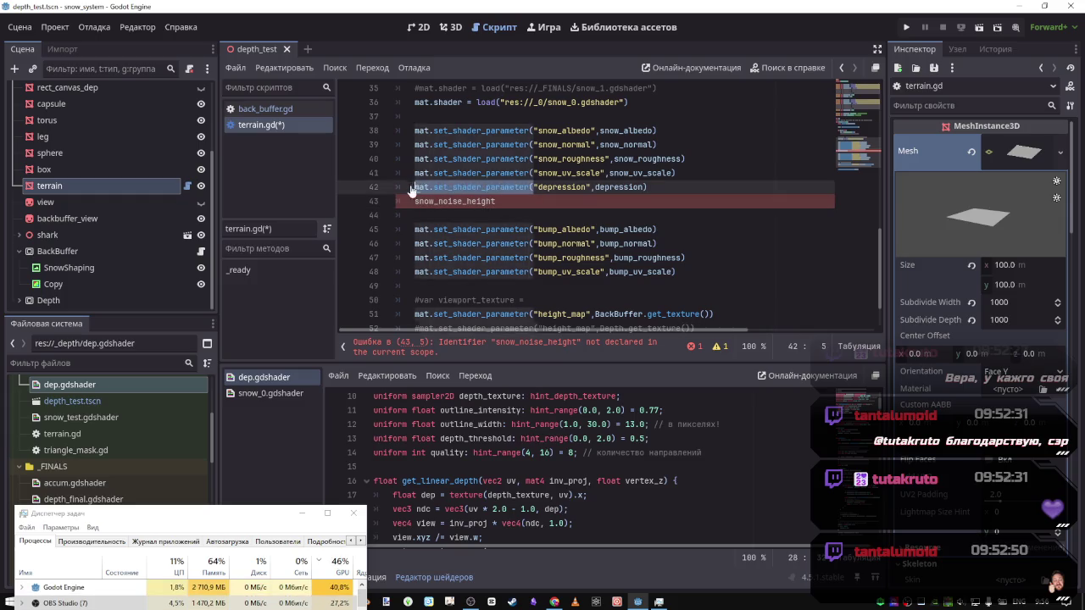
pyautogui.hotkey('ctrl', 'c')
pyautogui.click(415, 201)
pyautogui.hotkey('ctrl', 'v')
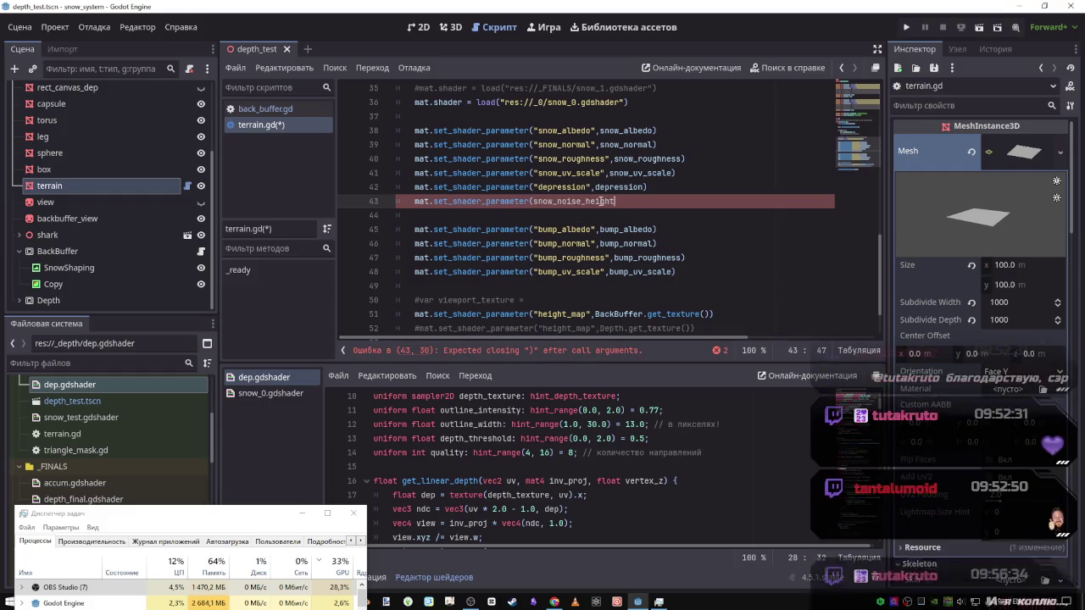
pyautogui.hotkey('ctrl', 'Delete')
pyautogui.scroll(3, 597, 221)
pyautogui.scroll(-2, 598, 220)
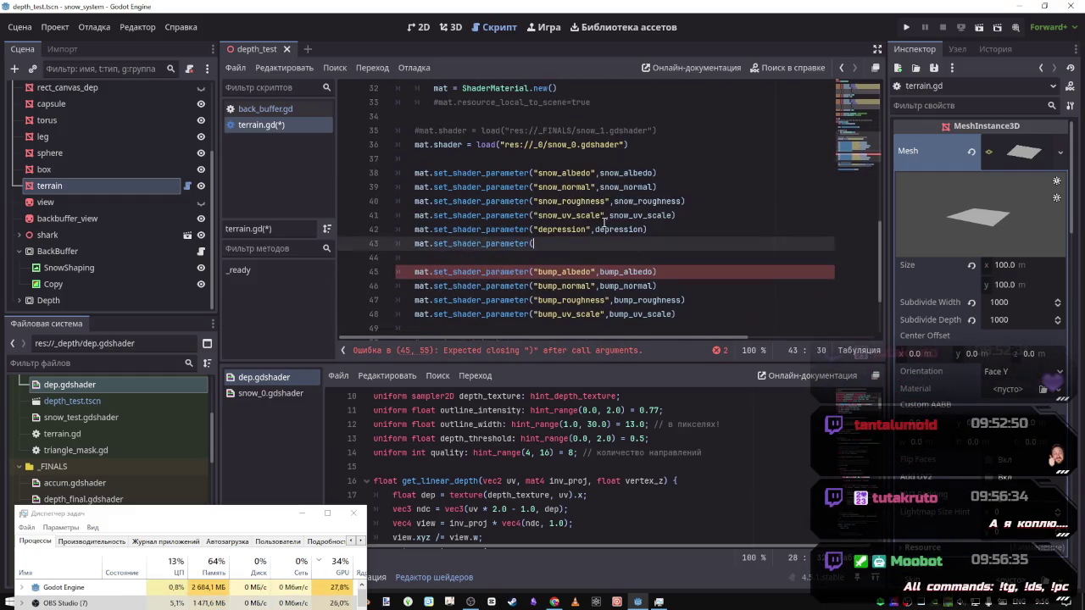
pyautogui.write(',)')
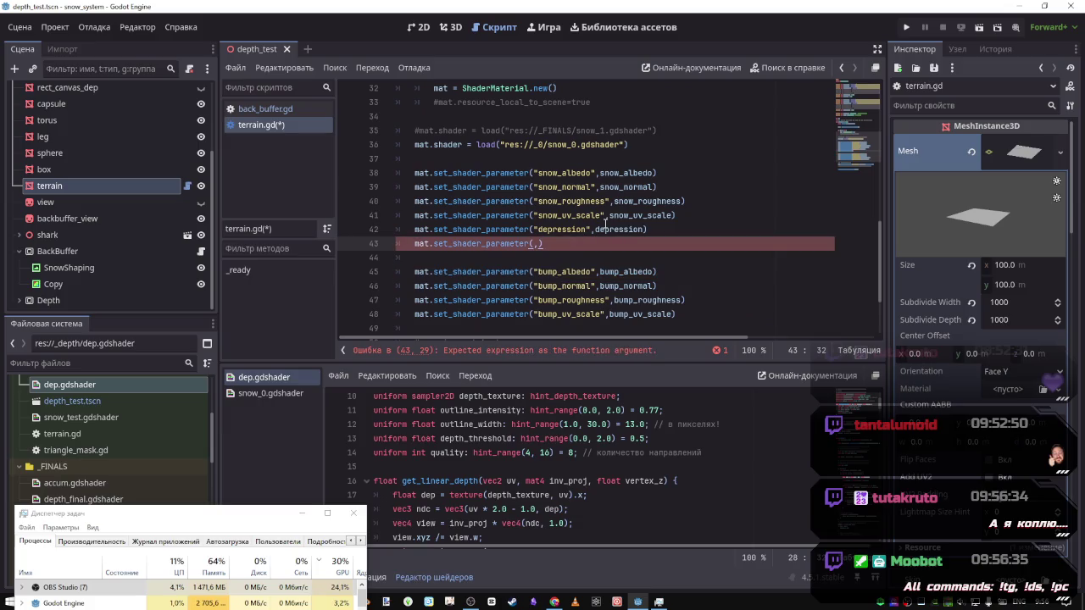
pyautogui.hotkey('ctrl', 'v')
pyautogui.scroll(10, 416, 219)
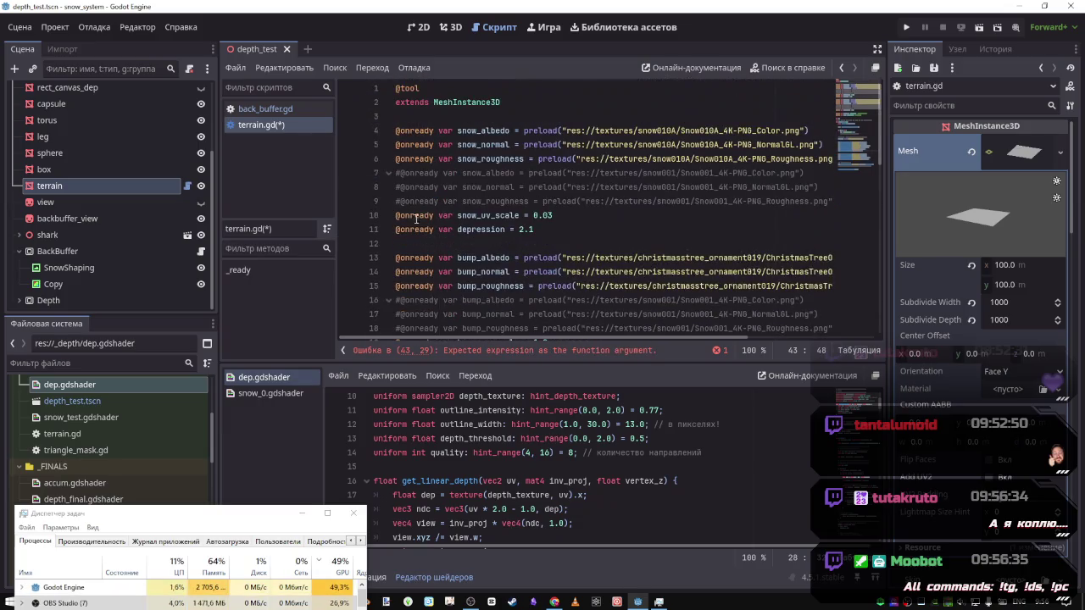
pyautogui.click(510, 229)
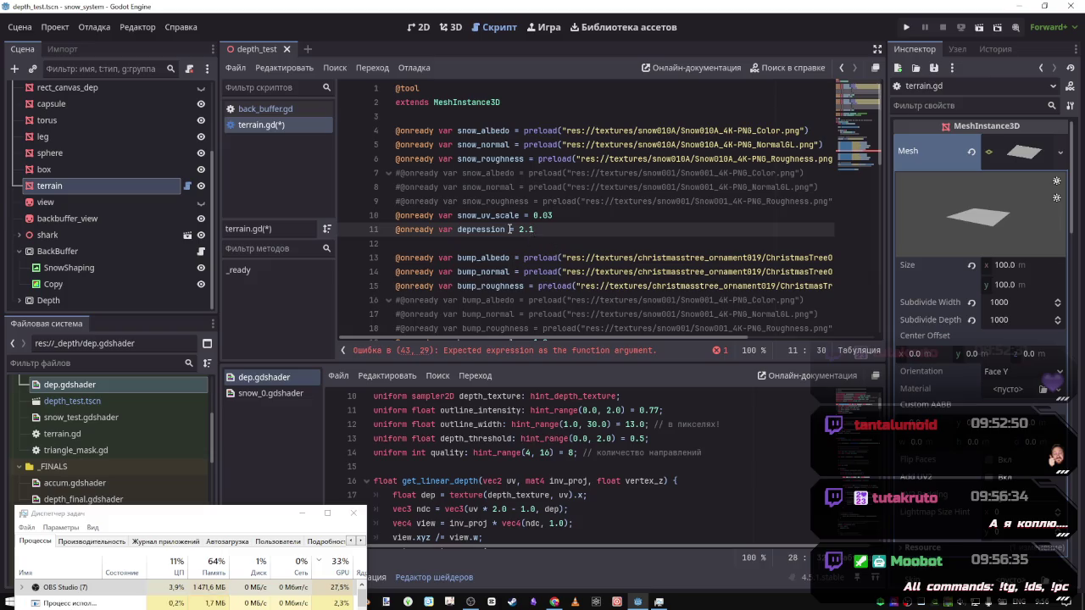
pyautogui.press('Return')
pyautogui.hotkey('ctrl', 'v')
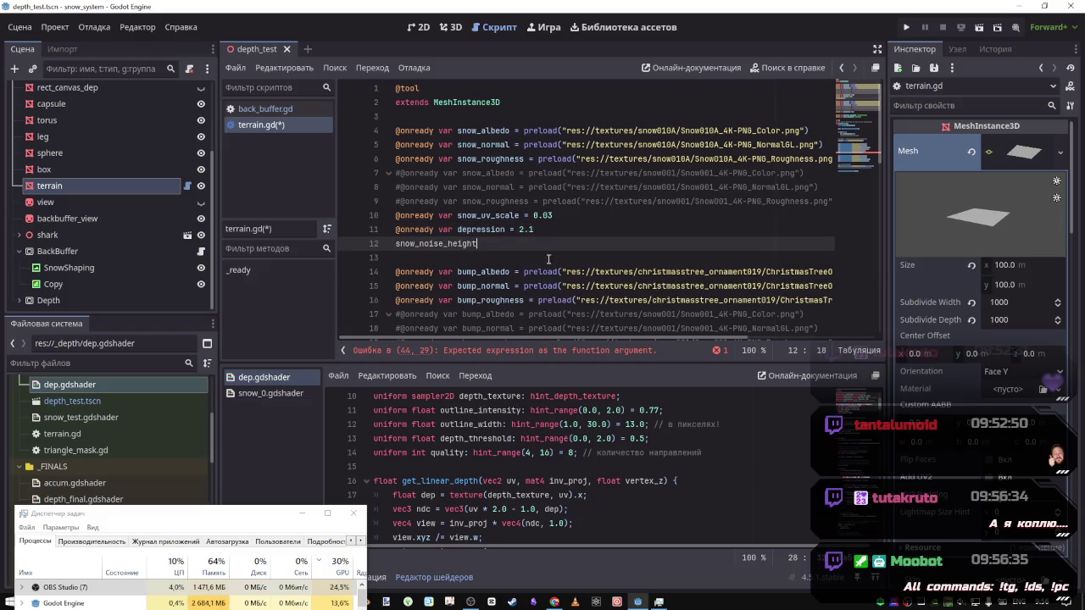
pyautogui.moveTo(452, 230); pyautogui.dragTo(395, 229)
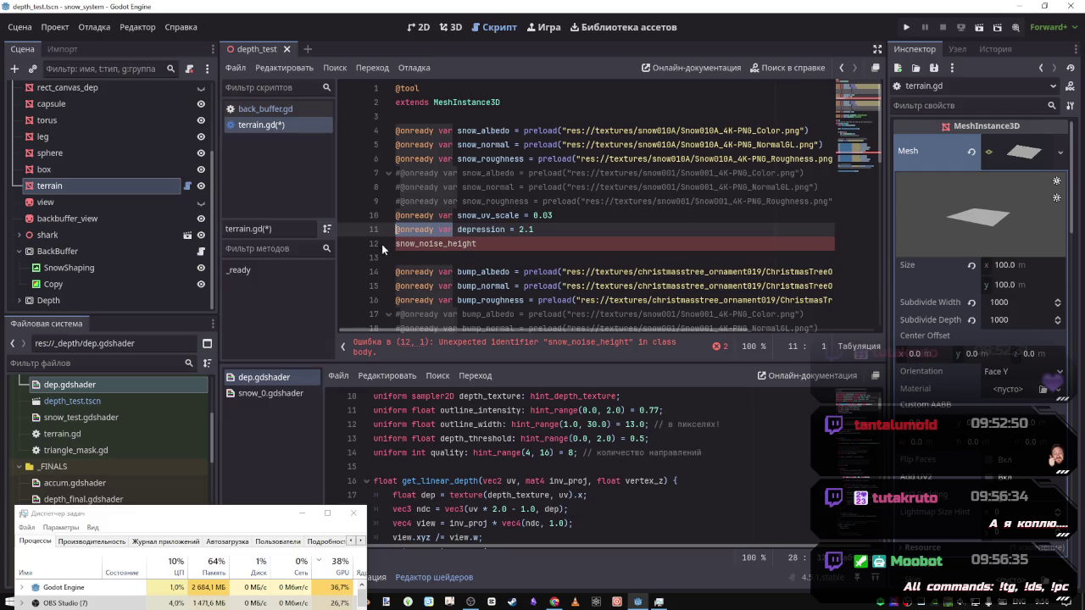
pyautogui.hotkey('ctrl', 'c')
pyautogui.click(395, 243)
pyautogui.hotkey('ctrl', 'v')
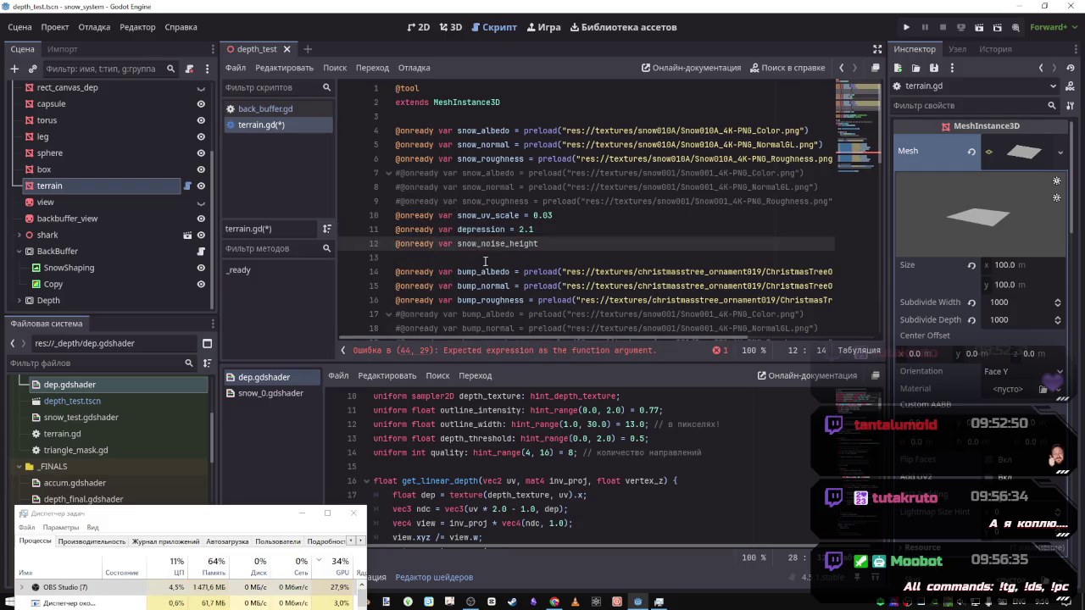
# Assign snow_noise_height the value 2.0 and save terrain.gd
pyautogui.click(586, 247)
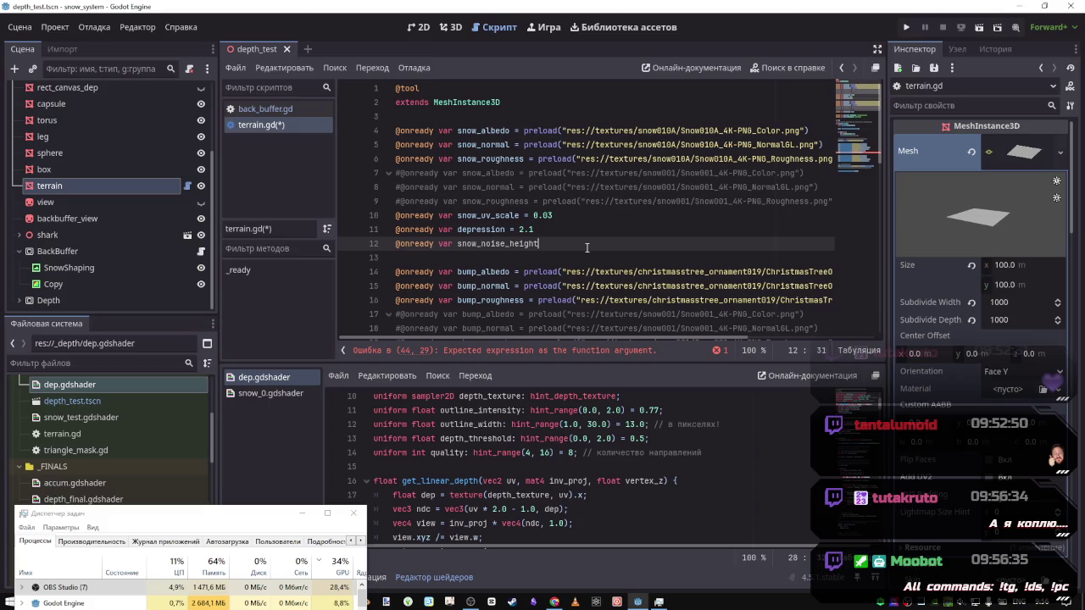
pyautogui.write(' = ')
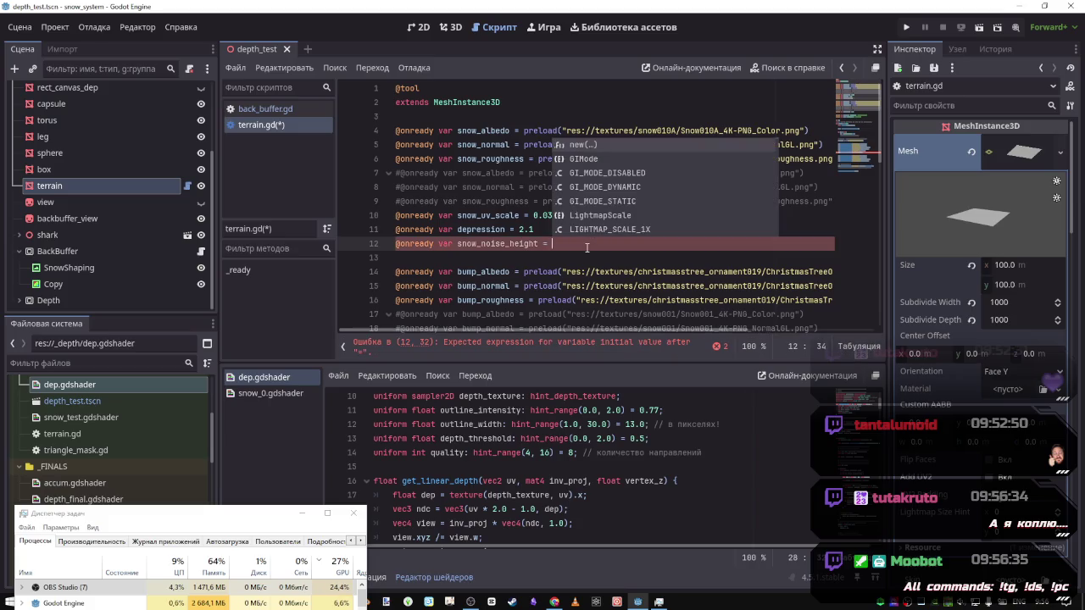
pyautogui.write('4.0')
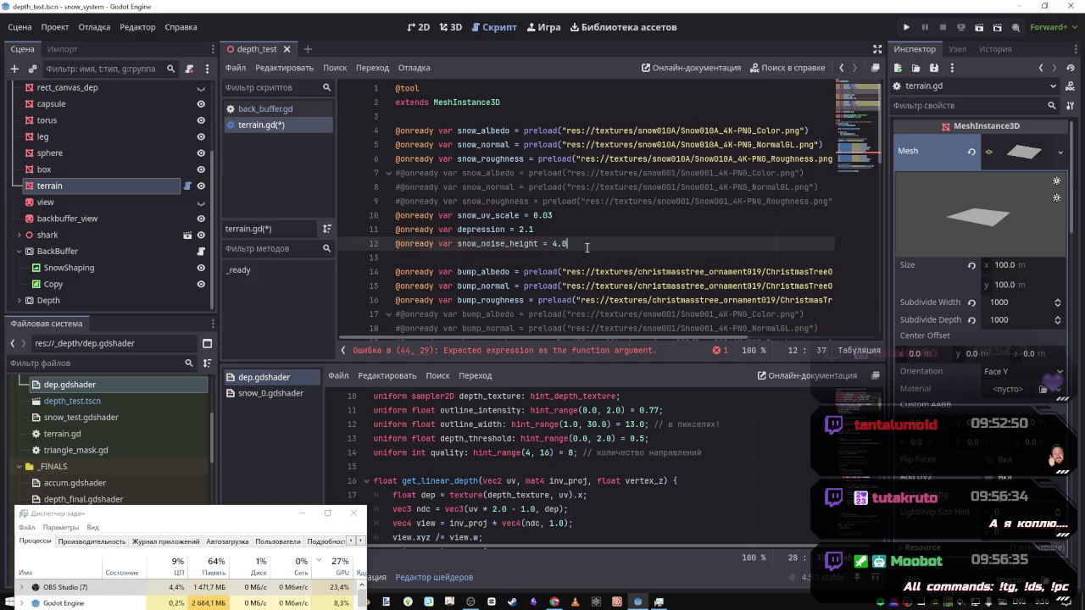
pyautogui.scroll(-4, 587, 252)
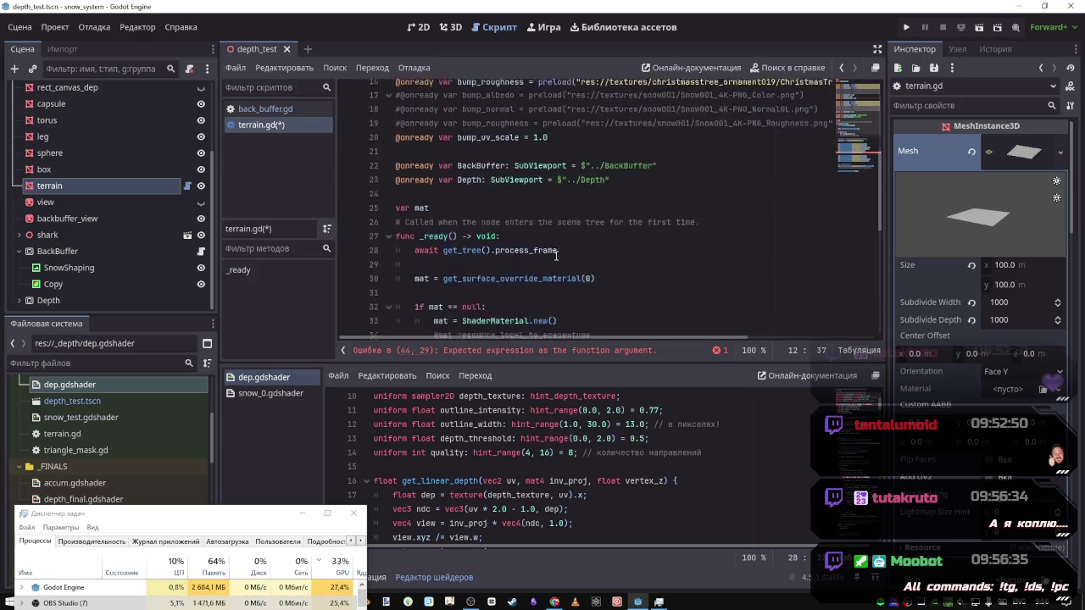
pyautogui.scroll(3, 559, 257)
pyautogui.doubleClick(556, 201)
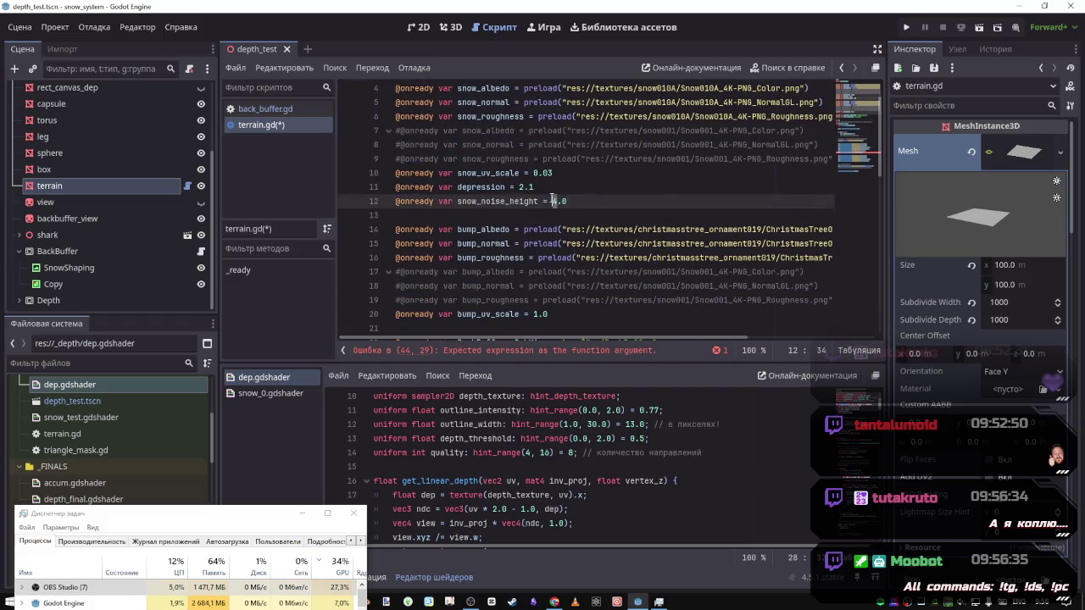
pyautogui.write('2')
pyautogui.hotkey('ctrl', 's')
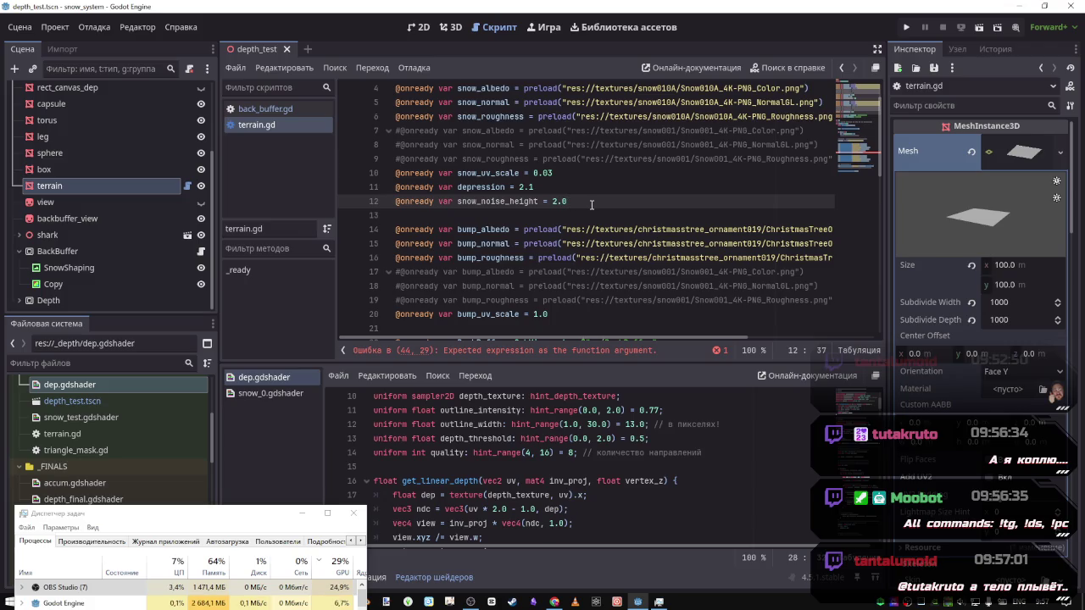
pyautogui.scroll(-5, 525, 237)
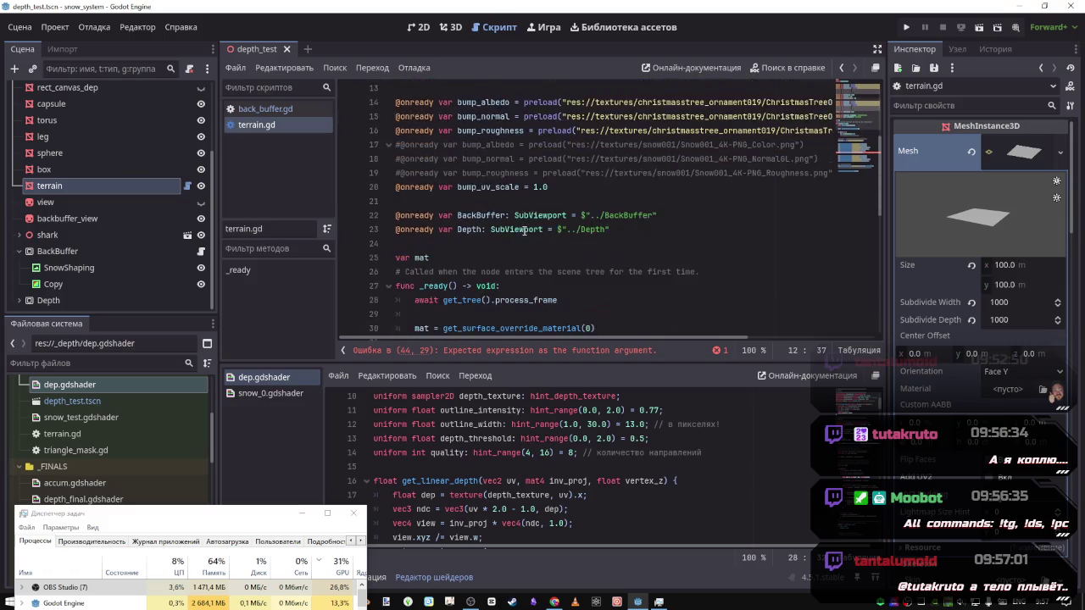
# Copy the snow_noise_height name and add the missing closing parenthesis to line 44's call
pyautogui.scroll(6, 513, 228)
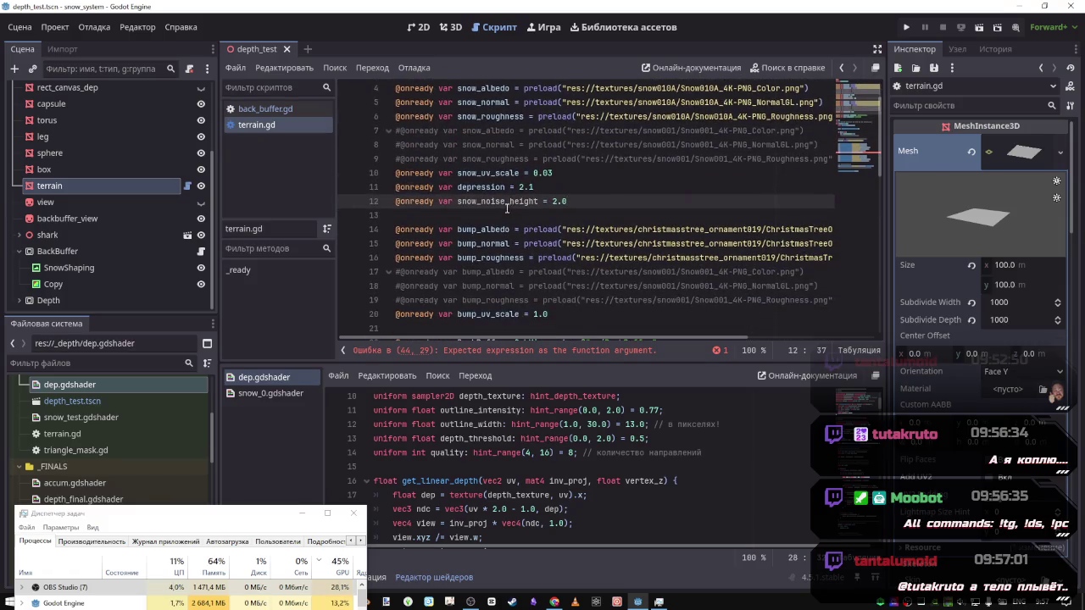
pyautogui.doubleClick(508, 206)
pyautogui.scroll(-7, 559, 246)
pyautogui.scroll(-3, 607, 265)
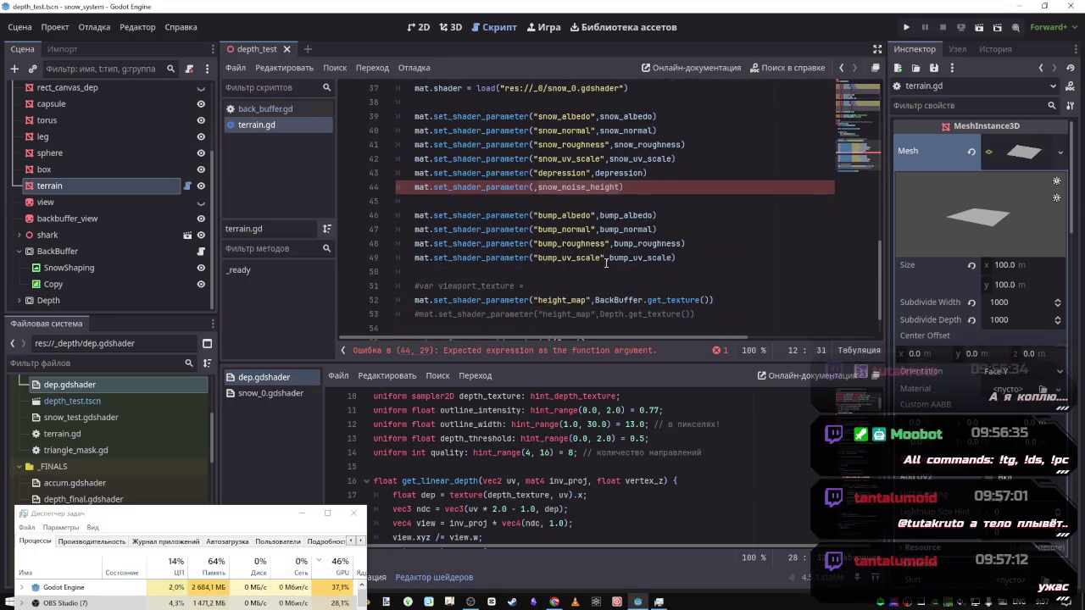
pyautogui.click(563, 189)
pyautogui.write(')')
# Insert "snow_noise_height" in quotes as the call's first argument and save terrain.gd
pyautogui.click(535, 187)
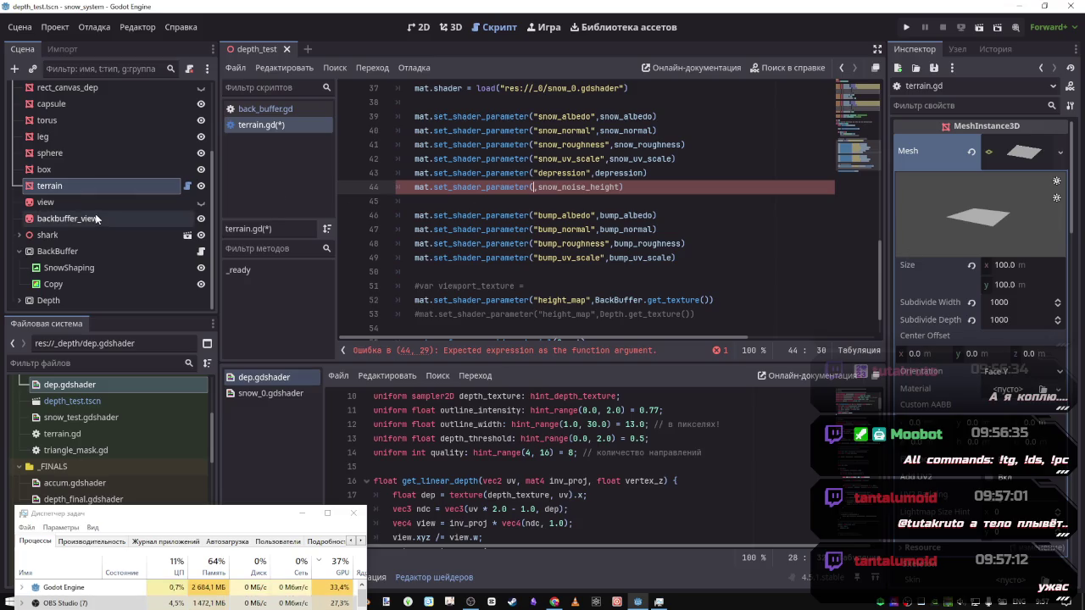
pyautogui.scroll(-5, 980, 409)
pyautogui.scroll(-10, 980, 410)
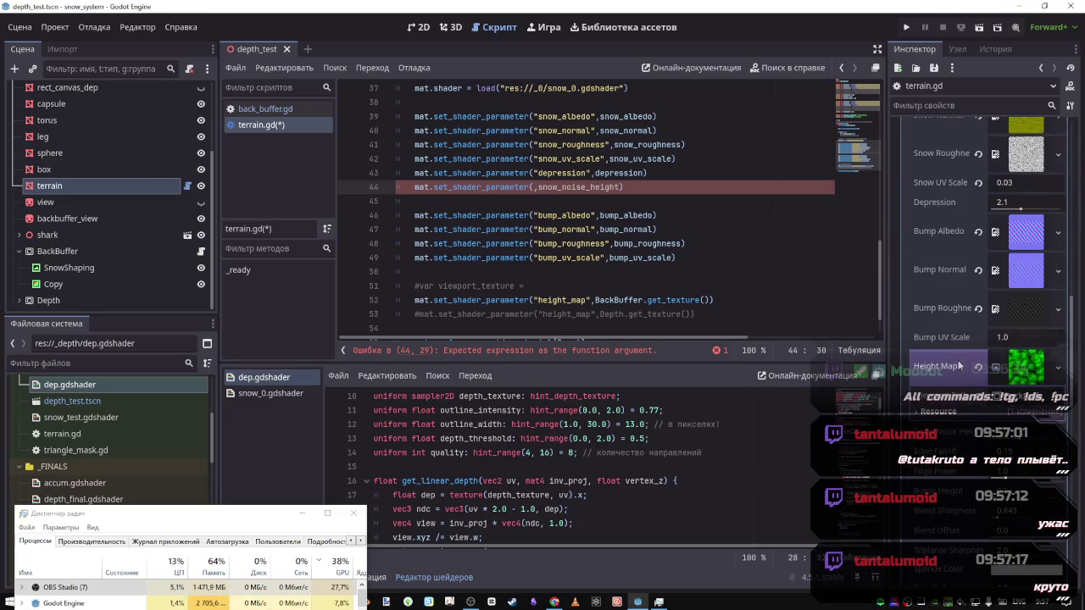
pyautogui.scroll(3, 956, 353)
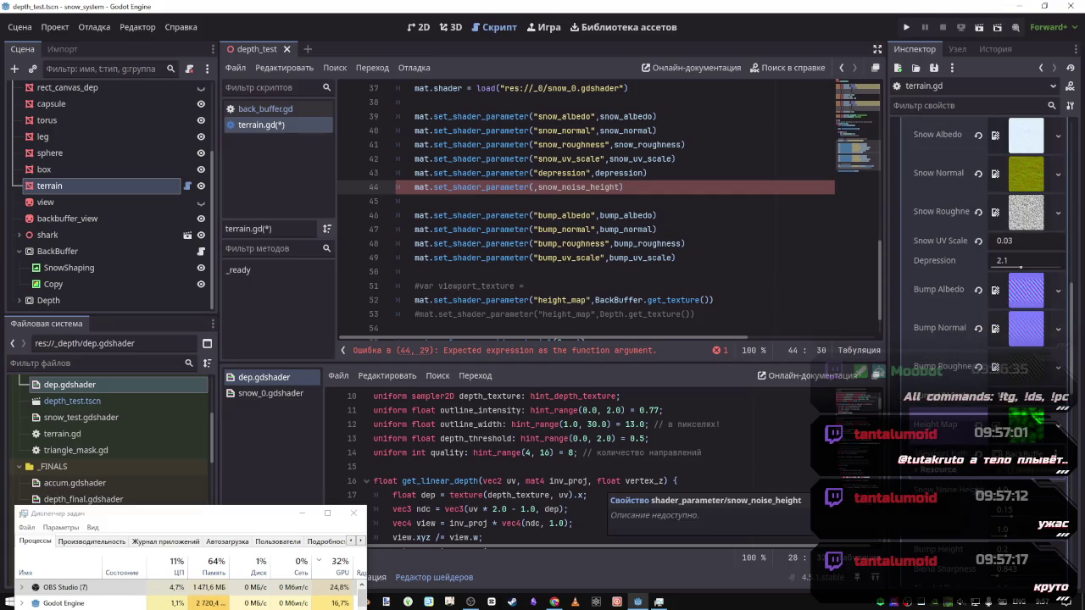
pyautogui.click(585, 186)
pyautogui.doubleClick(585, 187)
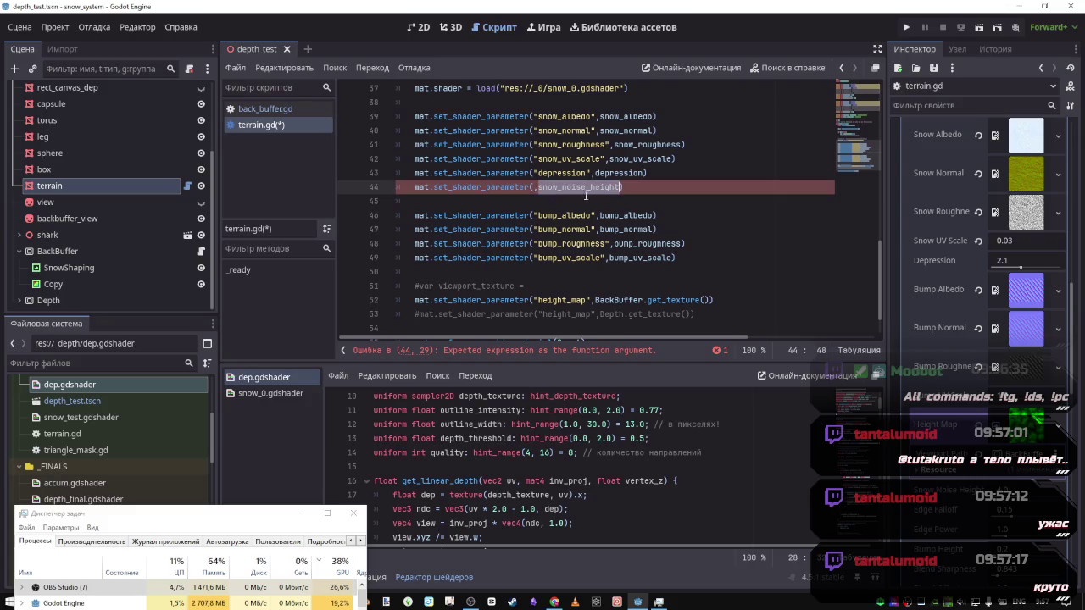
pyautogui.press('Left')
pyautogui.press('Left')
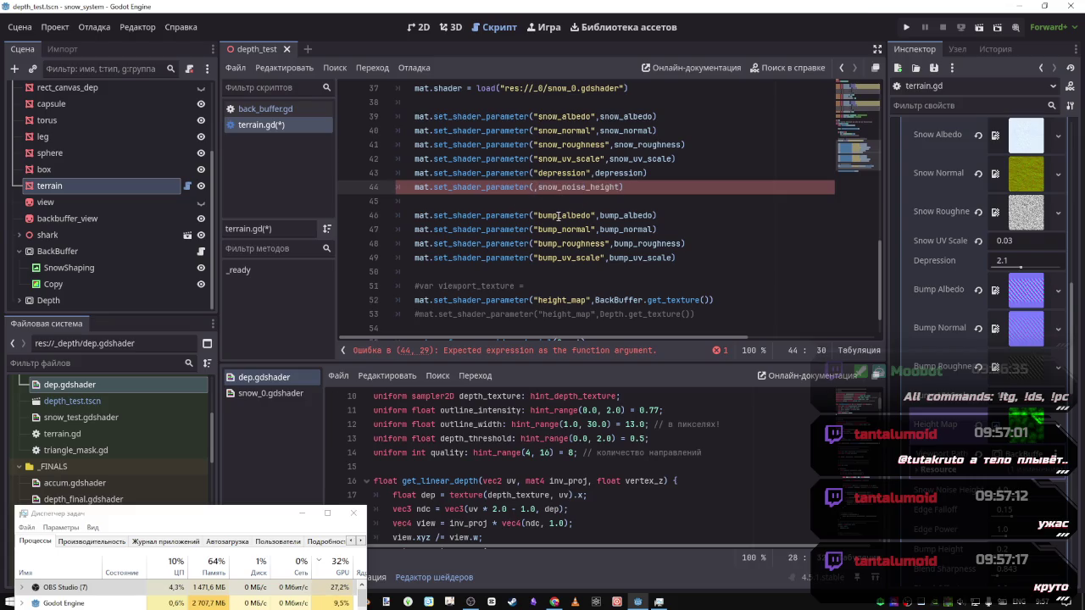
pyautogui.write('"')
pyautogui.hotkey('ctrl', 'v')
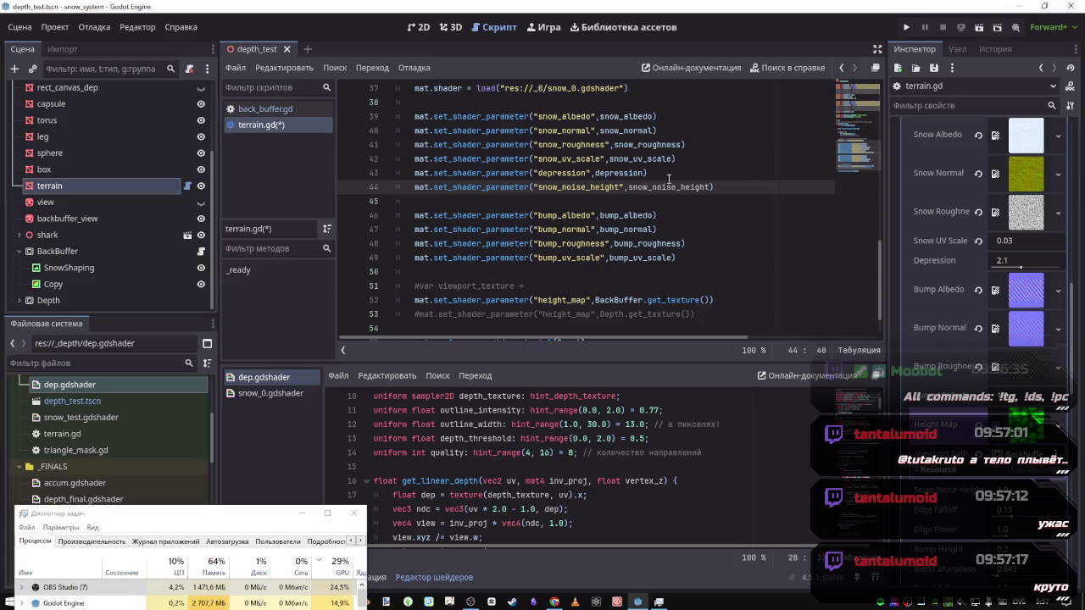
pyautogui.click(748, 188)
pyautogui.scroll(4, 513, 204)
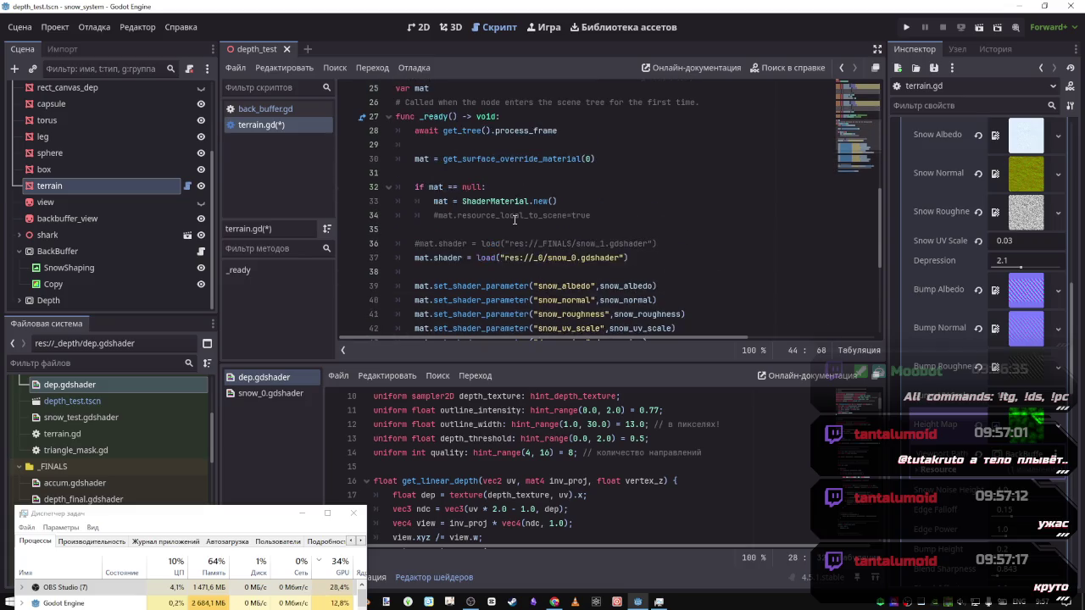
pyautogui.scroll(-2, 512, 214)
pyautogui.click(678, 201)
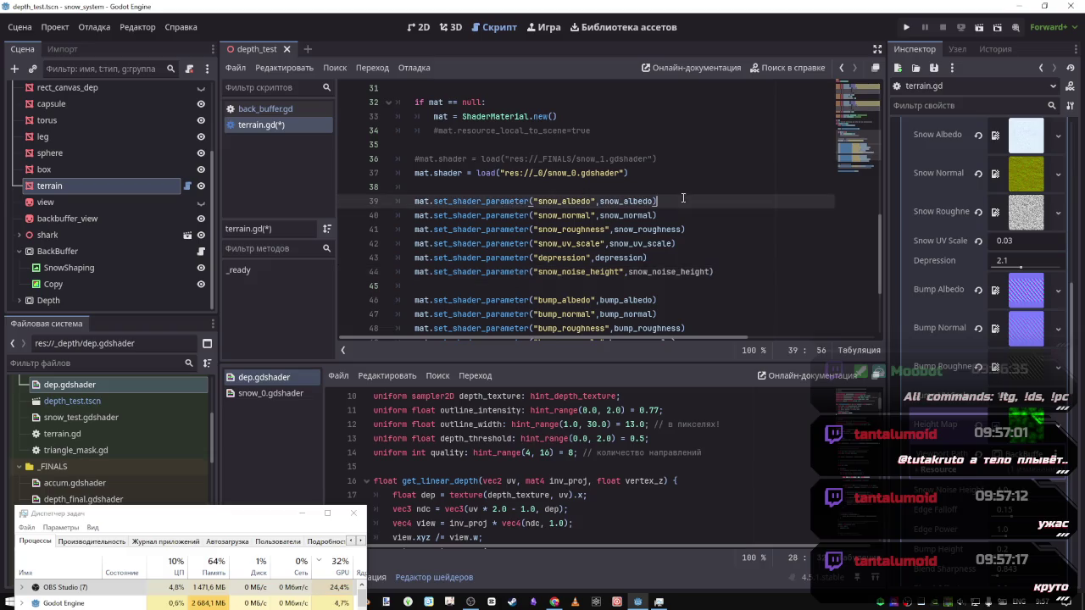
pyautogui.hotkey('ctrl', 's')
pyautogui.click(725, 272)
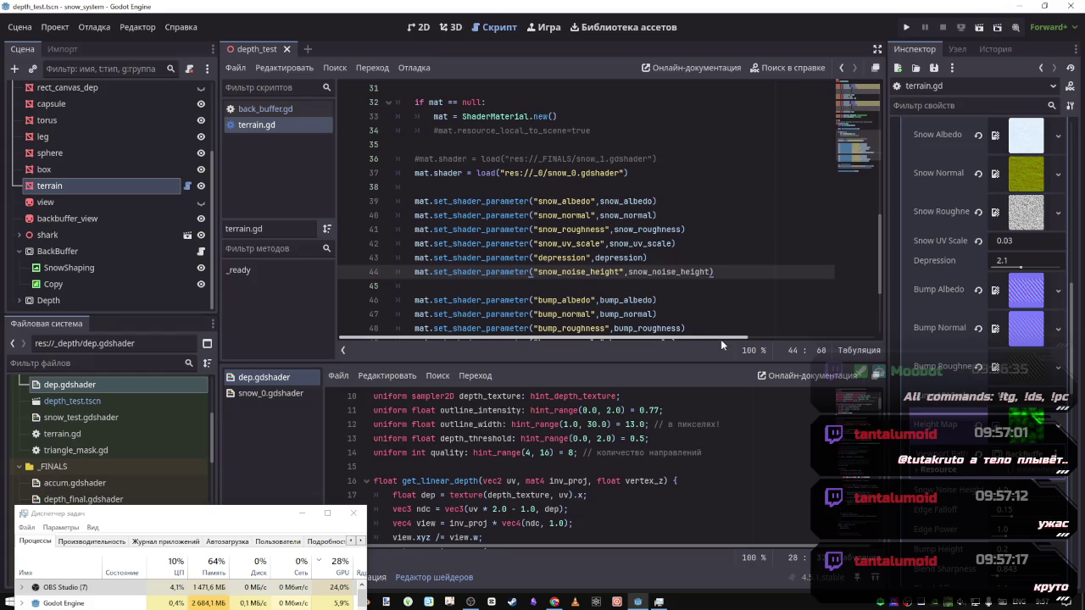
pyautogui.scroll(4, 561, 216)
pyautogui.scroll(3, 561, 216)
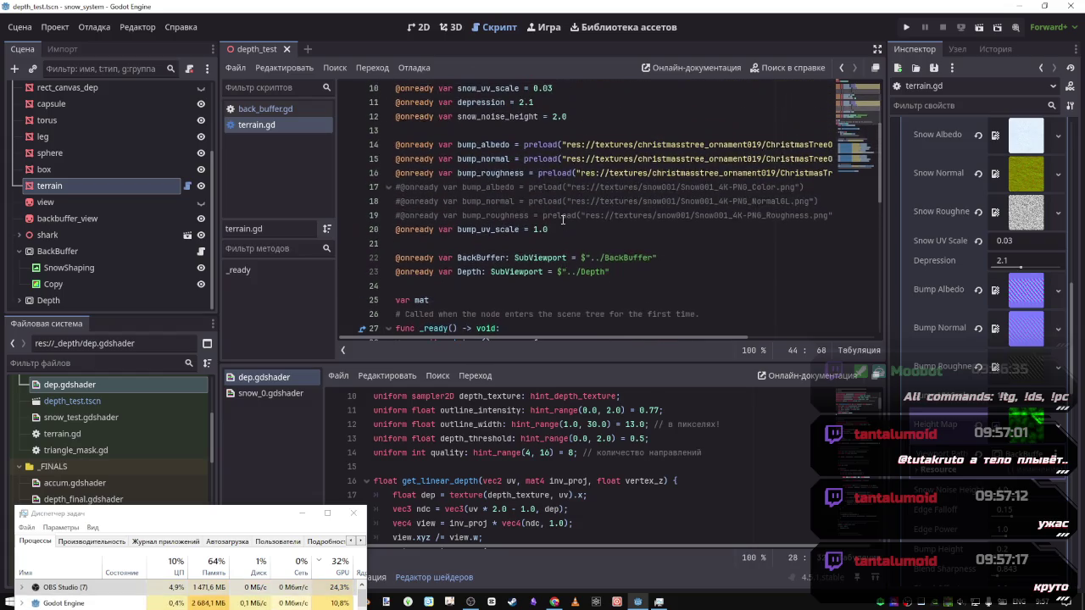
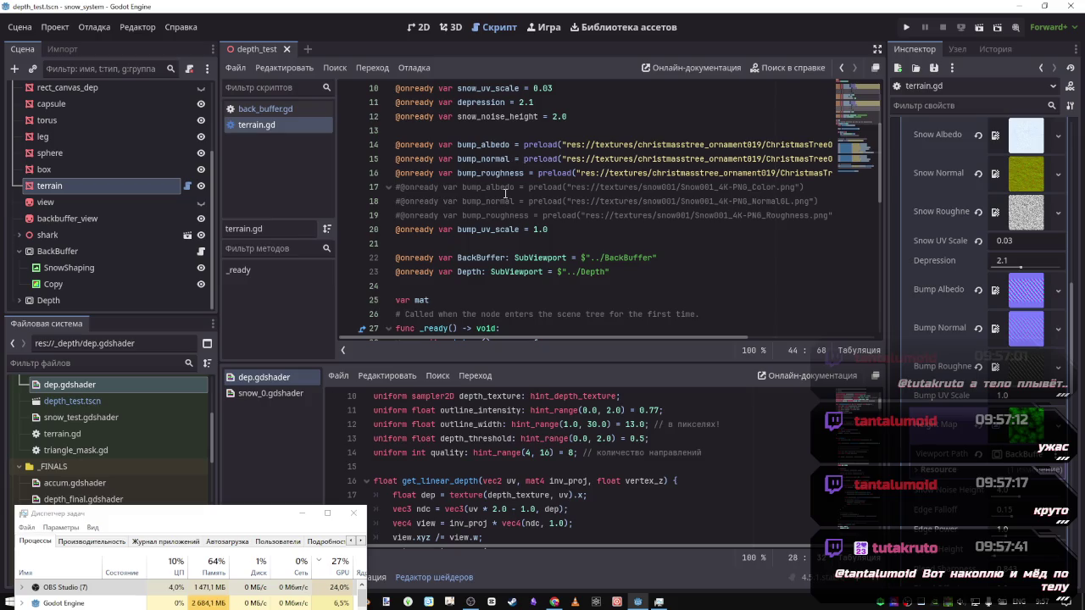
# Rename snow_noise_height to snow_height on line 12 of terrain.gd
pyautogui.click(502, 216)
pyautogui.click(503, 229)
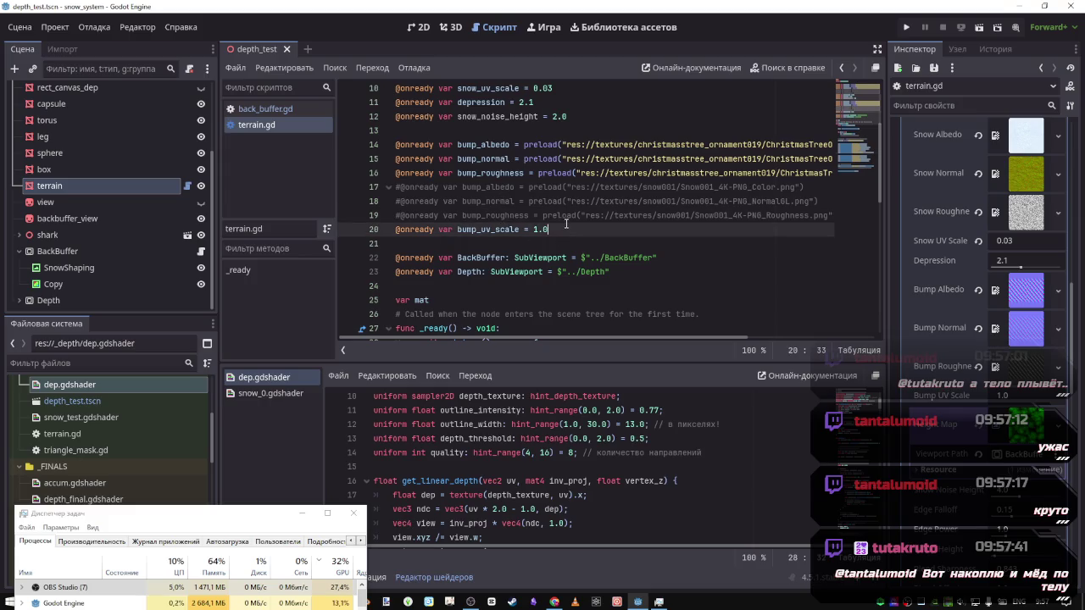
pyautogui.click(587, 272)
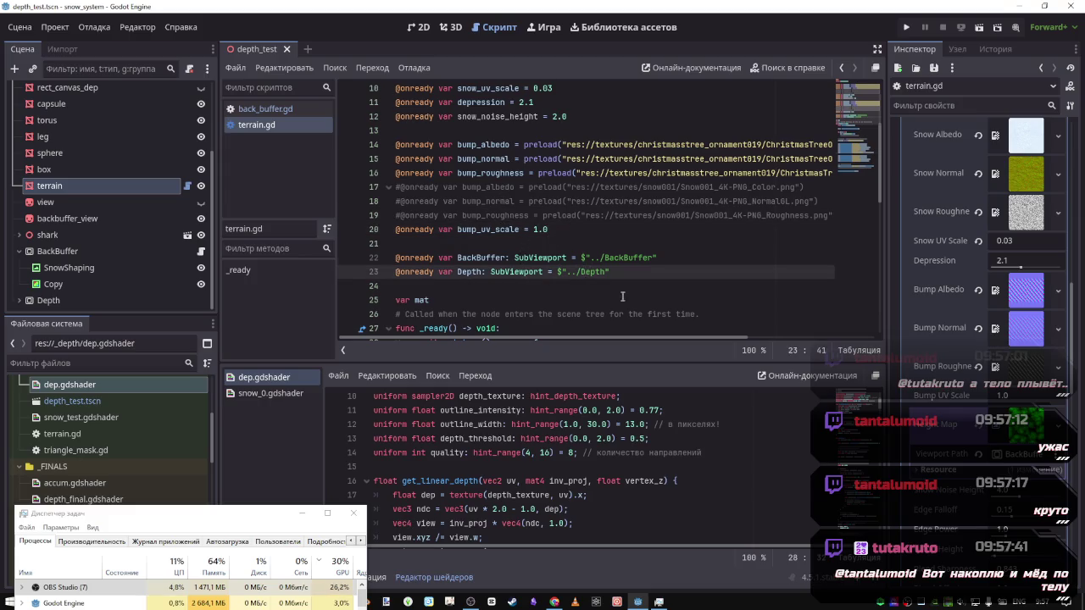
pyautogui.scroll(-10, 543, 258)
pyautogui.scroll(11, 572, 272)
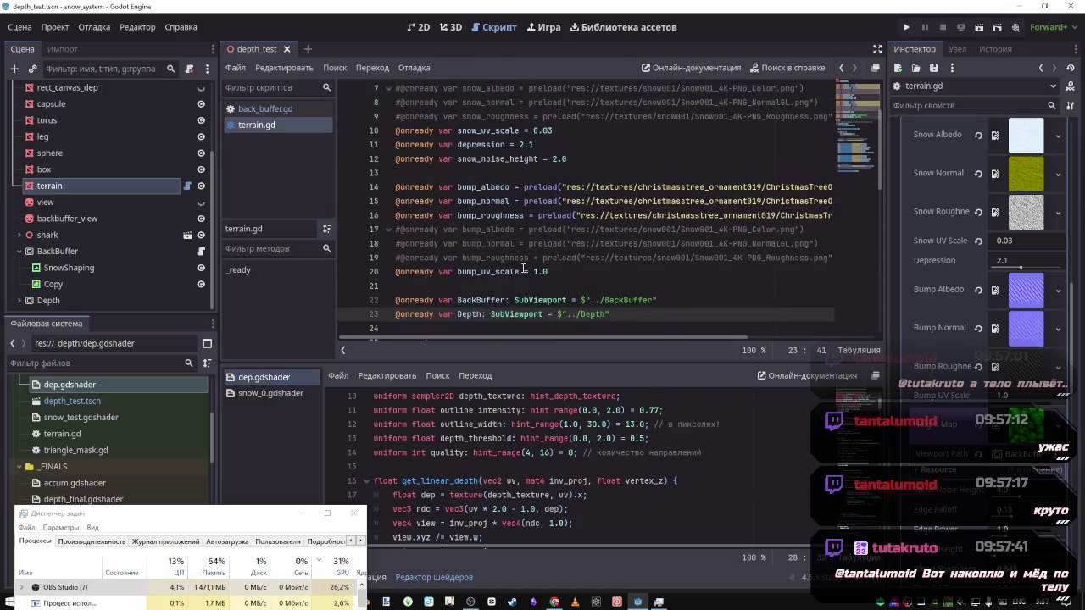
pyautogui.scroll(1, 521, 254)
pyautogui.click(513, 201)
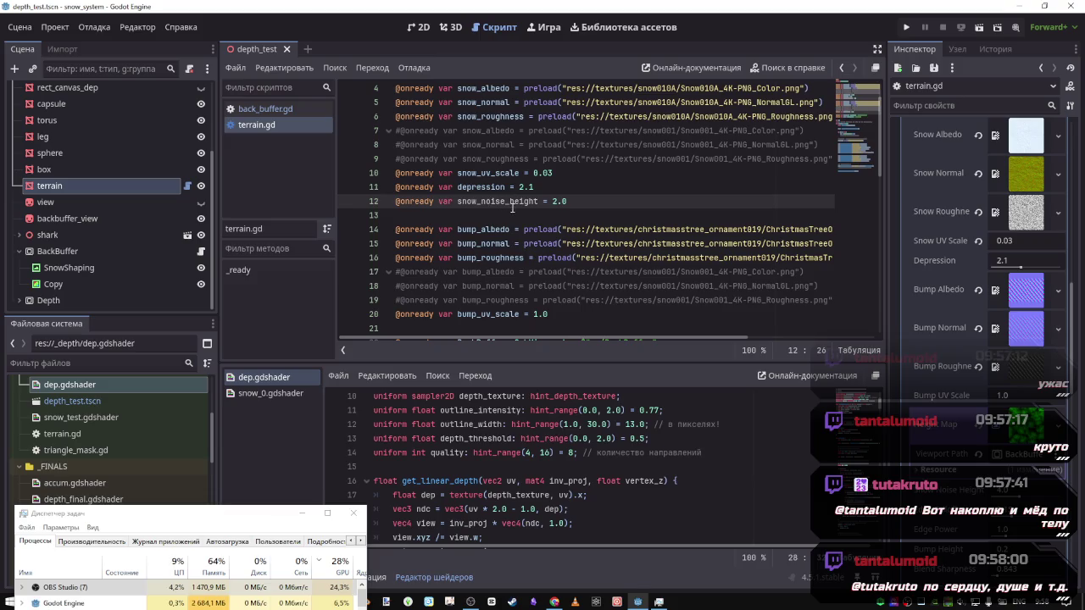
pyautogui.press('BackSpace')
pyautogui.doubleClick(478, 201)
pyautogui.hotkey('ctrl', 'c')
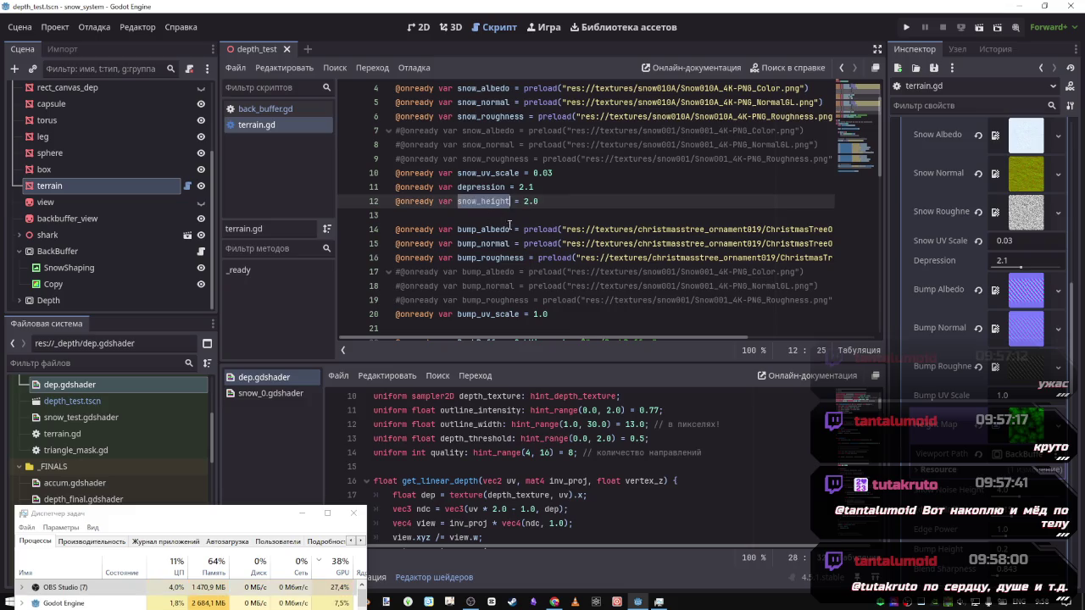
# Replace the old variable name on line 44 with the pasted snow_height
pyautogui.scroll(-10, 577, 212)
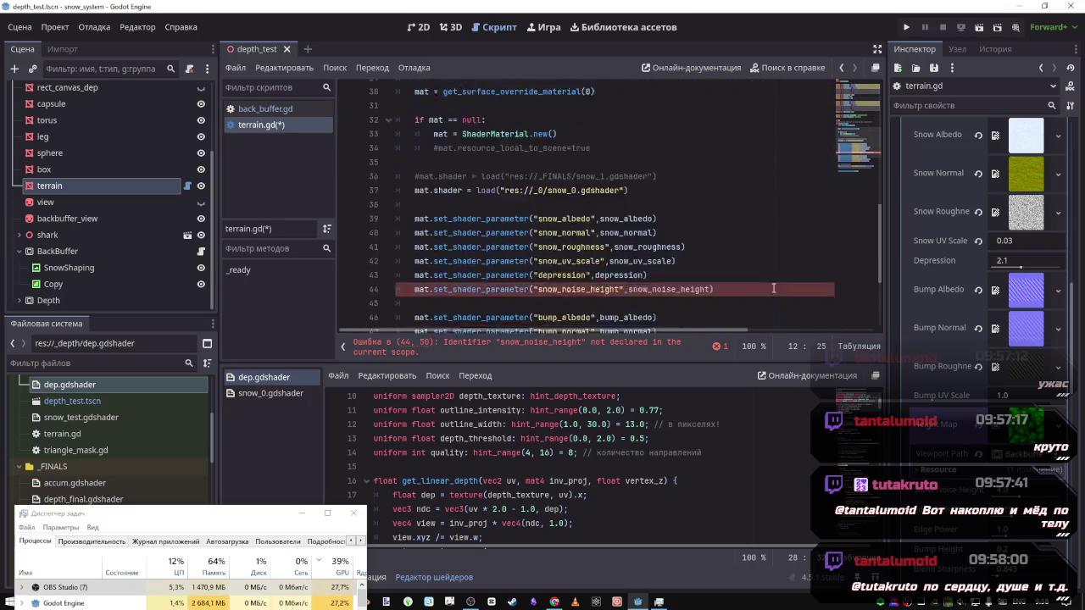
pyautogui.scroll(3, 669, 245)
pyautogui.doubleClick(669, 271)
pyautogui.hotkey('ctrl', 'v')
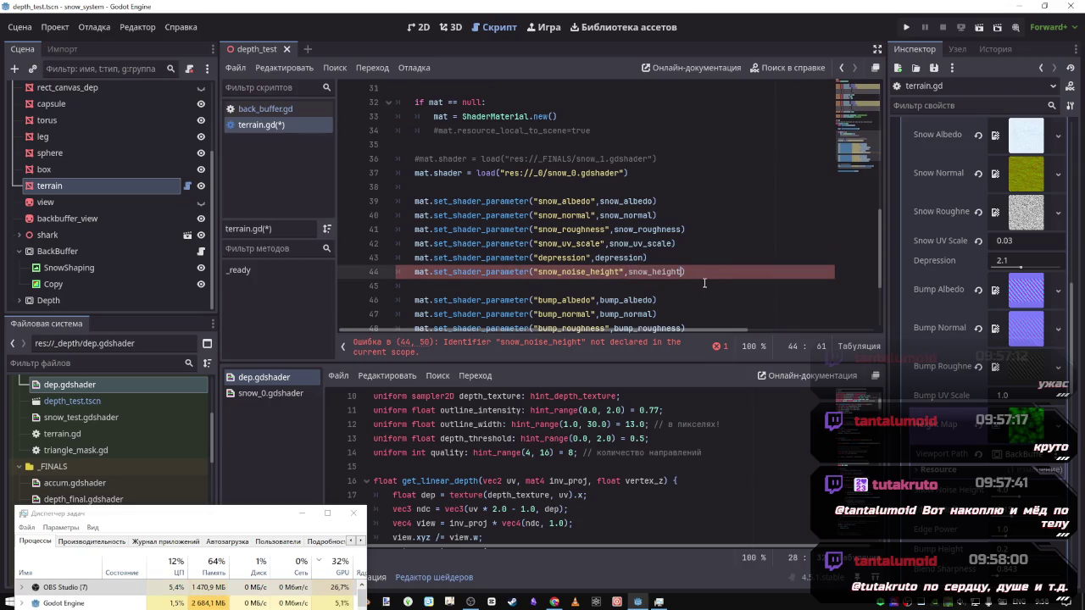
pyautogui.click(632, 243)
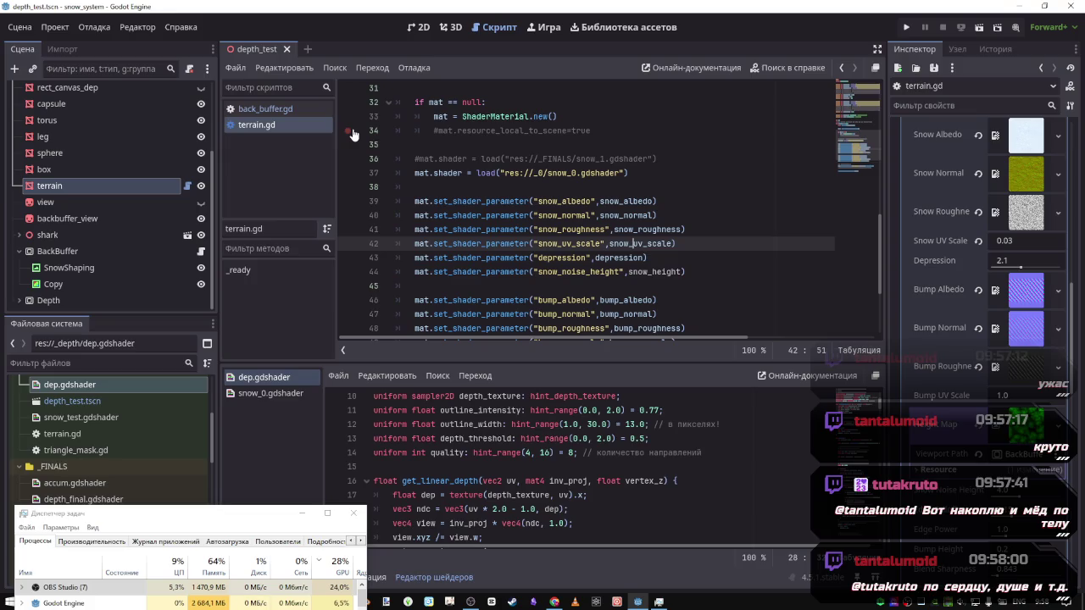
pyautogui.scroll(1, 509, 202)
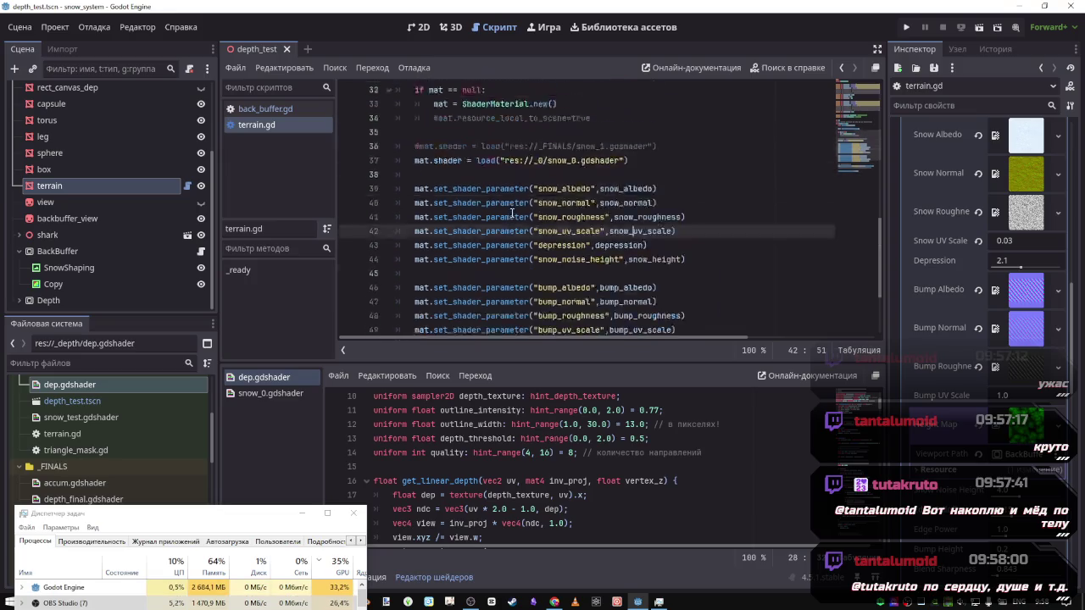
pyautogui.click(494, 192)
pyautogui.scroll(2, 551, 206)
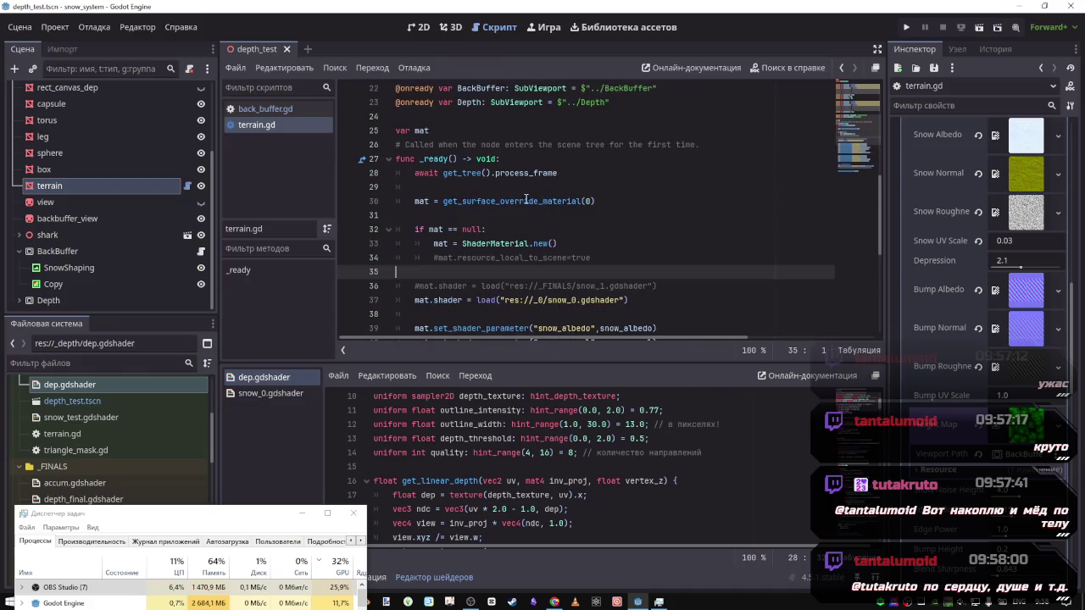
# Toggle a breakpoint on terrain.gd line 52, where the BackBuffer texture becomes height_map
pyautogui.moveTo(506, 244)
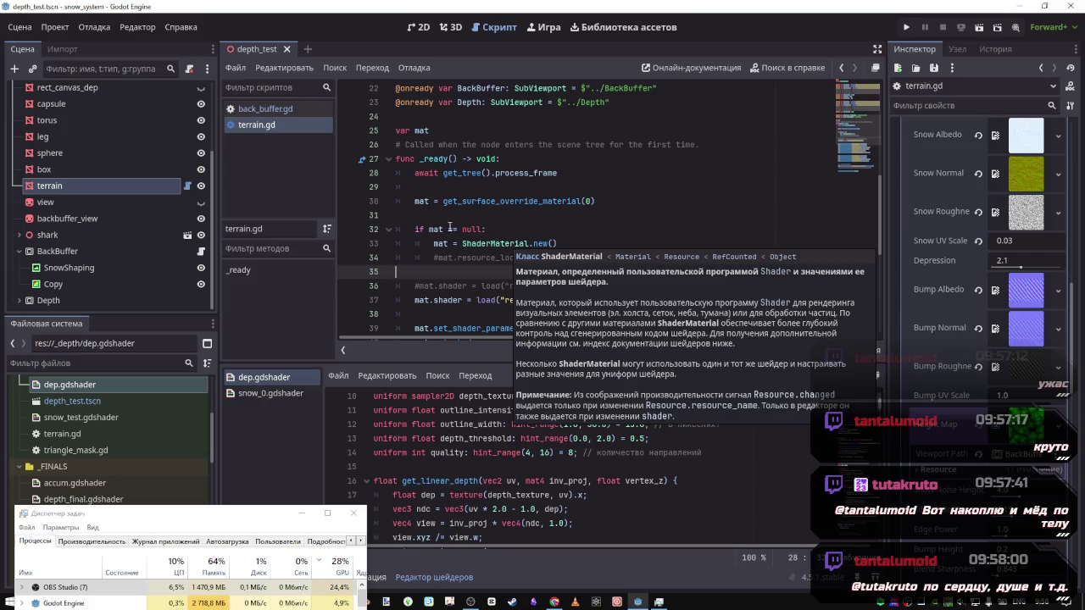
pyautogui.scroll(-6, 475, 242)
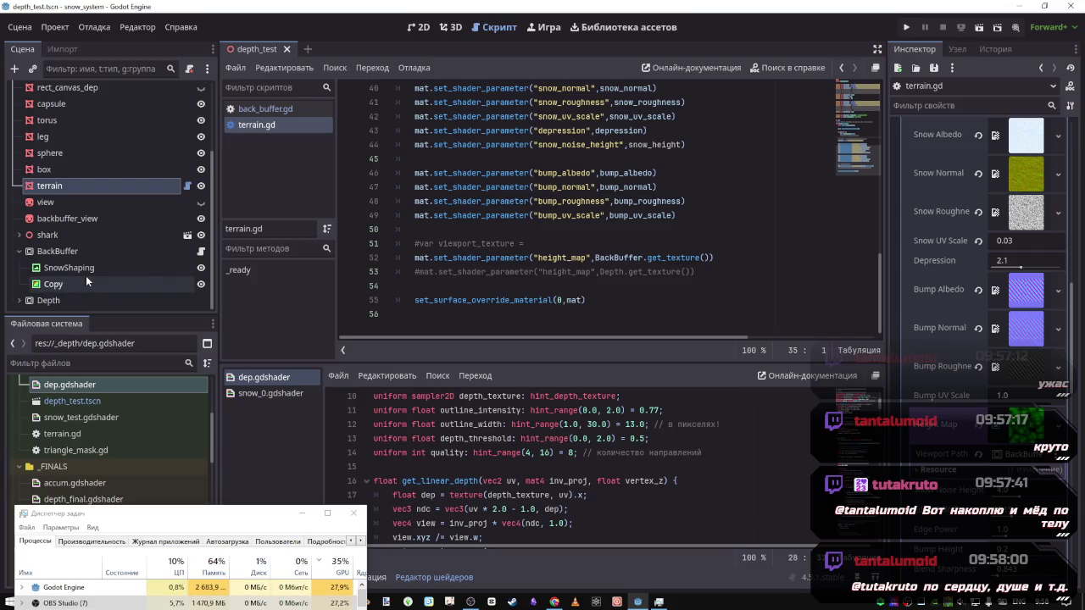
pyautogui.click(347, 258)
pyautogui.scroll(6, 576, 246)
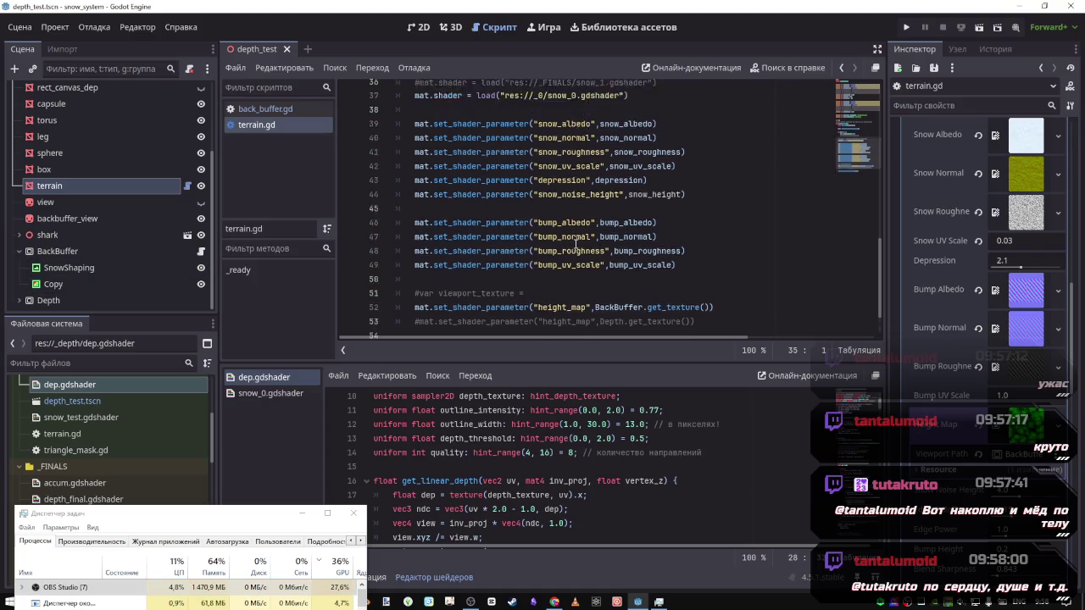
pyautogui.scroll(-4, 572, 243)
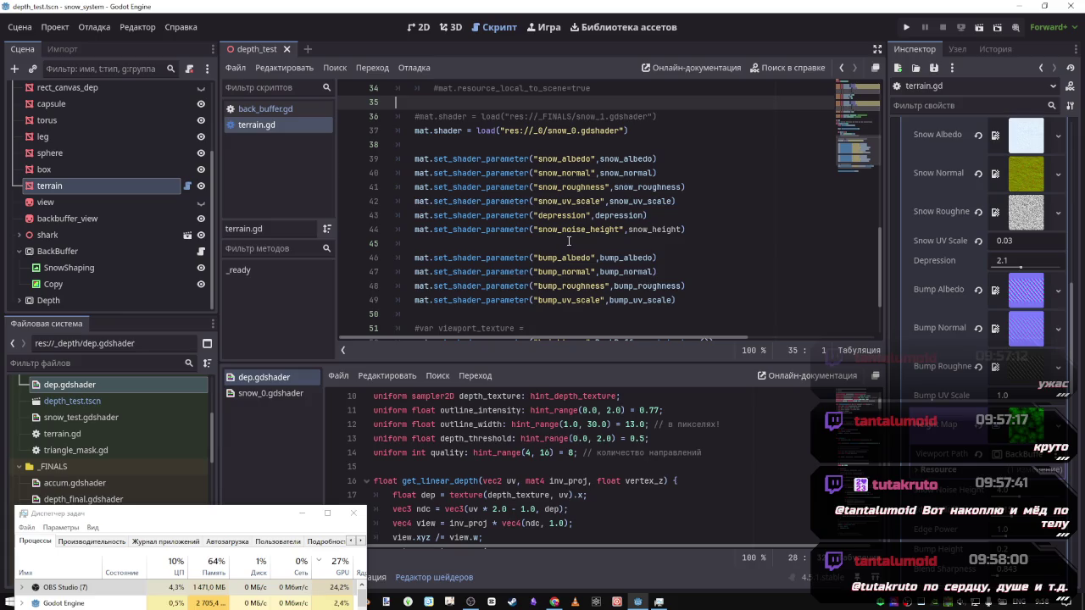
# Scroll back up through terrain.gd and open back_buffer.gd
pyautogui.scroll(6, 402, 229)
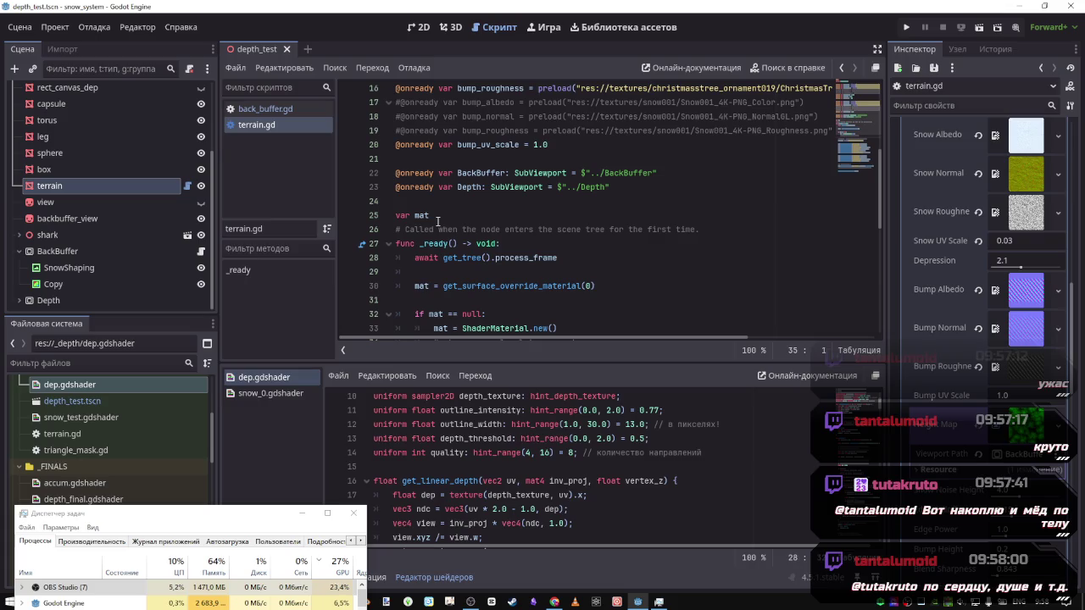
pyautogui.scroll(3, 182, 158)
pyautogui.scroll(-2, 158, 161)
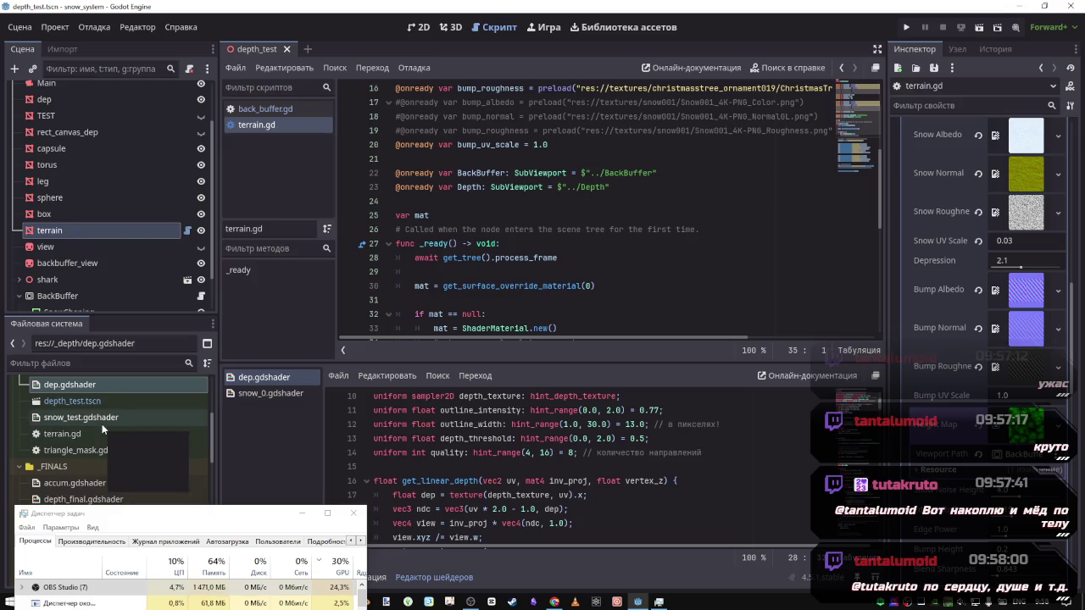
pyautogui.scroll(2, 99, 419)
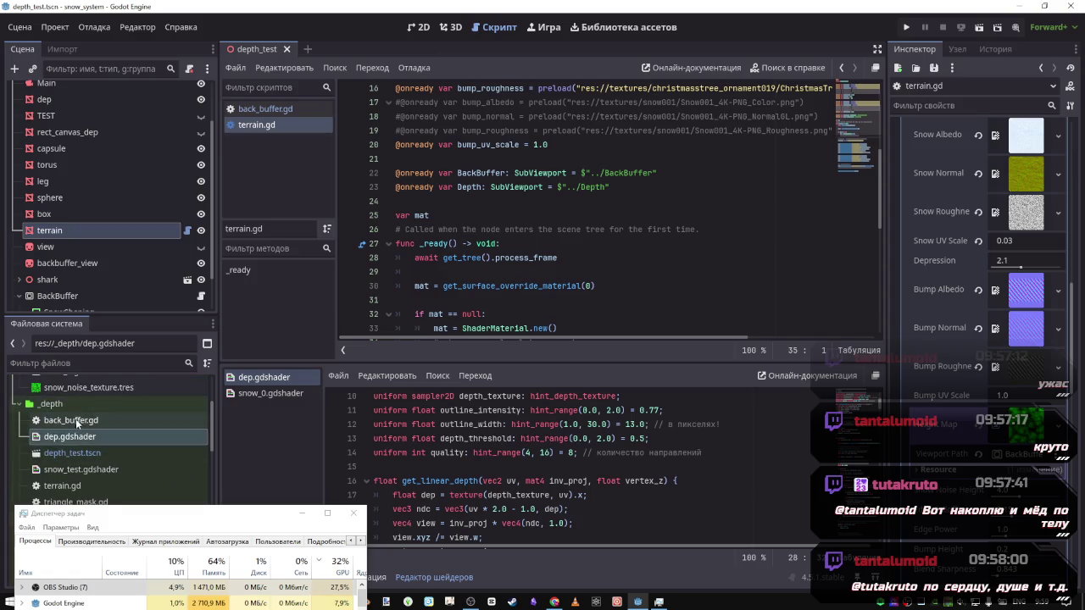
pyautogui.doubleClick(76, 418)
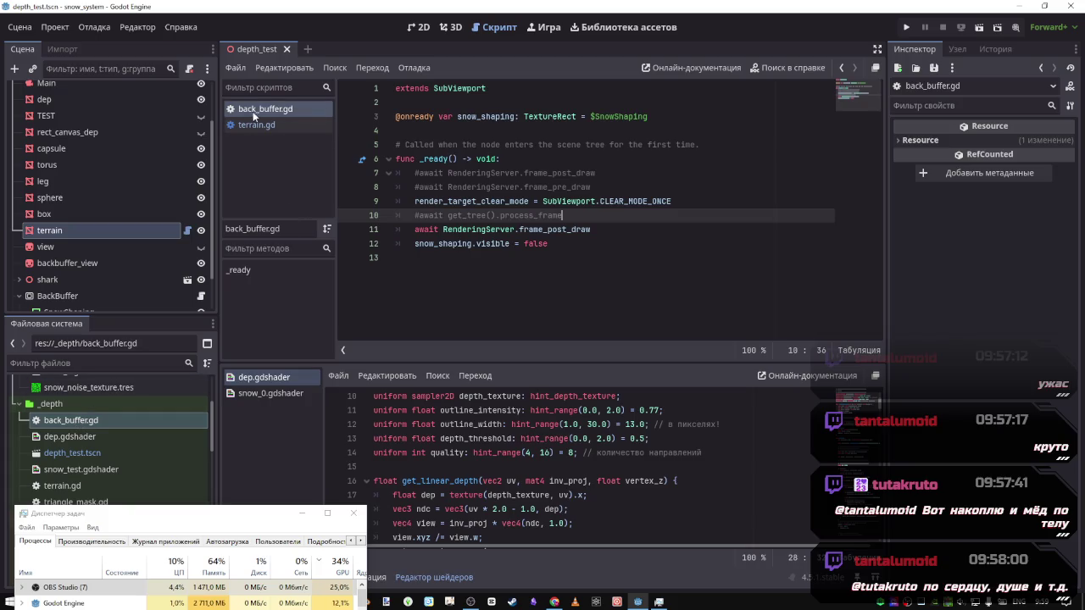
# Close back_buffer.gd and scroll back through terrain.gd
pyautogui.hotkey('ctrl', 'w')
pyautogui.scroll(1, 69, 415)
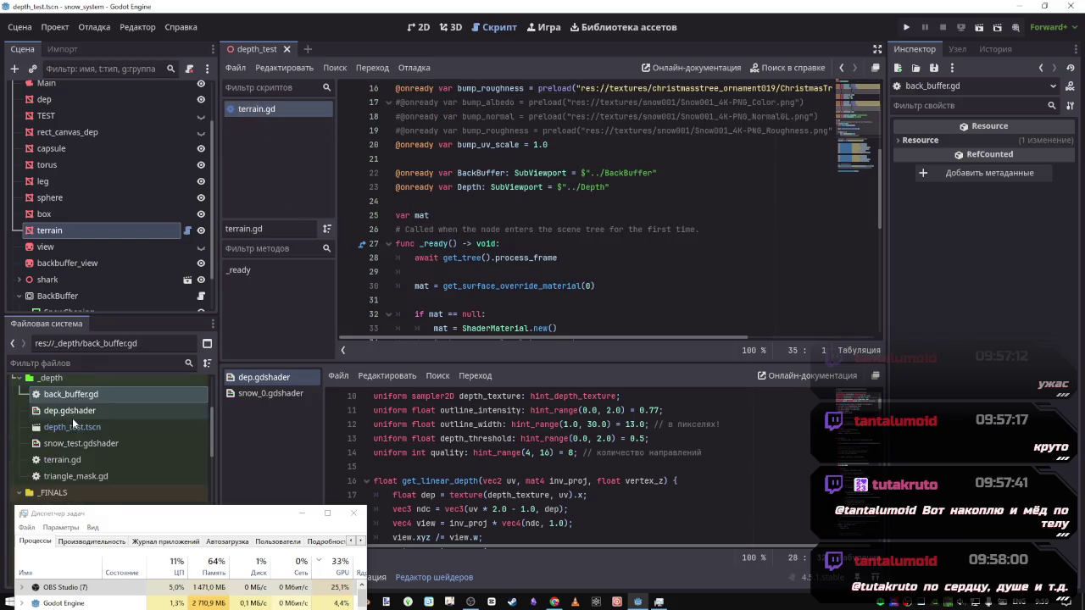
pyautogui.scroll(-1, 73, 428)
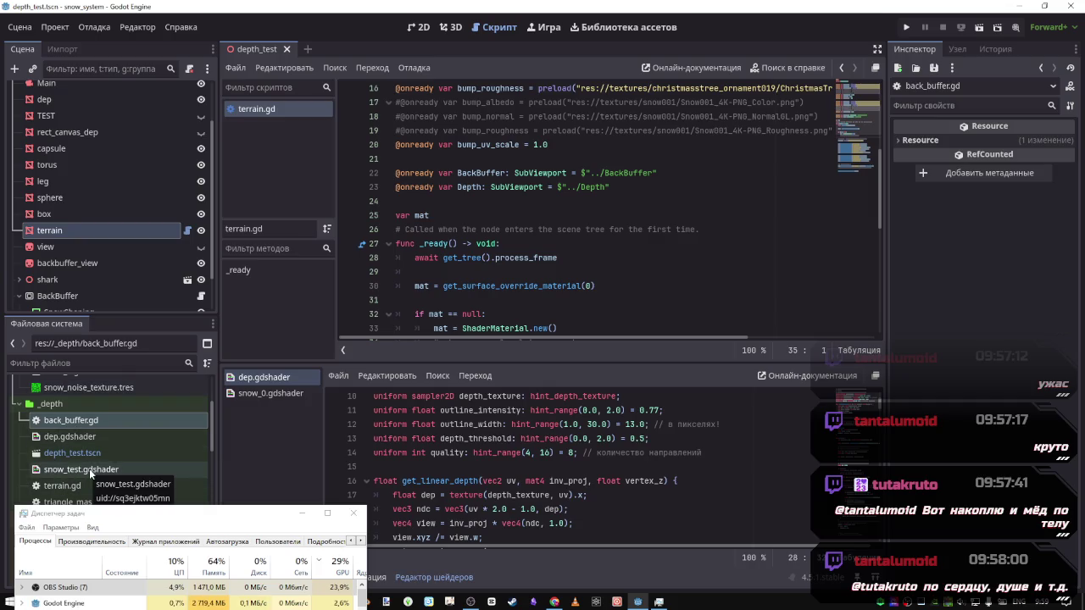
pyautogui.scroll(1, 93, 473)
pyautogui.scroll(3, 93, 480)
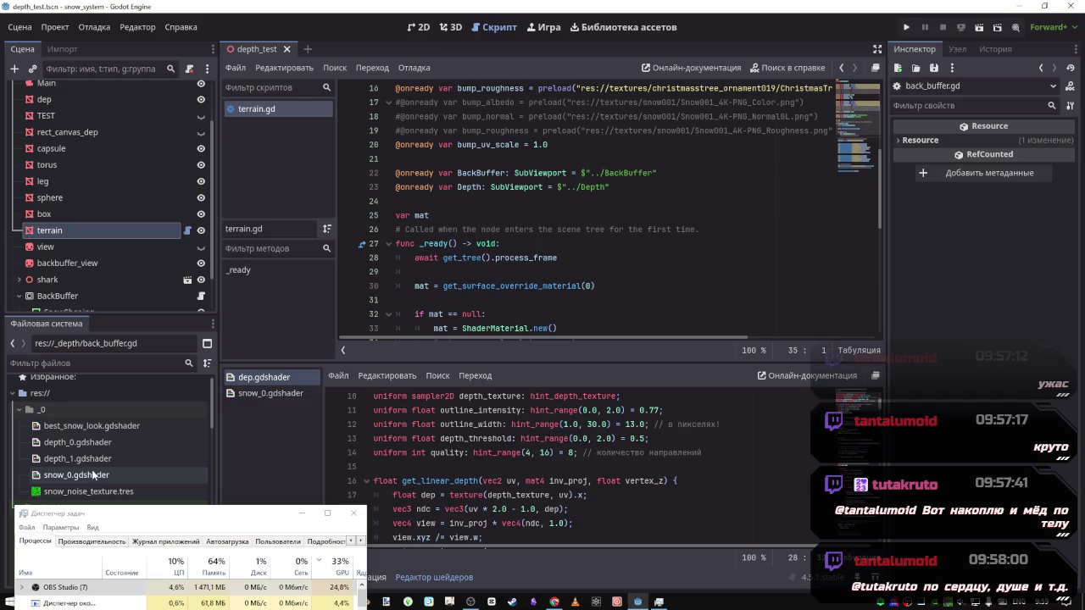
# Reveal terrain.gd in the FileSystem dock and drag it from _depth into _0
pyautogui.rightClick(272, 116)
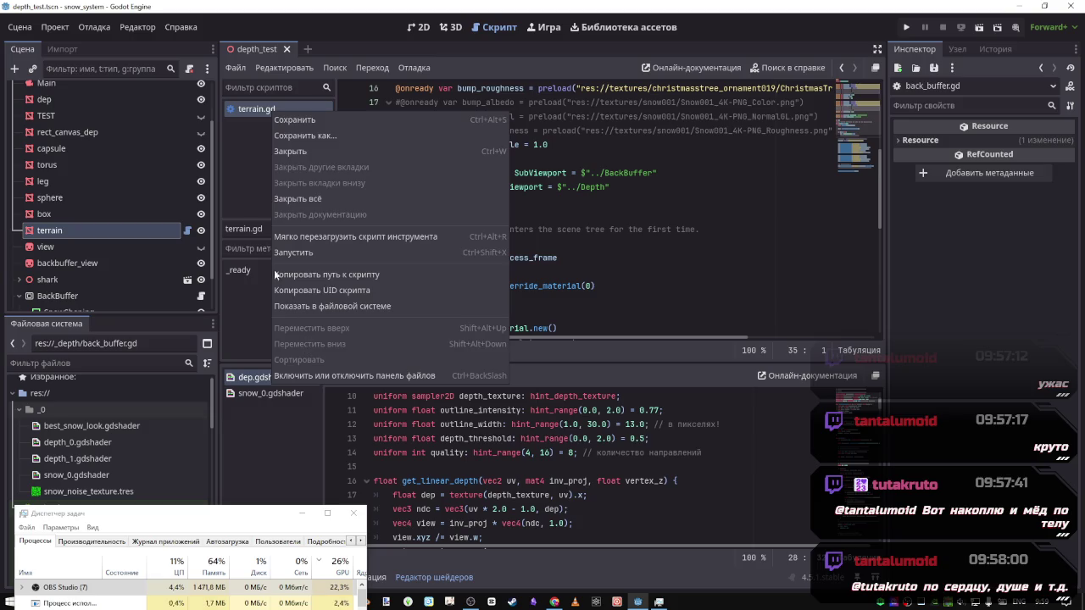
pyautogui.click(248, 109)
pyautogui.rightClick(248, 109)
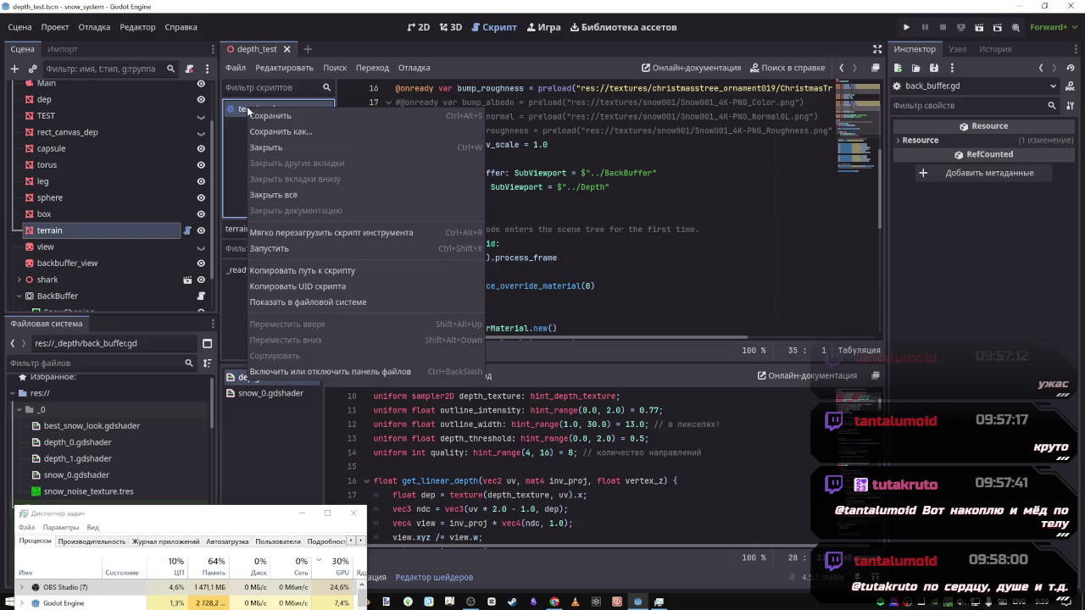
pyautogui.click(329, 306)
pyautogui.scroll(-3, 92, 435)
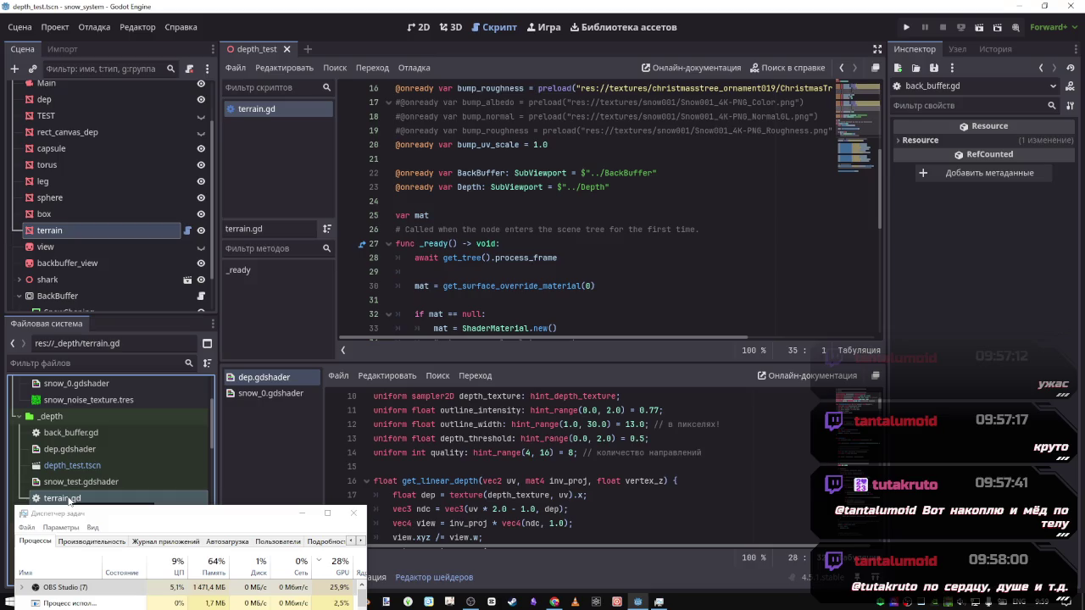
pyautogui.moveTo(69, 500)
pyautogui.mouseDown()
pyautogui.moveTo(124, 395)
pyautogui.moveTo(125, 473)
pyautogui.moveTo(121, 464)
pyautogui.mouseUp()
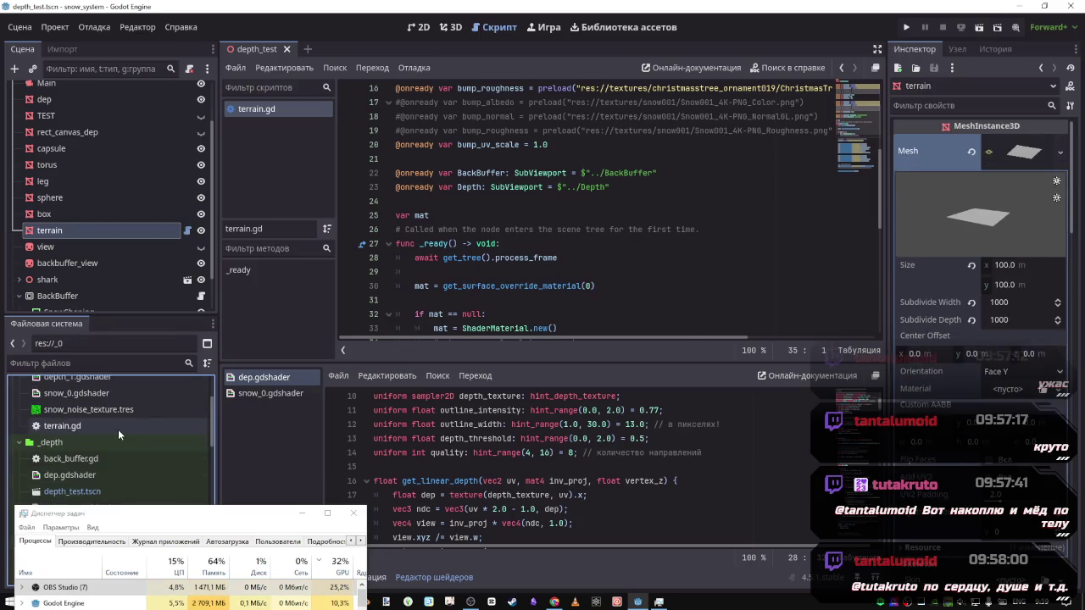
# Open back_buffer.gd from the FileSystem dock and close it again
pyautogui.scroll(-1, 118, 427)
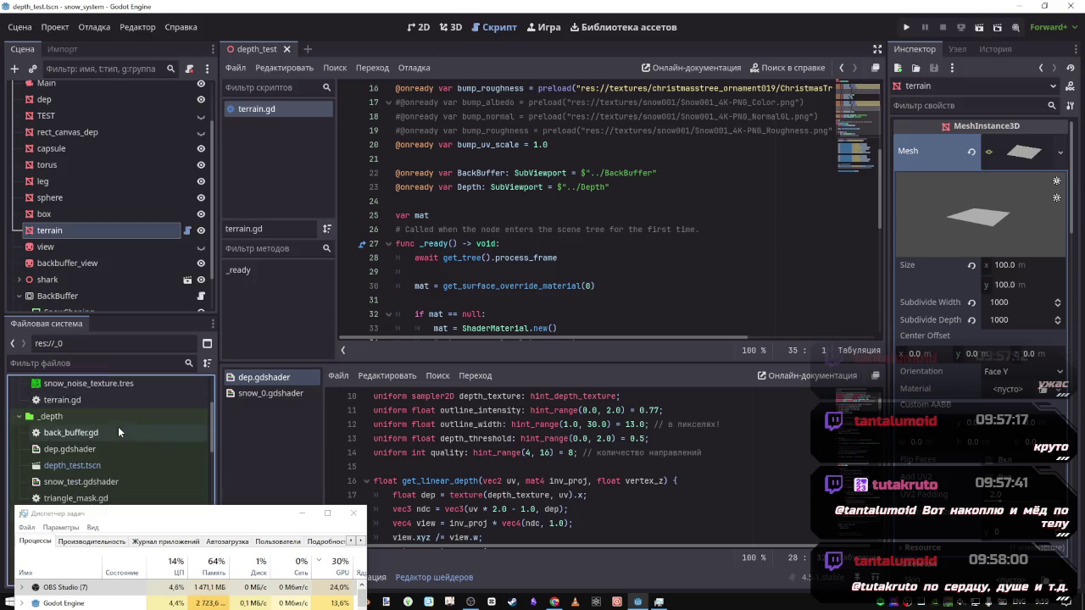
pyautogui.doubleClick(74, 434)
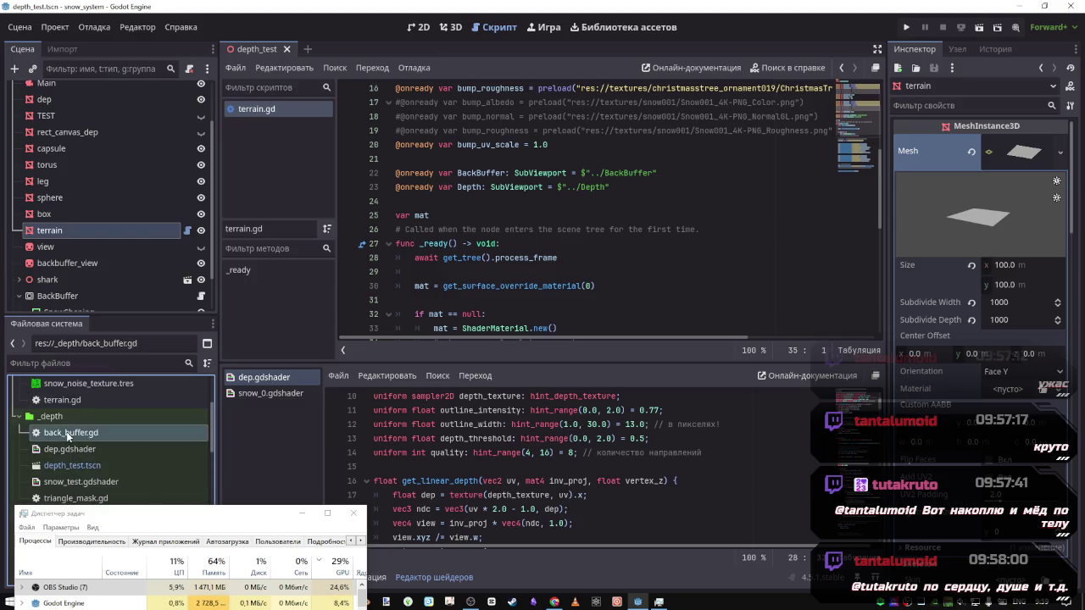
pyautogui.middleClick(256, 109)
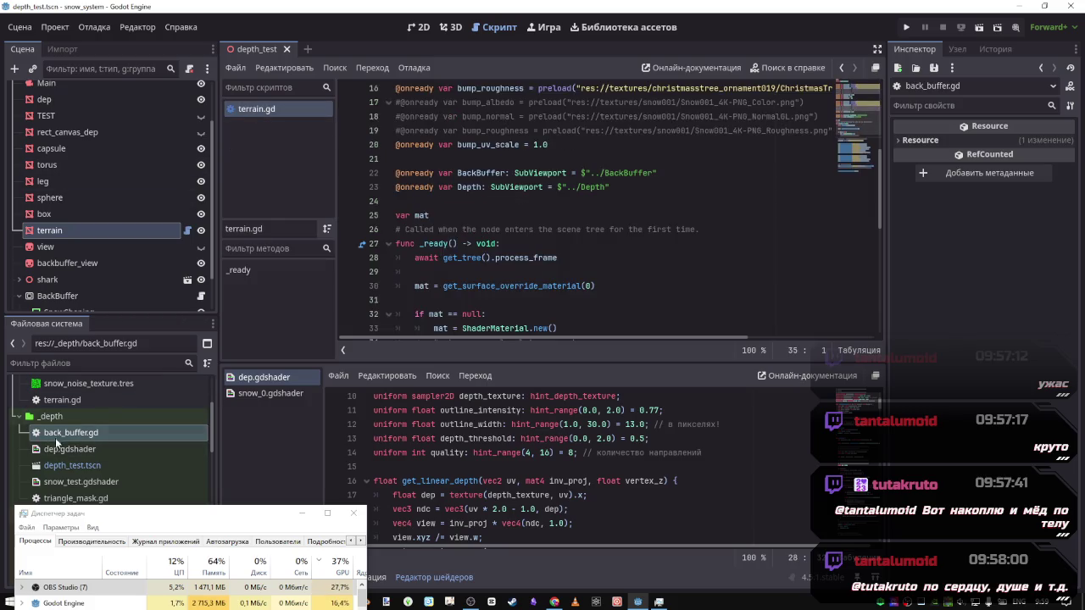
pyautogui.moveTo(55, 436)
pyautogui.mouseDown()
pyautogui.moveTo(80, 405)
pyautogui.moveTo(75, 419)
pyautogui.mouseUp()
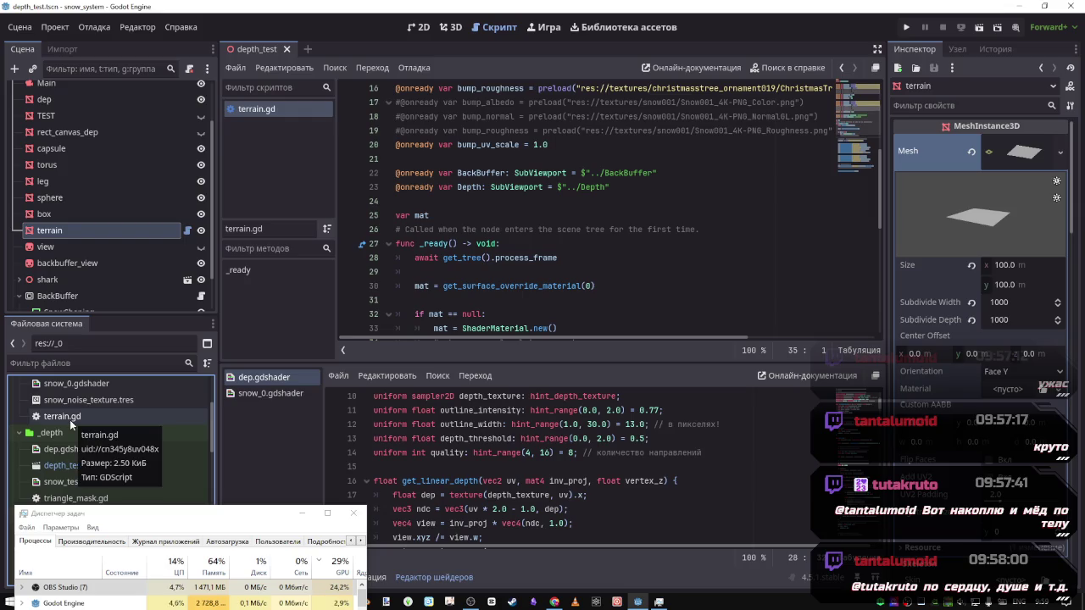
# Drag terrain.gd out of the _0 folder up to the res:// project root
pyautogui.scroll(3, 70, 415)
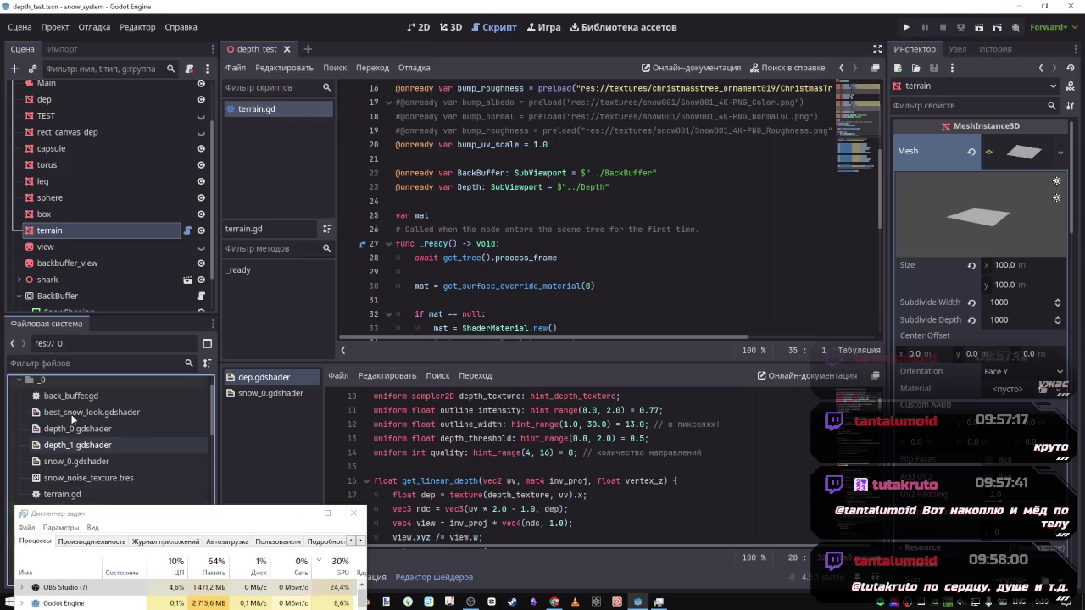
pyautogui.scroll(-1, 72, 417)
pyautogui.scroll(1, 73, 417)
pyautogui.scroll(-1, 72, 417)
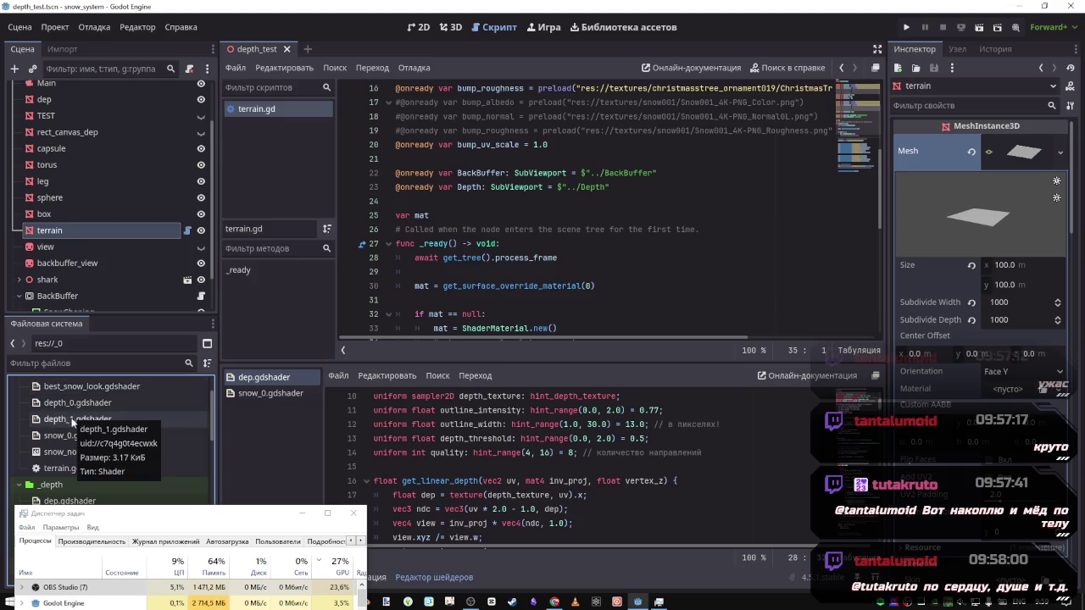
pyautogui.scroll(-1, 68, 458)
pyautogui.scroll(-4, 68, 453)
pyautogui.scroll(3, 68, 449)
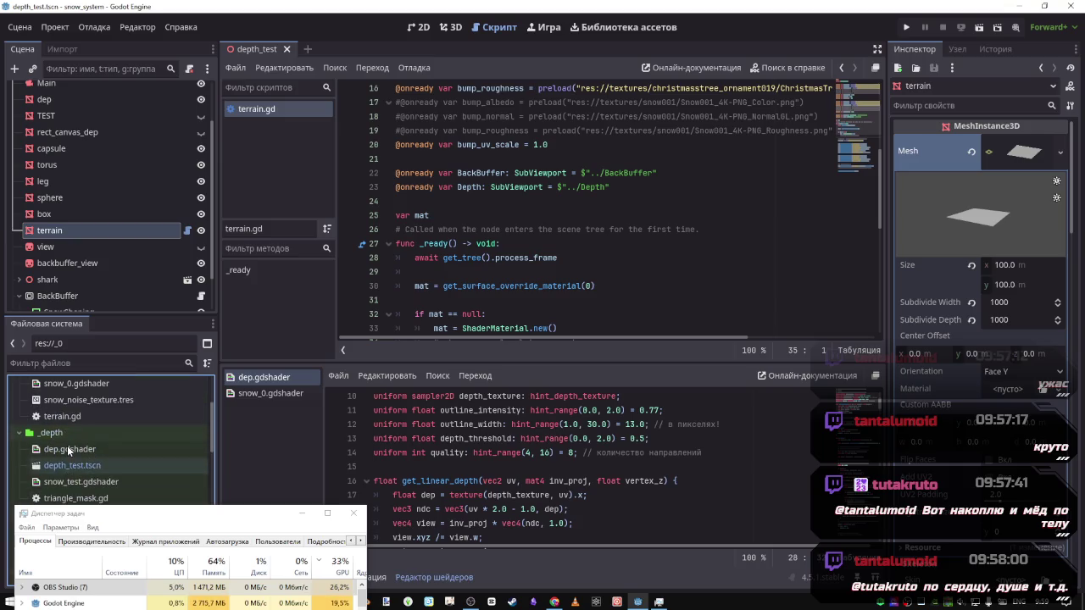
pyautogui.moveTo(61, 416)
pyautogui.mouseDown()
pyautogui.moveTo(71, 443)
pyautogui.moveTo(70, 430)
pyautogui.mouseUp()
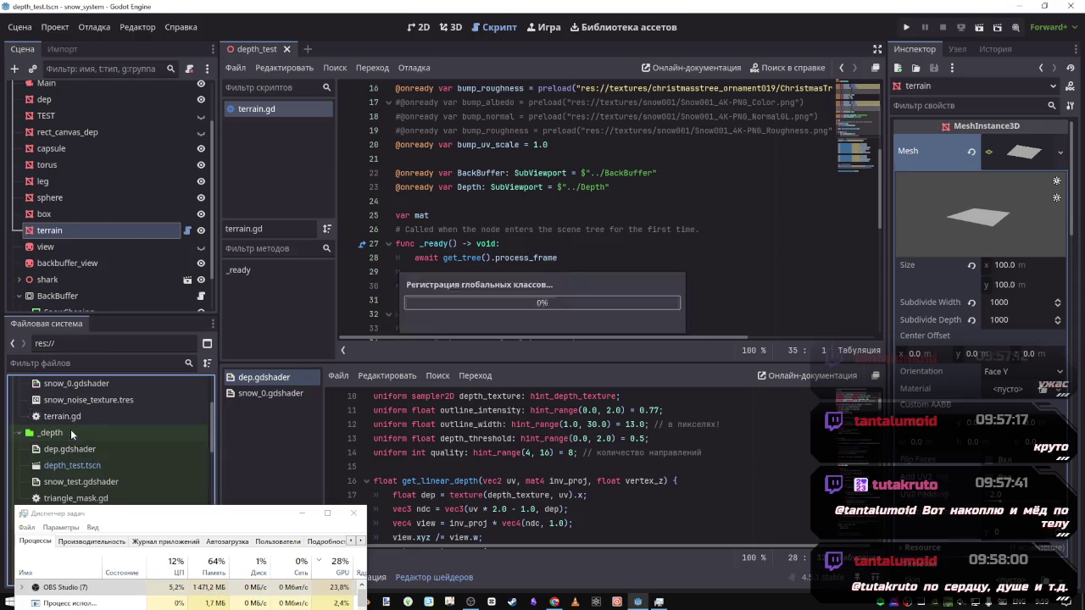
# Select back_buffer.gd in _0 and resize the dock to uncover the _depth files
pyautogui.scroll(2, 75, 407)
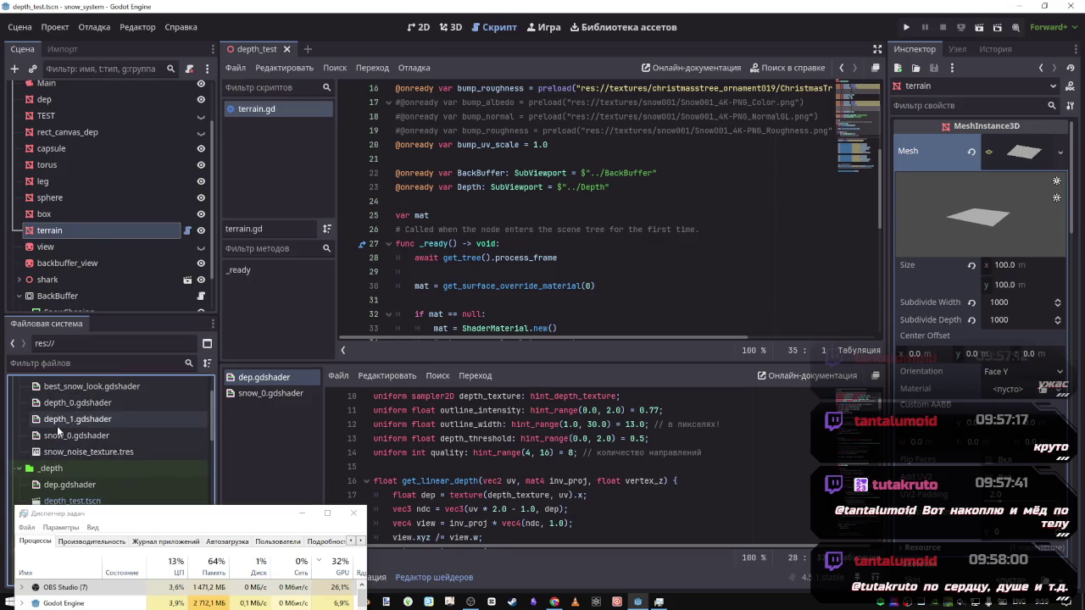
pyautogui.scroll(1, 66, 431)
pyautogui.click(51, 395)
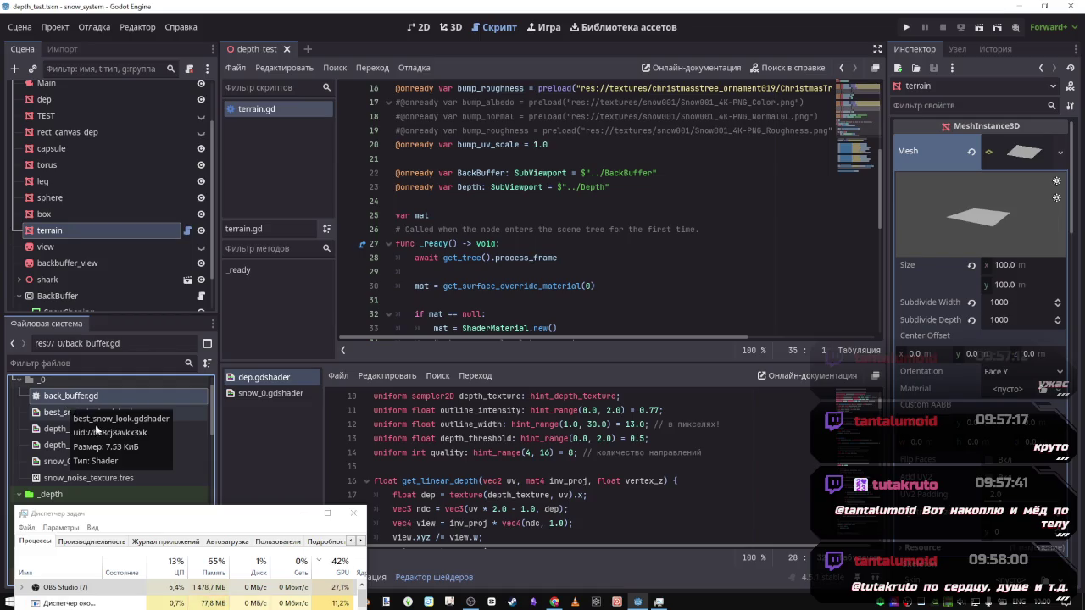
pyautogui.moveTo(170, 514); pyautogui.dragTo(407, 490)
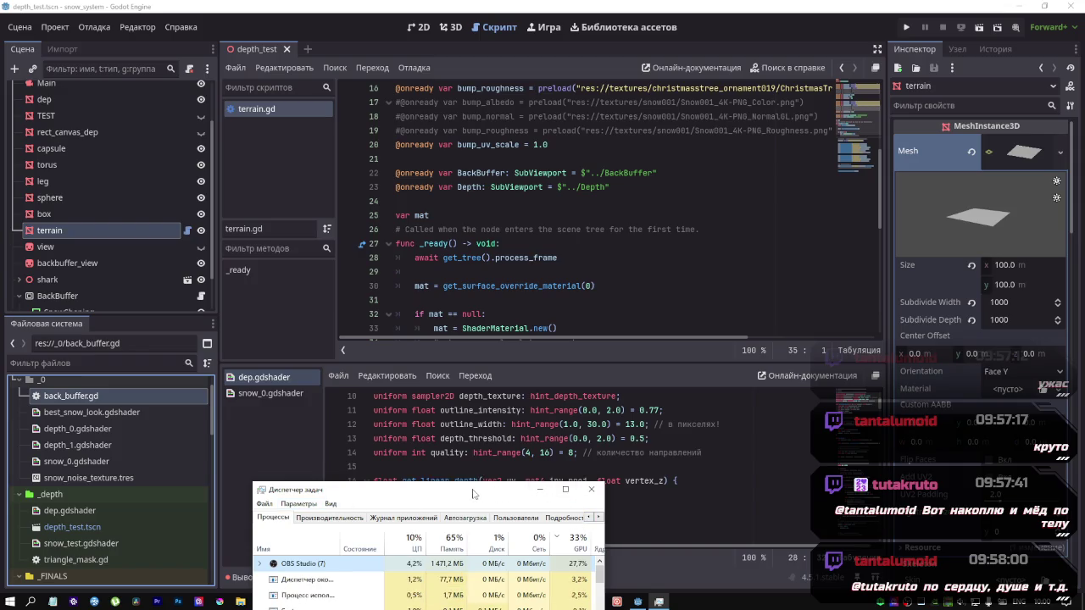
# Show terrain.gd in the FileSystem and drag it back into the _0 folder
pyautogui.moveTo(473, 493)
pyautogui.mouseDown()
pyautogui.moveTo(366, 457)
pyautogui.moveTo(381, 515)
pyautogui.mouseUp()
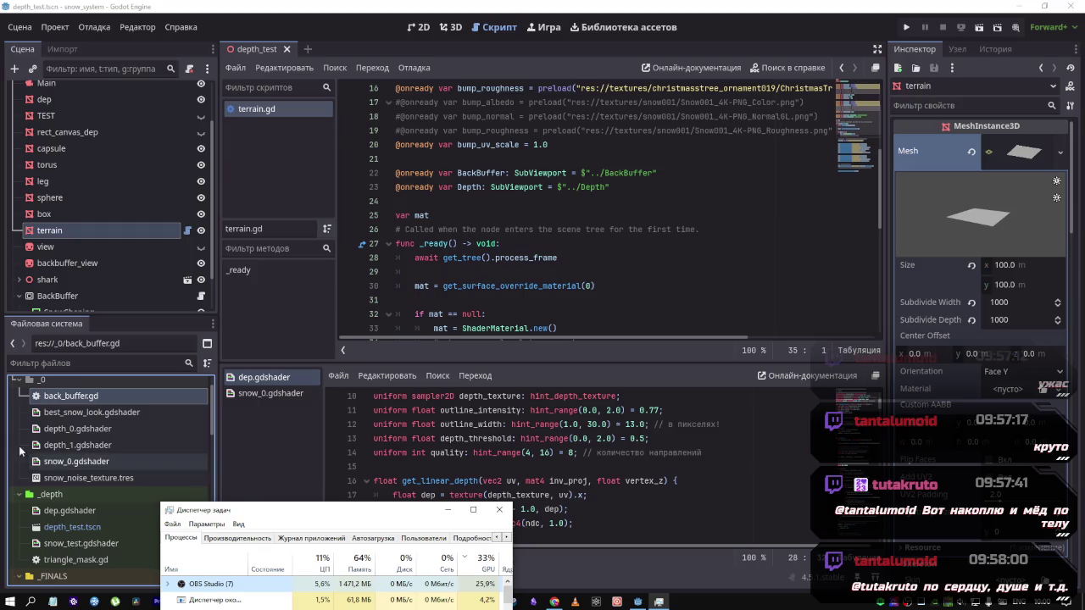
pyautogui.click(85, 477)
pyautogui.scroll(-1, 51, 527)
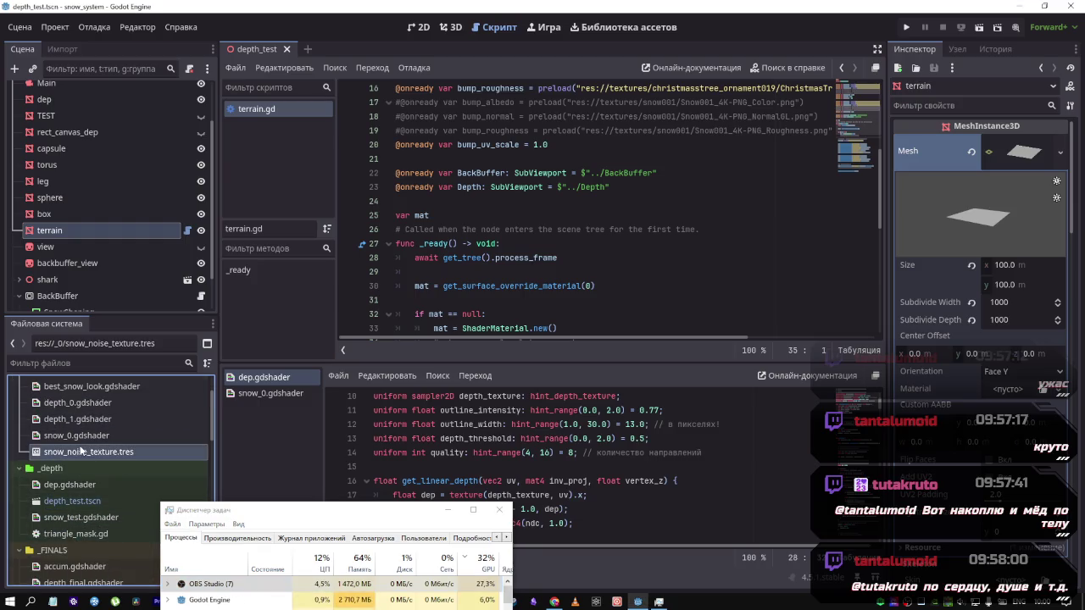
pyautogui.scroll(-1, 81, 455)
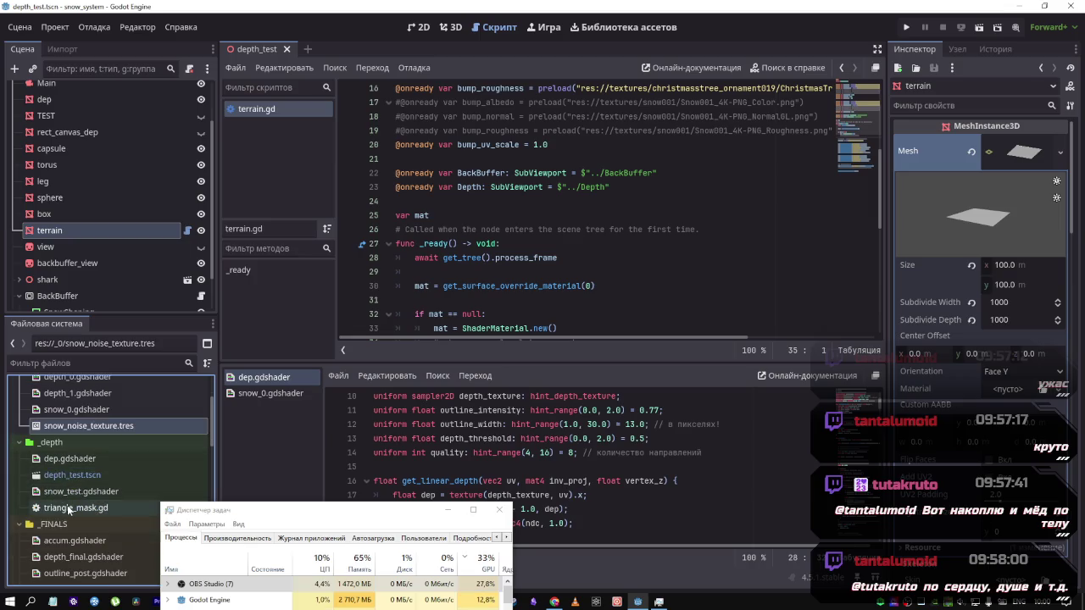
pyautogui.rightClick(270, 110)
pyautogui.click(348, 303)
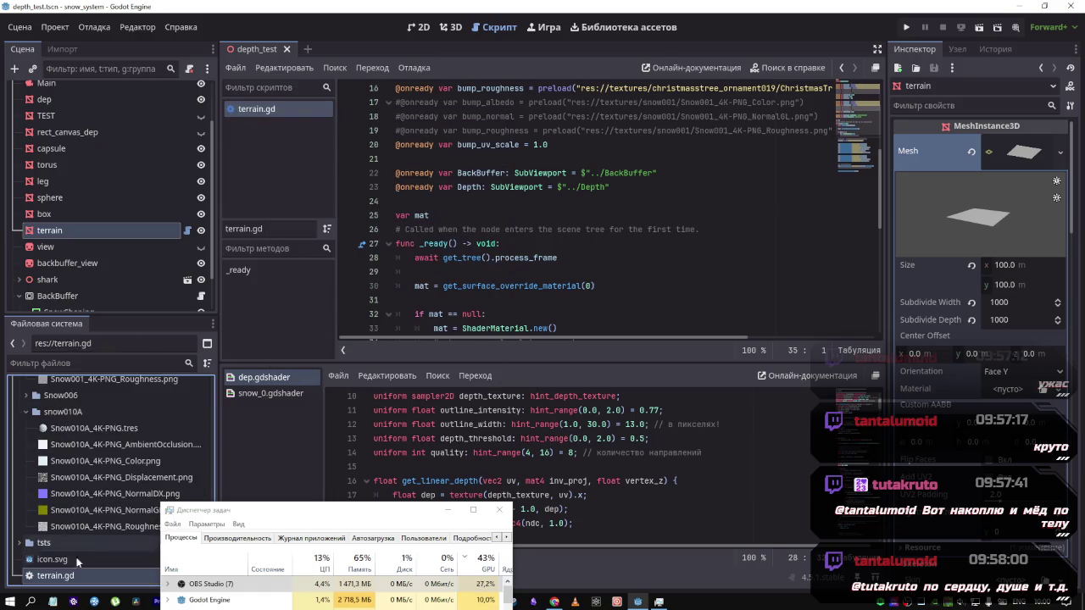
pyautogui.scroll(10, 77, 561)
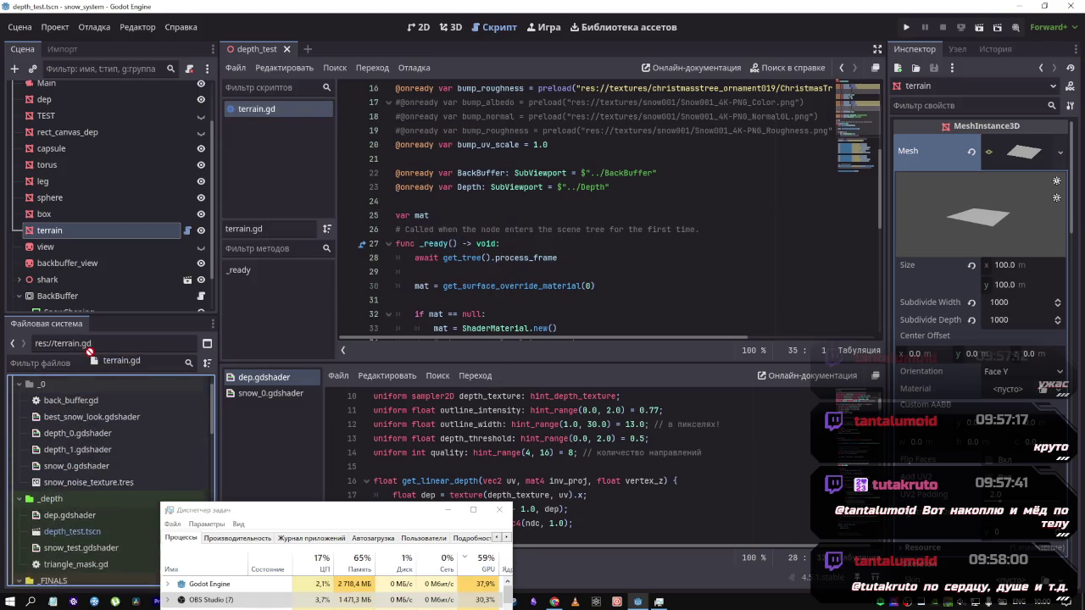
pyautogui.moveTo(78, 507)
pyautogui.mouseDown()
pyautogui.moveTo(72, 543)
pyautogui.moveTo(82, 431)
pyautogui.mouseUp()
# Sort the project files by type, descending, then select dep.gdshader
pyautogui.scroll(-3, 68, 474)
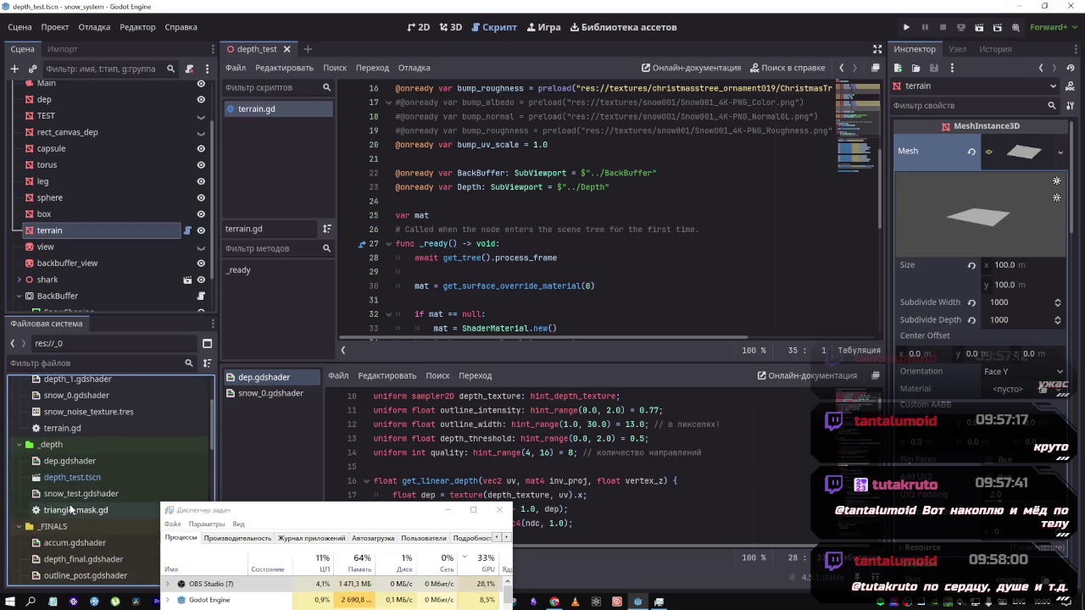
pyautogui.scroll(-2, 68, 504)
pyautogui.scroll(4, 55, 508)
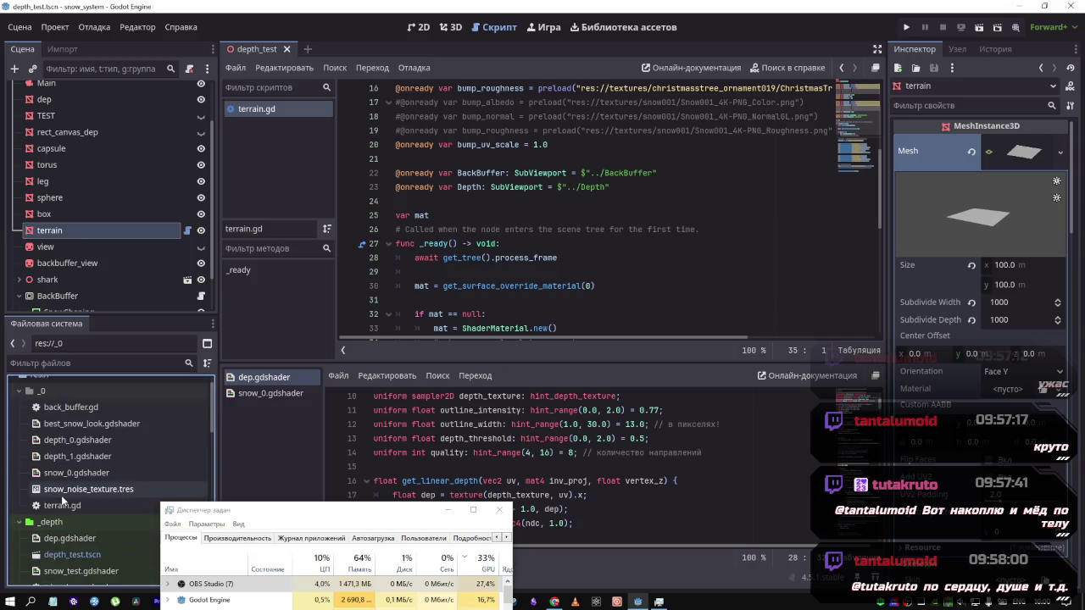
pyautogui.click(78, 408)
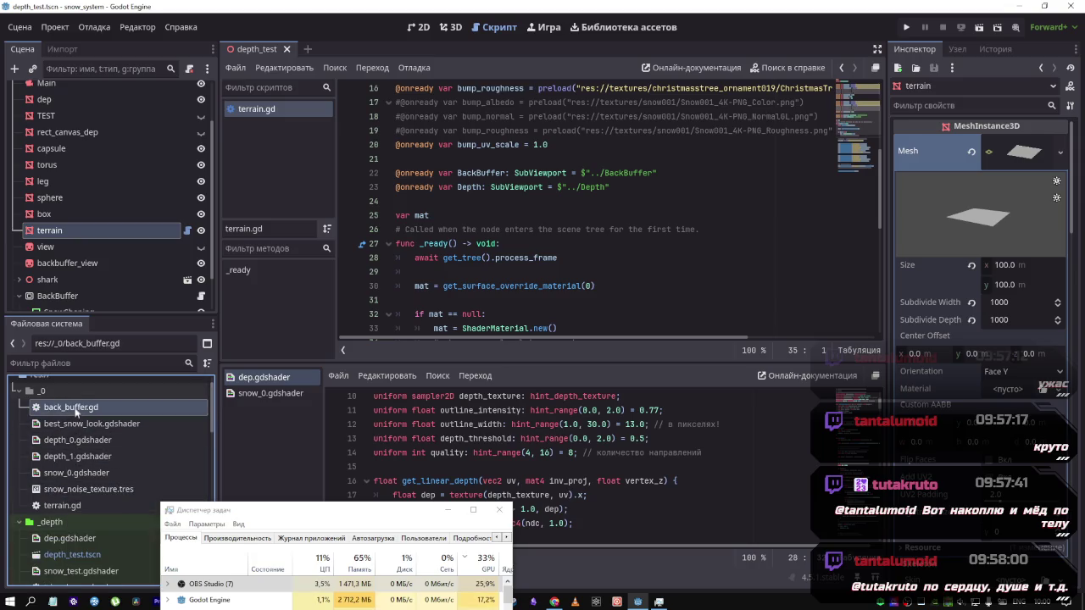
pyautogui.click(207, 363)
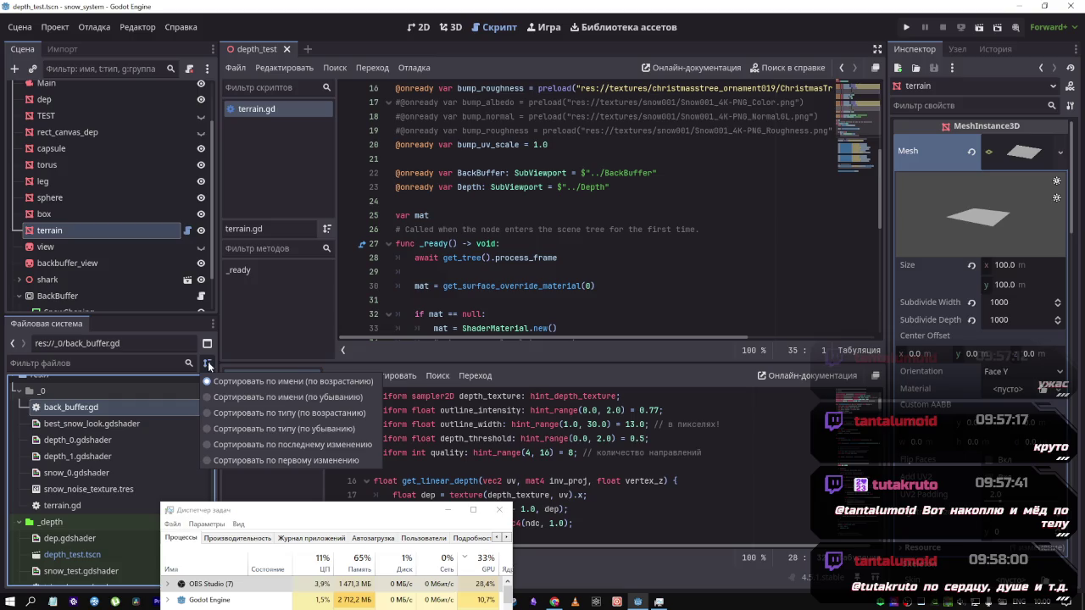
pyautogui.click(248, 431)
pyautogui.click(72, 489)
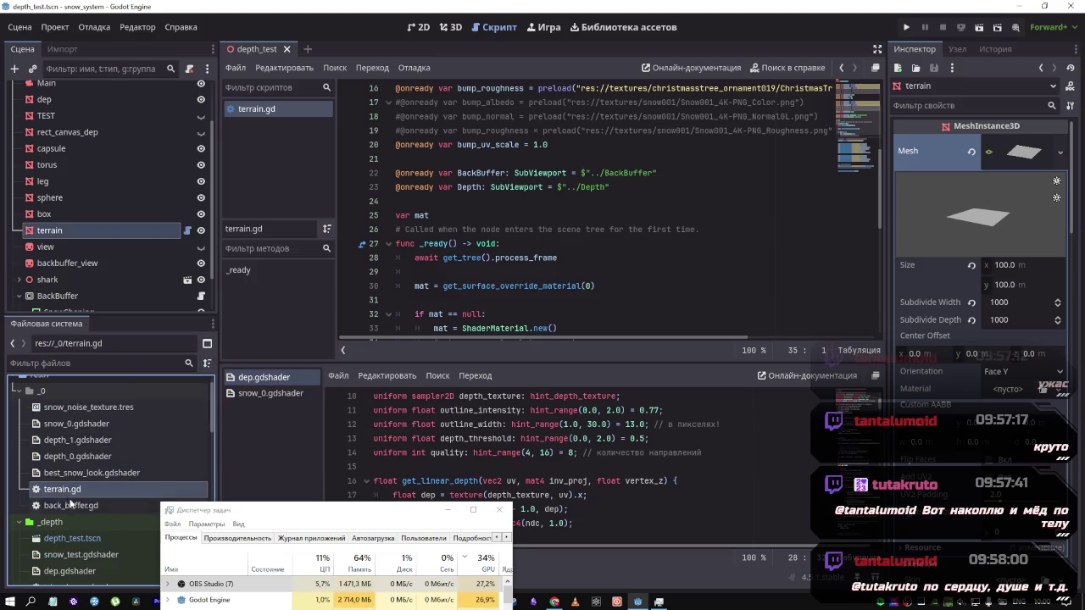
pyautogui.scroll(-1, 75, 499)
pyautogui.scroll(-3, 75, 498)
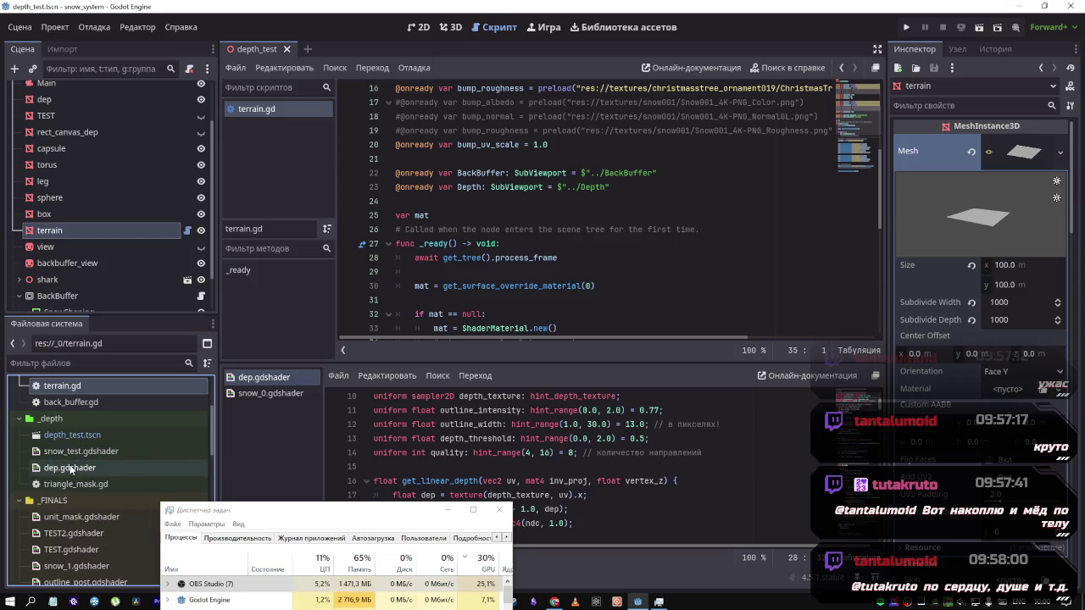
pyautogui.click(69, 468)
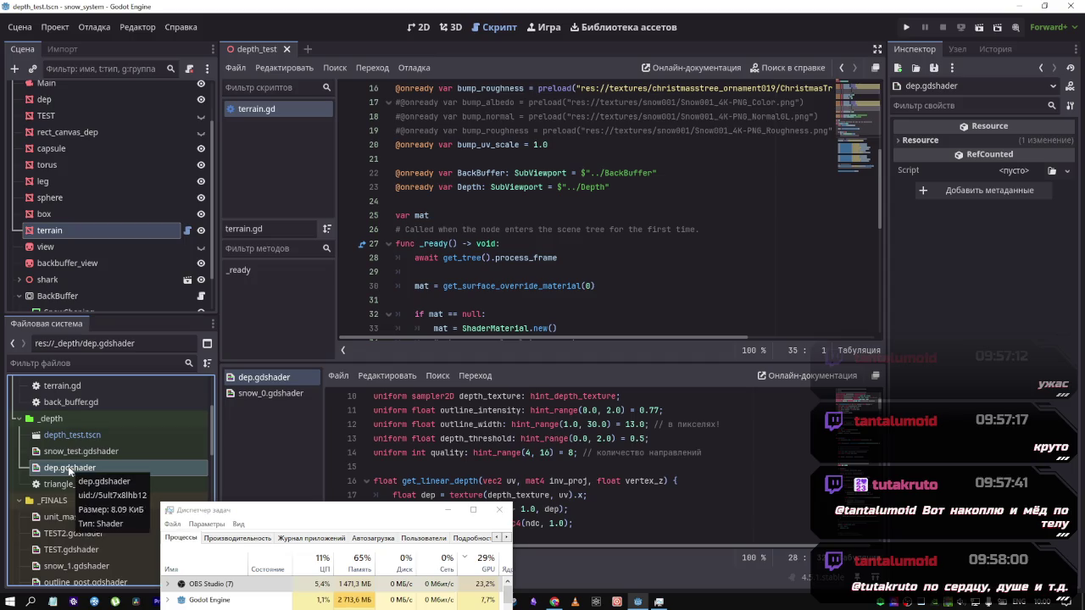
# Scroll through dep.gdshader's uniforms, then switch to the 3D scene view
pyautogui.scroll(2, 70, 468)
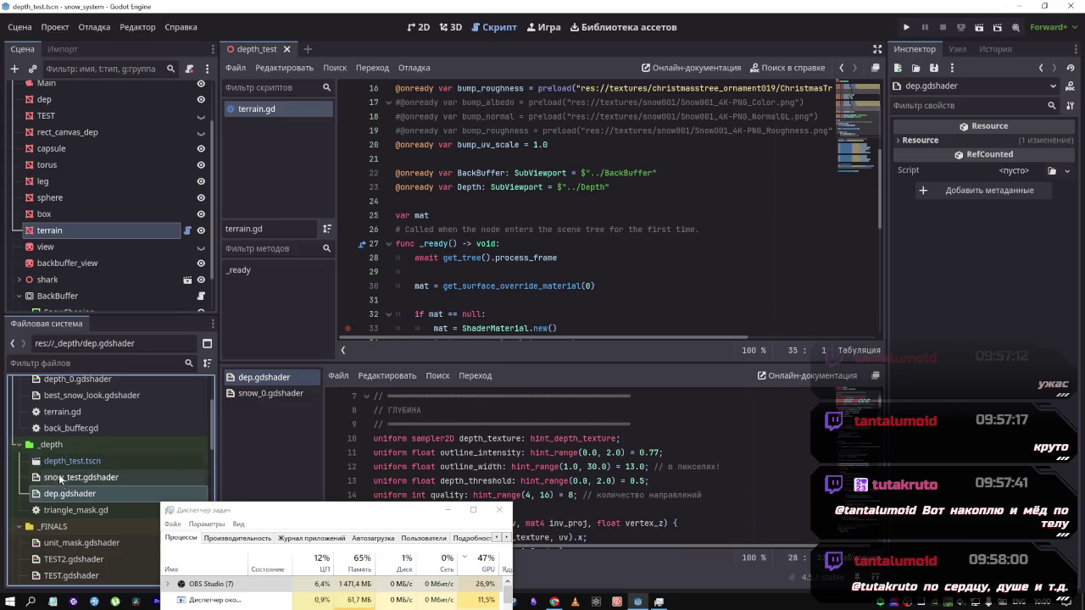
pyautogui.scroll(-4, 518, 456)
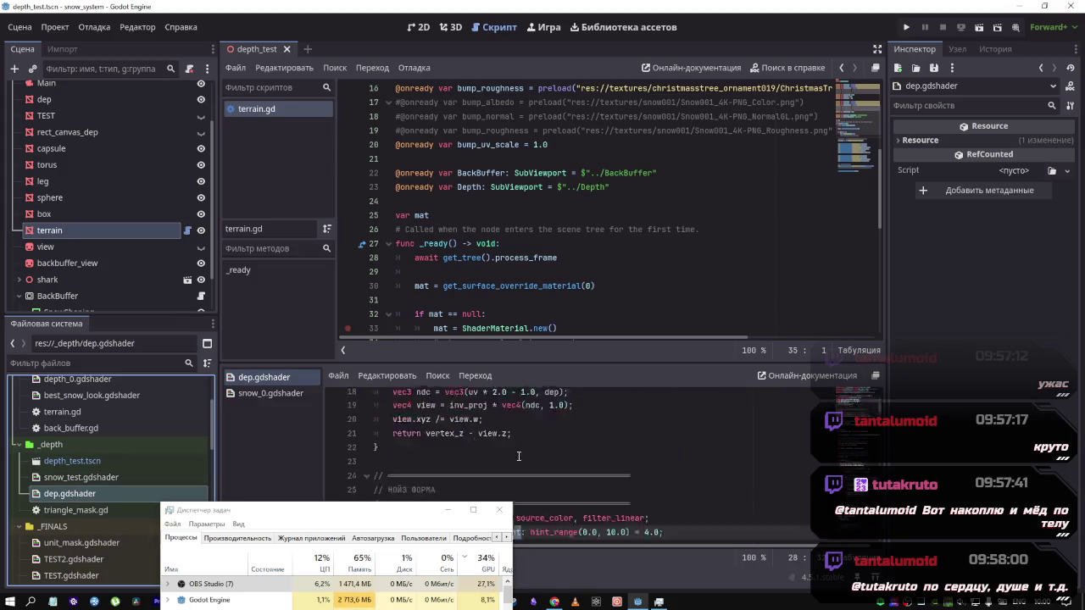
pyautogui.scroll(-2, 519, 456)
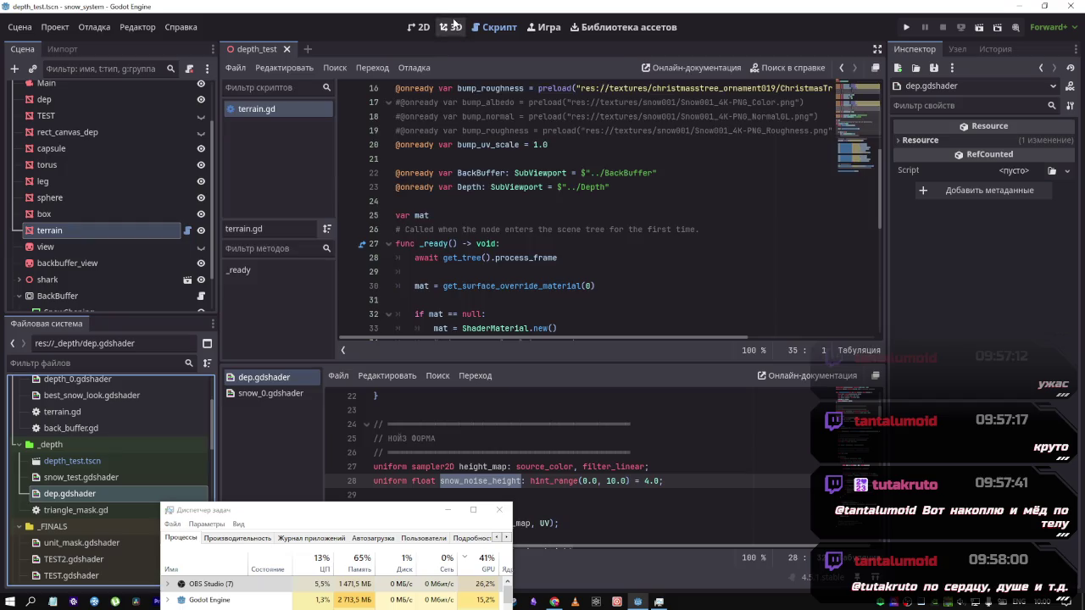
pyautogui.click(450, 27)
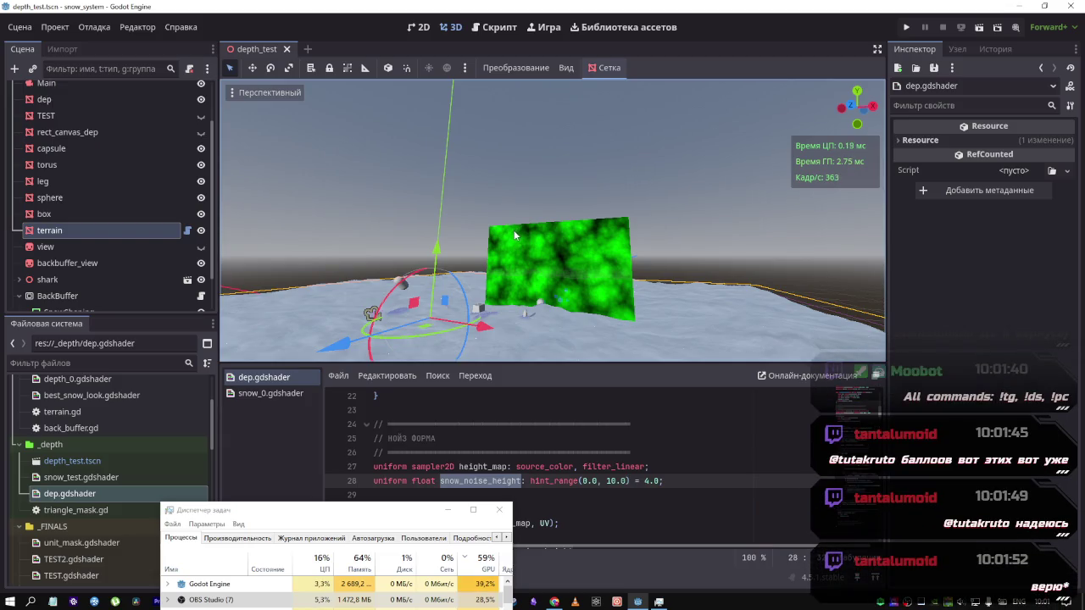
# Open and close depth_0.gdshader, then select the dep node to inspect its 100 m plane
pyautogui.moveTo(514, 239); pyautogui.dragTo(513, 235)
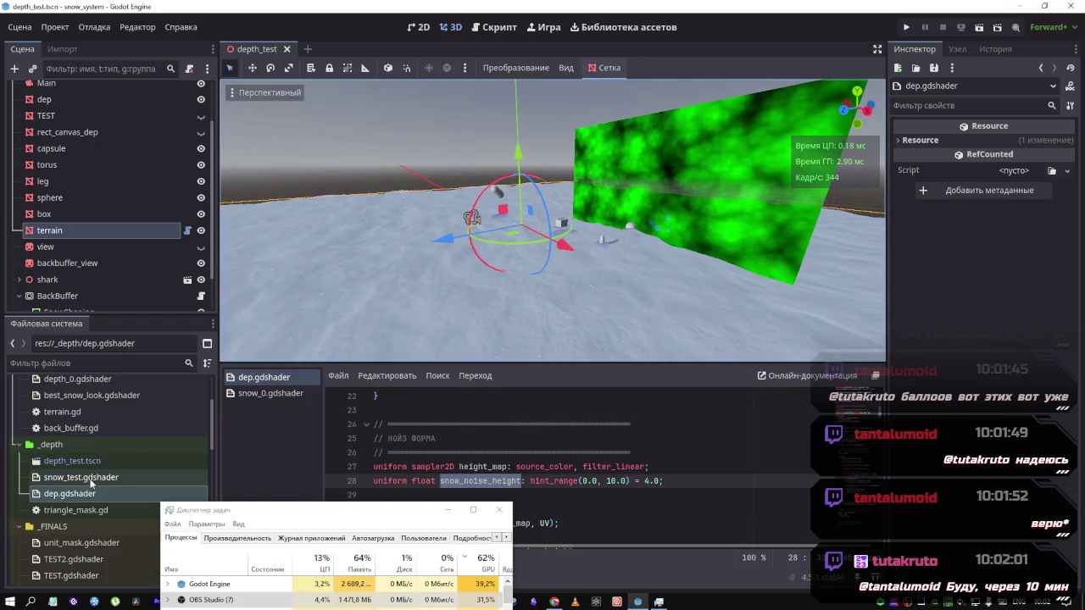
pyautogui.scroll(3, 85, 464)
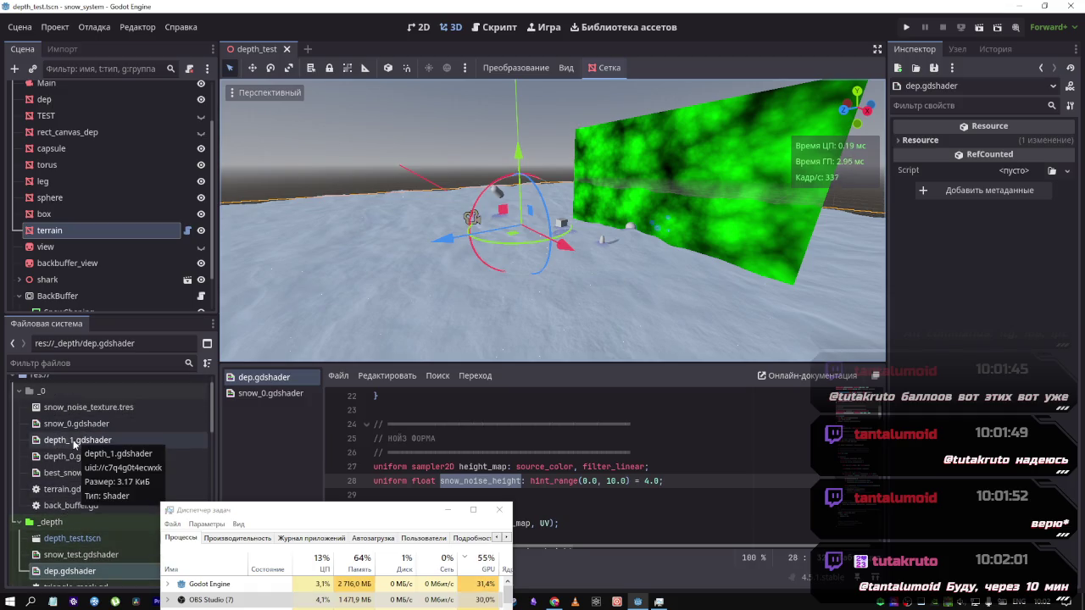
pyautogui.doubleClick(75, 458)
pyautogui.scroll(-10, 402, 439)
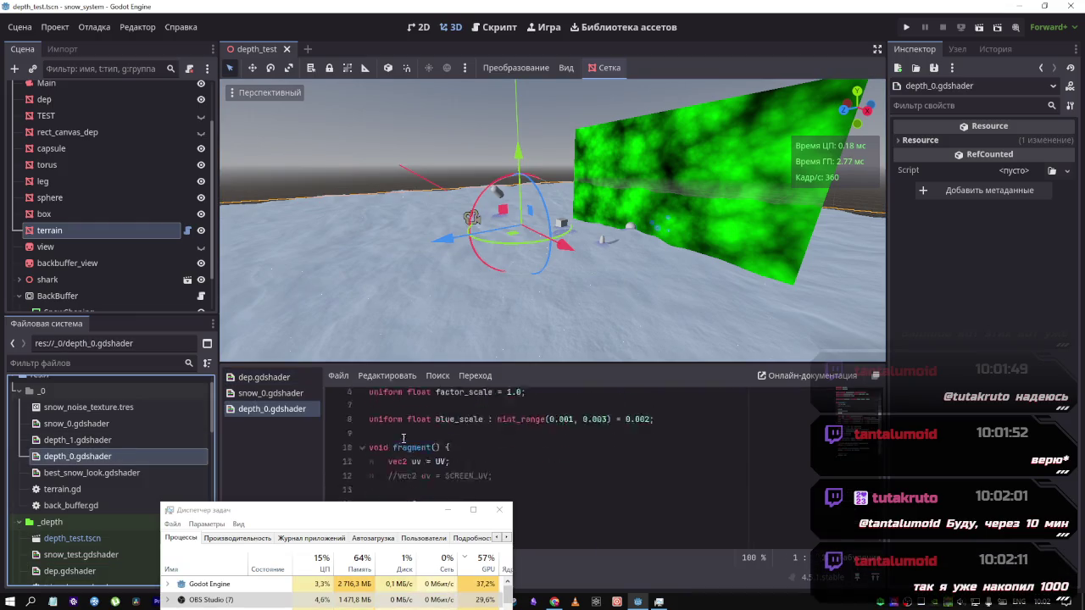
pyautogui.middleClick(279, 409)
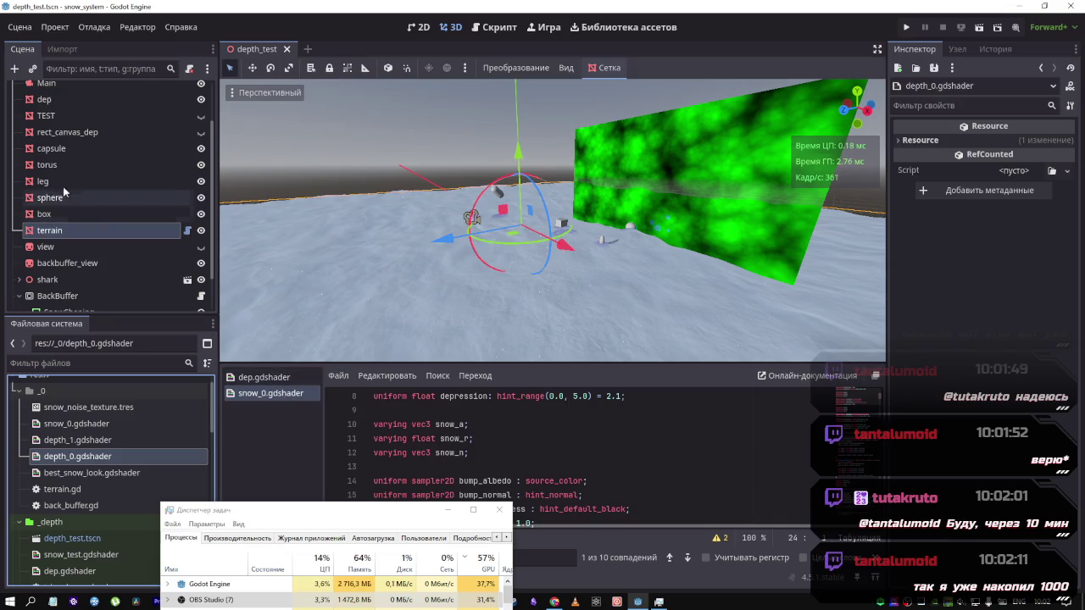
pyautogui.click(91, 100)
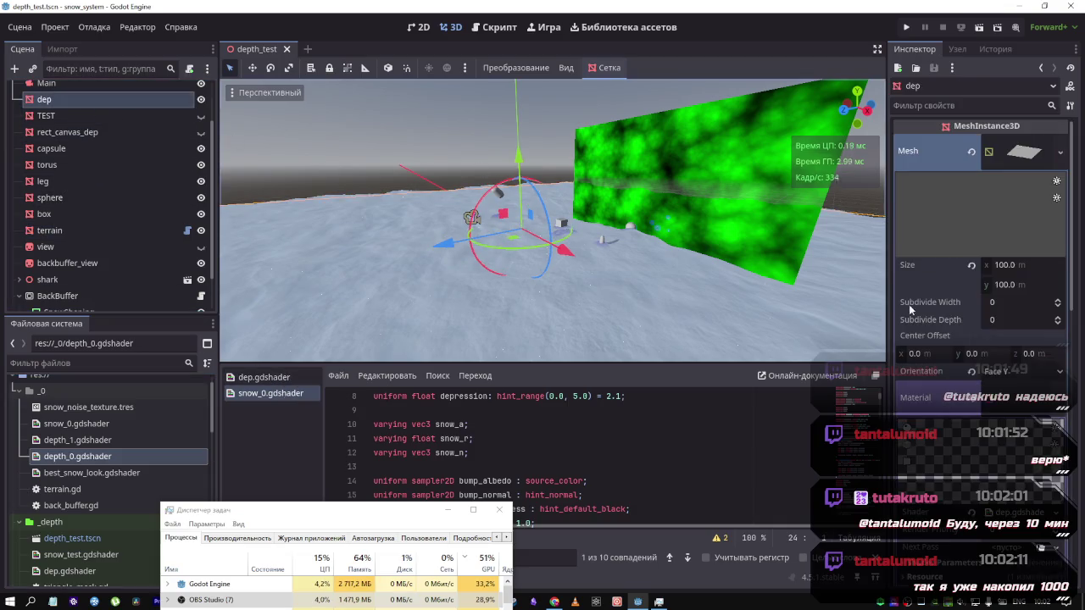
# Inspect dep's subdivisions and shader parameters, and show dep.gdshader in the FileSystem
pyautogui.click(912, 310)
pyautogui.click(961, 332)
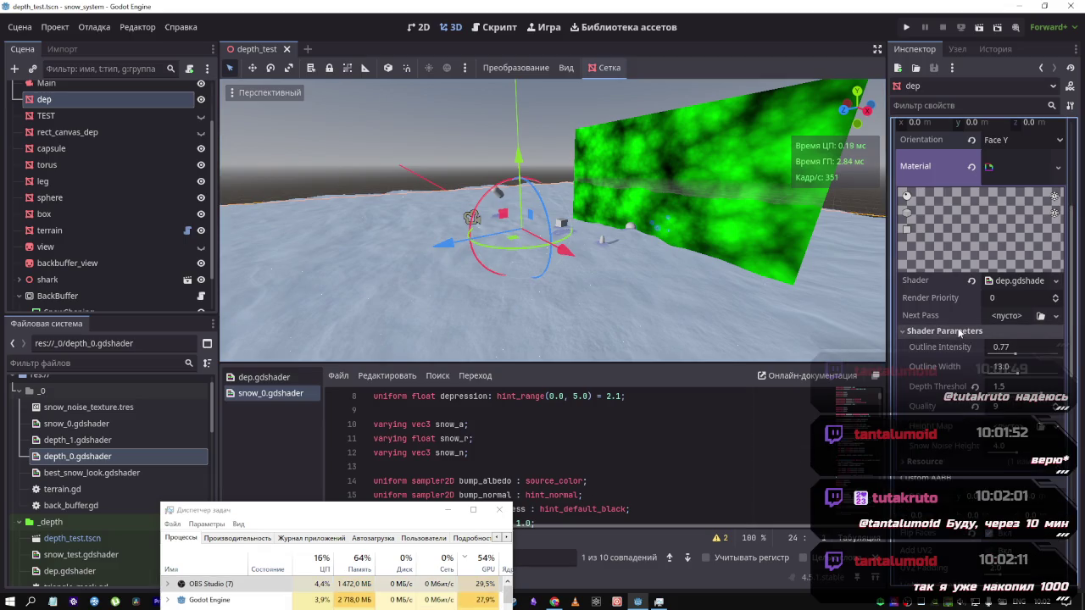
pyautogui.click(961, 331)
pyautogui.click(961, 332)
pyautogui.rightClick(994, 282)
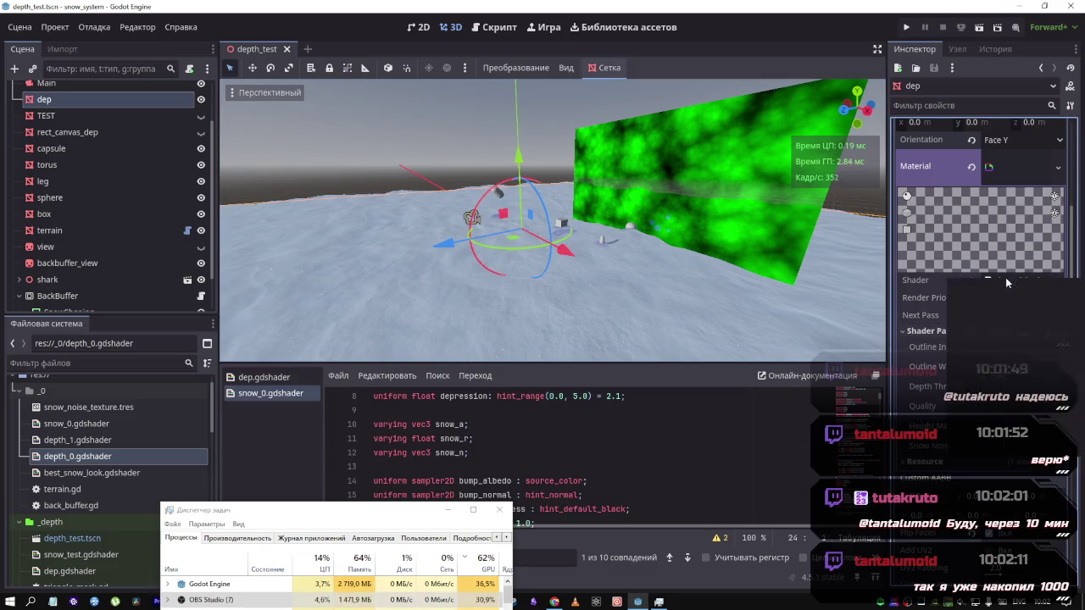
pyautogui.click(1009, 426)
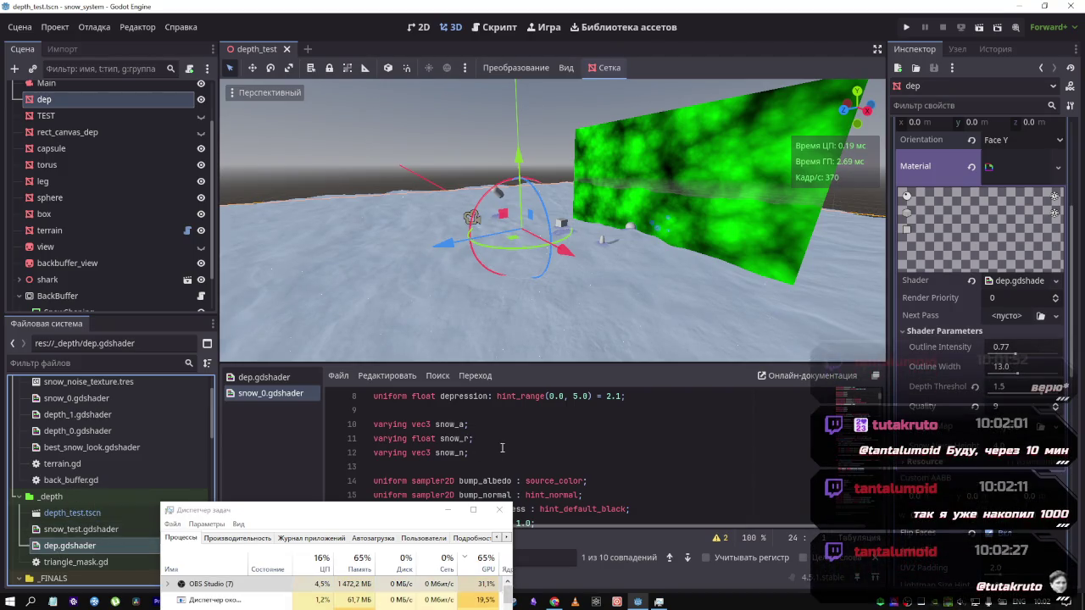
# Hide the terrain node, dismiss the texture picker, and open terrain.gd
pyautogui.scroll(-10, 506, 453)
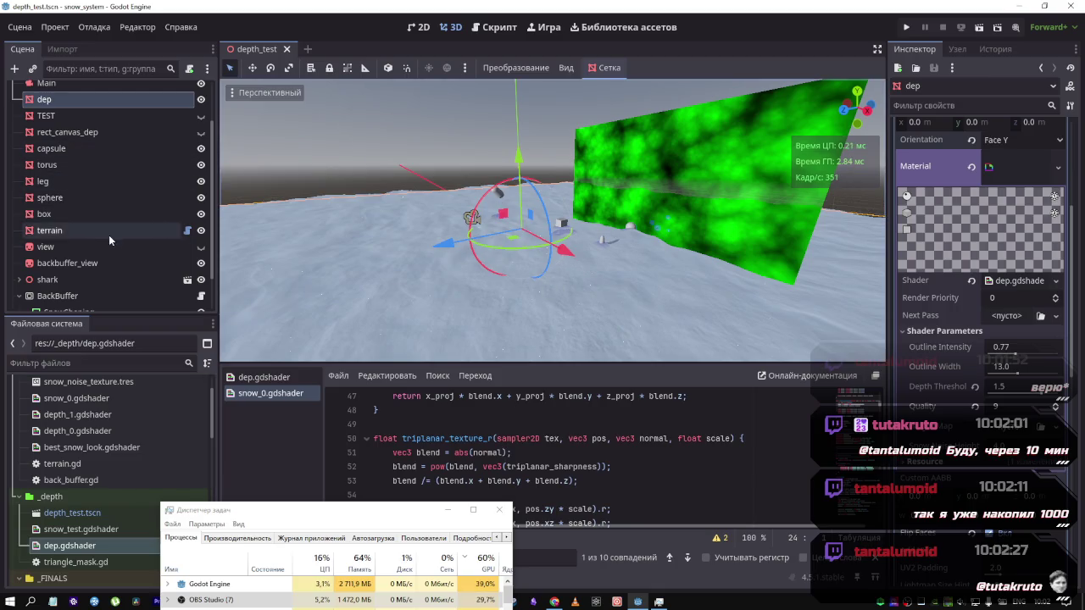
pyautogui.click(201, 231)
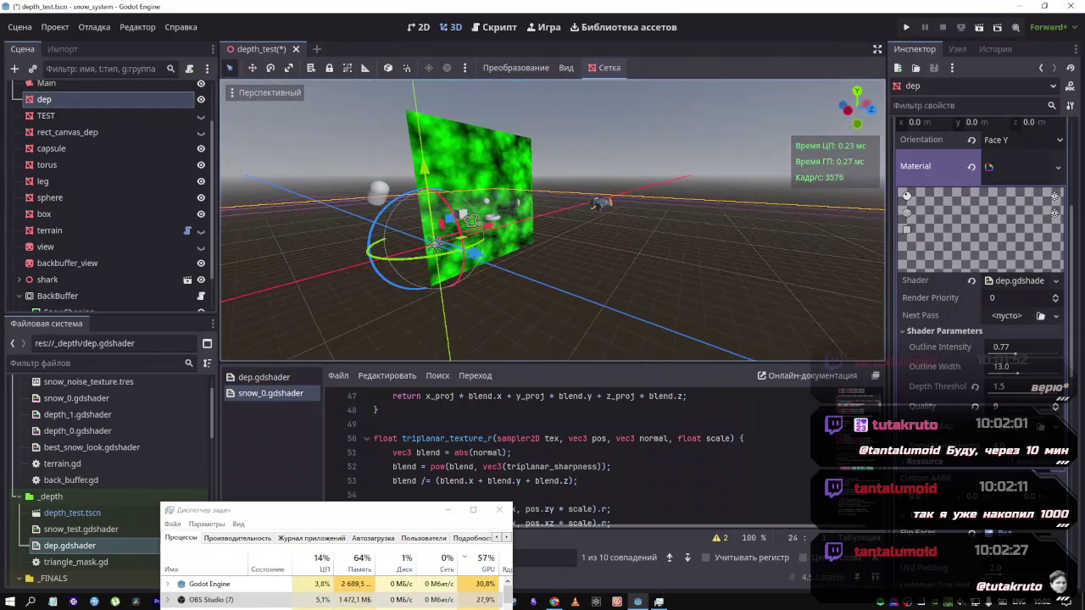
pyautogui.click(1015, 405)
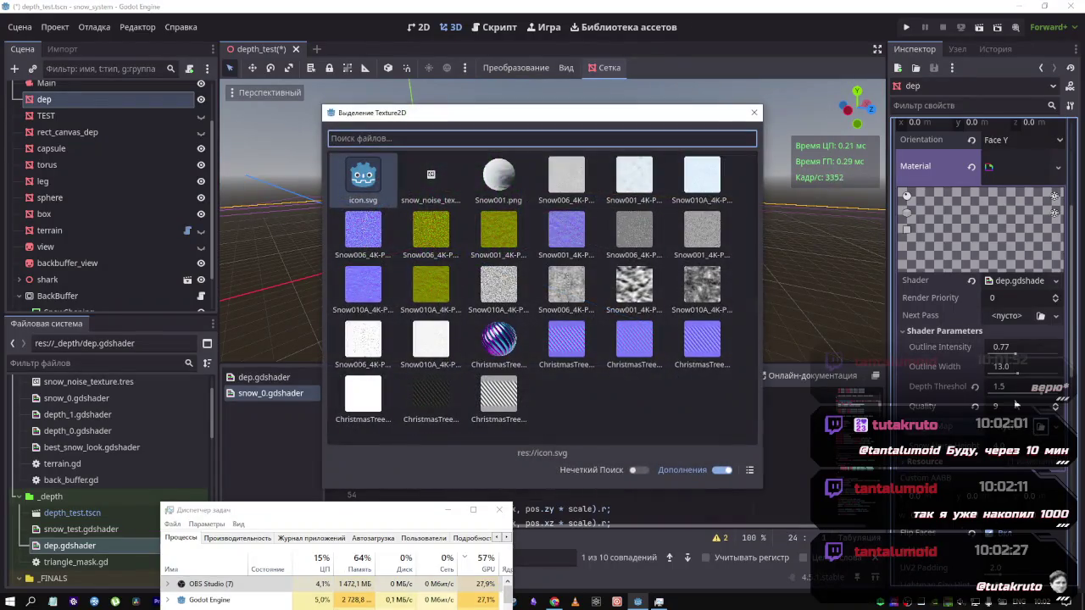
pyautogui.press('Escape')
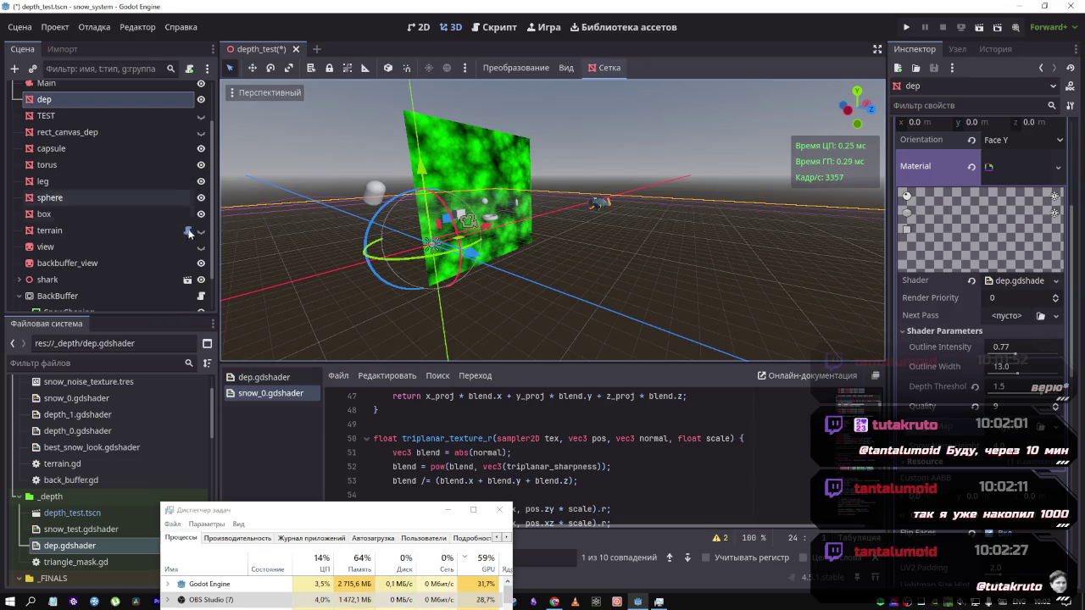
pyautogui.click(187, 230)
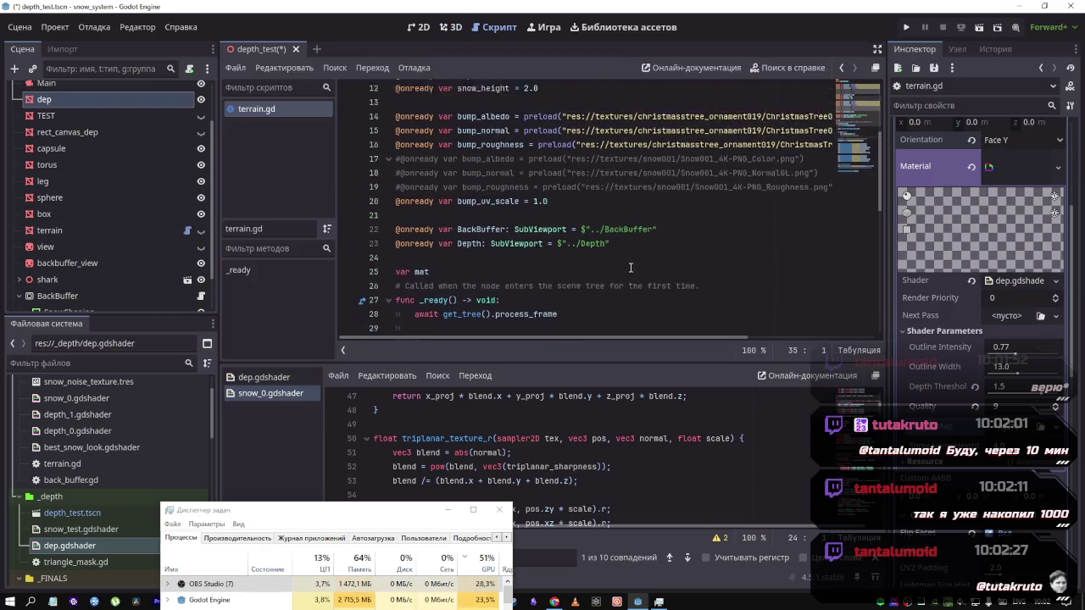
# Scroll through terrain.gd, select and copy all its code, then close the script
pyautogui.scroll(-5, 466, 209)
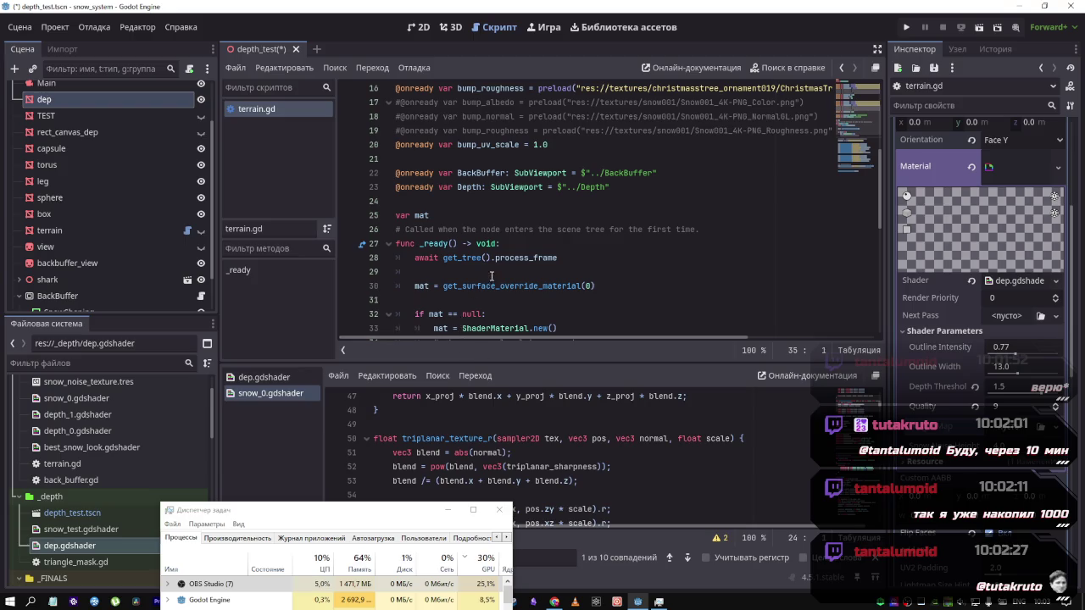
pyautogui.scroll(-3, 492, 276)
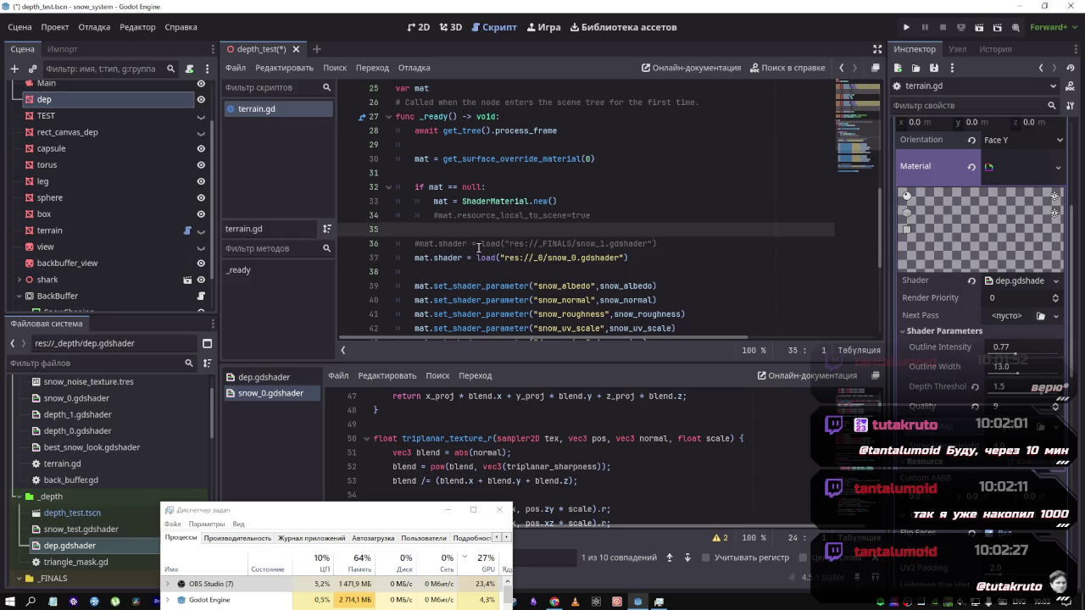
pyautogui.scroll(-5, 509, 297)
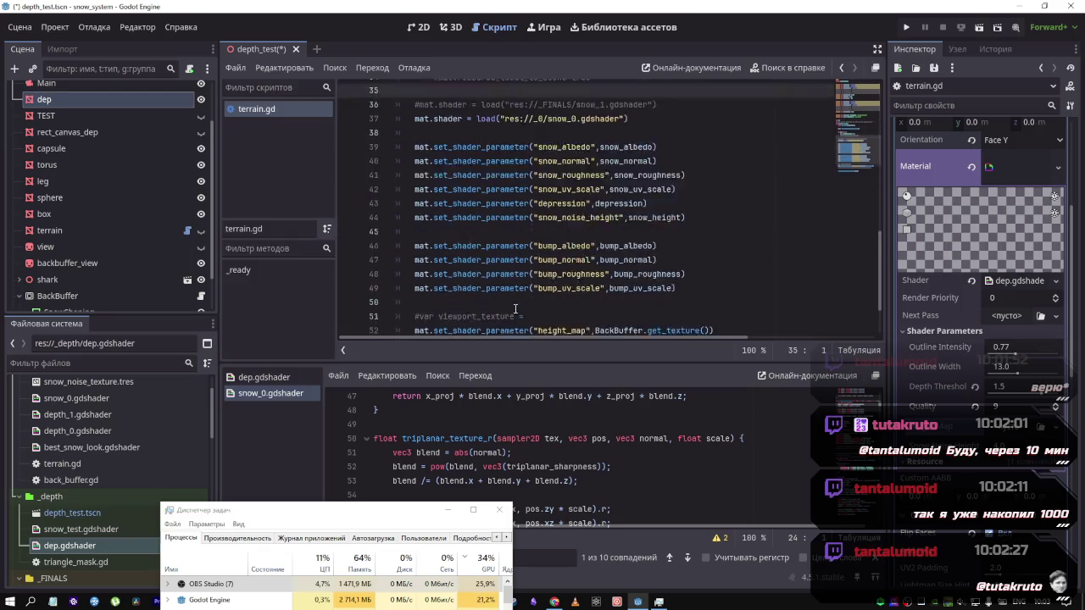
pyautogui.scroll(5, 513, 305)
pyautogui.scroll(-4, 508, 296)
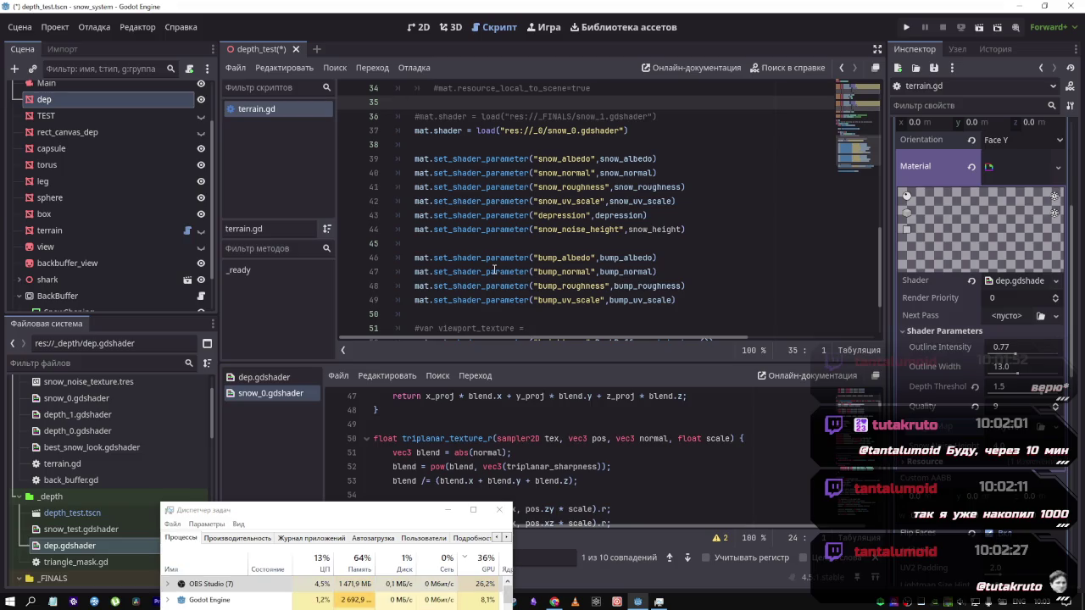
pyautogui.scroll(-2, 494, 270)
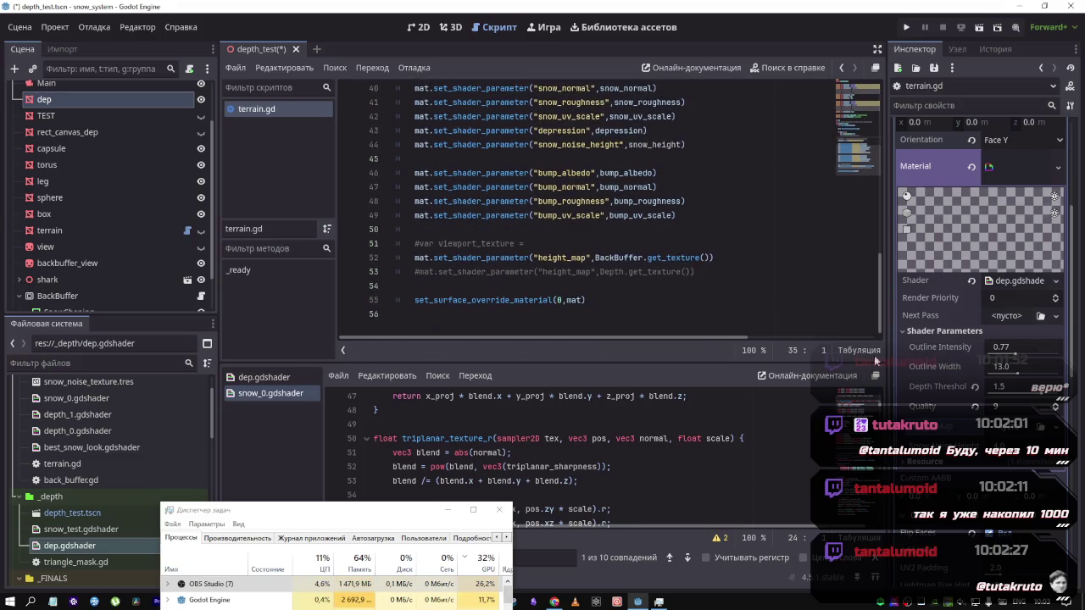
pyautogui.moveTo(631, 303)
pyautogui.mouseDown()
pyautogui.moveTo(606, 305)
pyautogui.moveTo(365, 34)
pyautogui.moveTo(337, 21)
pyautogui.mouseUp()
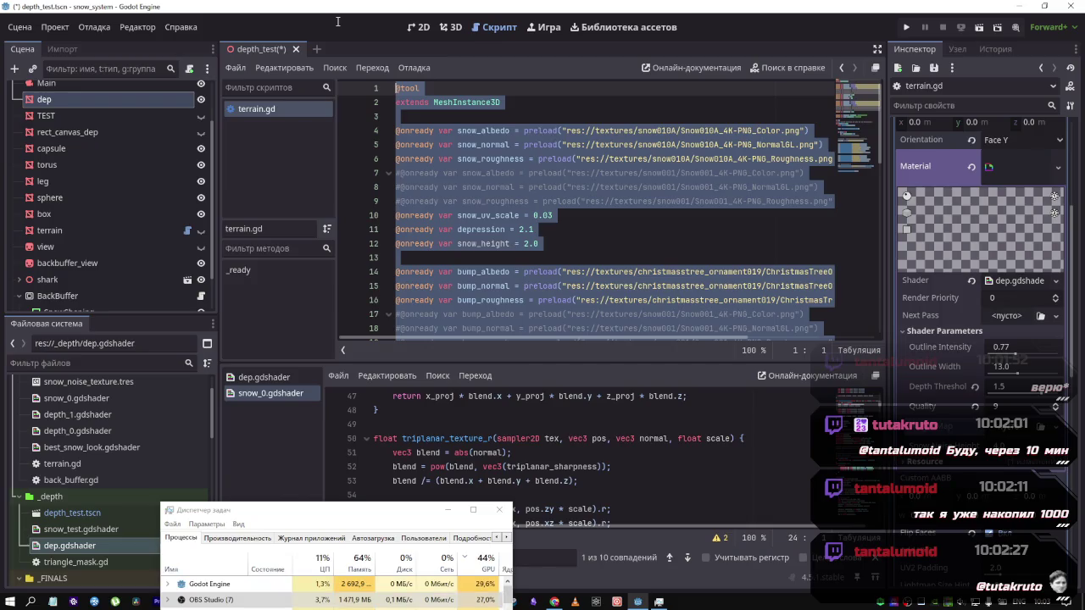
pyautogui.middleClick(268, 113)
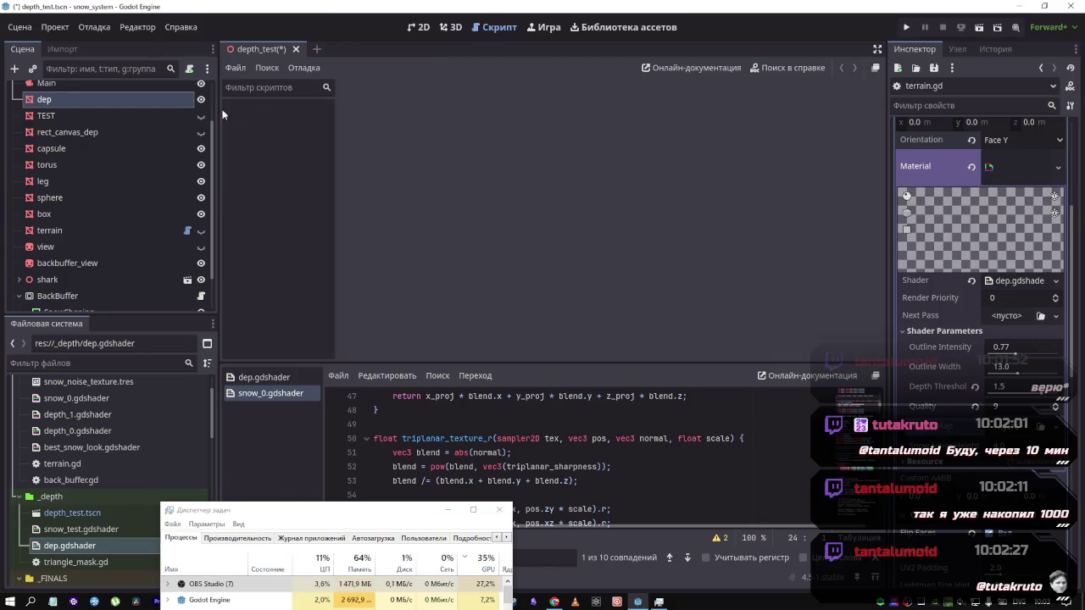
# Start a standalone dep.gd script in the _depth folder, then cancel it
pyautogui.rightClick(73, 103)
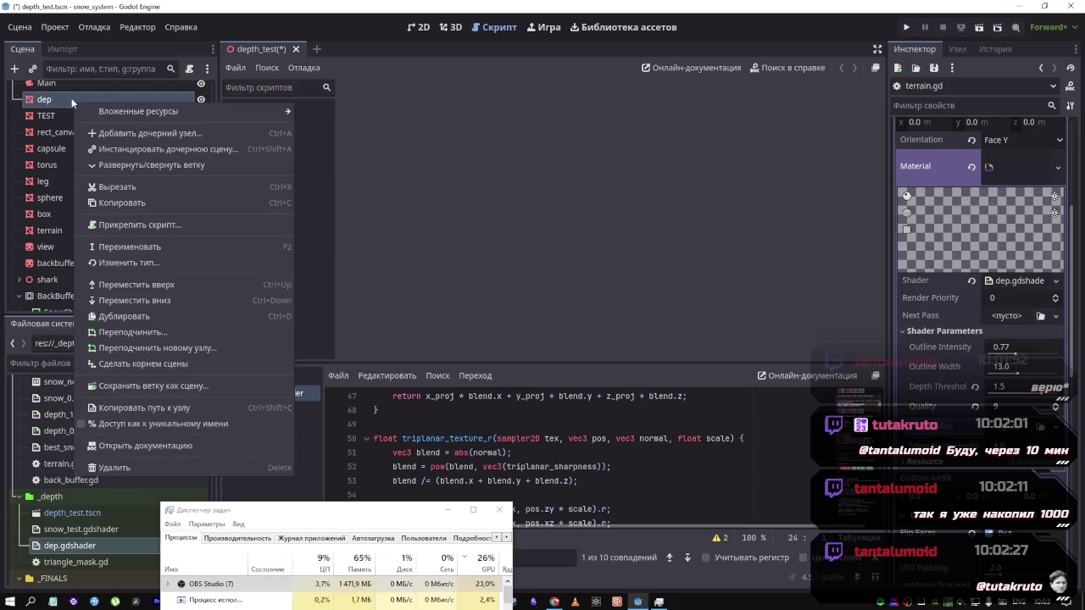
pyautogui.click(39, 416)
pyautogui.scroll(3, 67, 420)
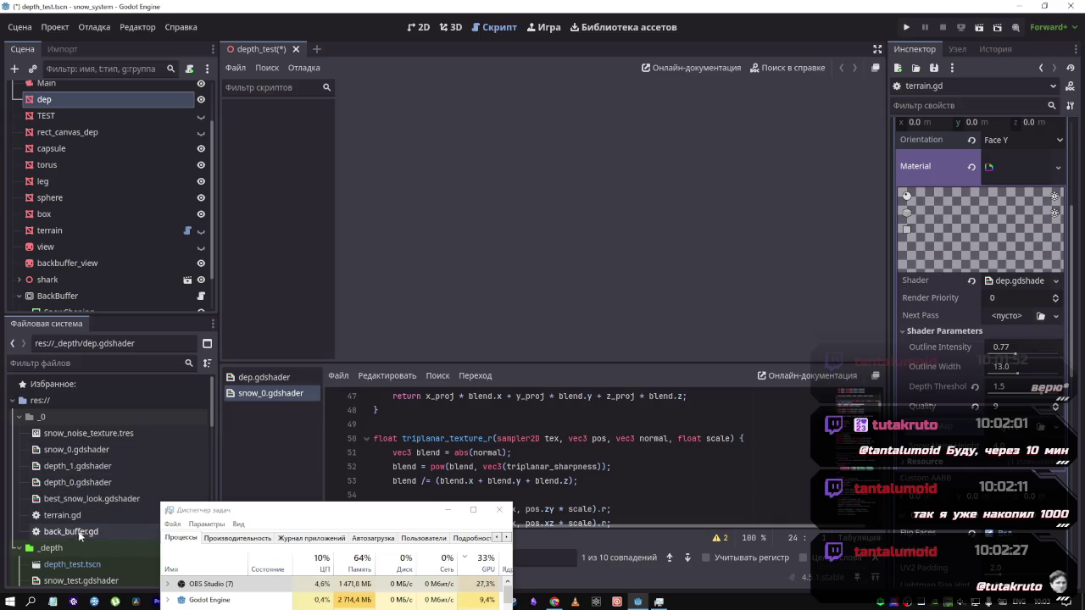
pyautogui.scroll(-2, 78, 533)
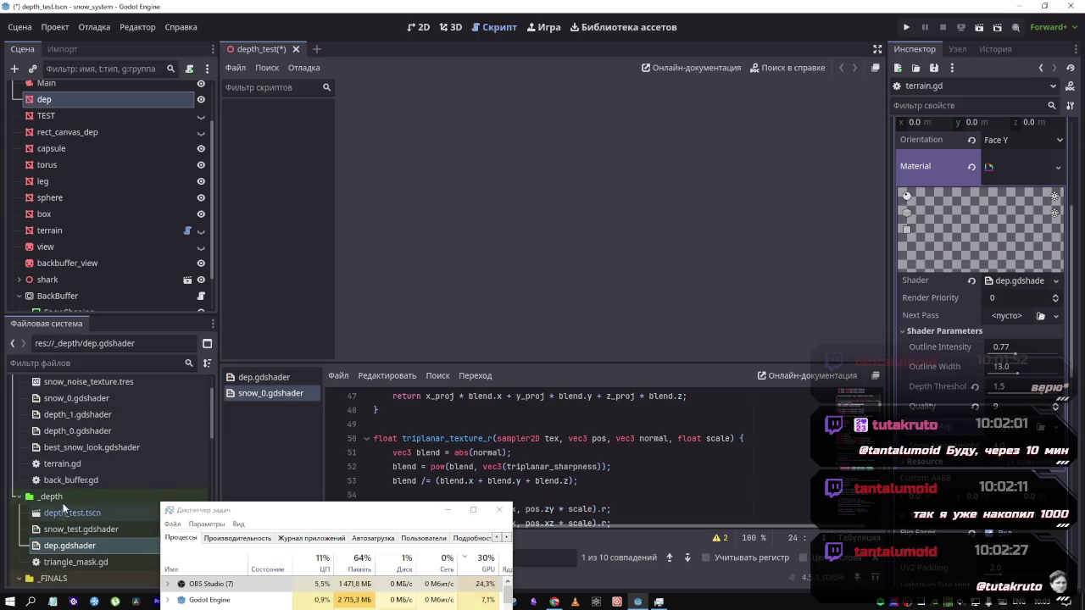
pyautogui.rightClick(63, 502)
pyautogui.moveTo(146, 351)
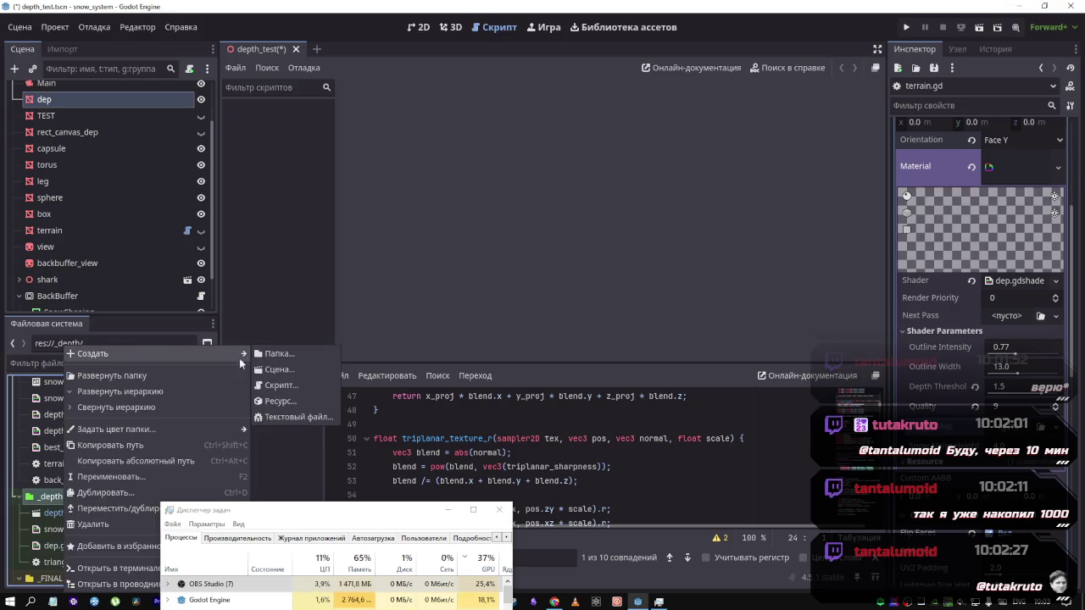
pyautogui.click(277, 387)
pyautogui.write('depth/dep.gd')
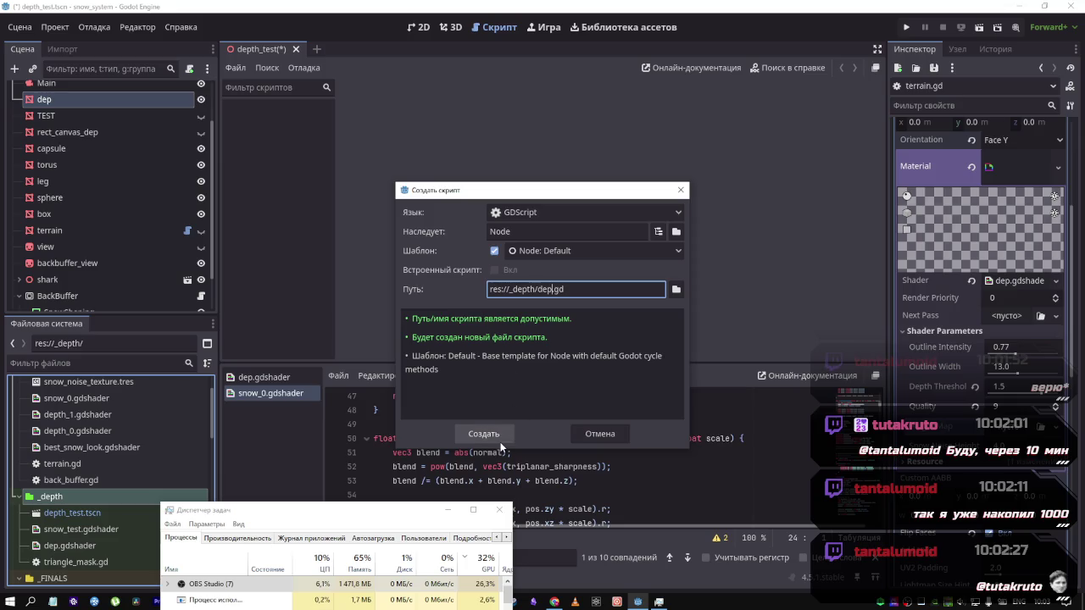
pyautogui.click(599, 434)
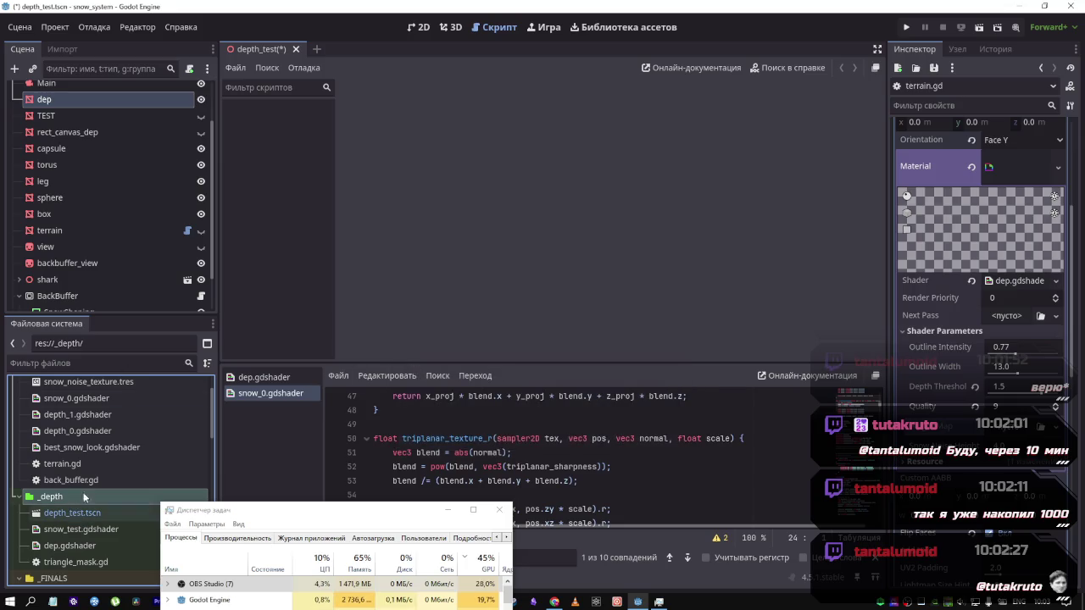
# Attach a new dep.gd script extending MeshInstance3D to the dep node
pyautogui.rightClick(71, 101)
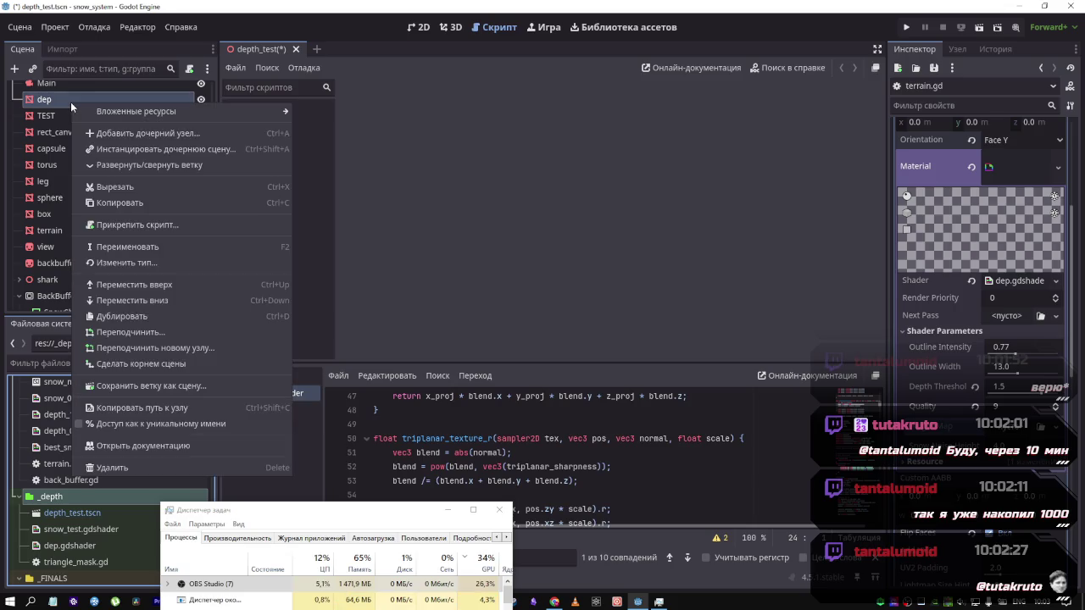
pyautogui.click(190, 71)
pyautogui.click(190, 72)
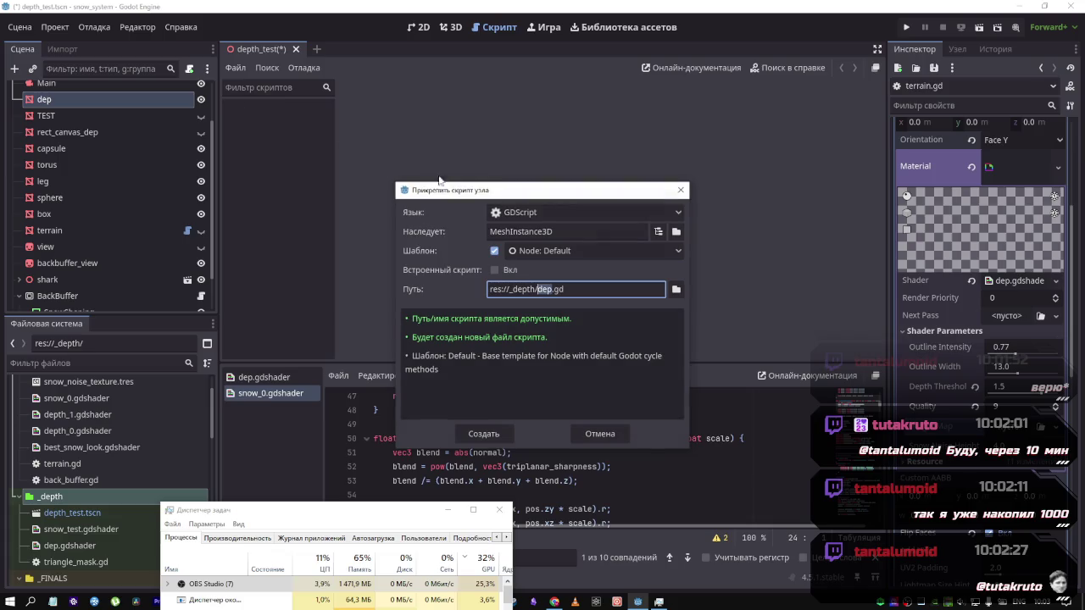
pyautogui.click(487, 435)
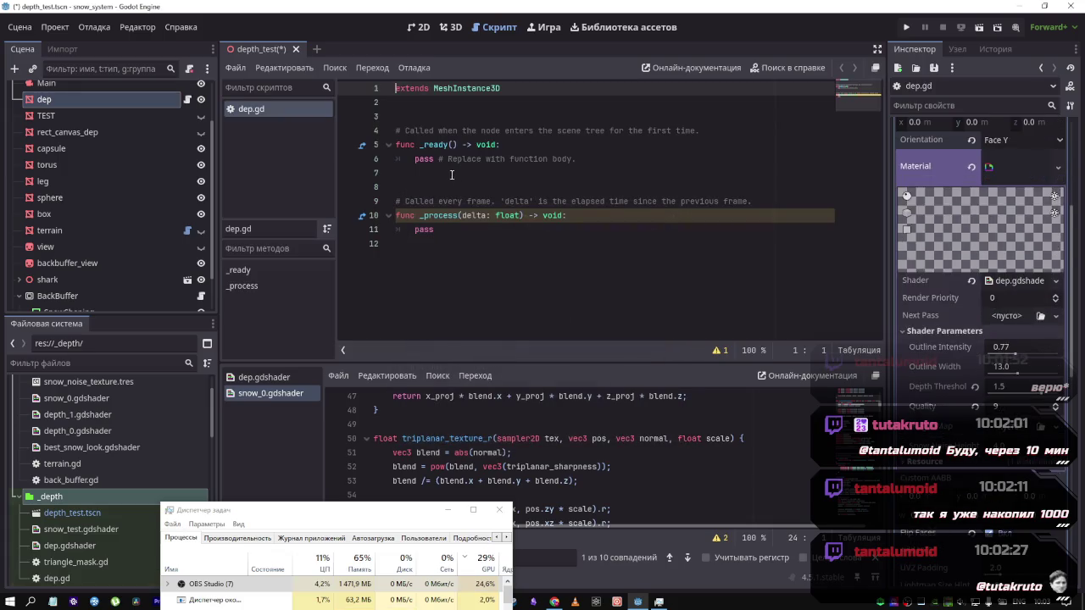
pyautogui.click(457, 197)
pyautogui.hotkey('ctrl', 'a')
pyautogui.hotkey('ctrl', 'v')
pyautogui.scroll(10, 462, 189)
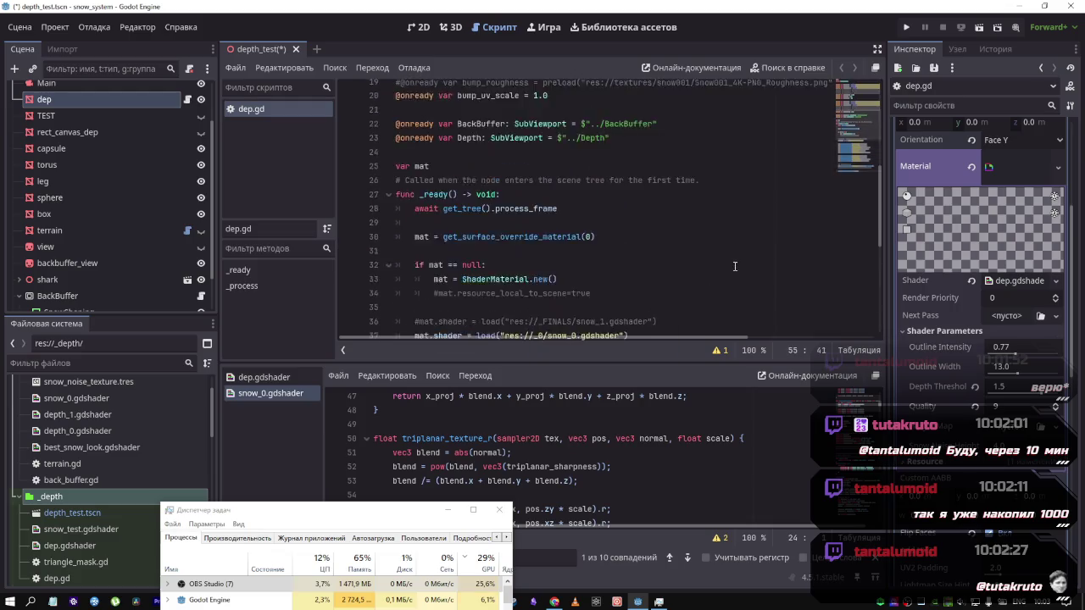
pyautogui.scroll(-3, 500, 234)
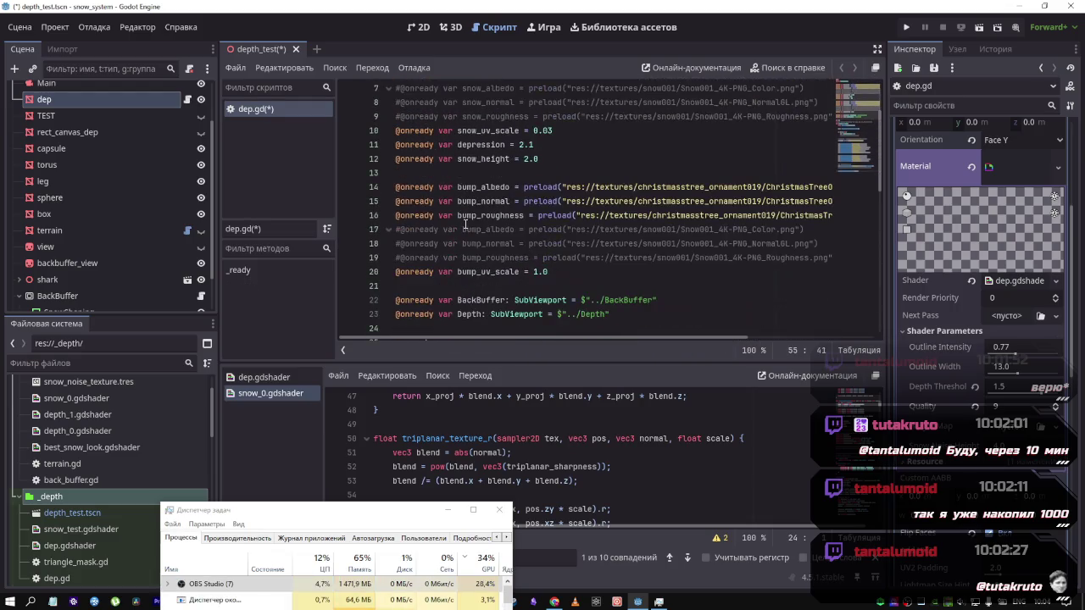
pyautogui.moveTo(659, 272)
pyautogui.mouseDown()
pyautogui.moveTo(475, 146)
pyautogui.moveTo(403, 118)
pyautogui.moveTo(398, 134)
pyautogui.mouseUp()
pyautogui.moveTo(644, 272)
pyautogui.mouseDown()
pyautogui.moveTo(550, 228)
pyautogui.moveTo(400, 131)
pyautogui.mouseUp()
pyautogui.press('Delete')
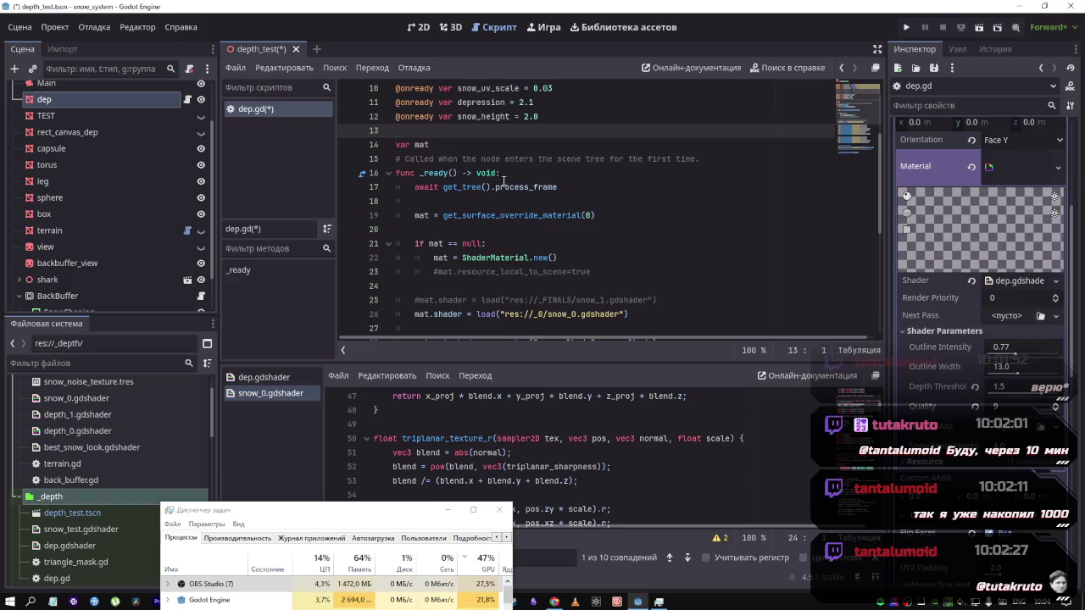
pyautogui.scroll(2, 504, 181)
pyautogui.press('Return')
pyautogui.scroll(1, 509, 186)
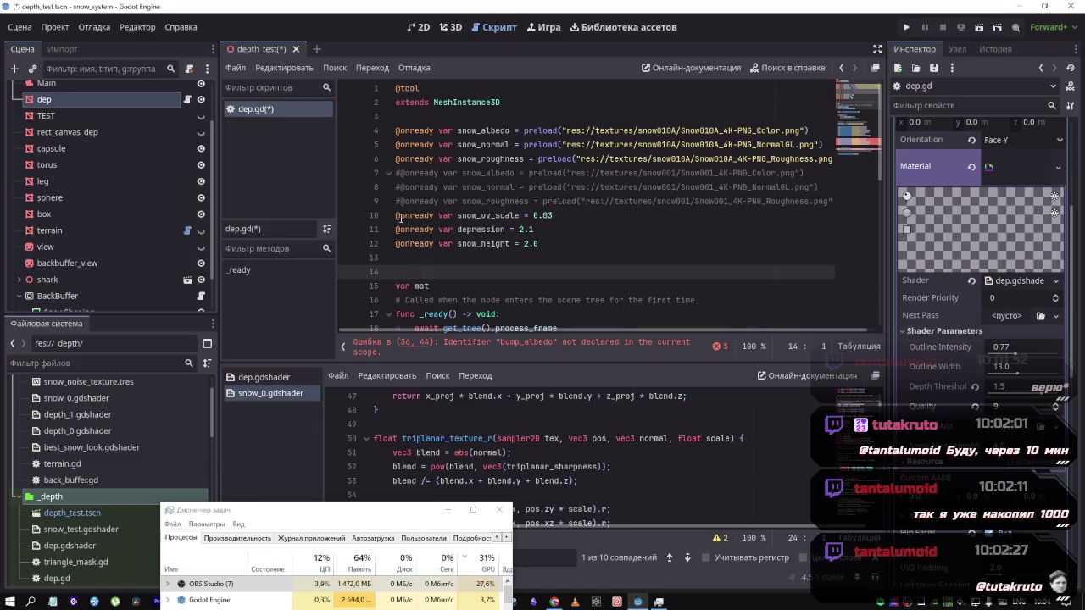
pyautogui.moveTo(381, 205); pyautogui.dragTo(397, 131)
pyautogui.press('Delete')
pyautogui.press('BackSpace')
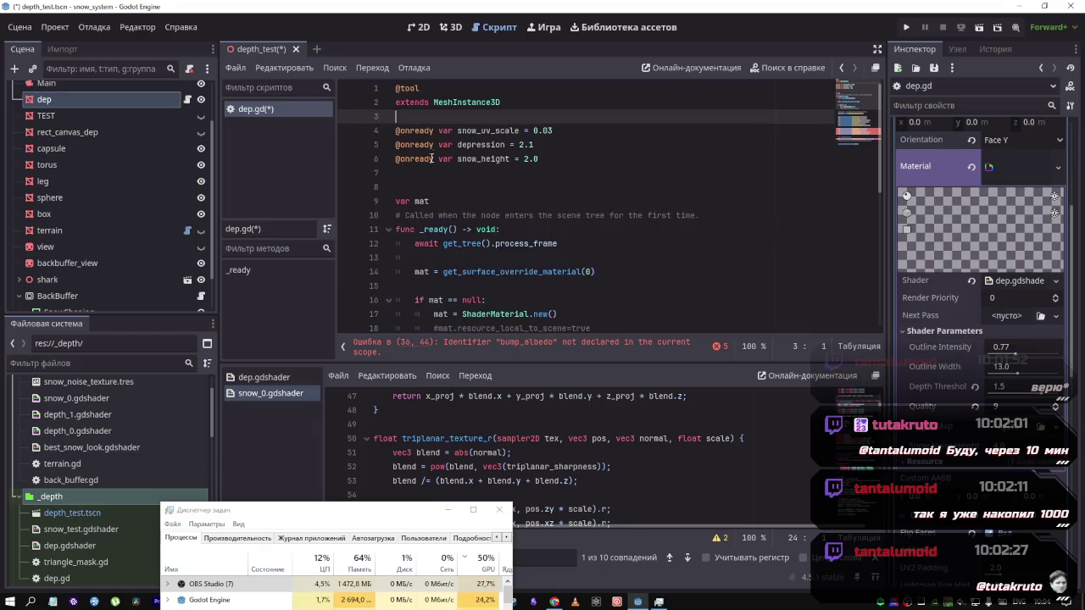
pyautogui.scroll(-3, 446, 207)
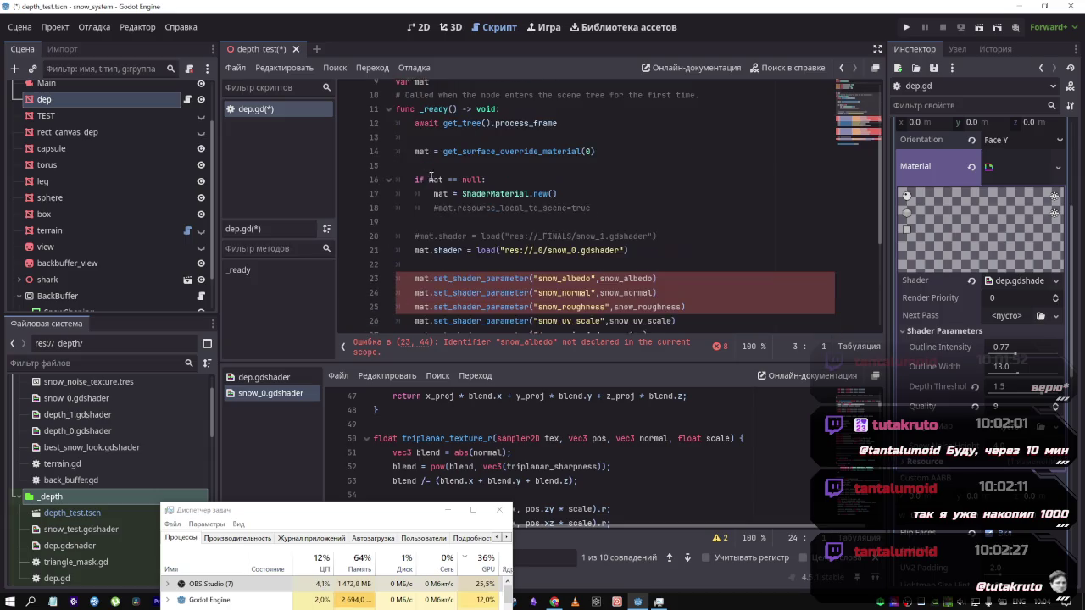
pyautogui.scroll(3, 598, 264)
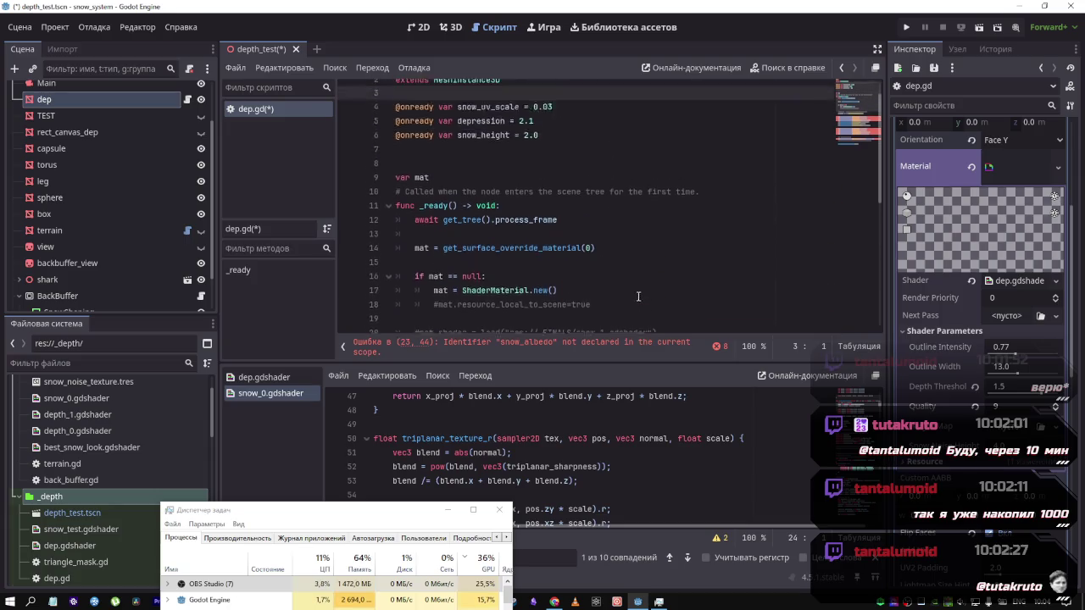
pyautogui.scroll(-2, 598, 264)
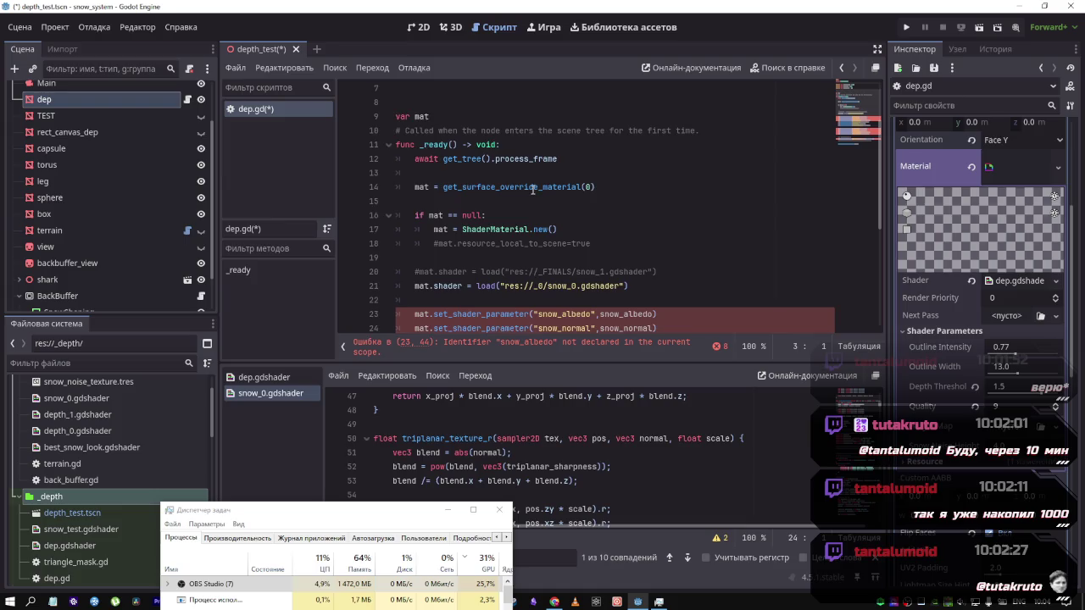
pyautogui.scroll(-3, 532, 191)
pyautogui.scroll(4, 533, 180)
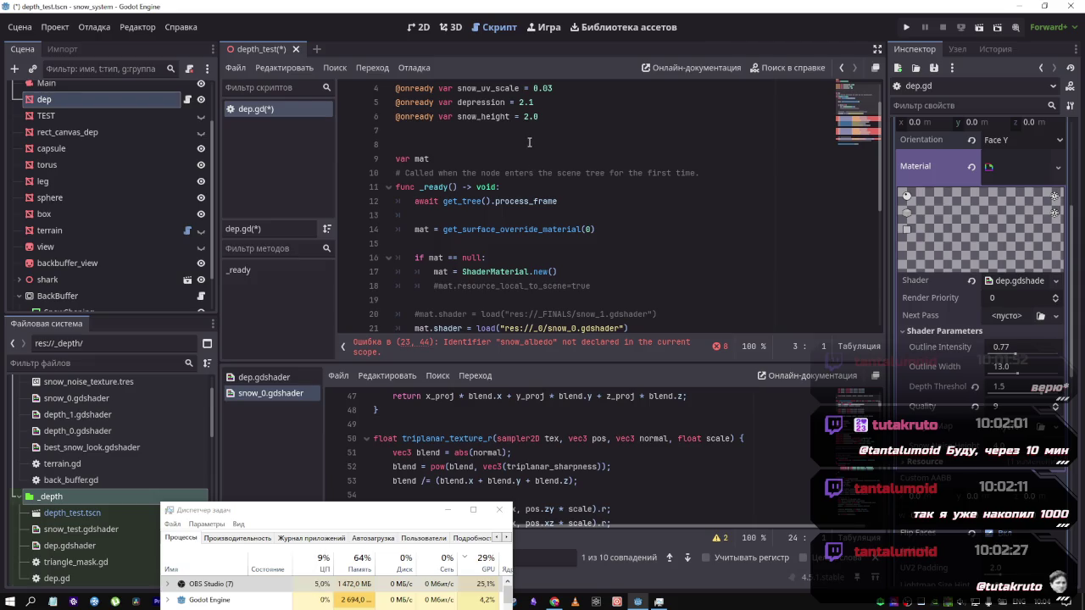
pyautogui.scroll(-2, 561, 184)
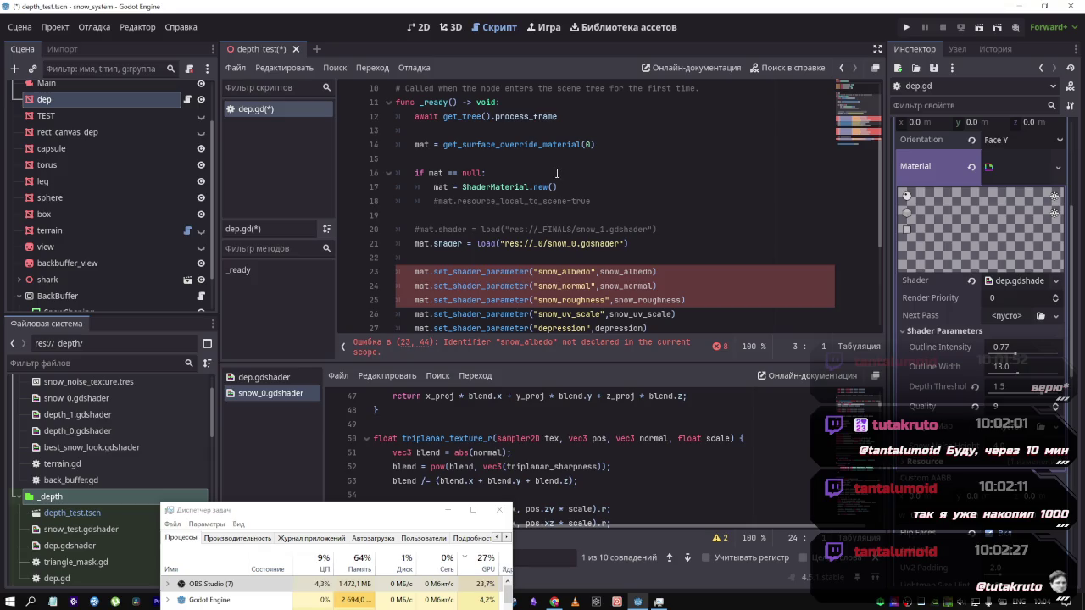
pyautogui.scroll(-4, 558, 175)
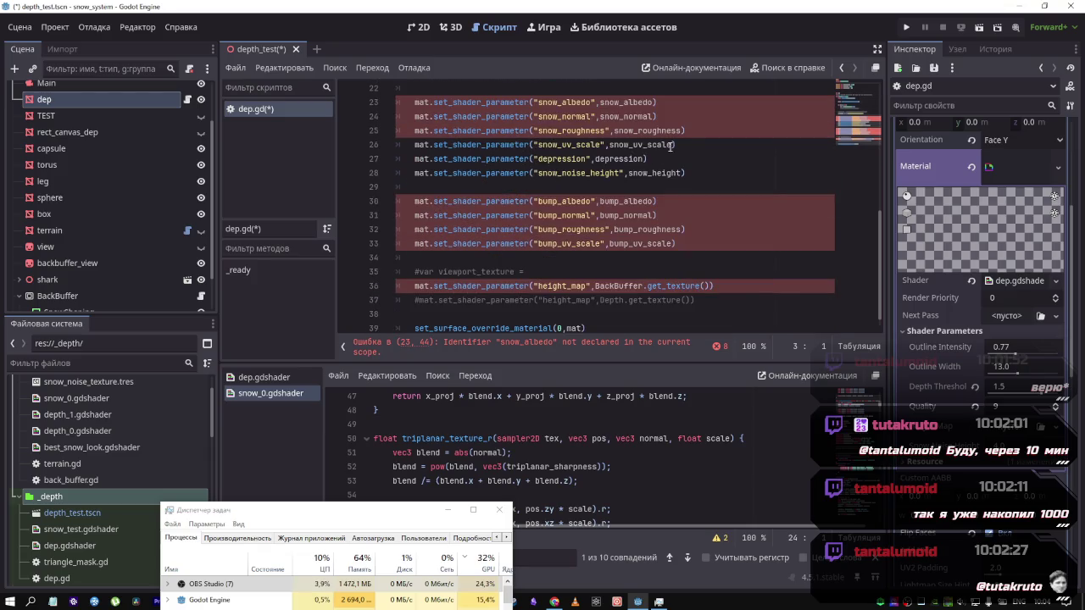
pyautogui.scroll(-1, 649, 232)
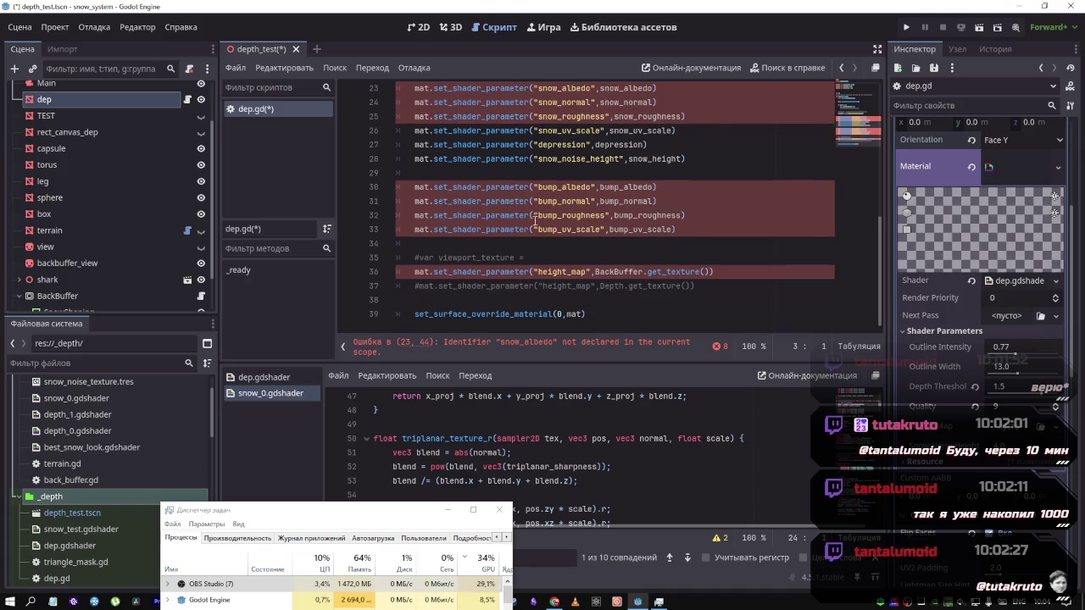
pyautogui.scroll(2, 649, 253)
pyautogui.scroll(-2, 490, 291)
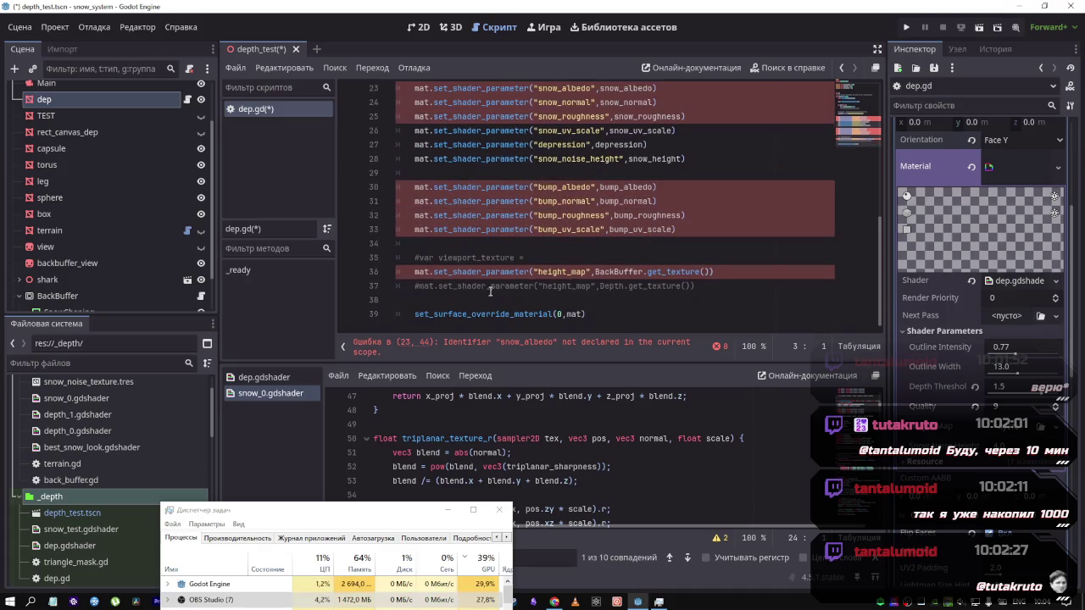
pyautogui.moveTo(644, 271); pyautogui.dragTo(595, 272)
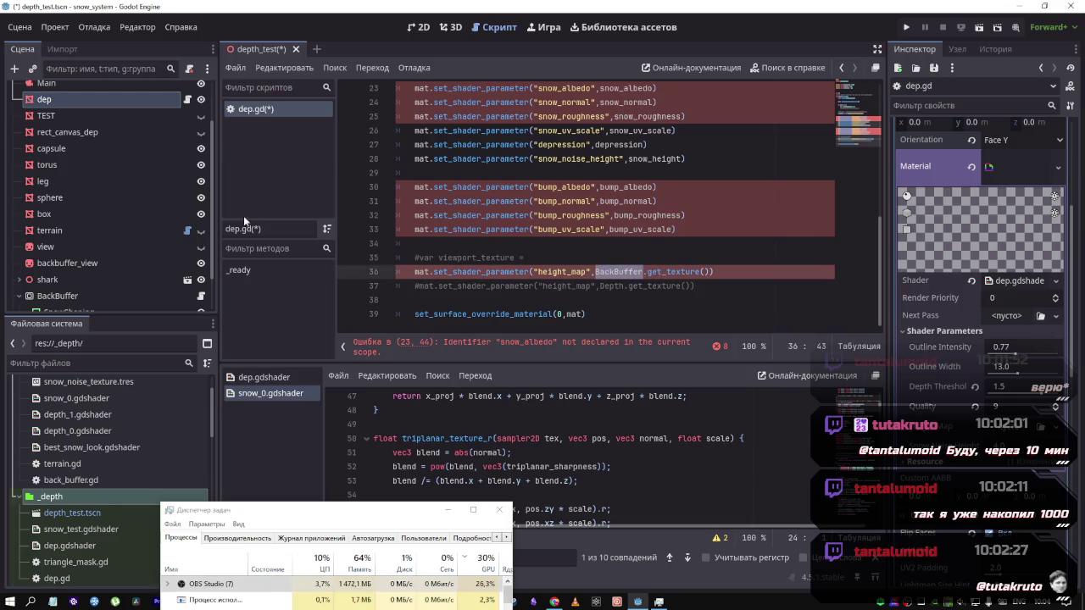
pyautogui.scroll(-2, 73, 213)
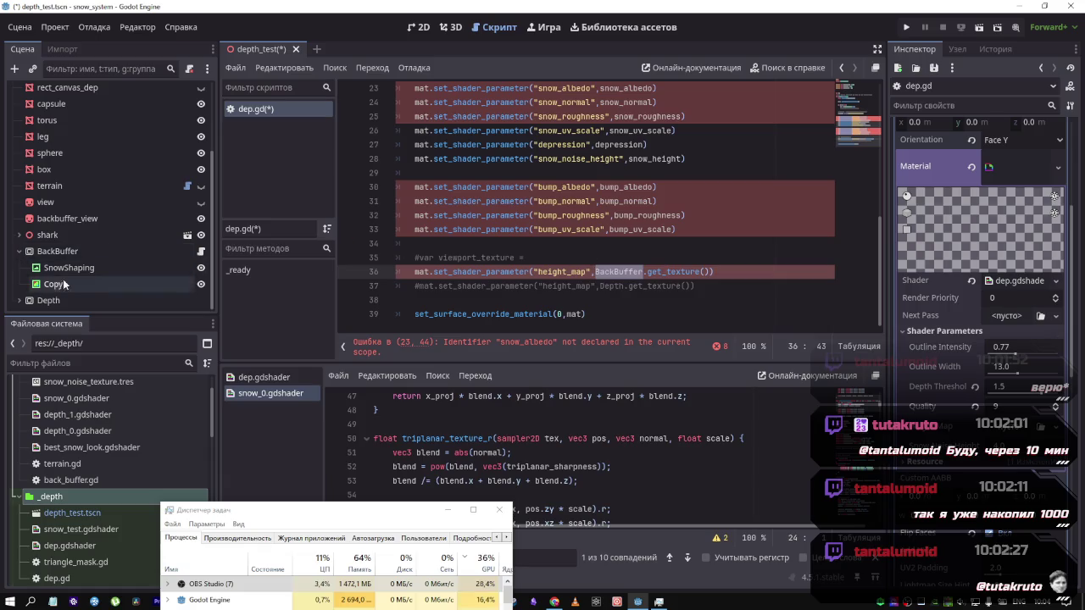
# Delete the snow_uv_scale and depression variable lines from dep.gd
pyautogui.rightClick(71, 267)
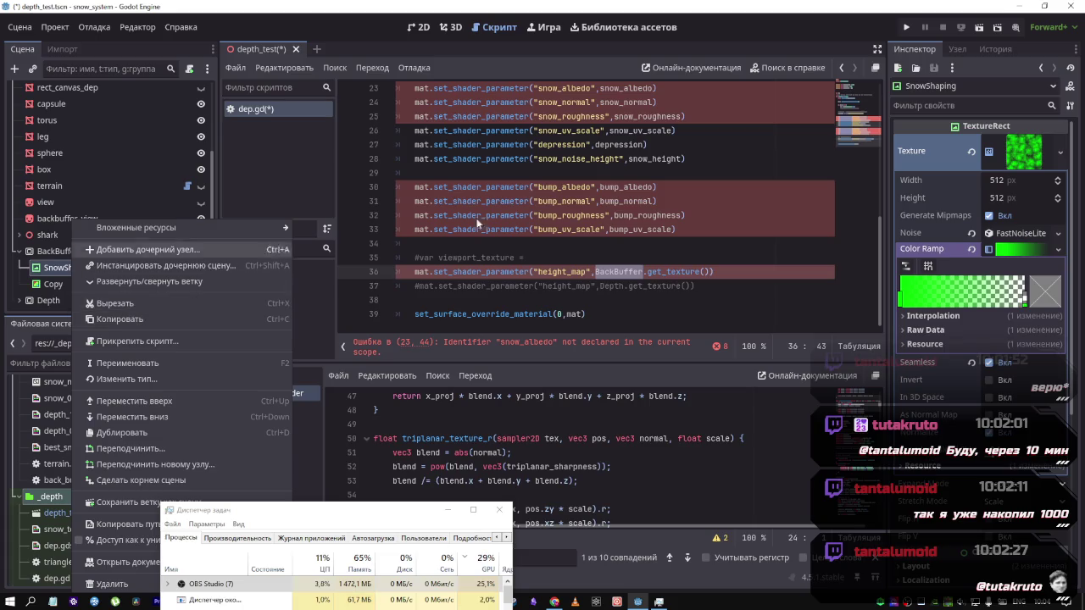
pyautogui.click(551, 215)
pyautogui.scroll(8, 485, 251)
pyautogui.scroll(-3, 486, 251)
pyautogui.scroll(3, 479, 237)
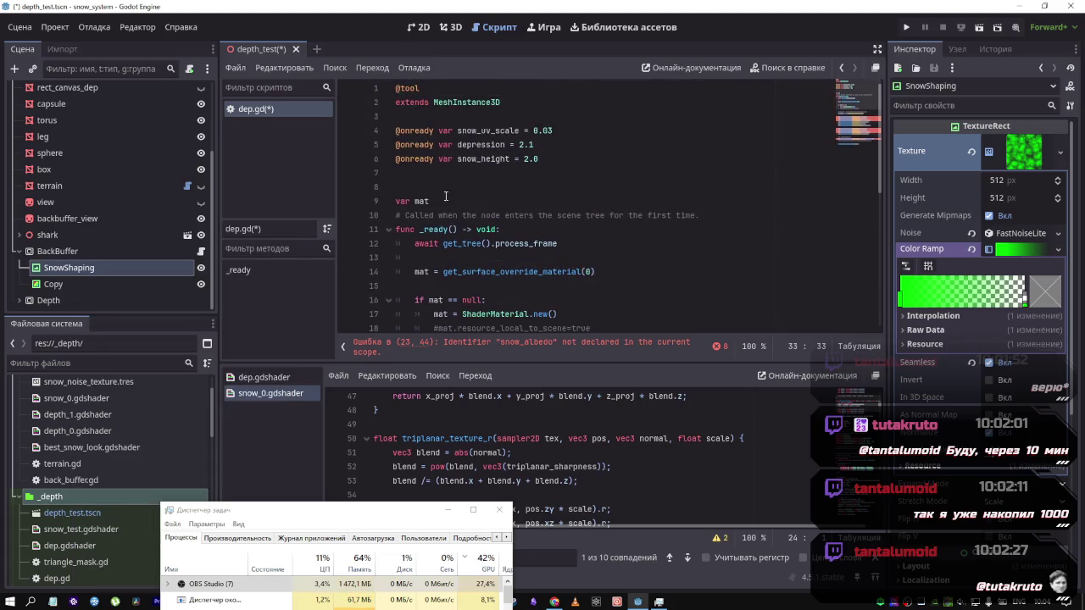
pyautogui.click(444, 173)
pyautogui.click(435, 119)
pyautogui.press('Return')
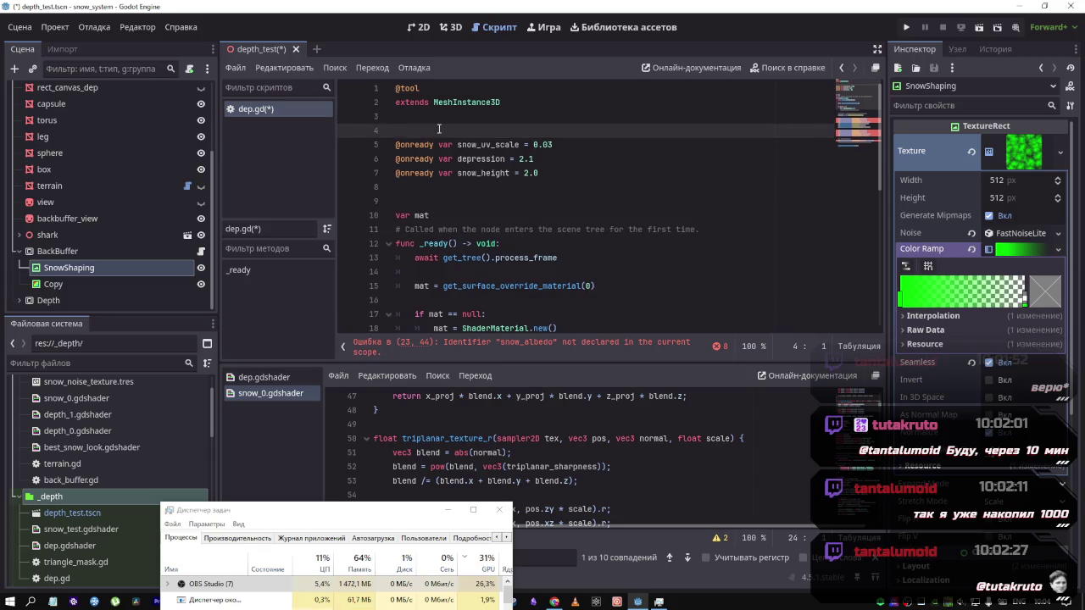
pyautogui.moveTo(534, 159)
pyautogui.mouseDown()
pyautogui.moveTo(398, 161)
pyautogui.moveTo(384, 145)
pyautogui.mouseUp()
pyautogui.press('Delete')
pyautogui.moveTo(82, 271); pyautogui.dragTo(420, 149)
pyautogui.press('BackSpace')
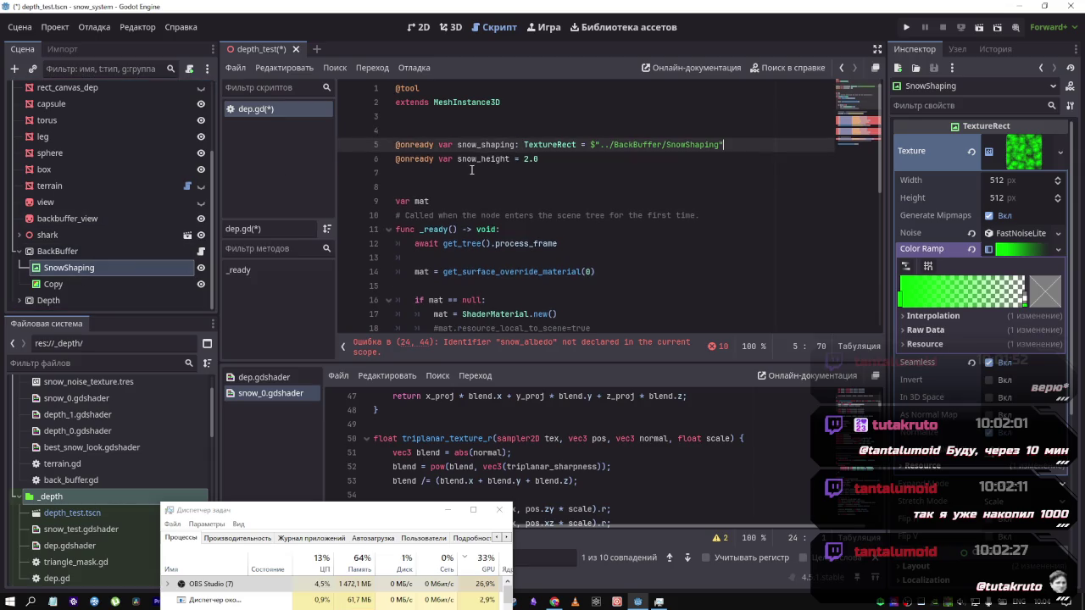
pyautogui.doubleClick(480, 146)
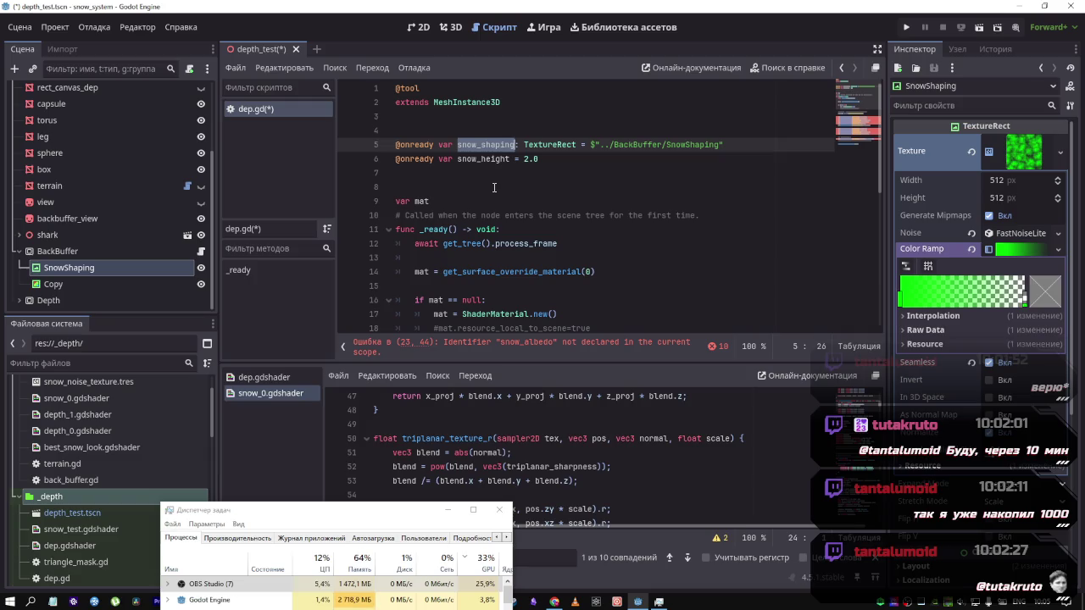
pyautogui.hotkey('ctrl', 's')
pyautogui.scroll(-5, 634, 180)
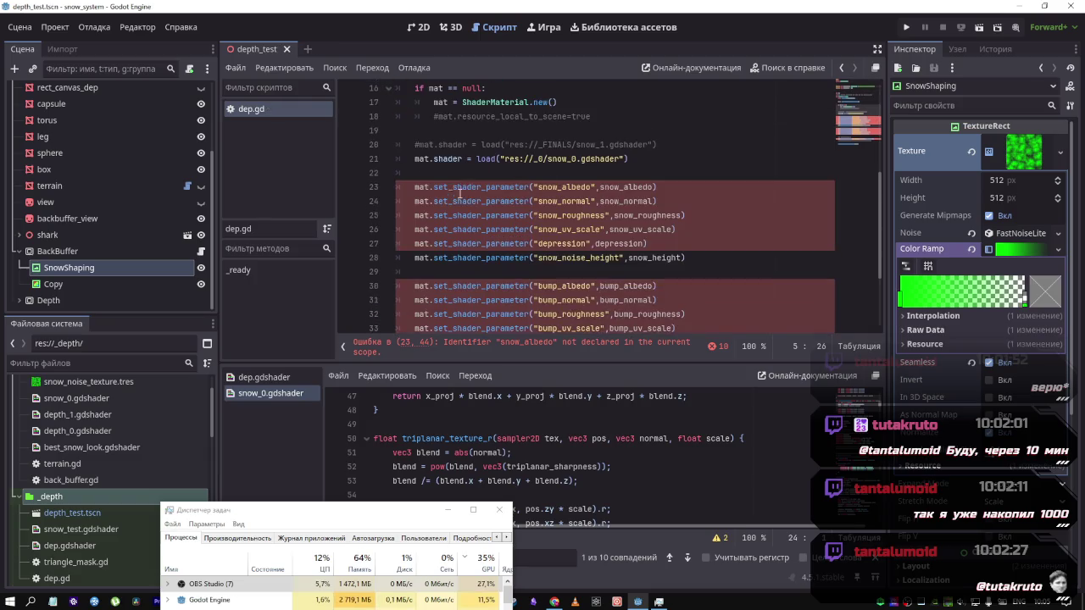
# Replace BackBuffer on line 36 with snow_shaping
pyautogui.scroll(5, 559, 176)
pyautogui.scroll(-1, 494, 172)
pyautogui.scroll(-6, 494, 172)
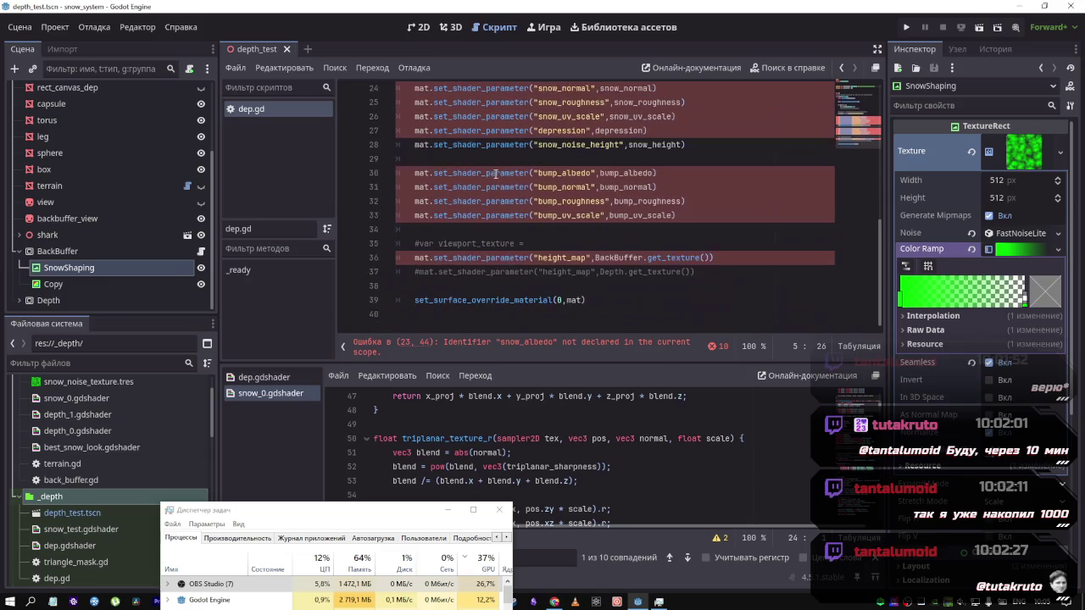
pyautogui.doubleClick(617, 259)
pyautogui.write('snow_shaping')
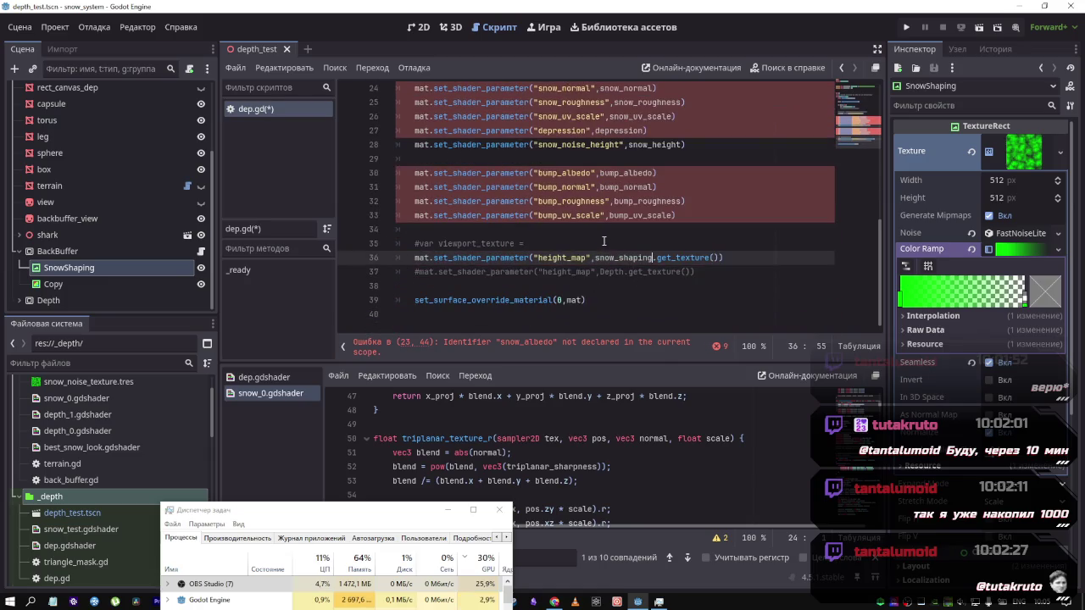
# Rename the variable to SnowShaping and use that name in the height_map line
pyautogui.scroll(1, 603, 240)
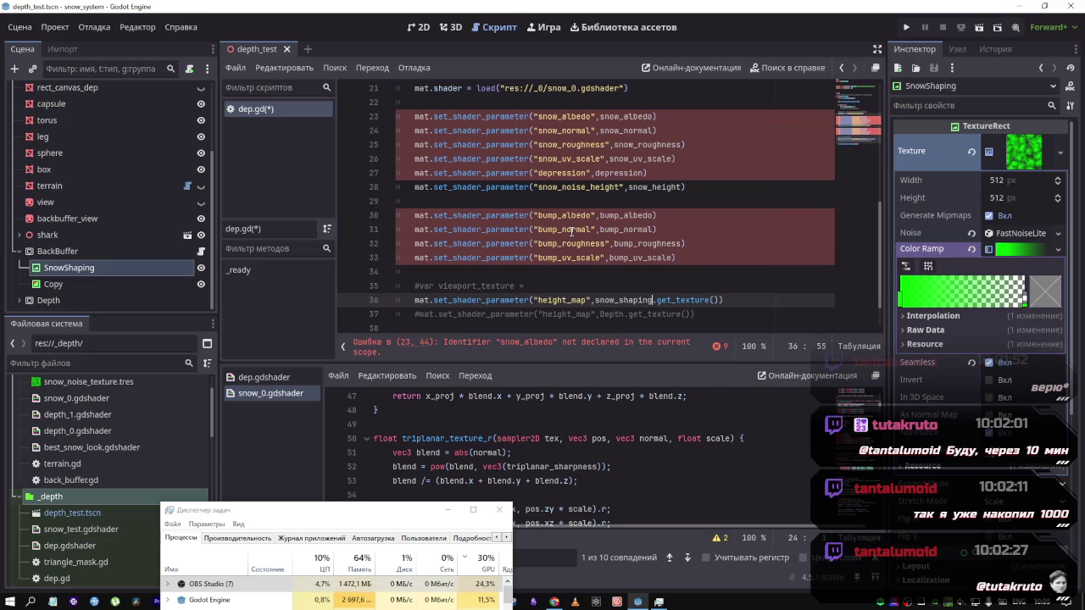
pyautogui.scroll(7, 572, 230)
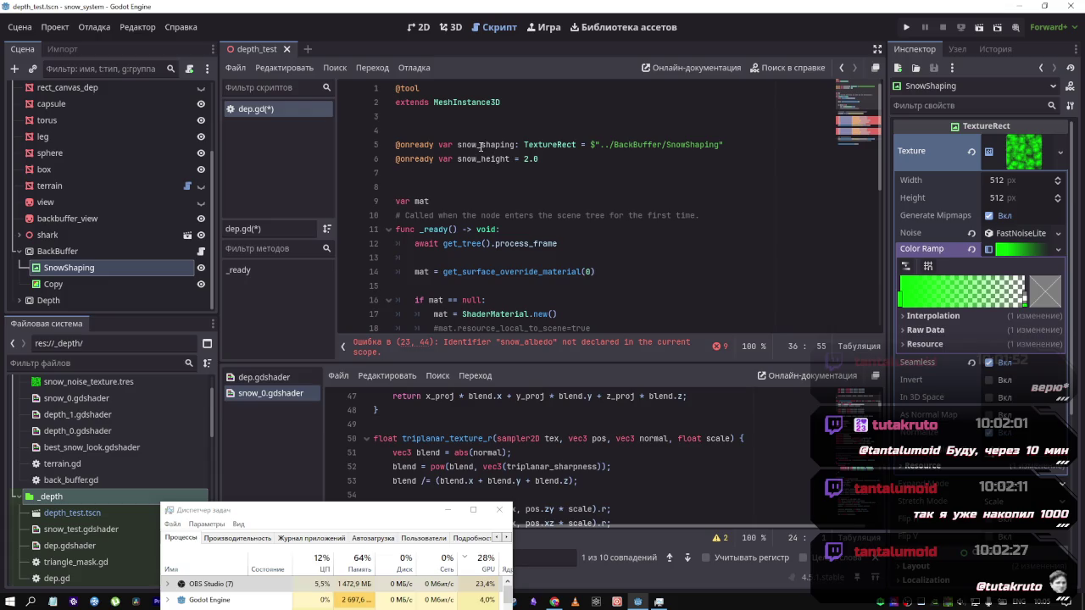
pyautogui.click(459, 145)
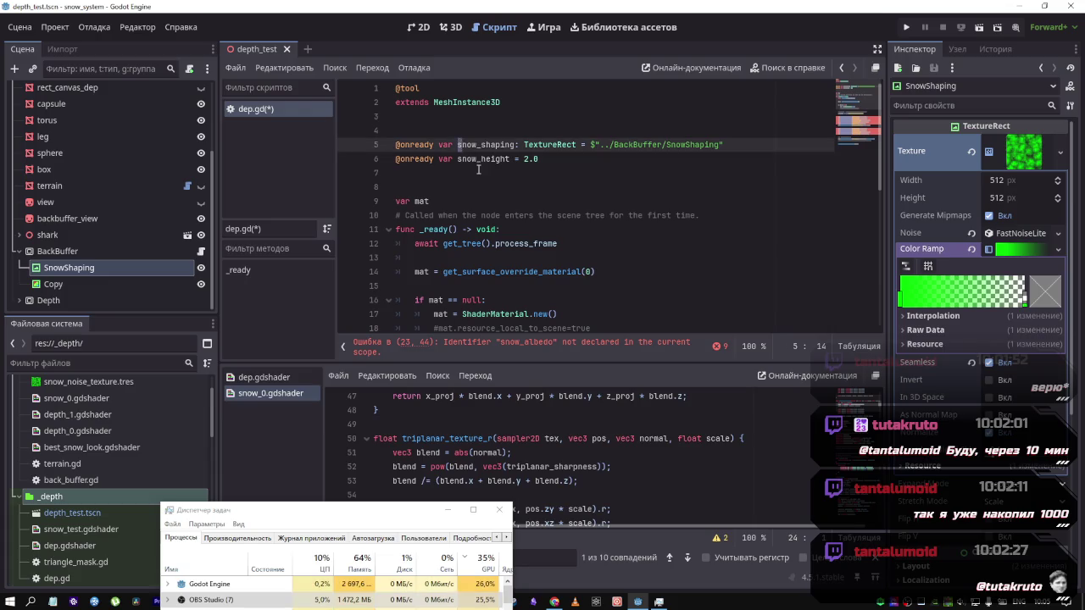
pyautogui.click(480, 153)
pyautogui.press('BackSpace')
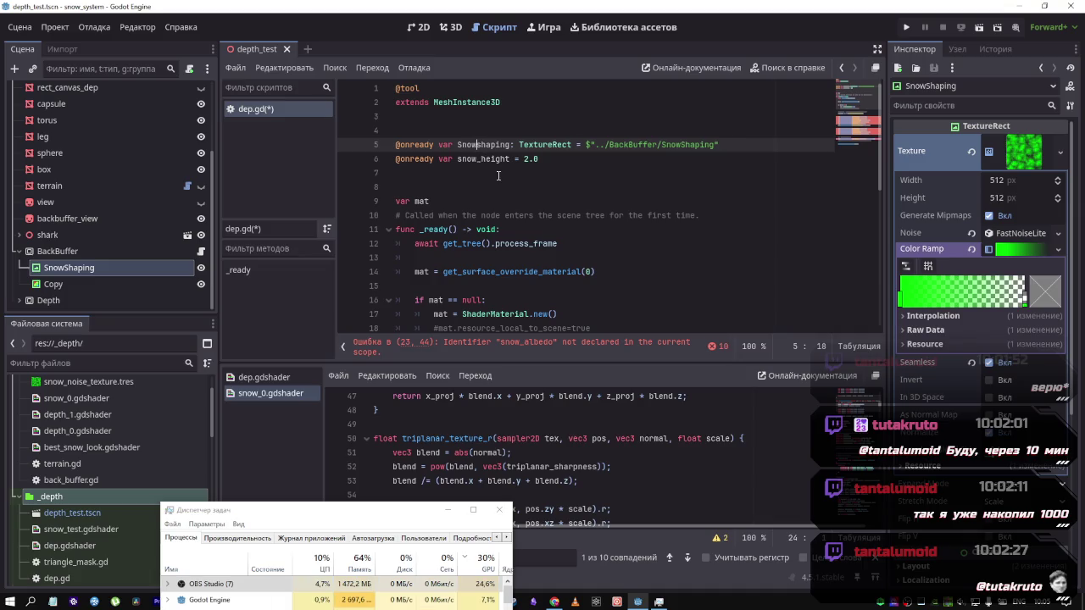
pyautogui.press('Delete')
pyautogui.write('S')
pyautogui.doubleClick(507, 145)
pyautogui.hotkey('ctrl', 'c')
pyautogui.scroll(-8, 543, 206)
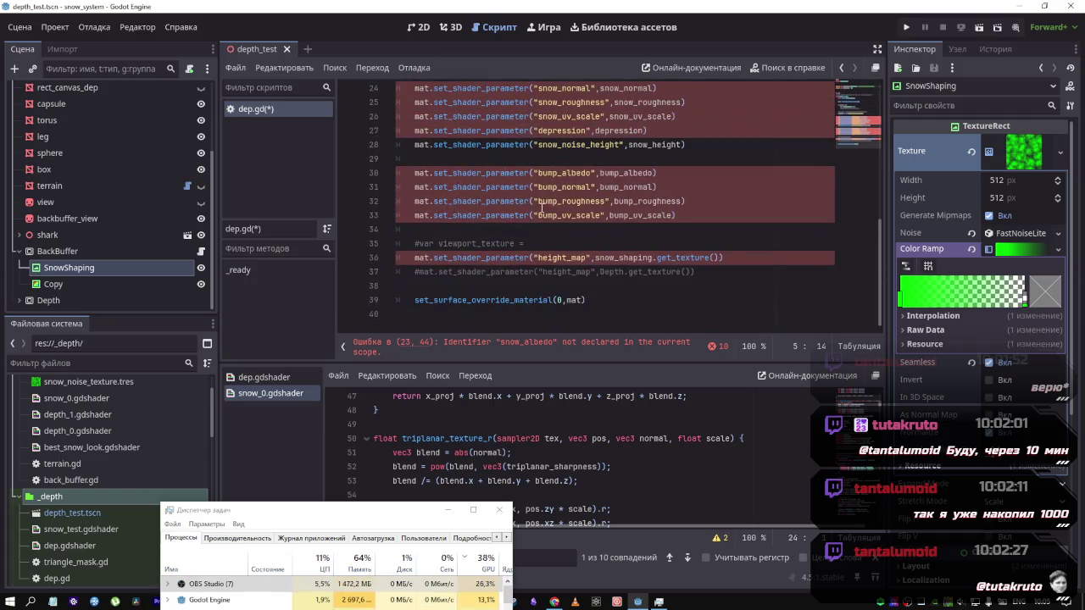
pyautogui.doubleClick(612, 258)
pyautogui.hotkey('ctrl', 'v')
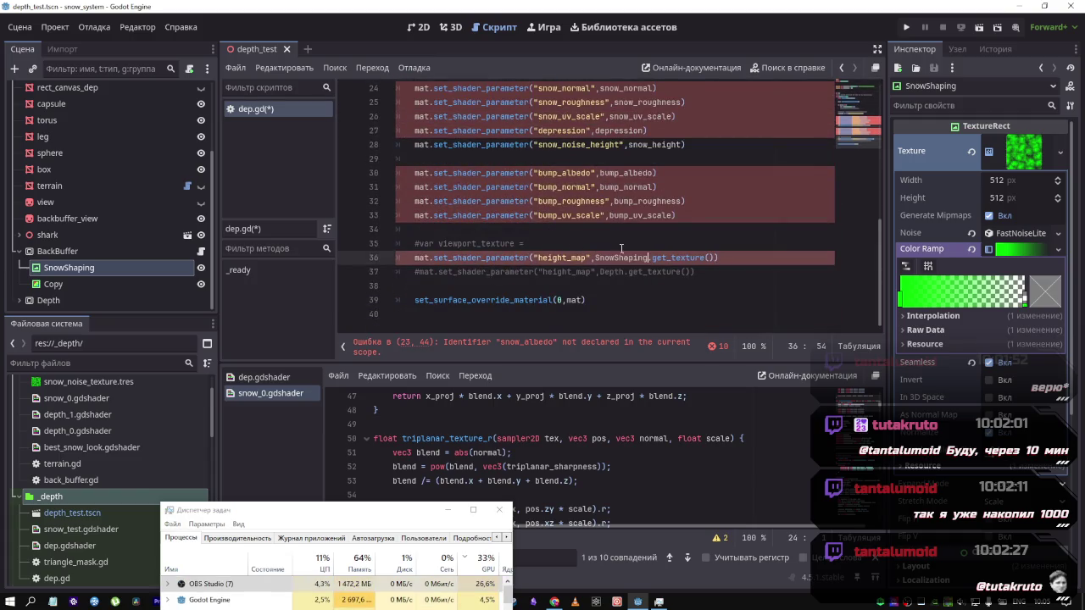
pyautogui.click(595, 258)
pyautogui.click(510, 258)
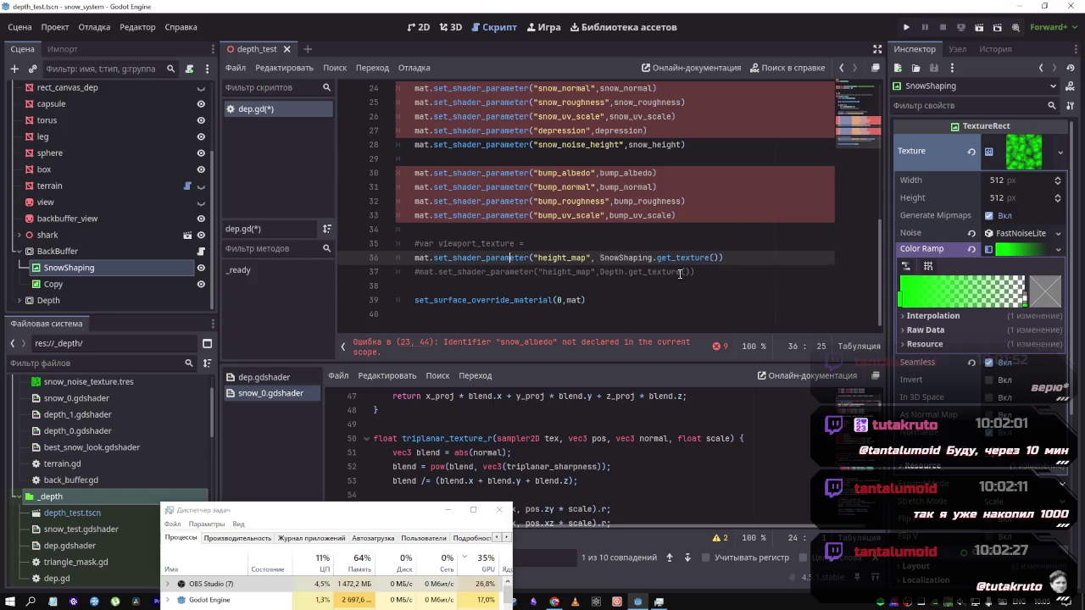
# Delete the commented-out Depth height_map line and the viewport_texture comment line
pyautogui.moveTo(705, 275); pyautogui.dragTo(352, 278)
pyautogui.press('BackSpace')
pyautogui.press('BackSpace')
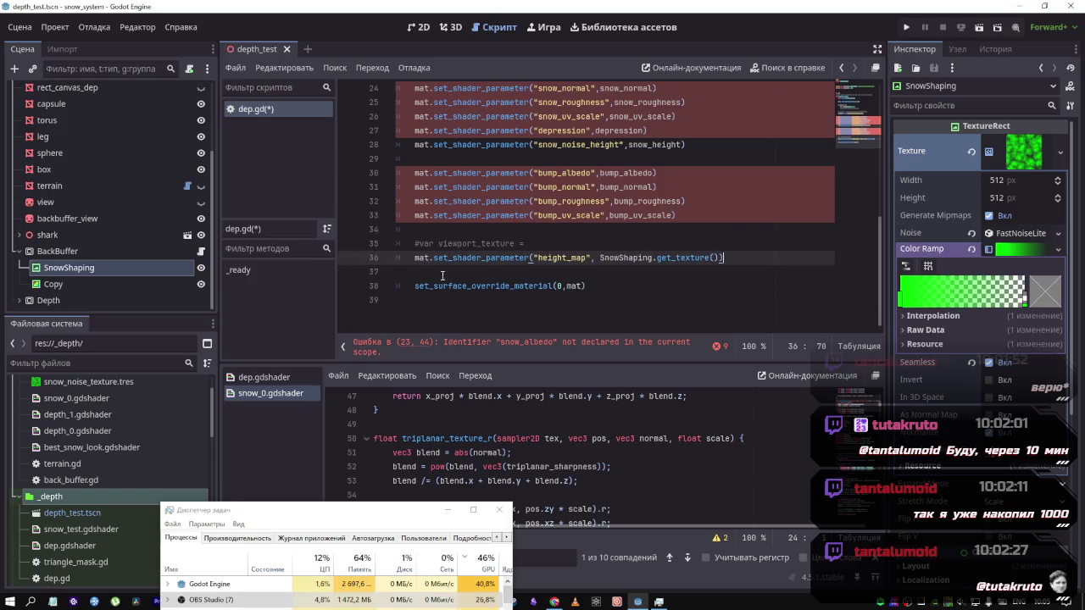
pyautogui.scroll(1, 593, 285)
pyautogui.moveTo(534, 257); pyautogui.dragTo(393, 245)
pyautogui.press('BackSpace')
pyautogui.press('Down')
pyautogui.press('End')
# Delete the snow and bump shader-parameter lines, keeping bump_uv_scale
pyautogui.scroll(5, 624, 271)
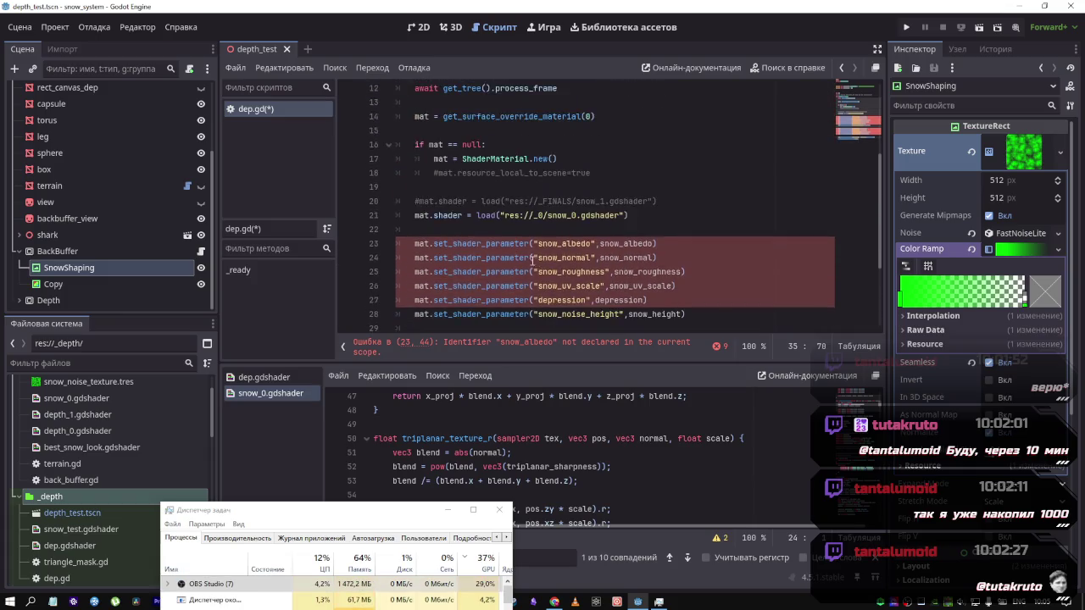
pyautogui.scroll(-2, 624, 271)
pyautogui.scroll(-1, 631, 271)
pyautogui.moveTo(676, 258); pyautogui.dragTo(382, 104)
pyautogui.press('BackSpace')
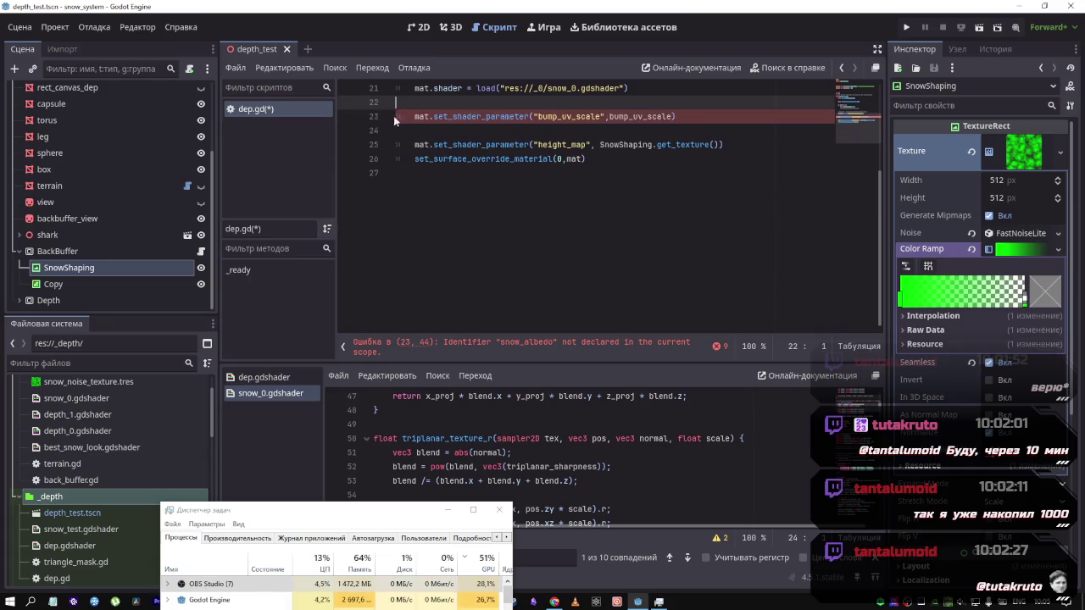
# Change the shader load path from snow_0 to res://_0/dep.gdshader and save dep.gd
pyautogui.scroll(6, 460, 212)
pyautogui.scroll(-3, 460, 212)
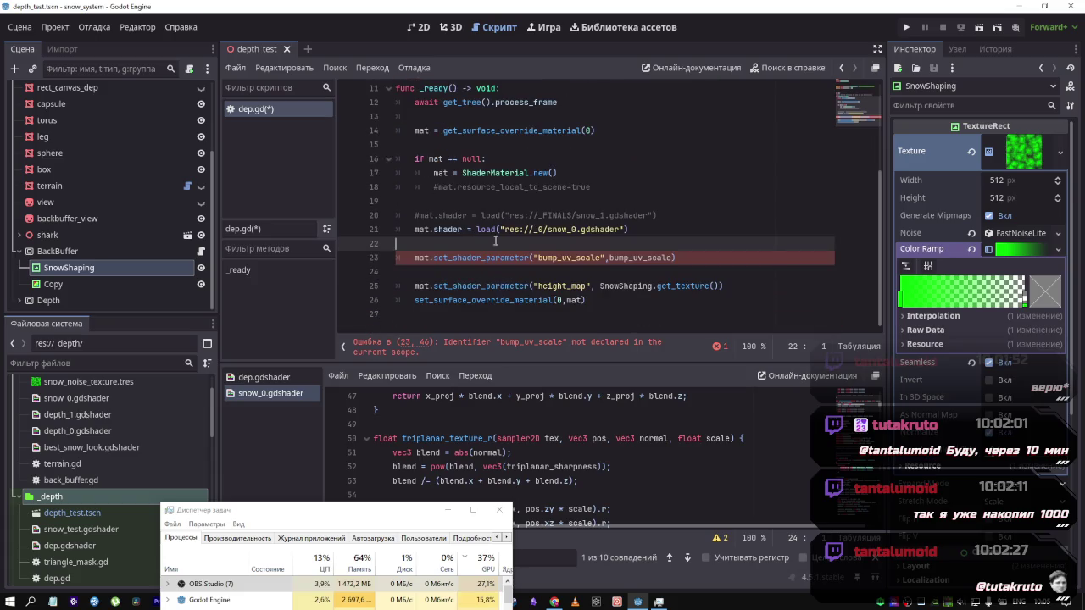
pyautogui.click(568, 229)
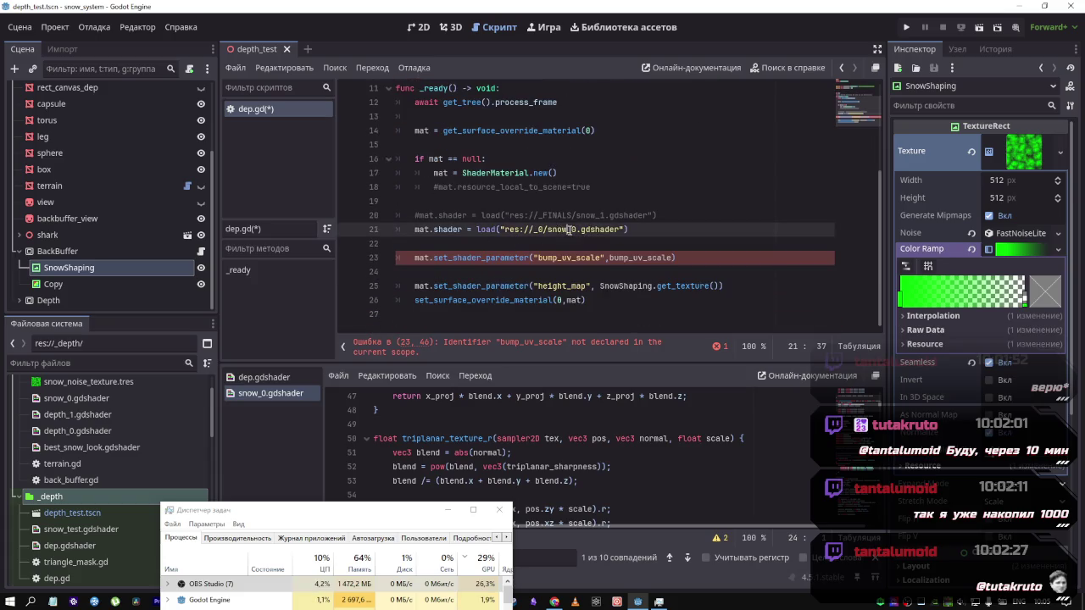
pyautogui.doubleClick(576, 230)
pyautogui.write('dep')
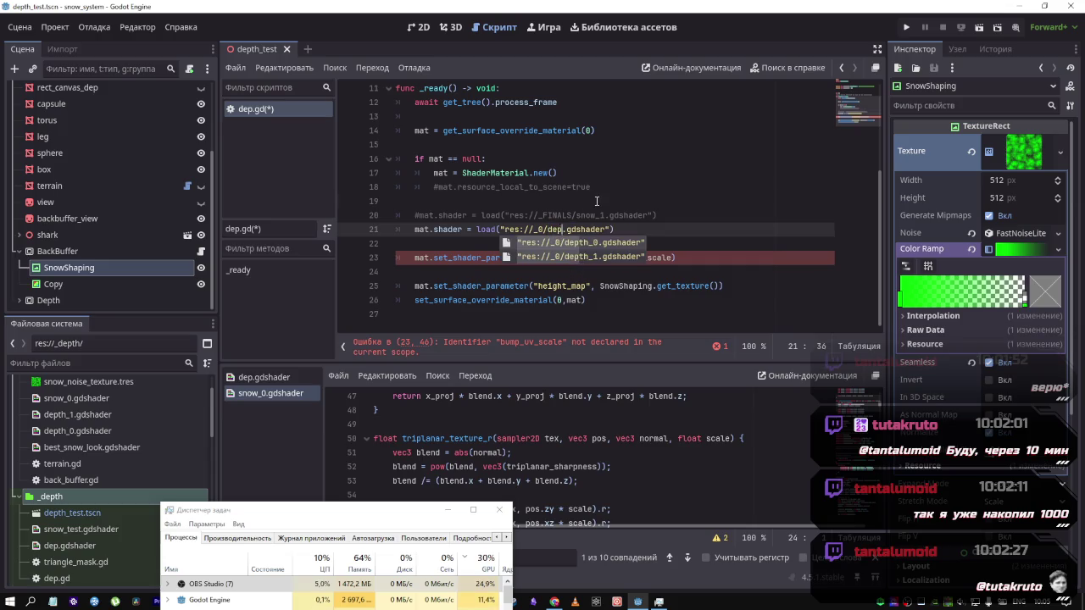
pyautogui.click(597, 201)
pyautogui.hotkey('ctrl', 's')
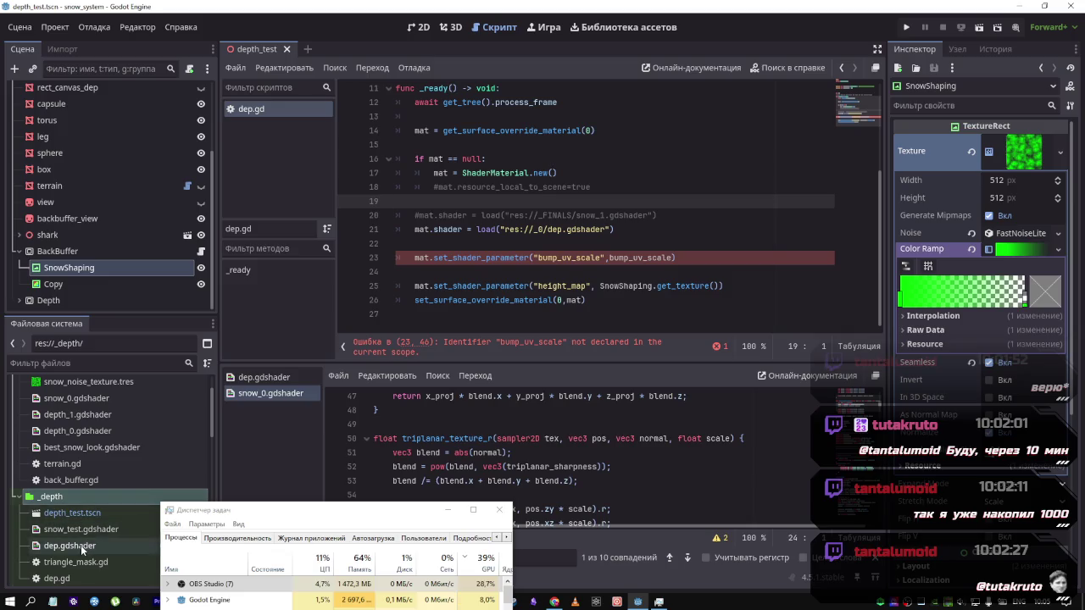
pyautogui.moveTo(76, 546)
pyautogui.mouseDown()
pyautogui.moveTo(101, 488)
pyautogui.moveTo(101, 424)
pyautogui.moveTo(106, 475)
pyautogui.moveTo(101, 424)
pyautogui.mouseUp()
# Move dep.gdshader into the _0 folder
pyautogui.scroll(2, 104, 474)
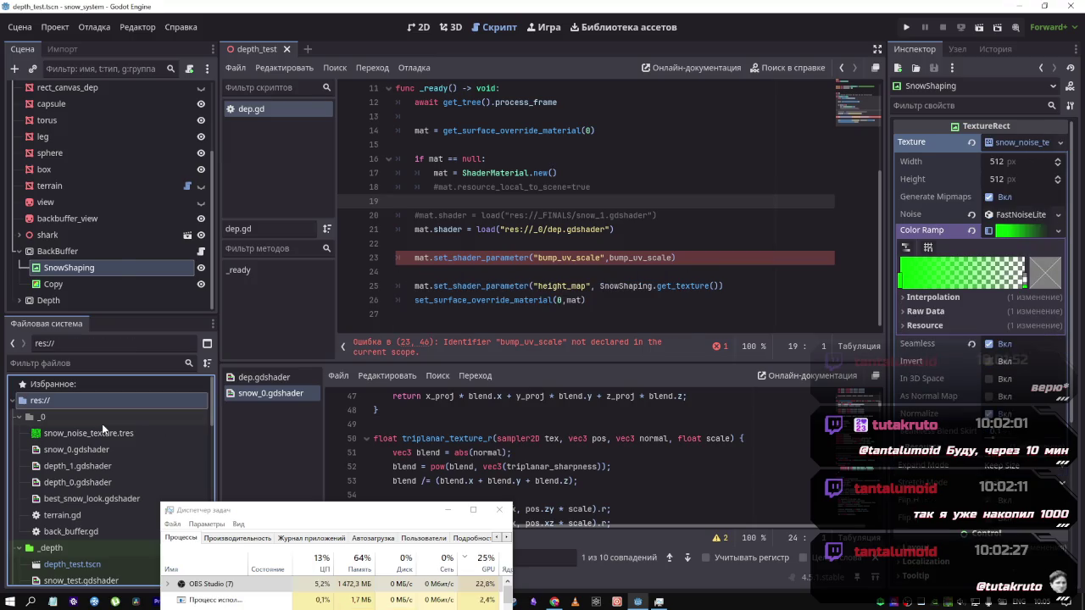
pyautogui.scroll(-3, 200, 424)
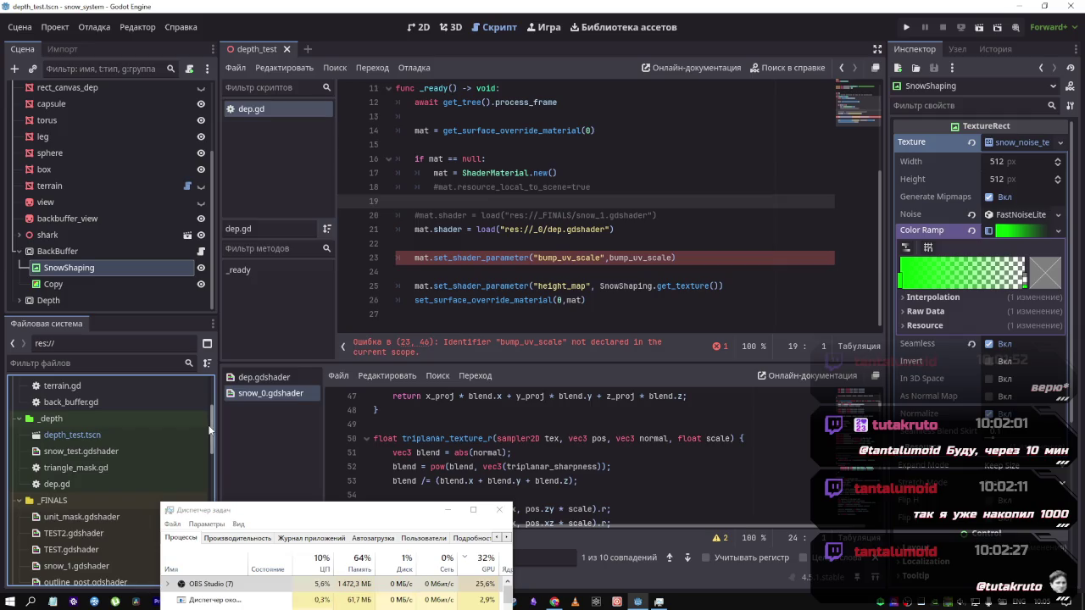
pyautogui.scroll(-10, 102, 474)
pyautogui.moveTo(51, 573)
pyautogui.mouseDown()
pyautogui.moveTo(84, 479)
pyautogui.moveTo(111, 330)
pyautogui.moveTo(109, 386)
pyautogui.moveTo(93, 394)
pyautogui.moveTo(80, 433)
pyautogui.moveTo(100, 373)
pyautogui.moveTo(64, 425)
pyautogui.mouseUp()
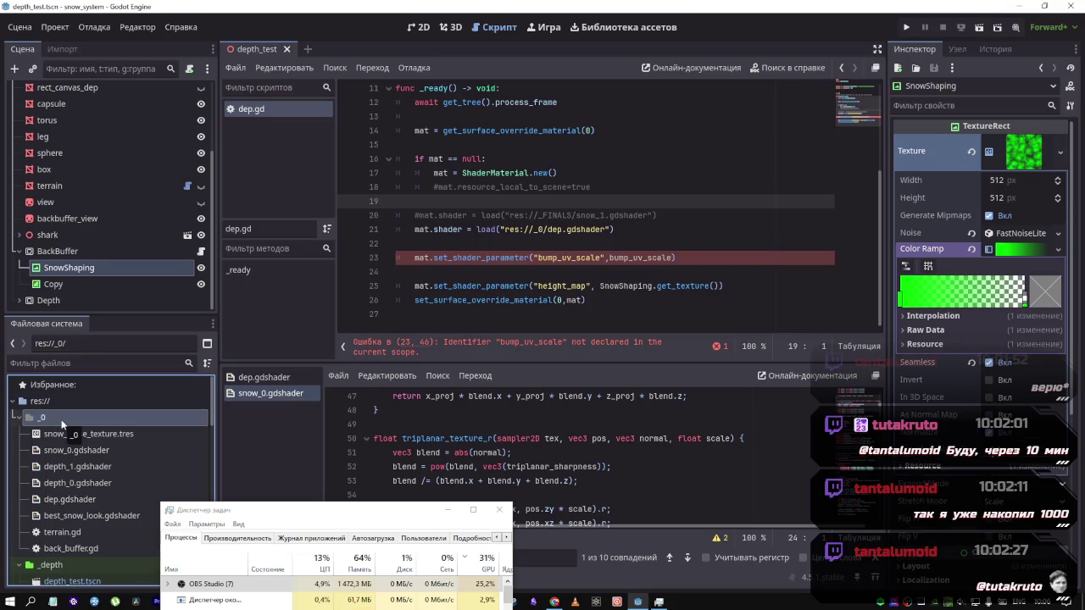
# Move the depth_0, depth_1 and best_snow_look shaders into the _depth folder
pyautogui.click(74, 483)
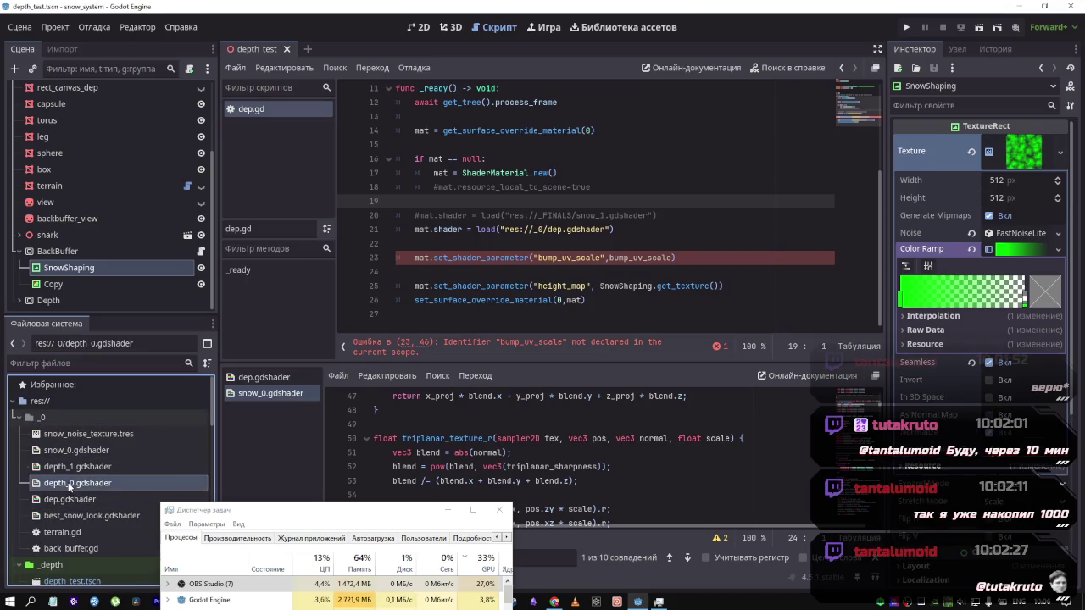
pyautogui.scroll(-5, 74, 485)
pyautogui.scroll(3, 73, 485)
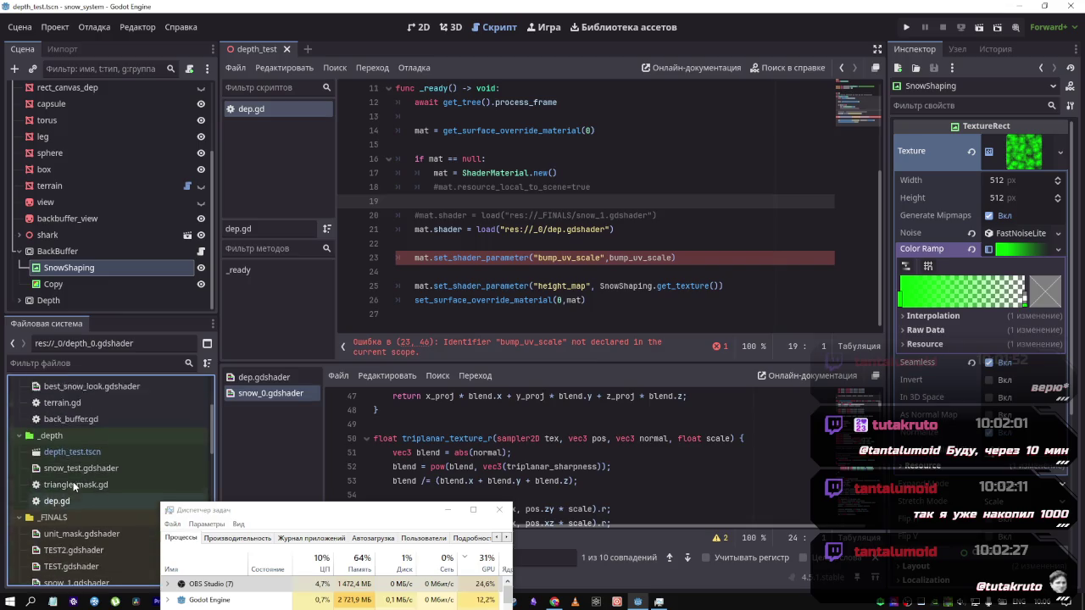
pyautogui.click(18, 489)
pyautogui.click(18, 489)
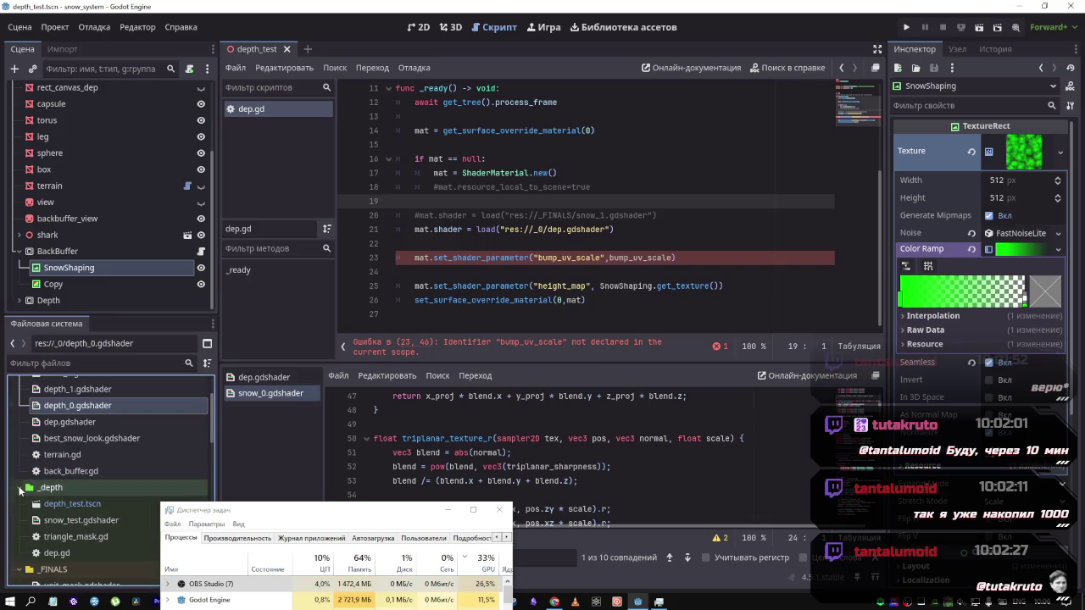
pyautogui.keyDown('shift'); pyautogui.click(76, 393); pyautogui.keyUp('shift')
pyautogui.moveTo(77, 392); pyautogui.dragTo(78, 494)
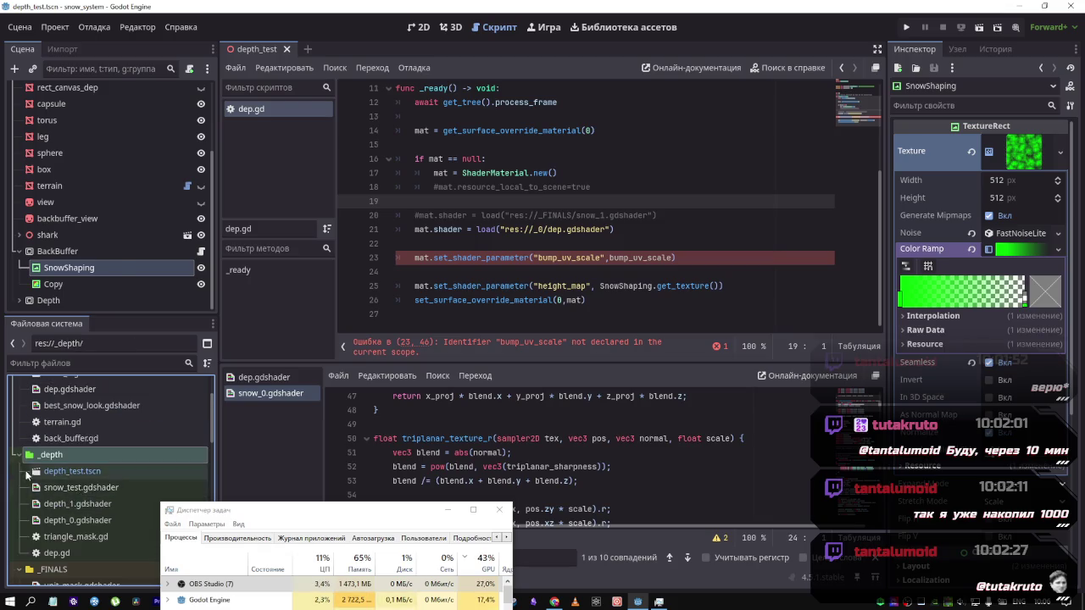
pyautogui.scroll(3, 83, 464)
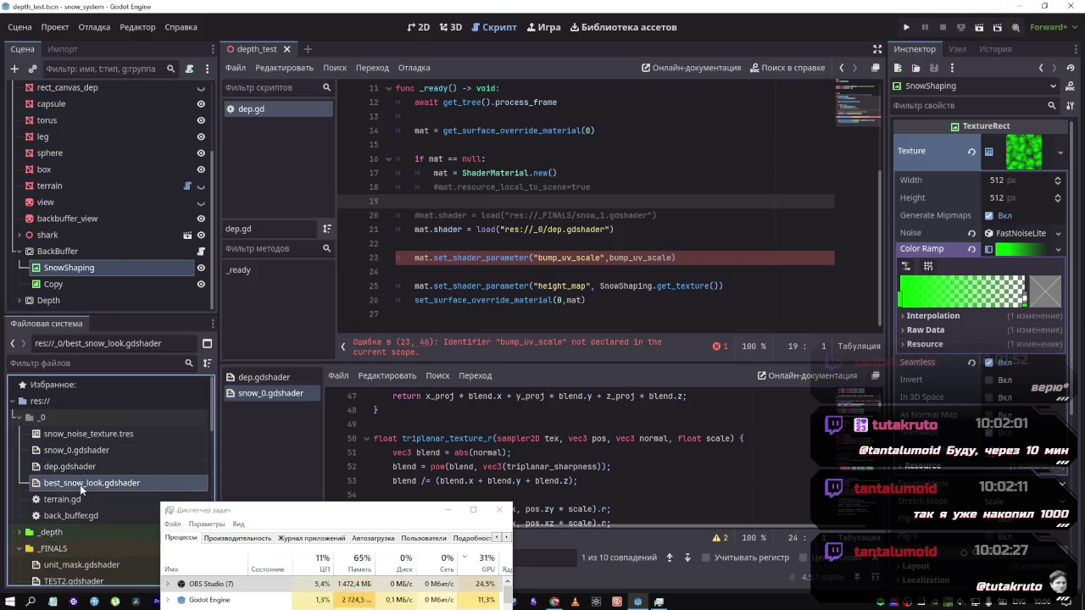
pyautogui.moveTo(80, 485); pyautogui.dragTo(67, 549)
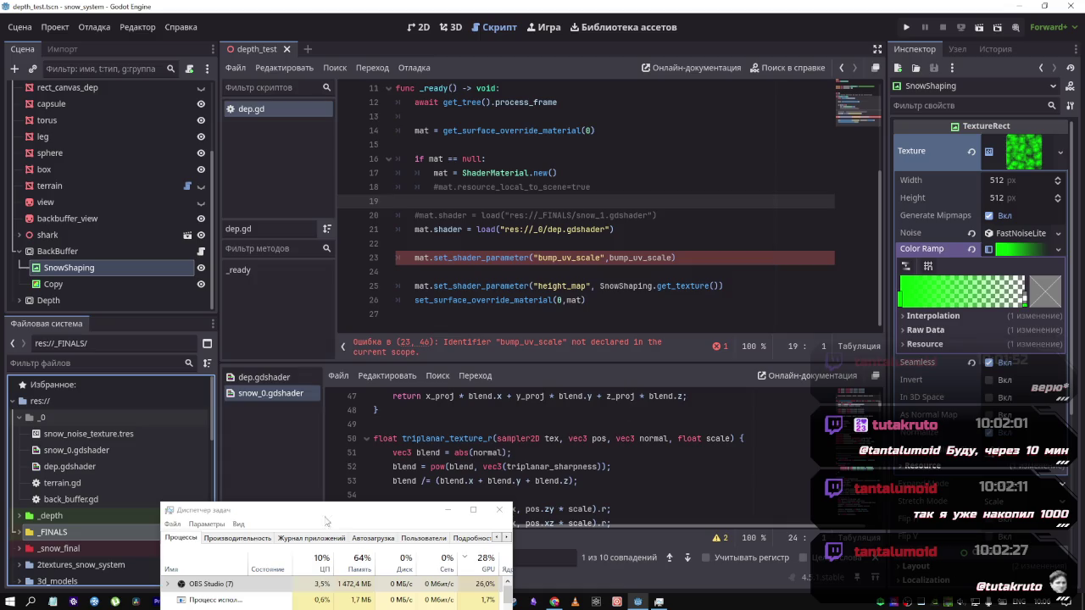
pyautogui.moveTo(314, 513)
pyautogui.mouseDown()
pyautogui.moveTo(280, 477)
pyautogui.moveTo(334, 518)
pyautogui.mouseUp()
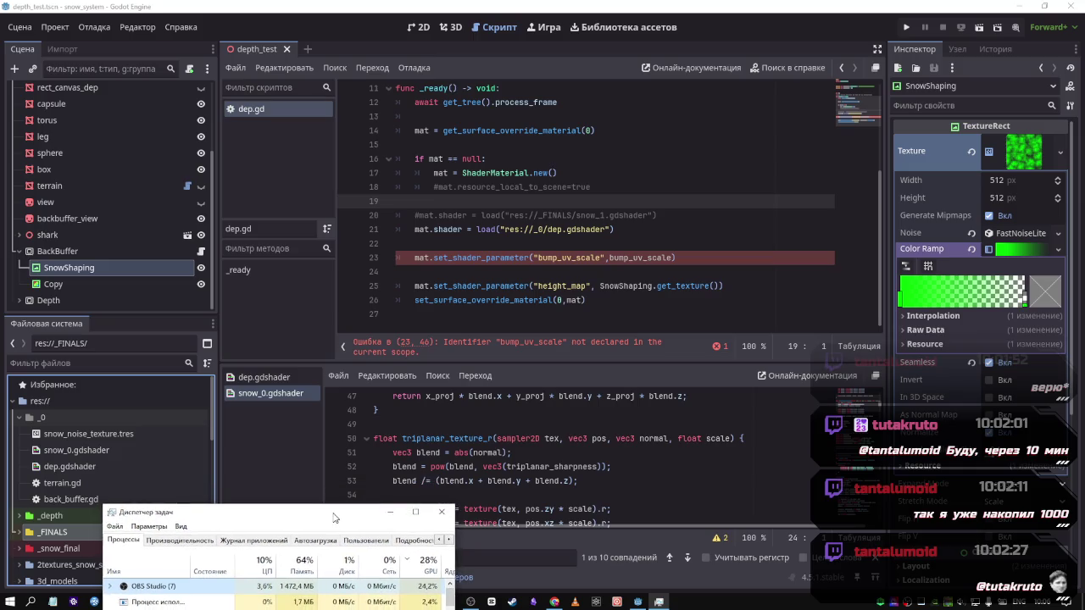
pyautogui.click(588, 466)
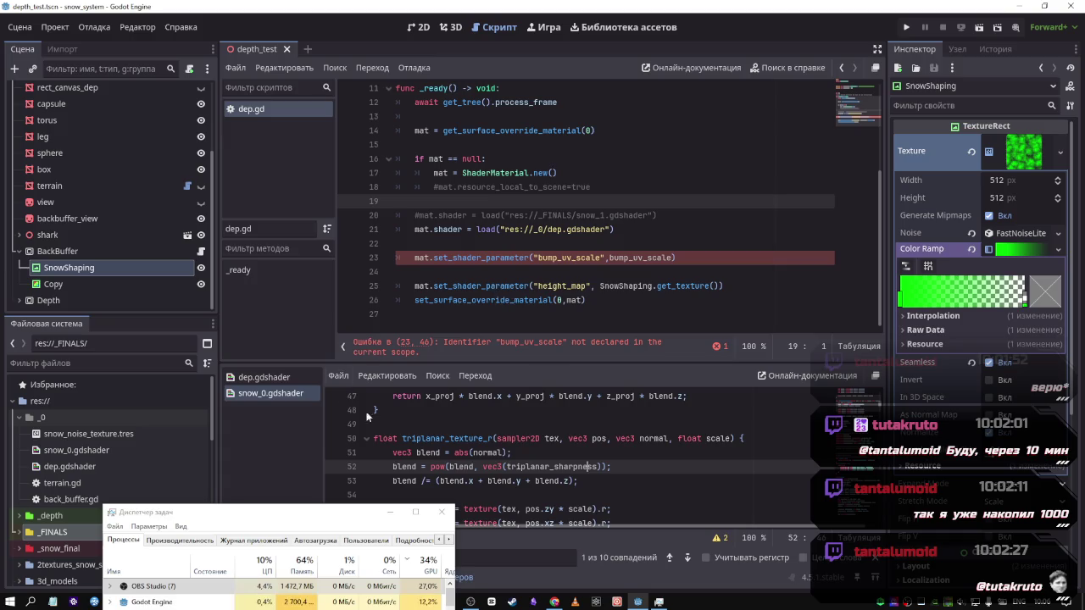
# Select the dep mesh and open its material's dep.gdshader in the shader editor
pyautogui.scroll(-4, 510, 466)
pyautogui.scroll(5, 510, 466)
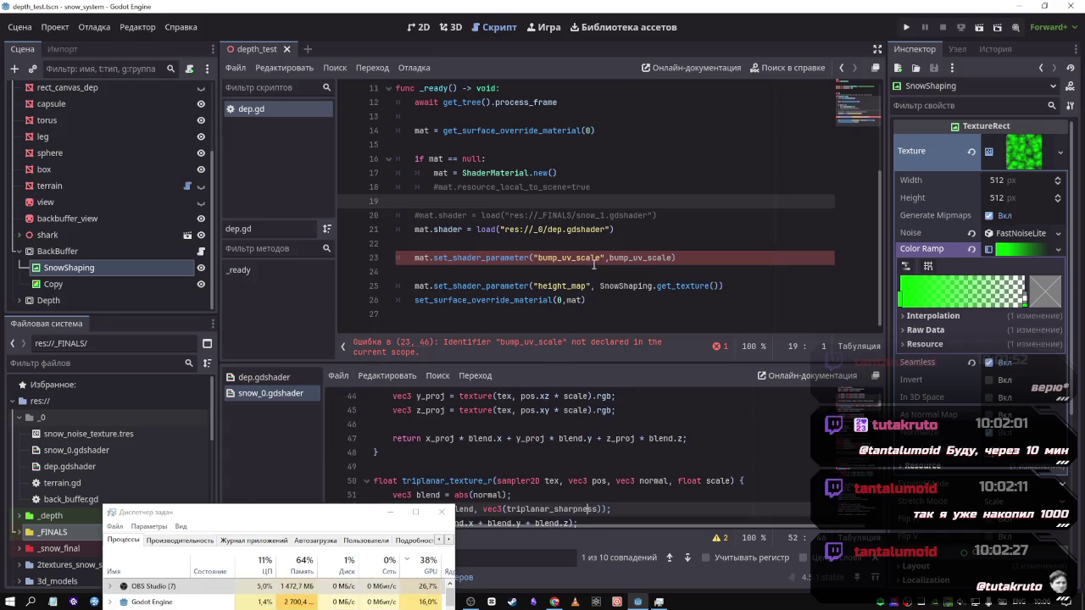
pyautogui.doubleClick(585, 259)
pyautogui.click(1021, 151)
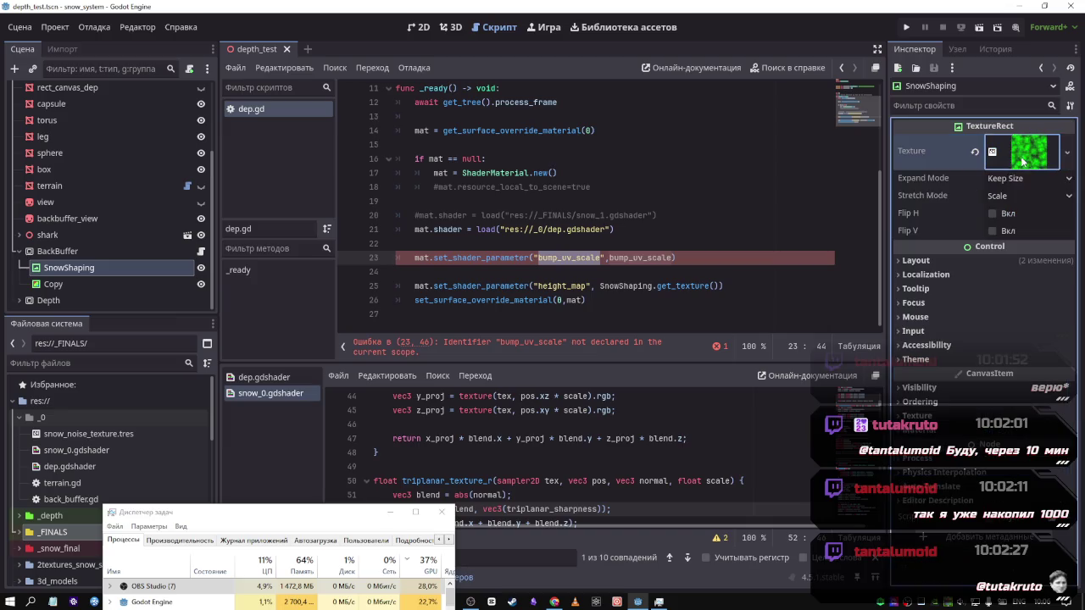
pyautogui.scroll(3, 89, 139)
pyautogui.click(86, 138)
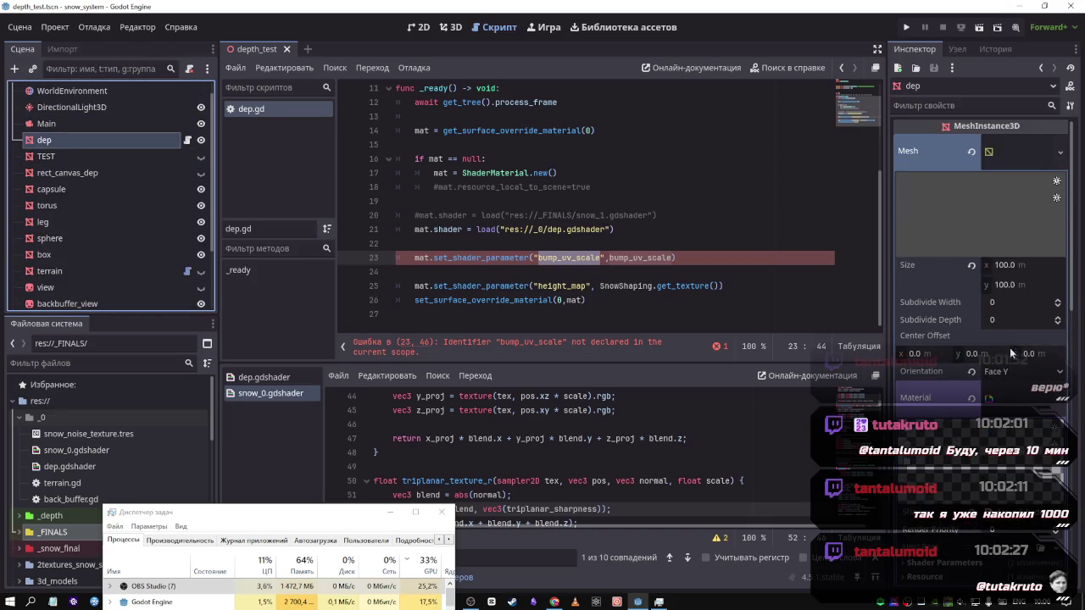
pyautogui.scroll(-10, 933, 394)
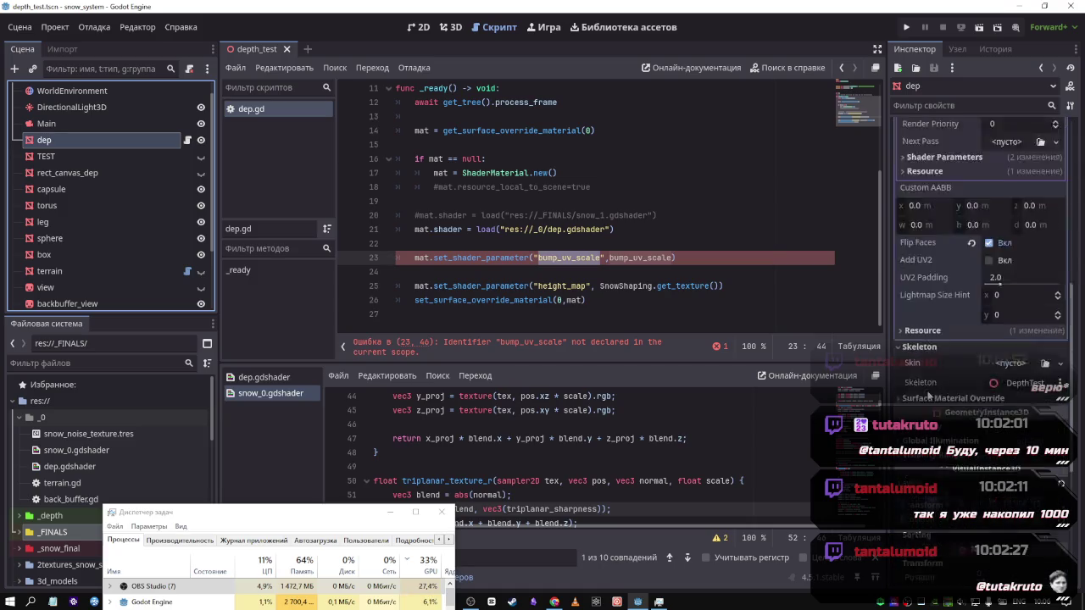
pyautogui.scroll(-4, 928, 391)
pyautogui.scroll(10, 921, 386)
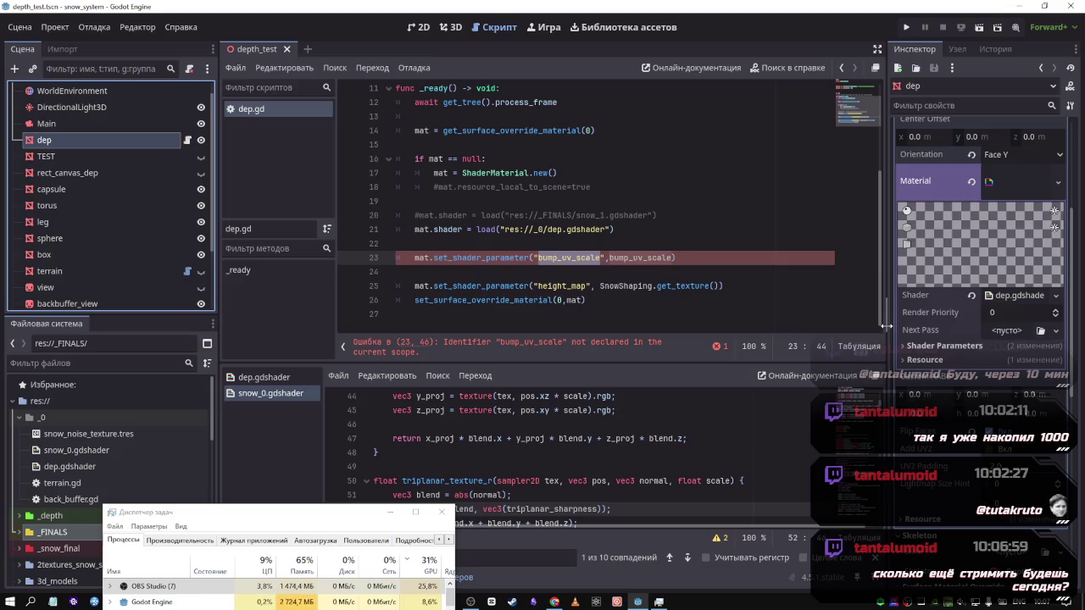
pyautogui.click(1001, 293)
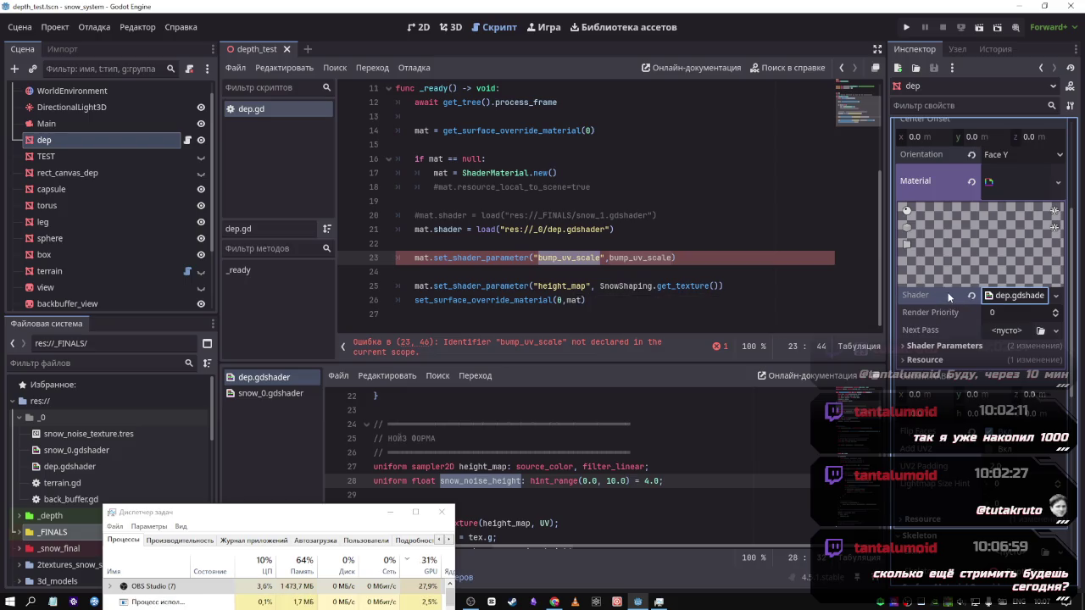
# Expand the dep material's Shader Parameters in the Inspector
pyautogui.scroll(4, 1007, 389)
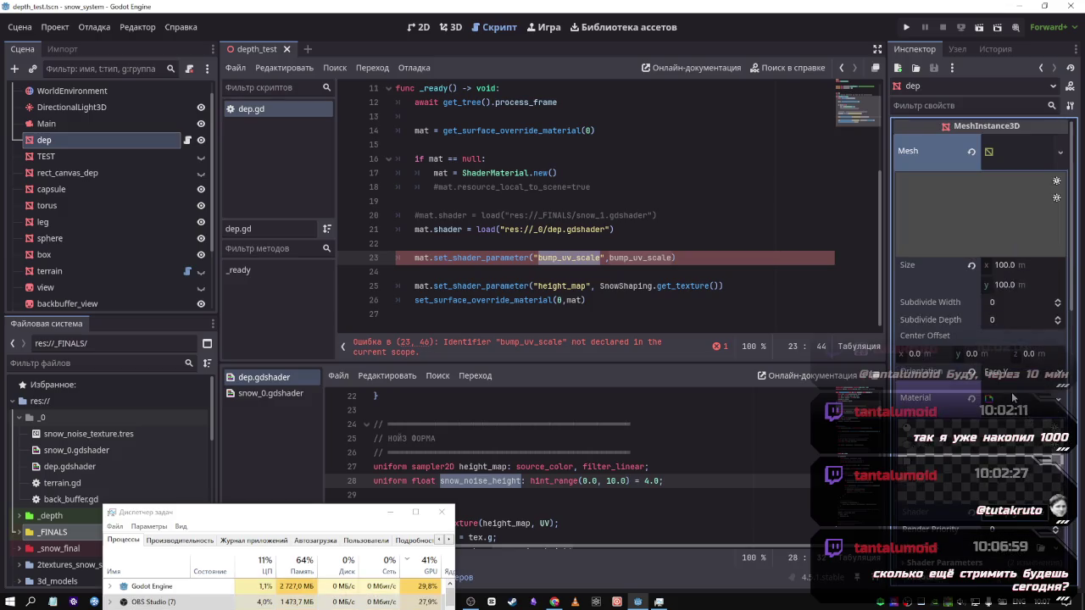
pyautogui.scroll(-3, 1008, 389)
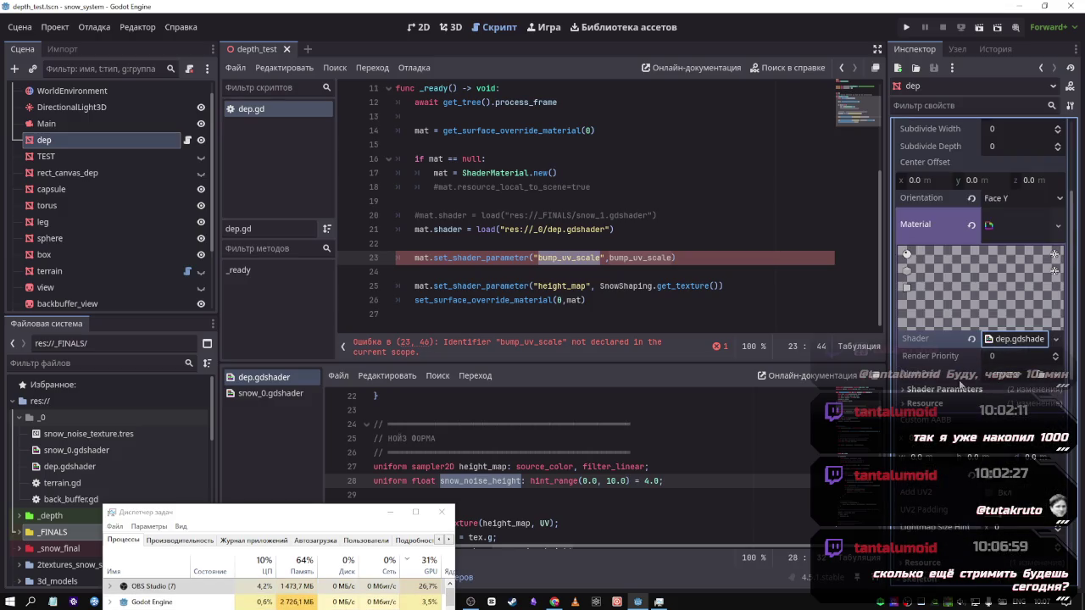
pyautogui.click(961, 389)
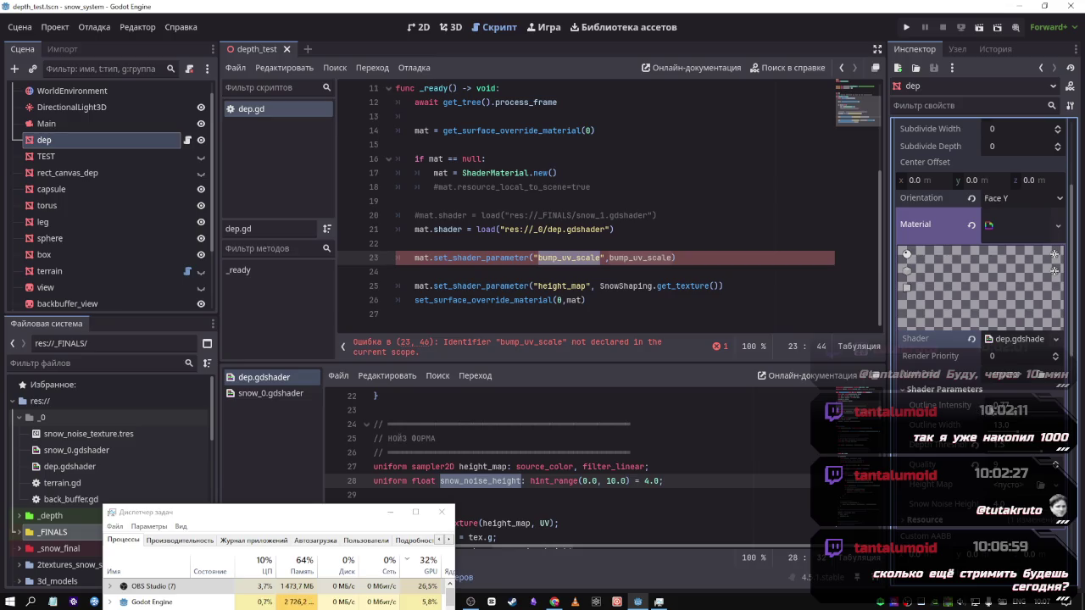
pyautogui.scroll(3, 737, 332)
pyautogui.scroll(-3, 712, 288)
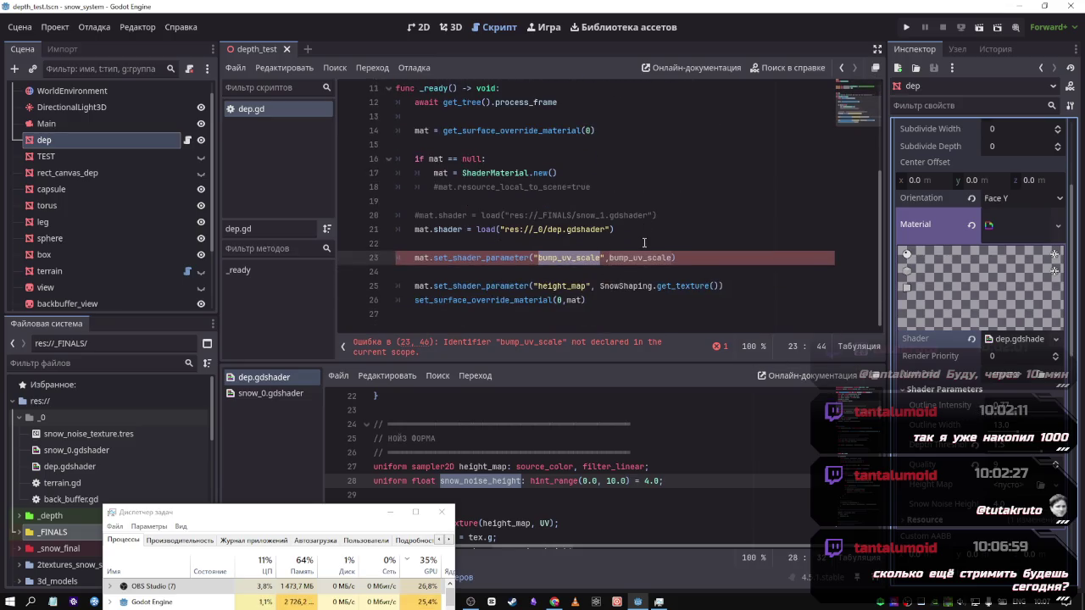
pyautogui.click(694, 253)
pyautogui.hotkey('shift', 'Home')
pyautogui.hotkey('shift', 'Home')
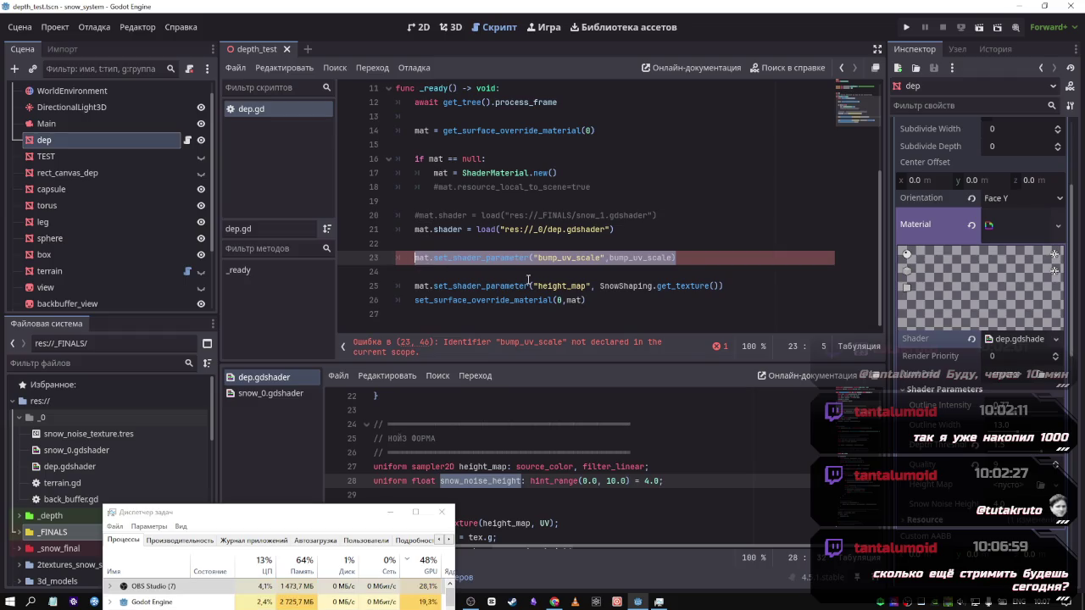
# Duplicate the bump_uv_scale set_shader_parameter line into four copies
pyautogui.hotkey('ctrl', 'c')
pyautogui.press('End')
pyautogui.press('Return')
pyautogui.hotkey('ctrl', 'v')
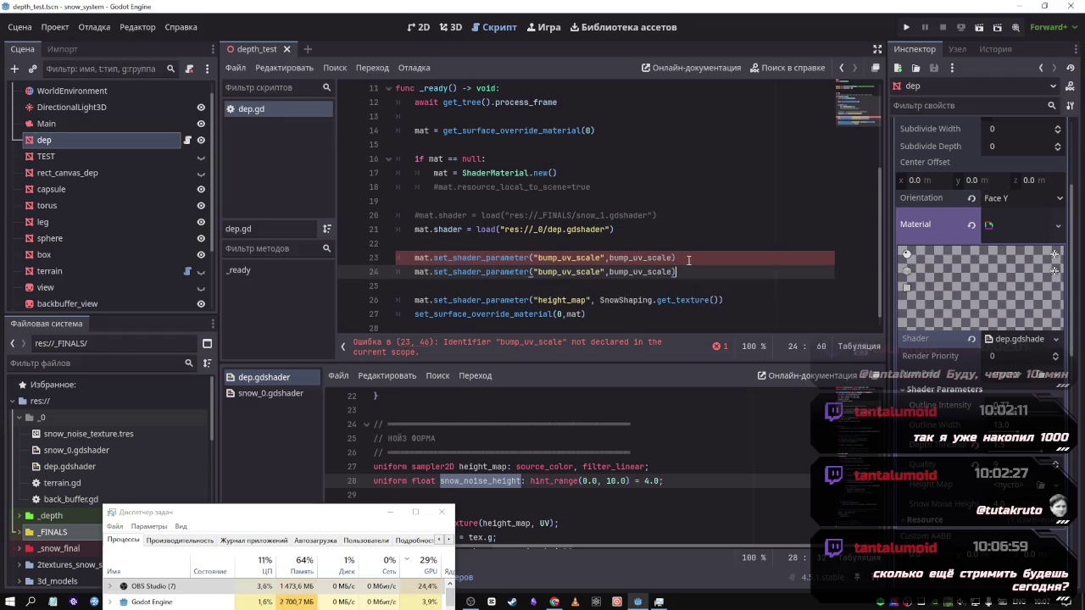
pyautogui.press('Return')
pyautogui.hotkey('ctrl', 'v')
pyautogui.press('Return')
pyautogui.hotkey('ctrl', 'v')
pyautogui.press('Return')
pyautogui.hotkey('ctrl', 'v')
pyautogui.press('Return')
pyautogui.hotkey('ctrl', 'v')
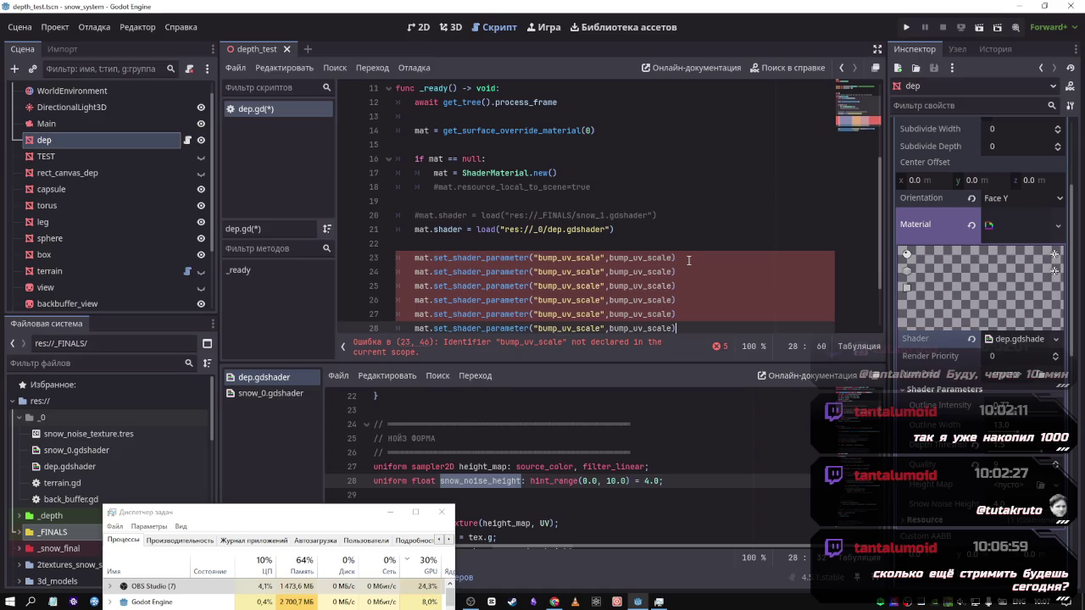
# Make the first copy set outline_intensity with the outline_intensity value
pyautogui.moveTo(763, 348); pyautogui.dragTo(508, 243)
pyautogui.press('BackSpace')
pyautogui.write('"shader_parameter/"')
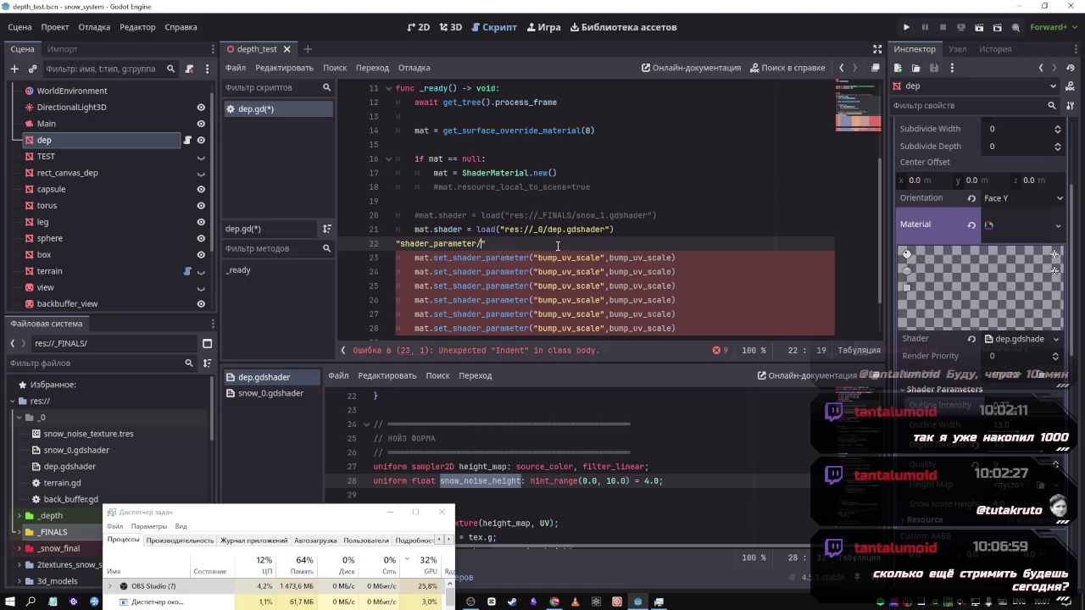
pyautogui.tripleClick(412, 243)
pyautogui.press('BackSpace')
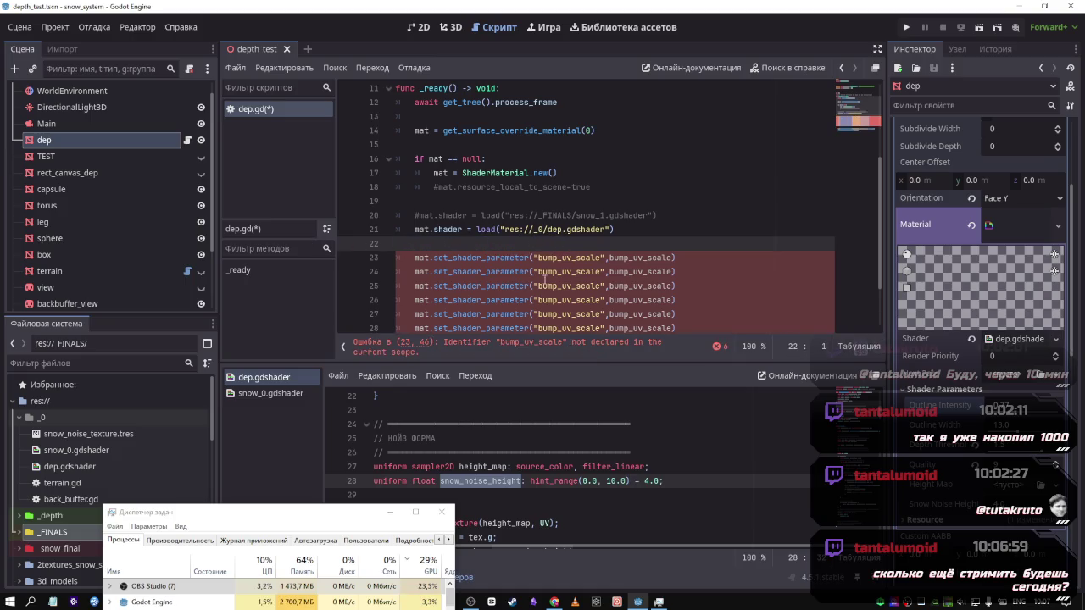
pyautogui.doubleClick(593, 257)
pyautogui.hotkey('ctrl', 'v')
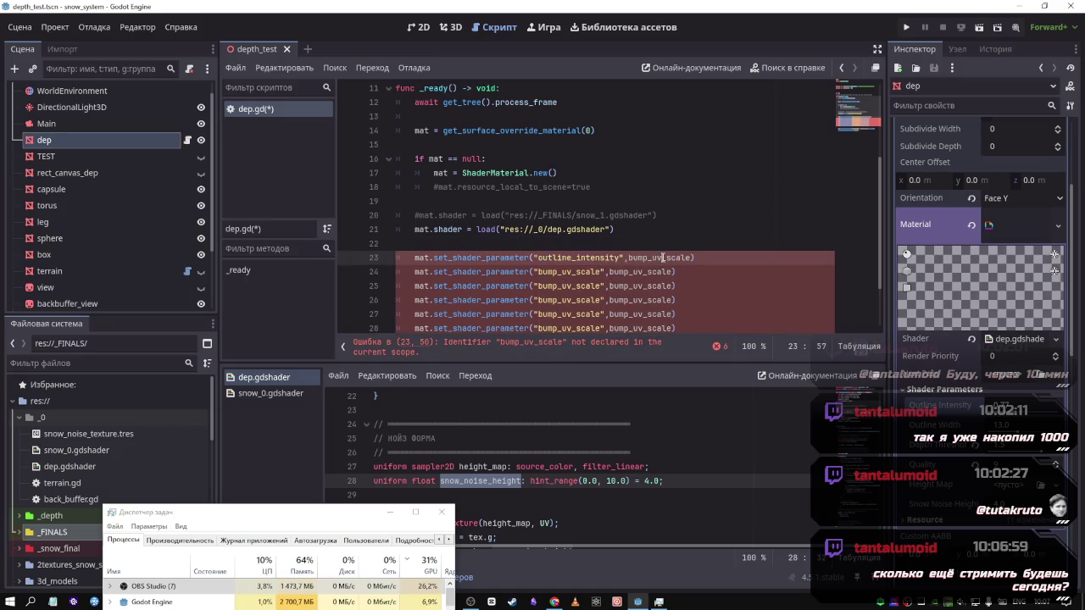
pyautogui.doubleClick(662, 260)
pyautogui.hotkey('ctrl', 'v')
pyautogui.rightClick(938, 420)
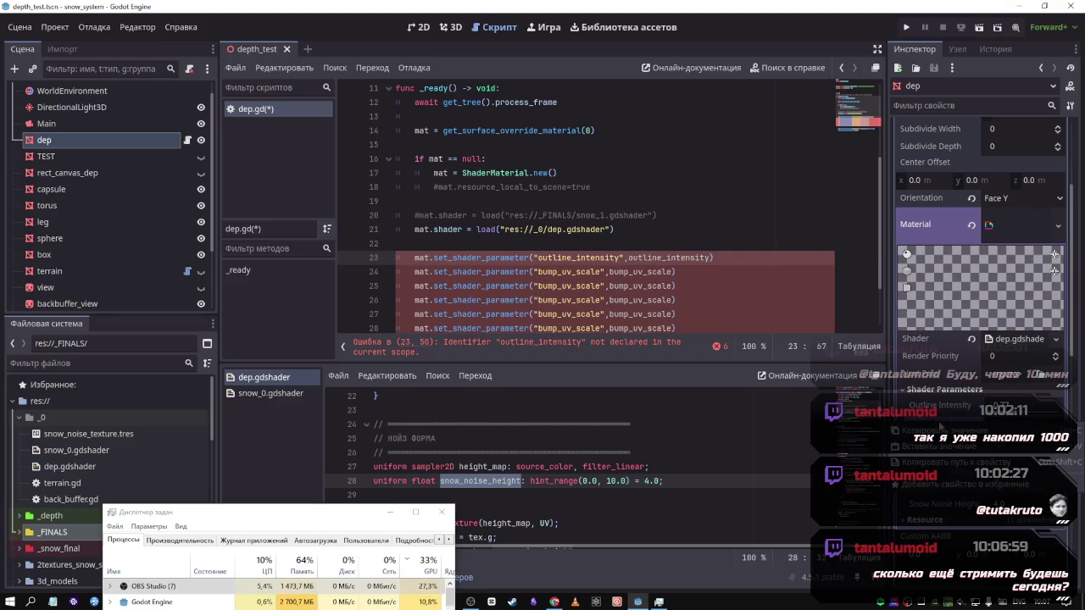
pyautogui.click(933, 431)
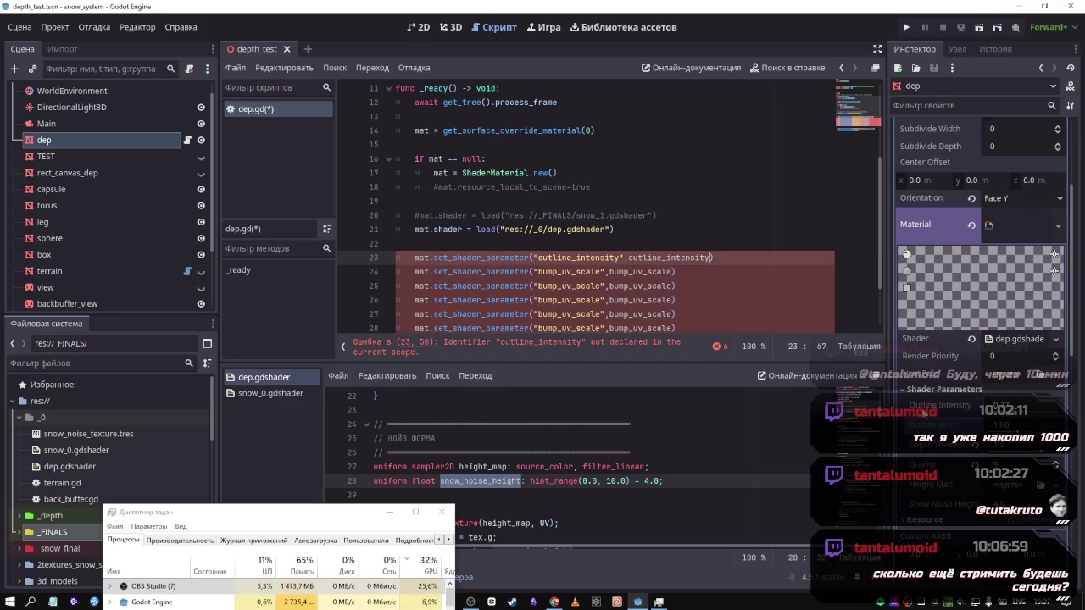
# Make line 24 set outline_width with the outline_width value
pyautogui.click(729, 276)
pyautogui.hotkey('ctrl', 'v')
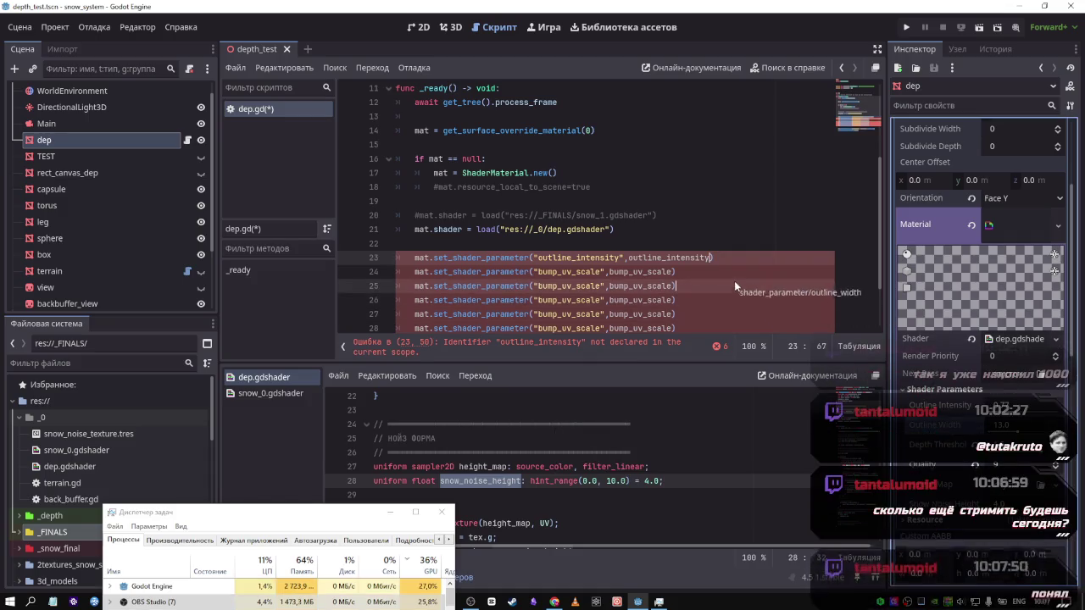
pyautogui.moveTo(827, 271); pyautogui.dragTo(675, 271)
pyautogui.press('BackSpace')
pyautogui.doubleClick(559, 271)
pyautogui.hotkey('ctrl', 'v')
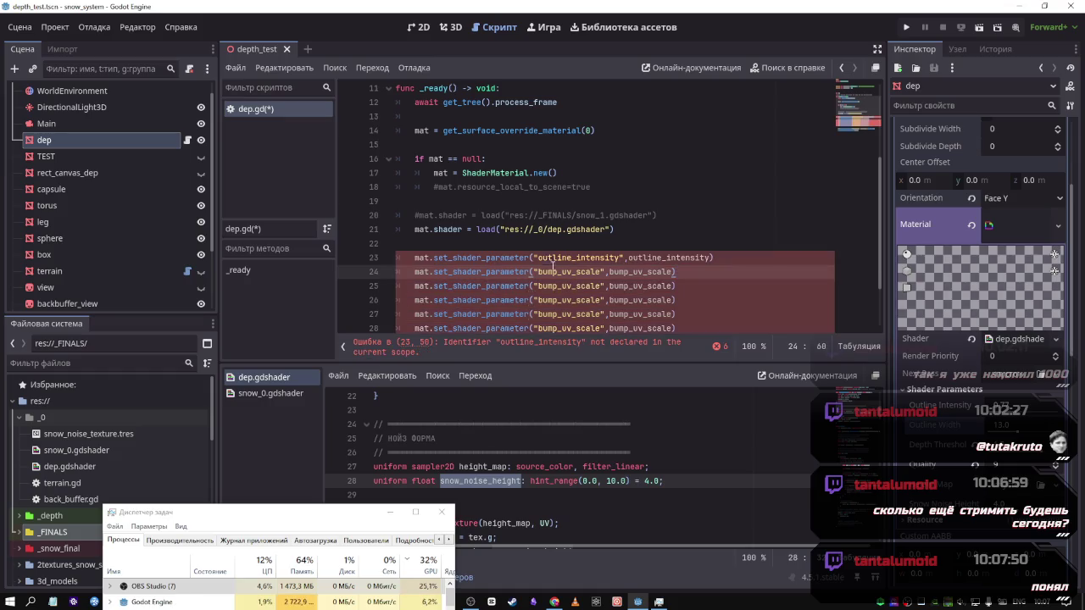
pyautogui.doubleClick(623, 271)
pyautogui.hotkey('ctrl', 'v')
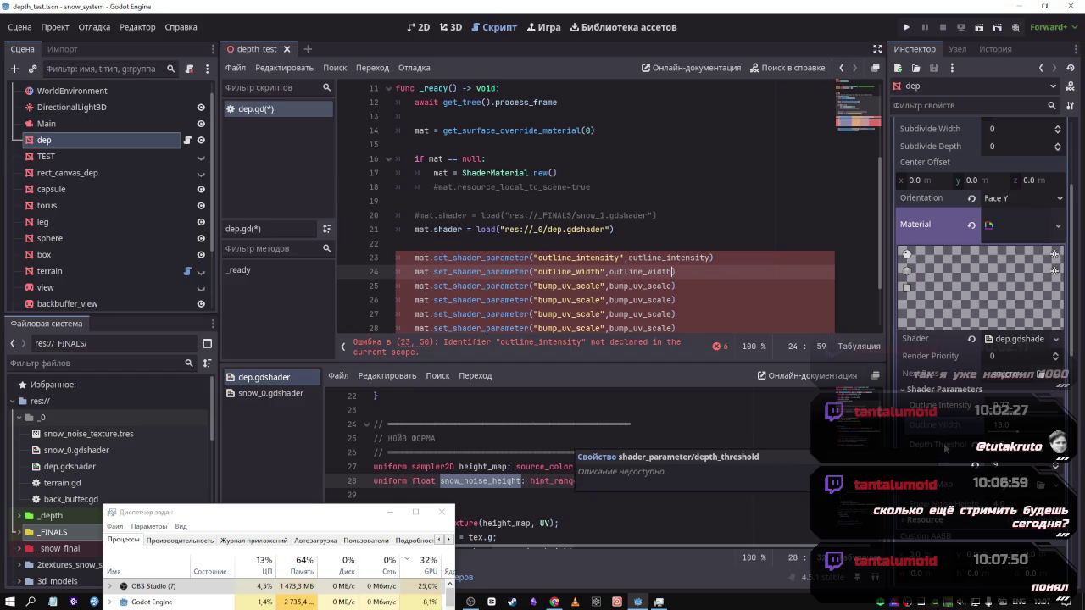
# Make line 25 set depth_threshold with the depth_threshold value
pyautogui.moveTo(945, 447)
pyautogui.mouseDown()
pyautogui.moveTo(776, 300)
pyautogui.moveTo(771, 291)
pyautogui.moveTo(788, 286)
pyautogui.mouseUp()
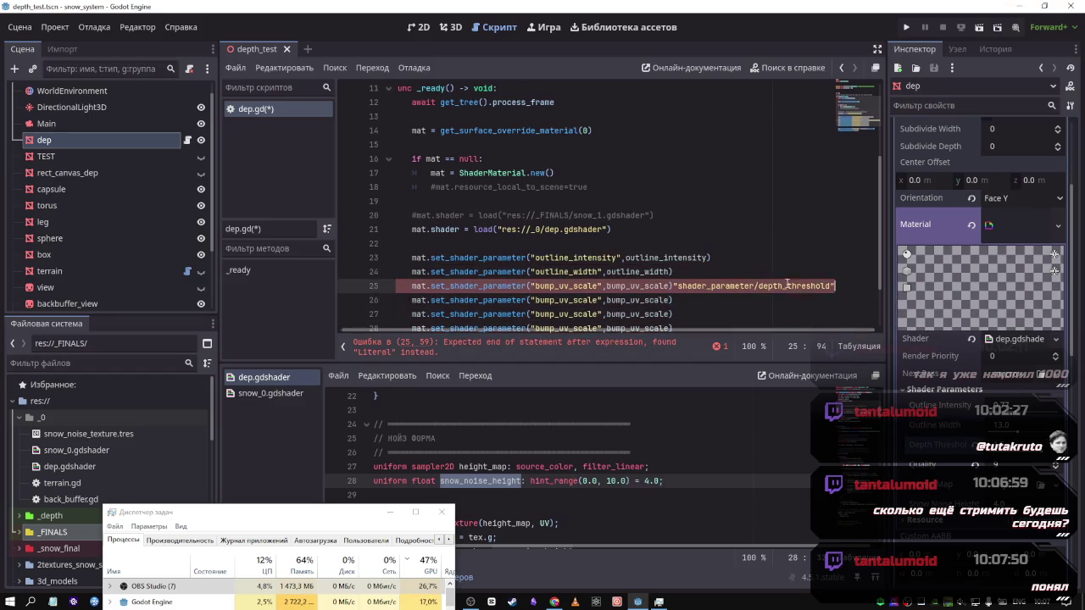
pyautogui.doubleClick(793, 286)
pyautogui.press('BackSpace')
pyautogui.click(676, 286)
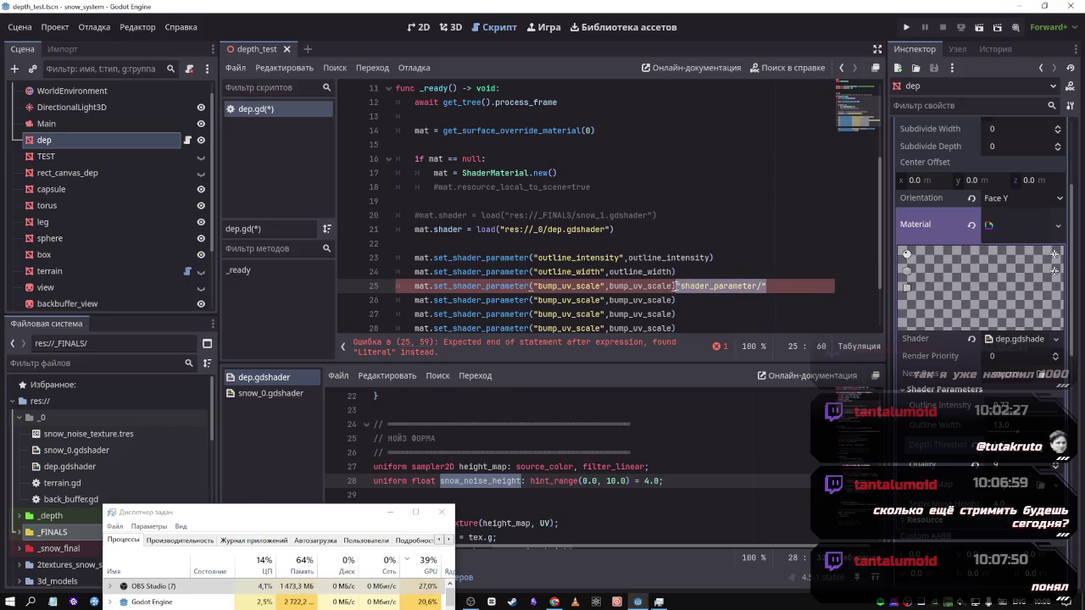
pyautogui.hotkey('shift', 'End')
pyautogui.press('Delete')
pyautogui.doubleClick(570, 286)
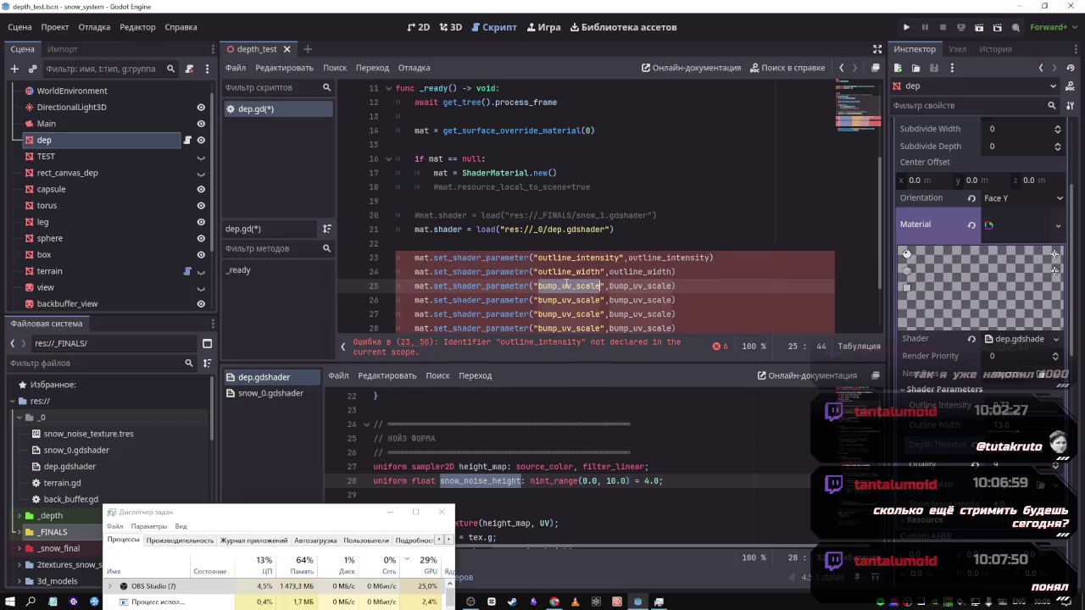
pyautogui.hotkey('ctrl', 'v')
pyautogui.doubleClick(630, 286)
pyautogui.hotkey('ctrl', 'v')
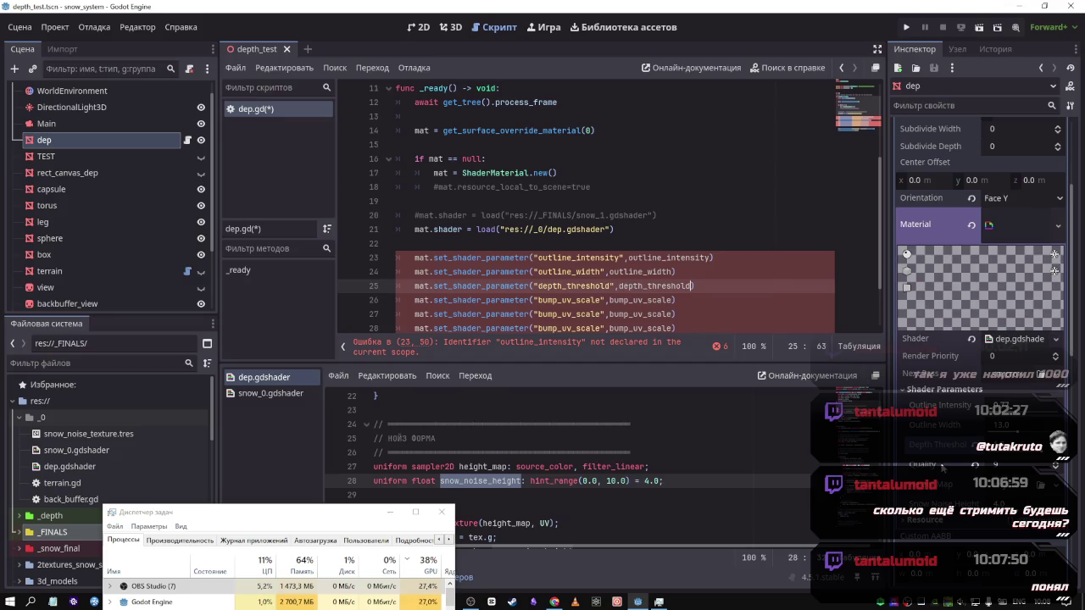
# Make line 26 set quality with the quality value
pyautogui.moveTo(928, 465); pyautogui.dragTo(749, 306)
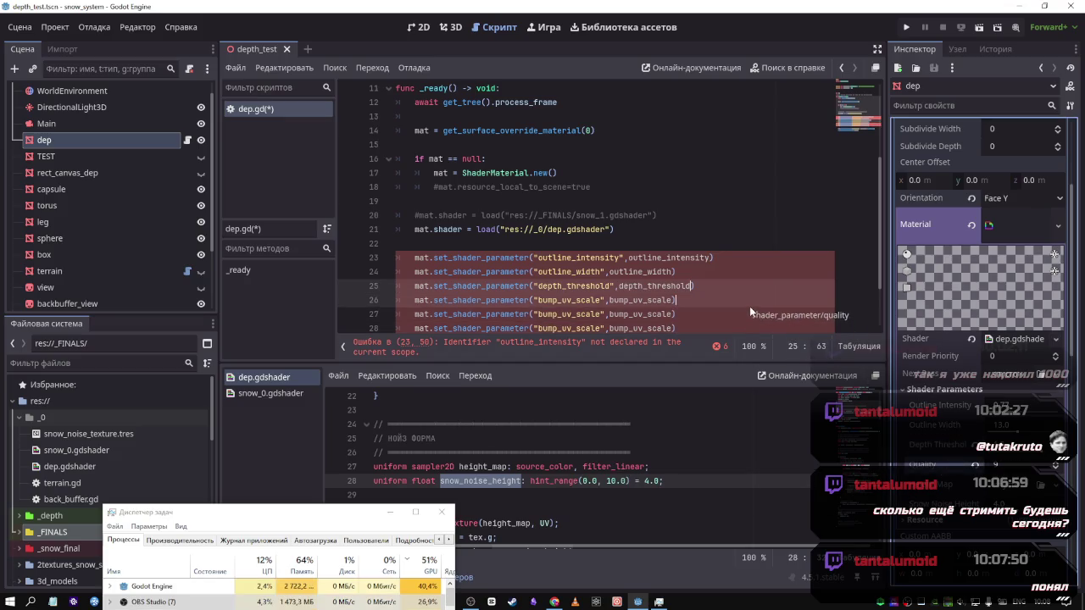
pyautogui.doubleClick(780, 300)
pyautogui.press('BackSpace')
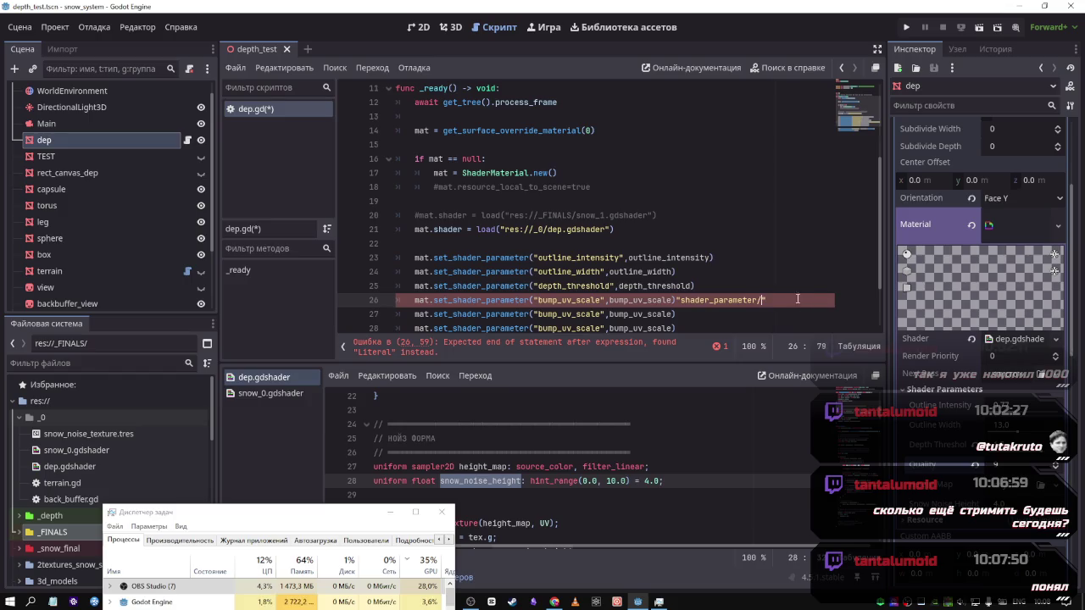
pyautogui.click(714, 300)
pyautogui.moveTo(767, 300); pyautogui.dragTo(676, 300)
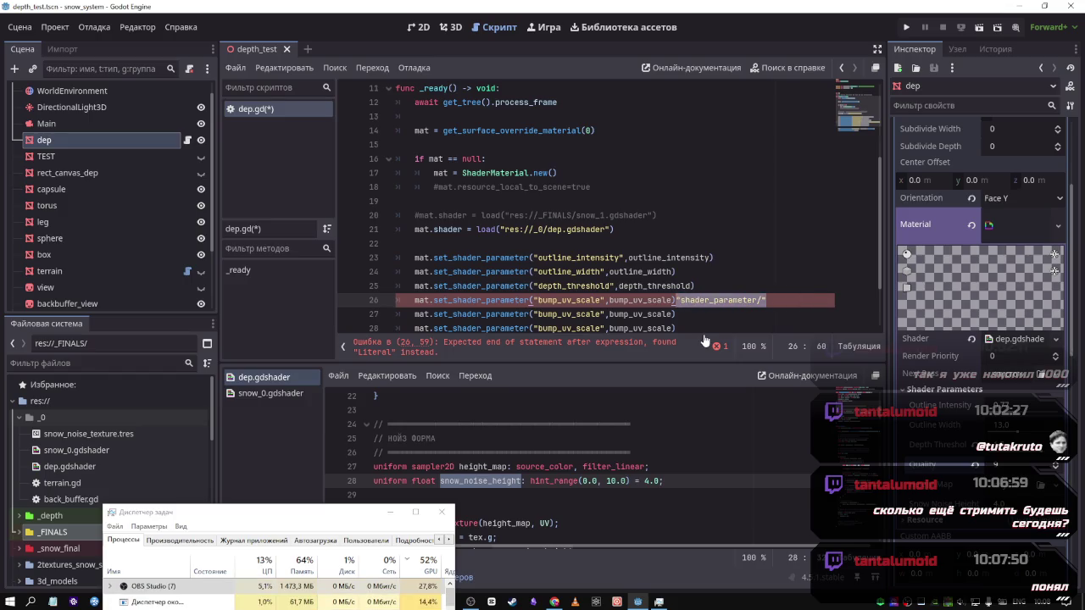
pyautogui.press('BackSpace')
pyautogui.doubleClick(567, 300)
pyautogui.write('quality')
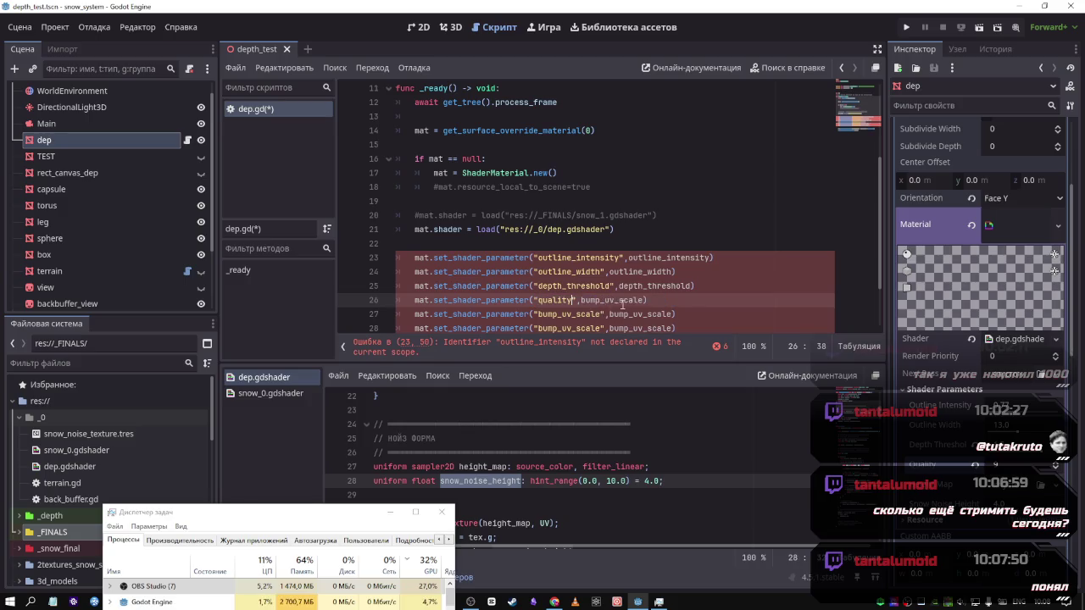
pyautogui.doubleClick(629, 300)
pyautogui.write('quality')
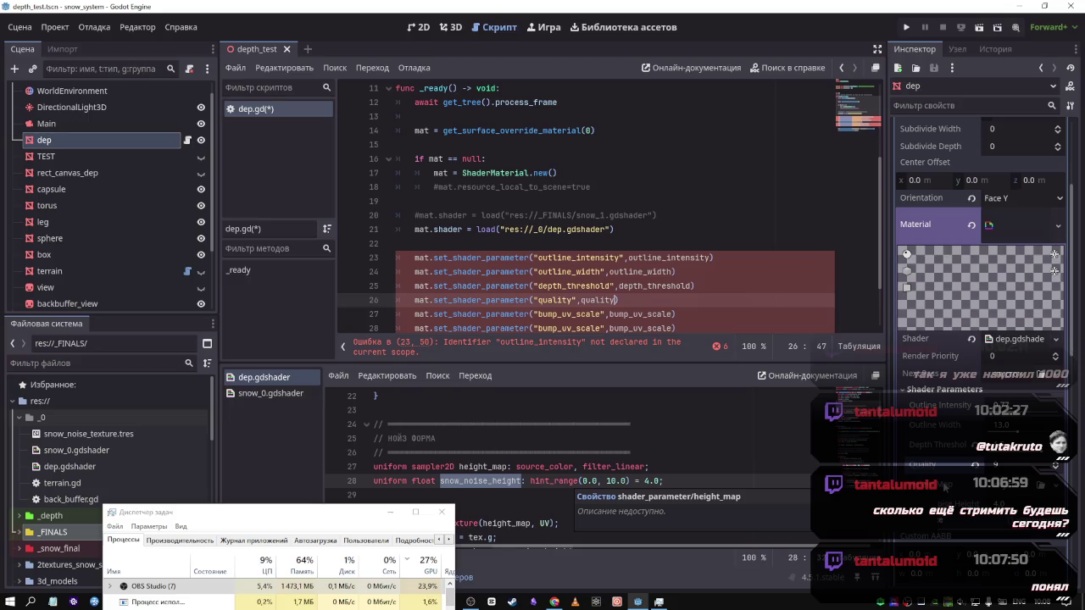
# Make line 27 pass snow_noise_height instead of bump_uv_scale and remove the leftover path lines
pyautogui.scroll(-2, 674, 306)
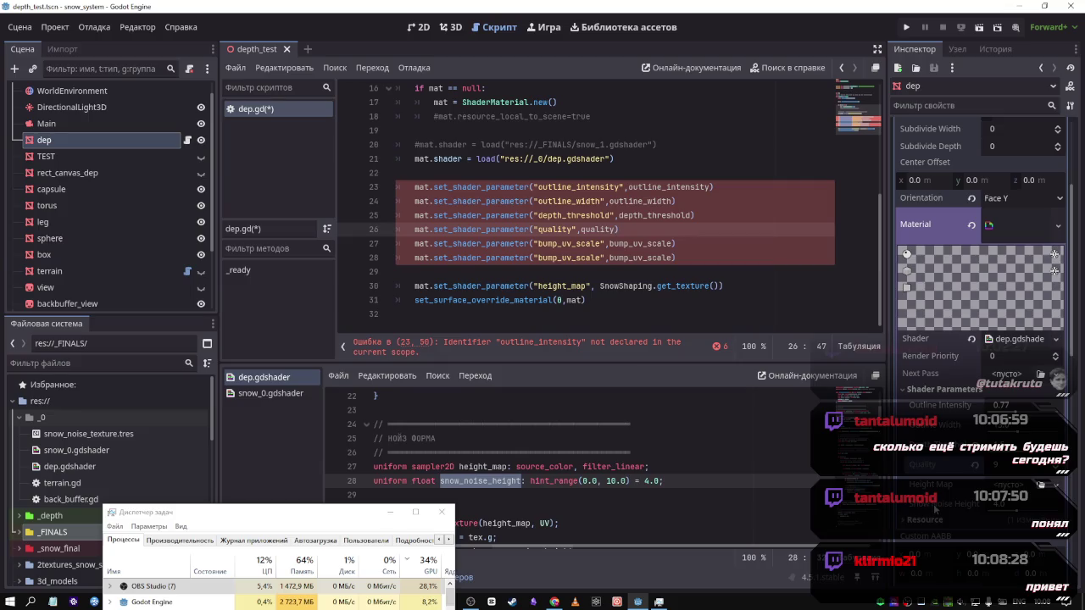
pyautogui.moveTo(775, 323); pyautogui.dragTo(744, 272)
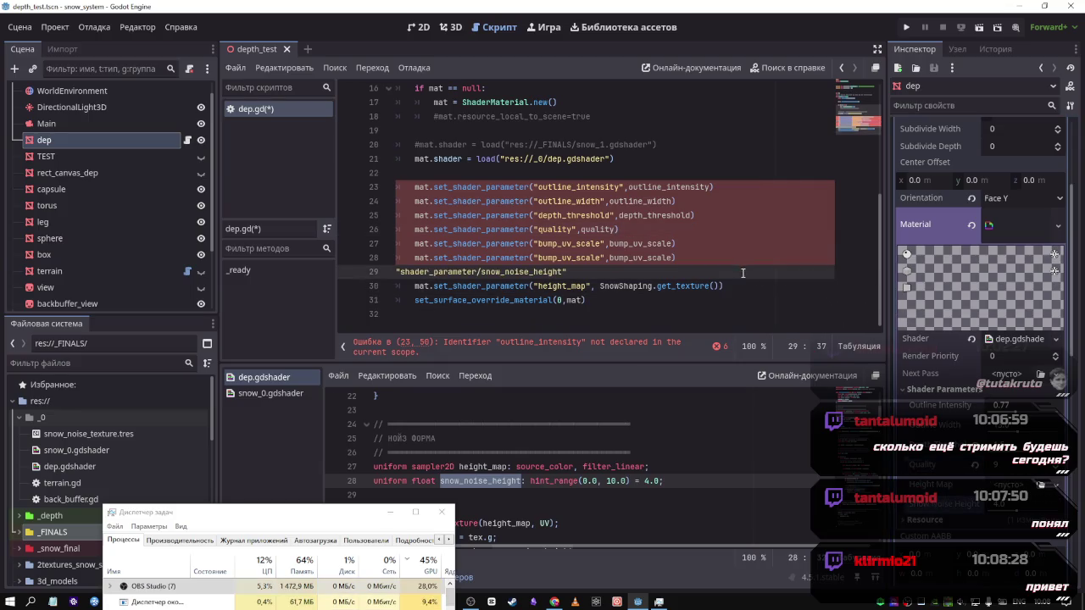
pyautogui.doubleClick(534, 287)
pyautogui.hotkey('ctrl', 'c')
pyautogui.press('BackSpace')
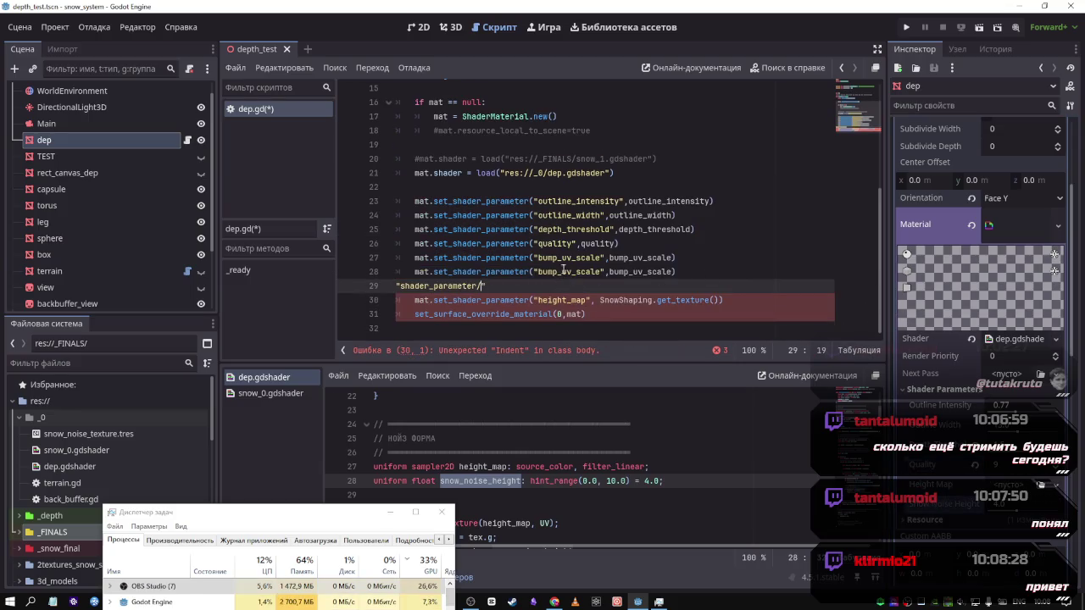
pyautogui.click(566, 257)
pyautogui.doubleClick(567, 257)
pyautogui.hotkey('ctrl', 'd')
pyautogui.hotkey('ctrl', 'v')
pyautogui.press('Down')
pyautogui.press('Down')
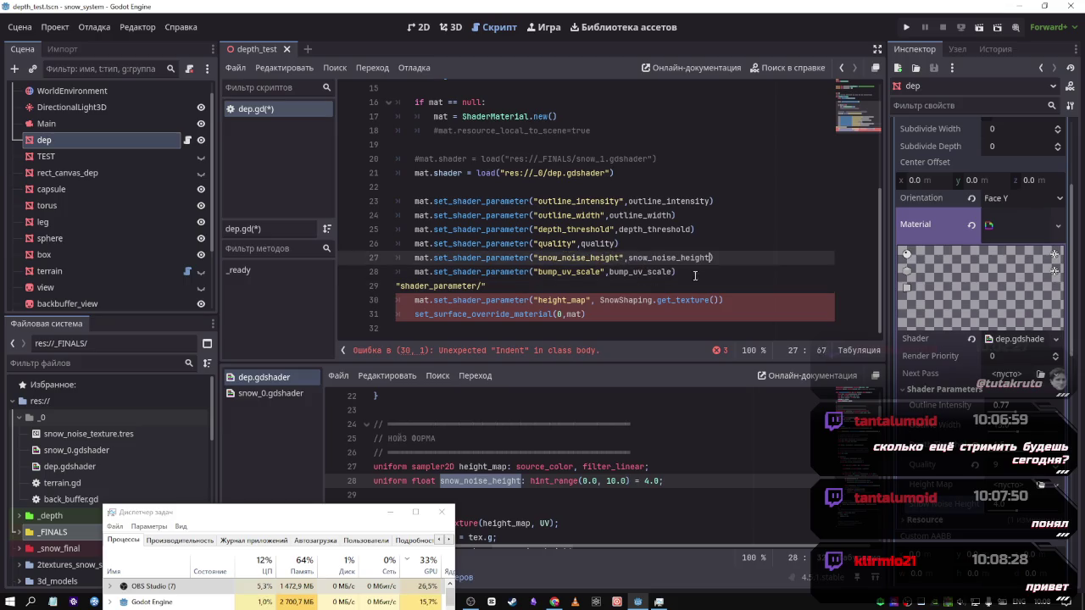
pyautogui.hotkey('shift', 'Up')
pyautogui.hotkey('shift', 'Home')
pyautogui.press('BackSpace')
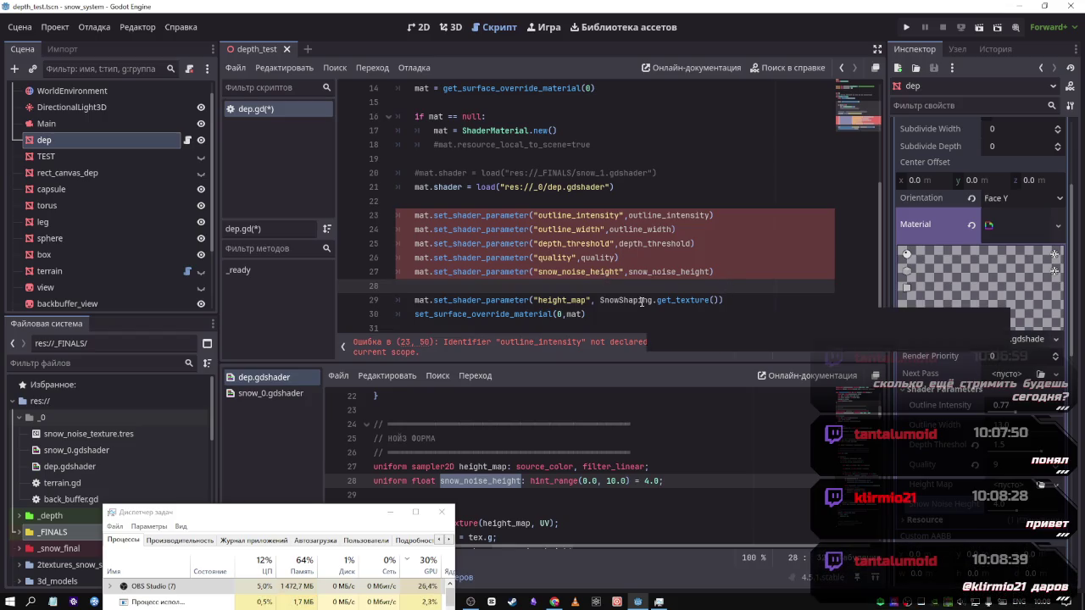
# Delete the commented-out snow_1 shader load line, keeping the comment above _ready
pyautogui.click(581, 300)
pyautogui.scroll(2, 545, 314)
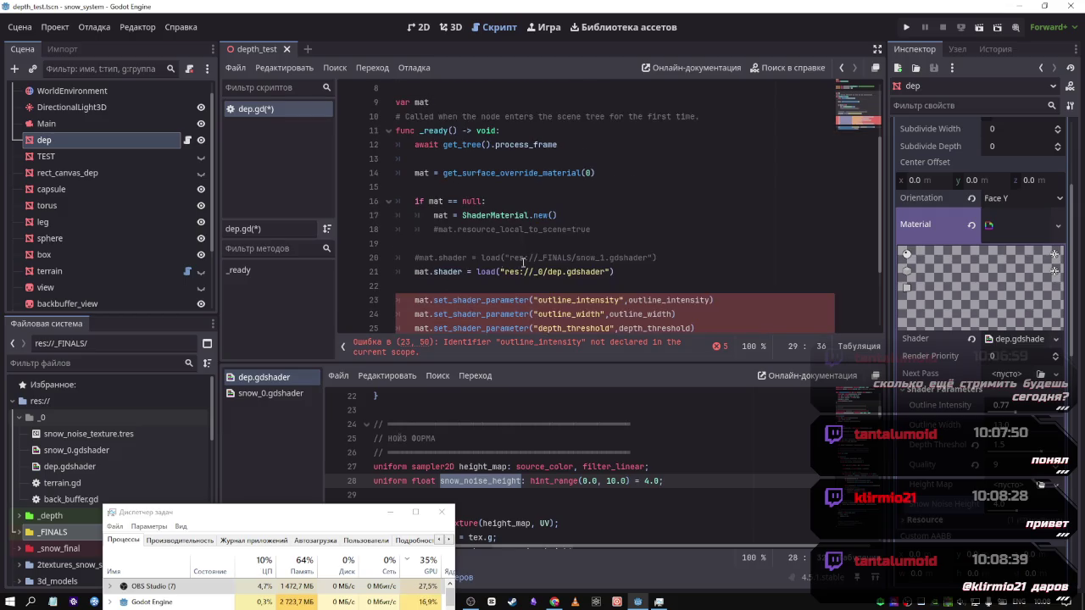
pyautogui.moveTo(678, 258)
pyautogui.mouseDown()
pyautogui.moveTo(398, 258)
pyautogui.moveTo(414, 247)
pyautogui.mouseUp()
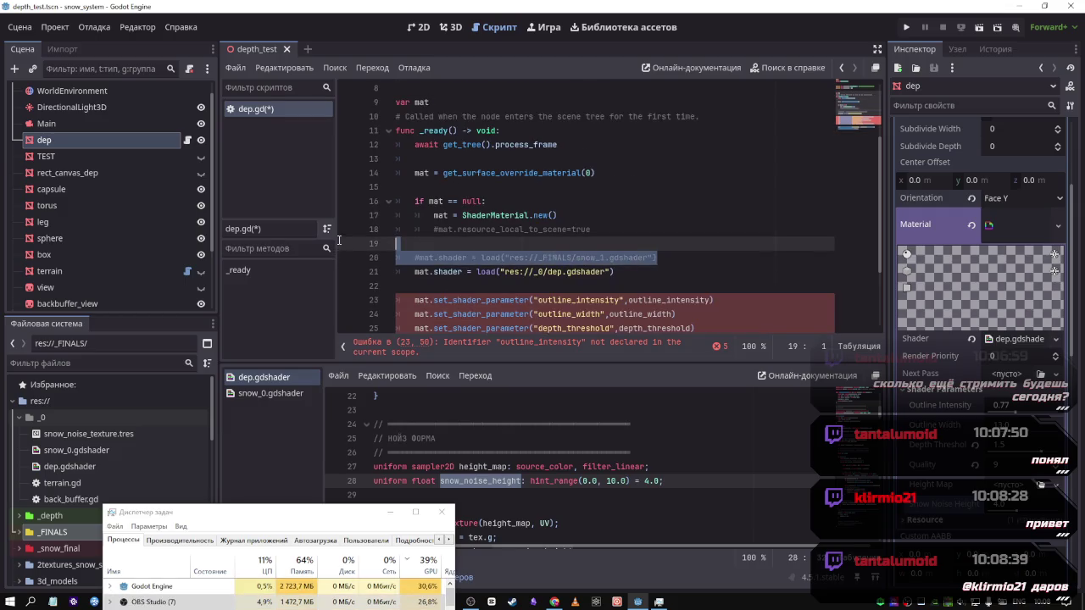
pyautogui.press('BackSpace')
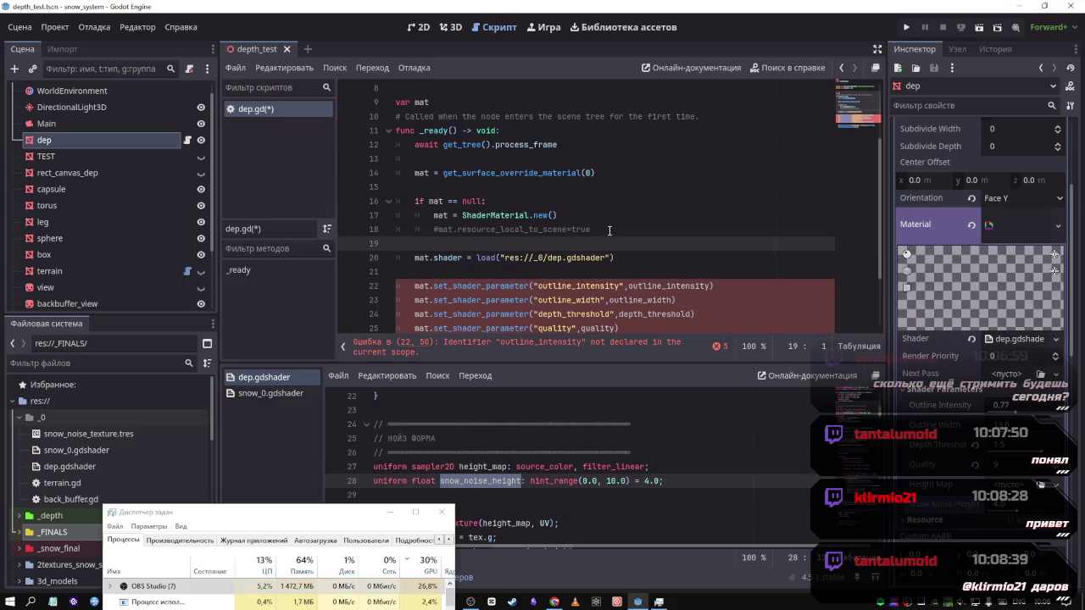
pyautogui.click(608, 232)
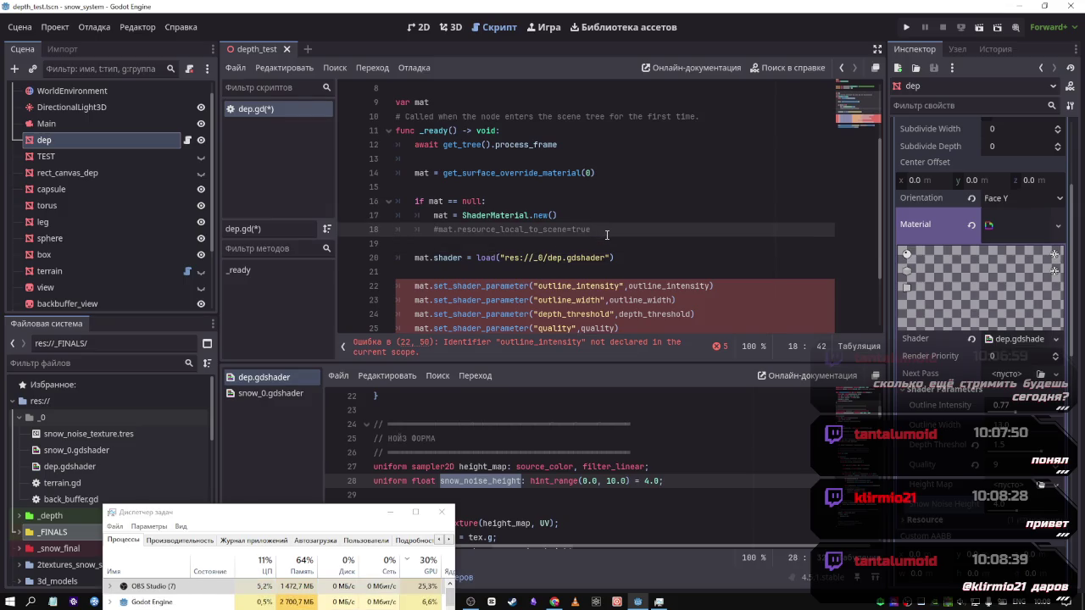
pyautogui.scroll(-2, 583, 256)
pyautogui.scroll(4, 534, 303)
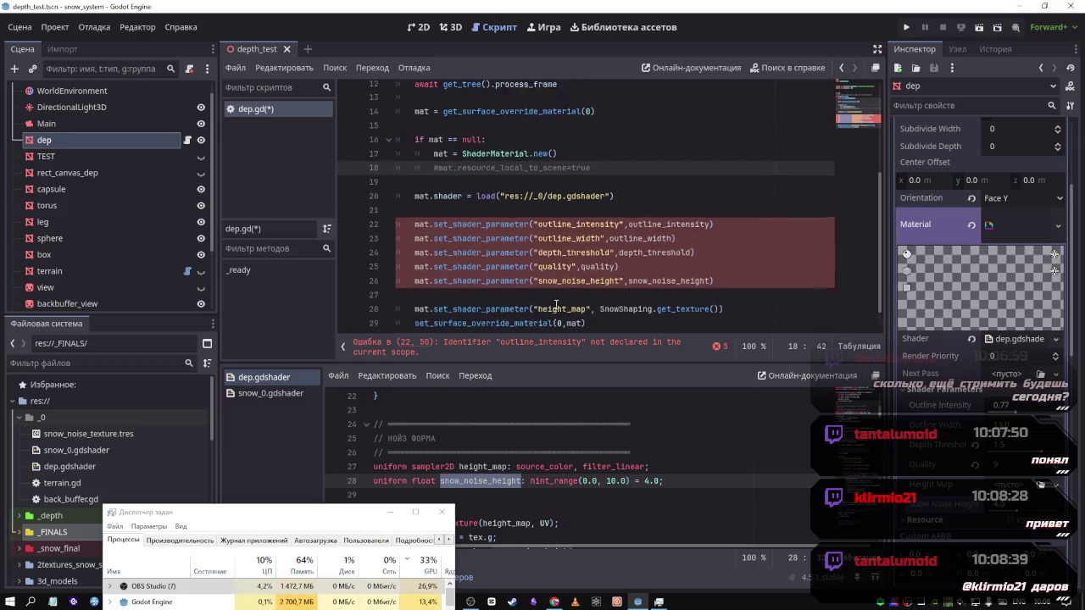
pyautogui.moveTo(678, 215); pyautogui.dragTo(367, 211)
pyautogui.press('BackSpace')
pyautogui.hotkey('ctrl', 'z')
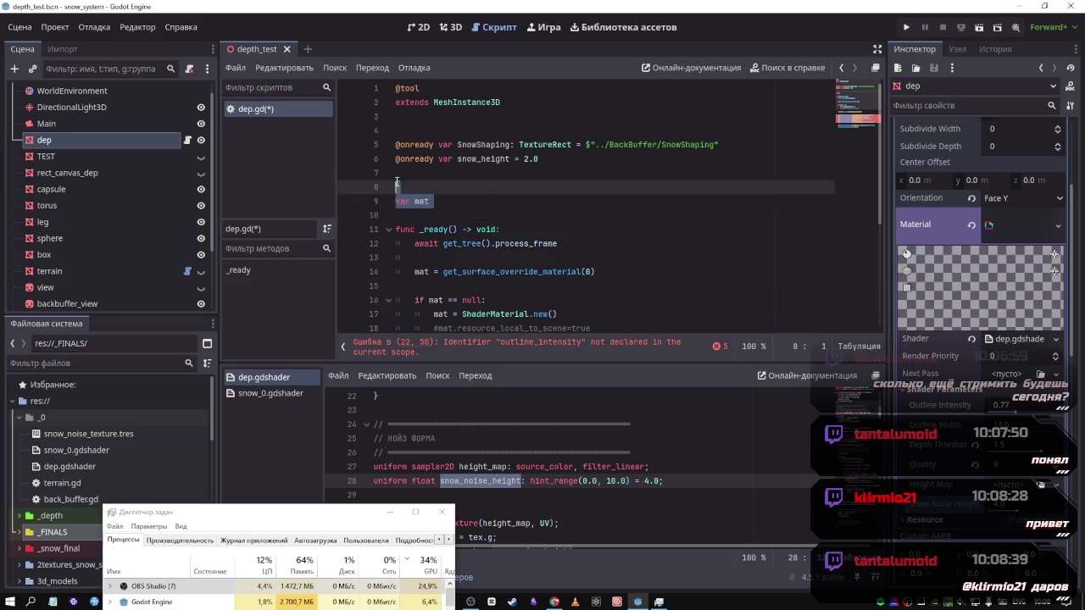
# Tidy the blank lines around var mat, delete the leftover comment line, and save dep.gd
pyautogui.click(406, 178)
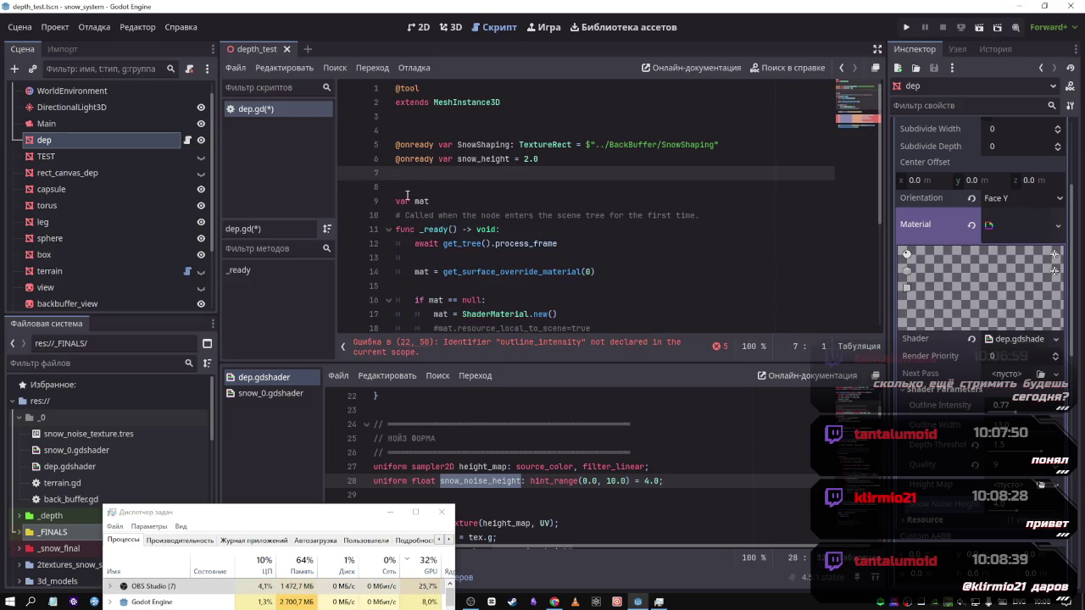
pyautogui.press('BackSpace')
pyautogui.click(406, 130)
pyautogui.press('BackSpace')
pyautogui.press('Return')
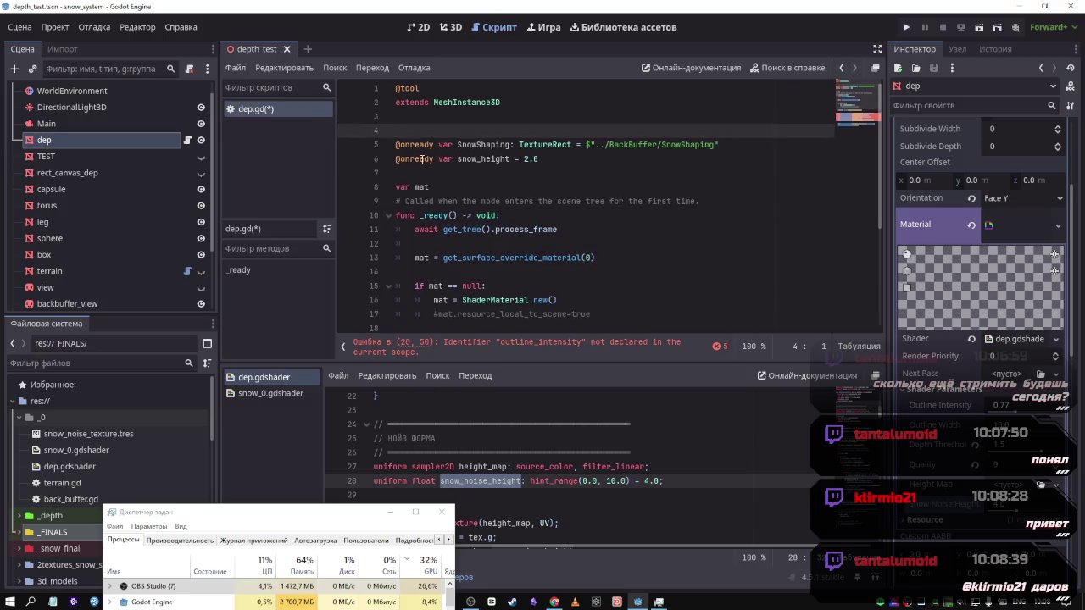
pyautogui.click(417, 176)
pyautogui.press('Delete')
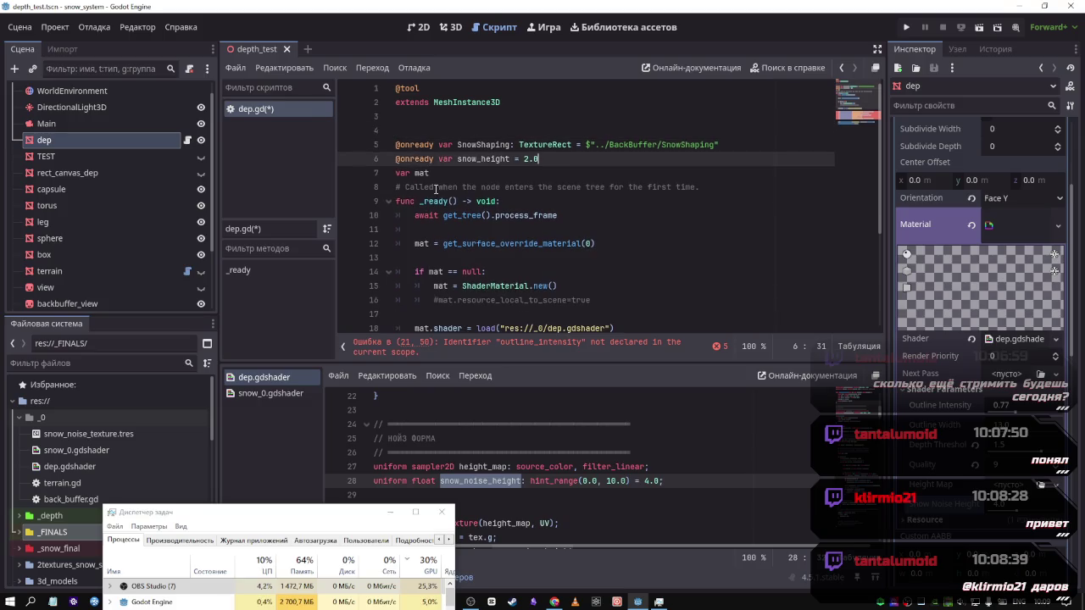
pyautogui.press('Return')
pyautogui.moveTo(443, 197); pyautogui.dragTo(334, 190)
pyautogui.press('BackSpace')
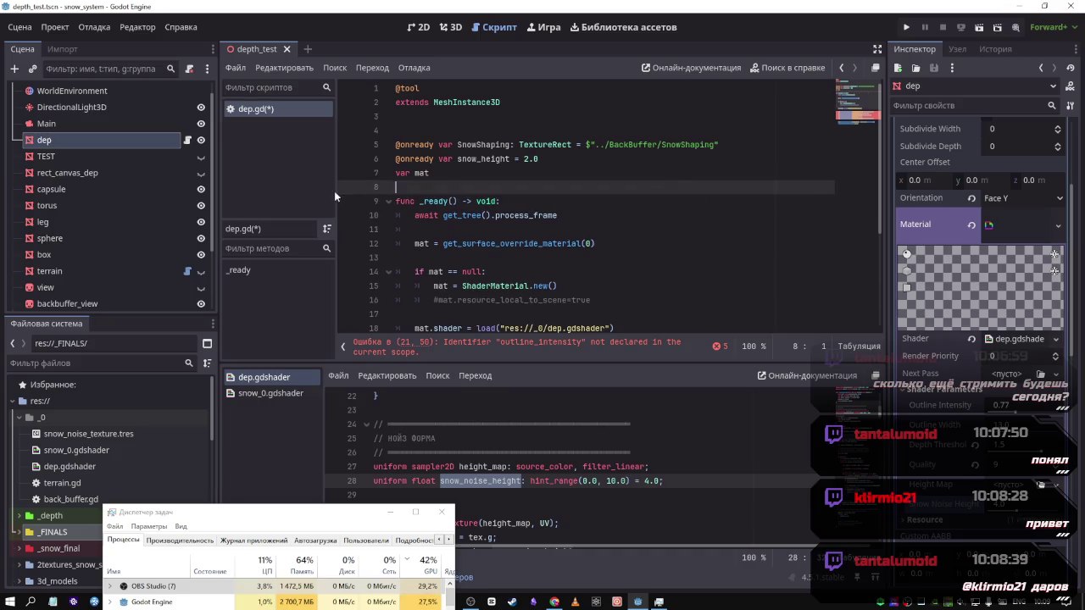
pyautogui.hotkey('ctrl', 's')
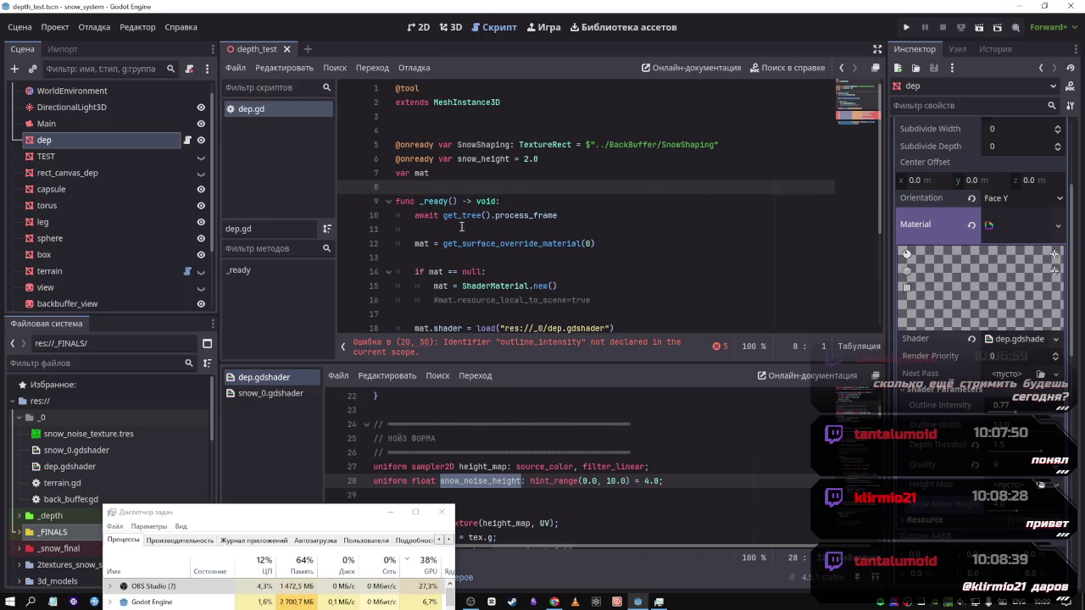
pyautogui.scroll(-3, 524, 239)
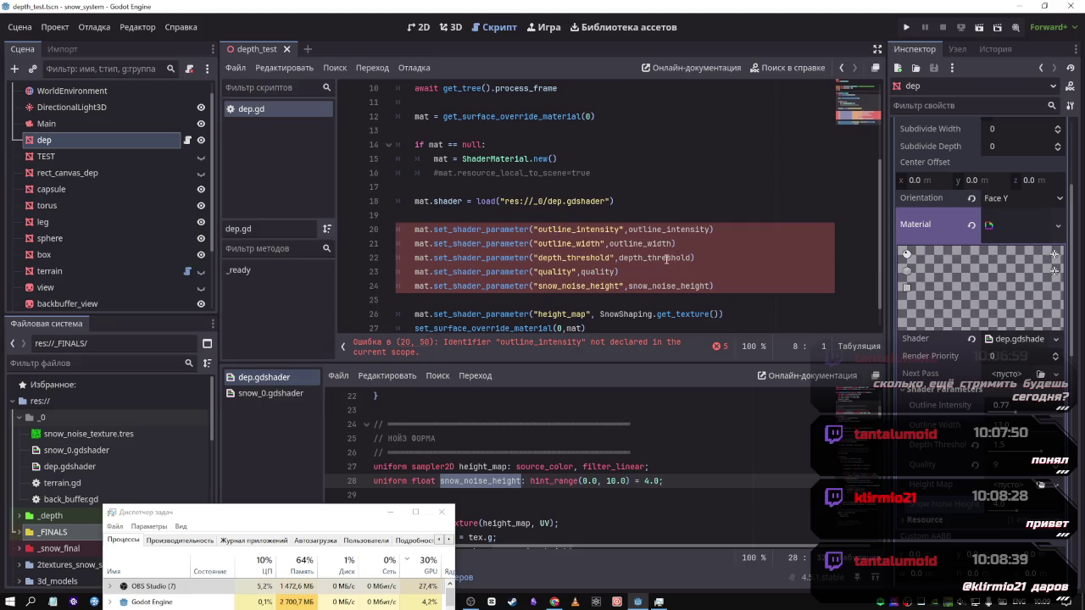
pyautogui.scroll(-1, 601, 243)
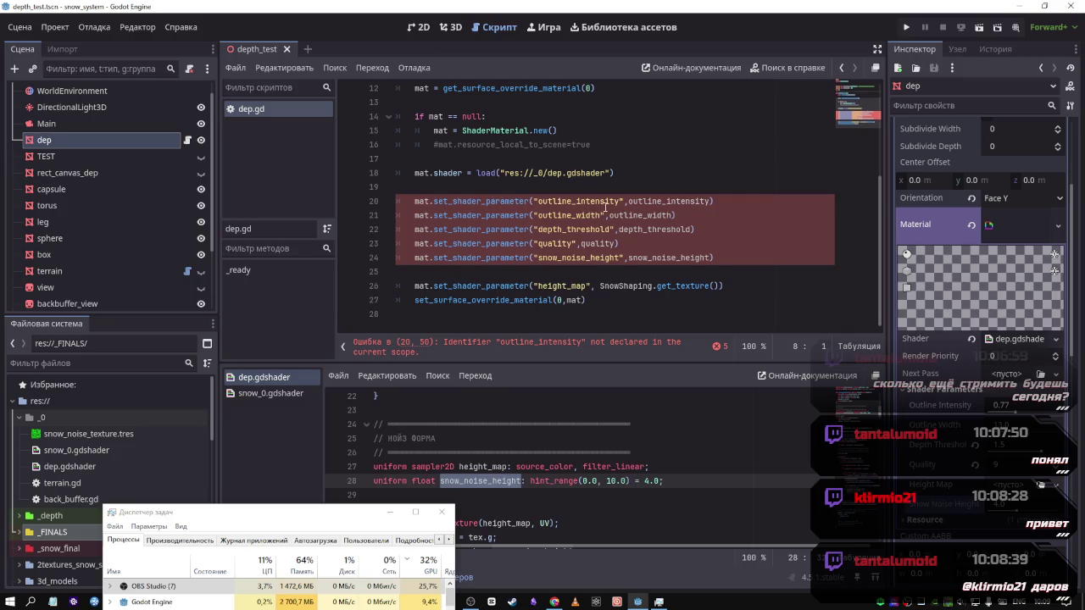
# Replace the snow_noise_height argument on line 24 with the snow_height variable
pyautogui.doubleClick(655, 202)
pyautogui.scroll(4, 674, 241)
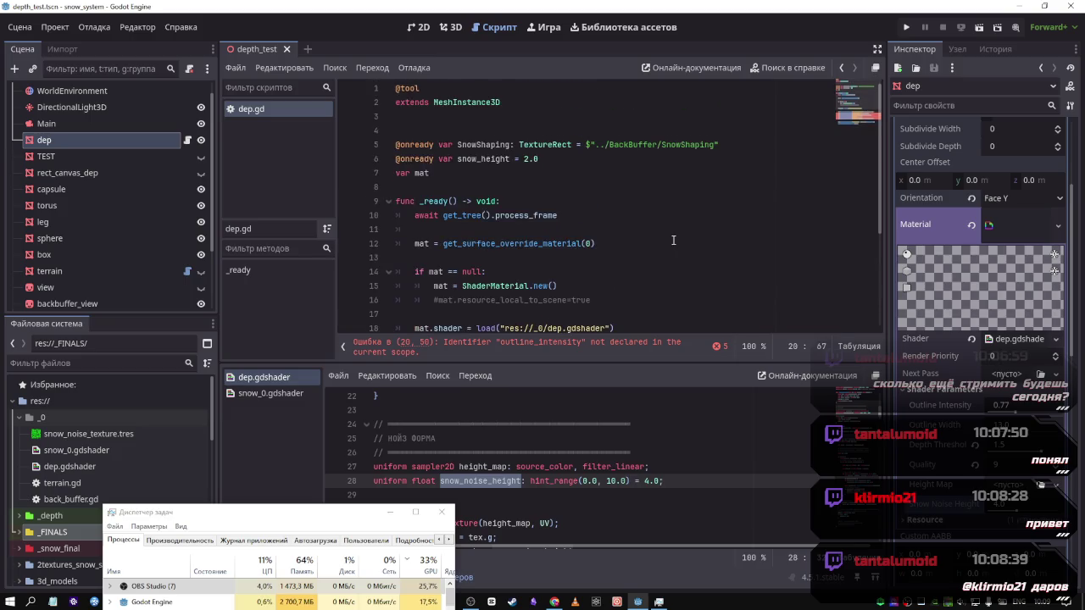
pyautogui.scroll(-2, 673, 239)
pyautogui.scroll(2, 673, 238)
pyautogui.scroll(-5, 587, 198)
pyautogui.click(696, 260)
pyautogui.doubleClick(696, 259)
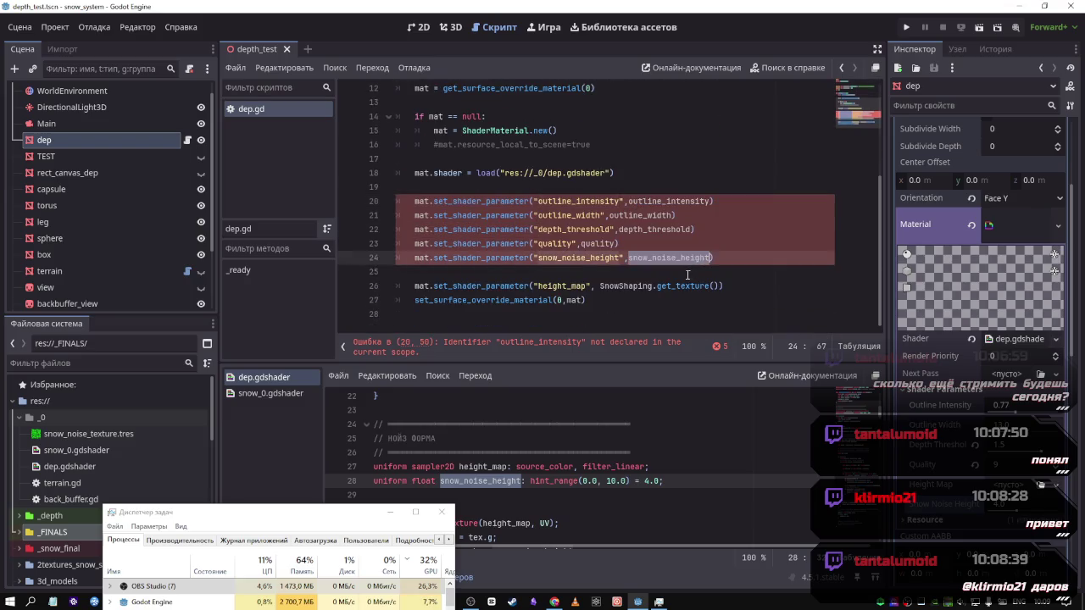
pyautogui.scroll(4, 669, 255)
pyautogui.doubleClick(483, 158)
pyautogui.hotkey('ctrl', 'c')
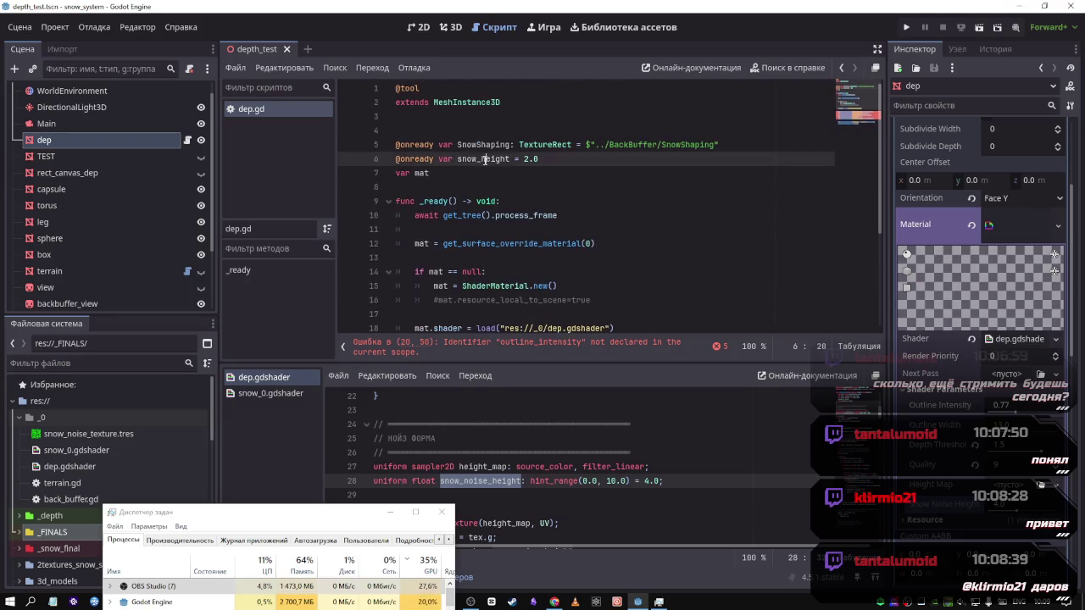
pyautogui.scroll(-4, 579, 246)
pyautogui.doubleClick(669, 285)
pyautogui.hotkey('ctrl', 'v')
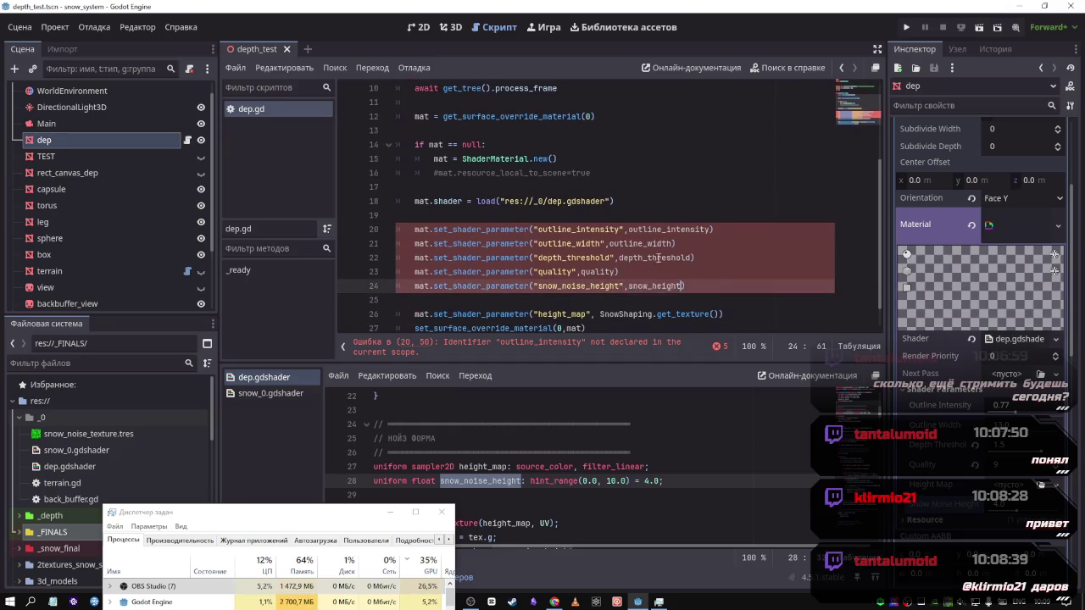
# Change snow_height's default from 2.0 to 4.0 and add a blank line after the SnowShaping declaration
pyautogui.scroll(4, 533, 201)
pyautogui.click(523, 159)
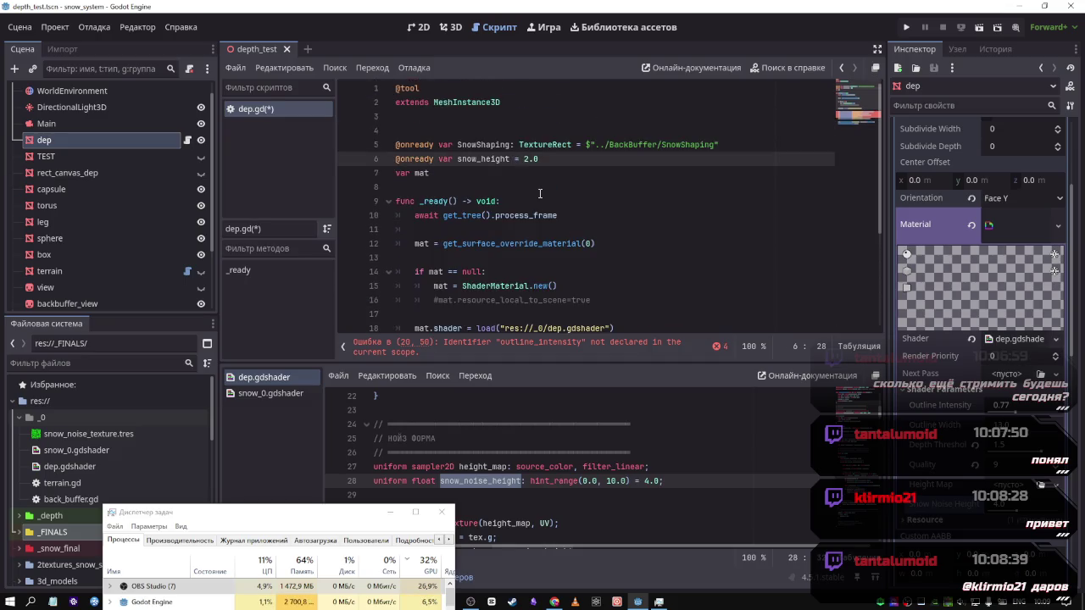
pyautogui.press('Delete')
pyautogui.write('4')
pyautogui.click(761, 144)
pyautogui.press('Return')
pyautogui.scroll(-1, 768, 158)
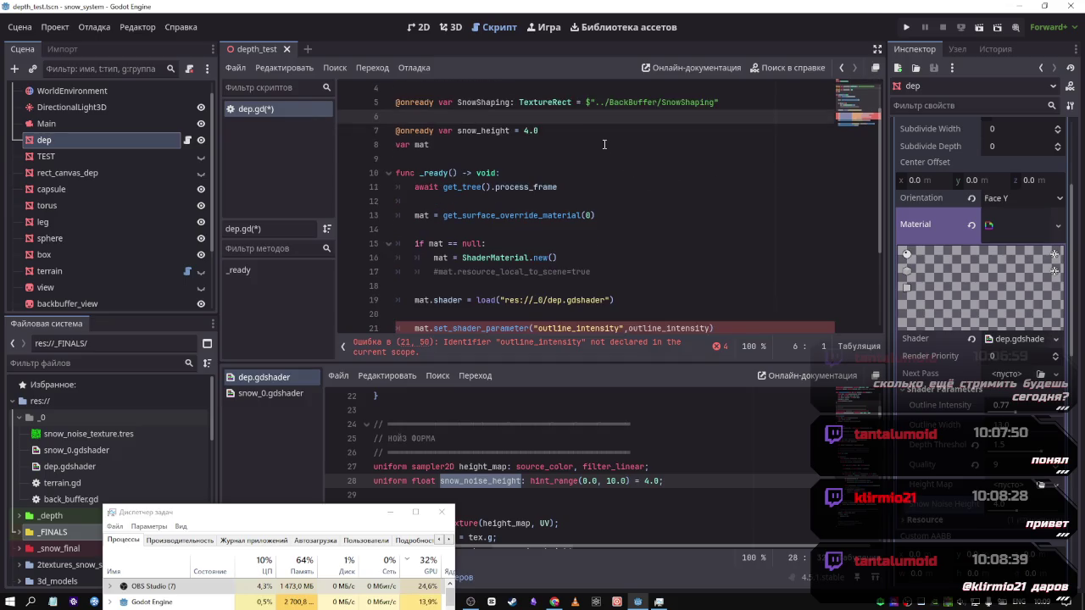
pyautogui.press('Down')
pyautogui.press('End')
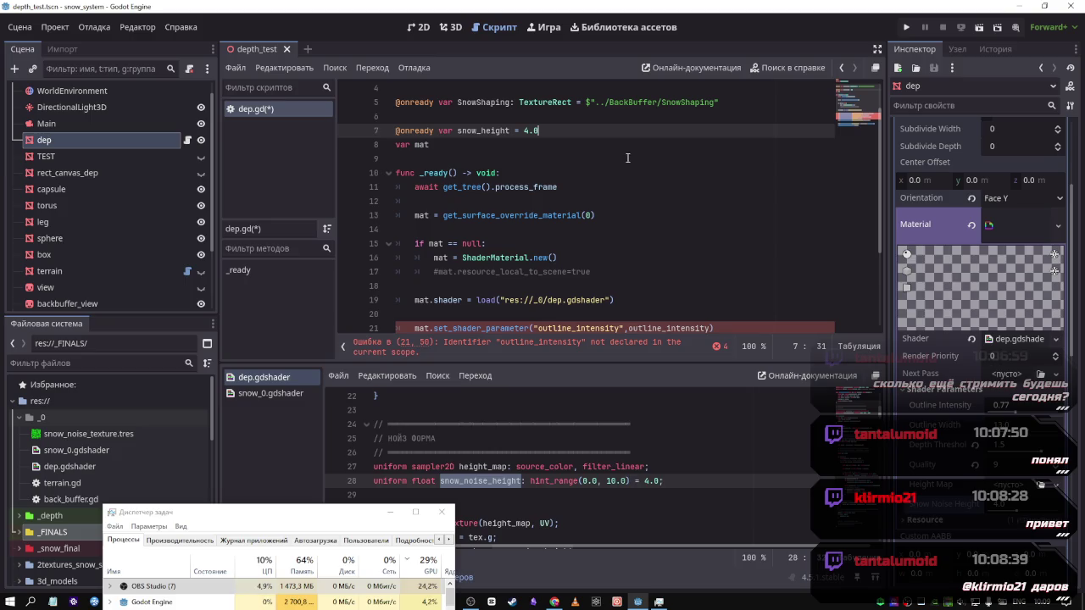
# Save dep.gd
pyautogui.press('Down')
pyautogui.press('Down')
pyautogui.press('Down')
pyautogui.hotkey('ctrl', 's')
pyautogui.scroll(-1, 644, 248)
pyautogui.scroll(-3, 644, 249)
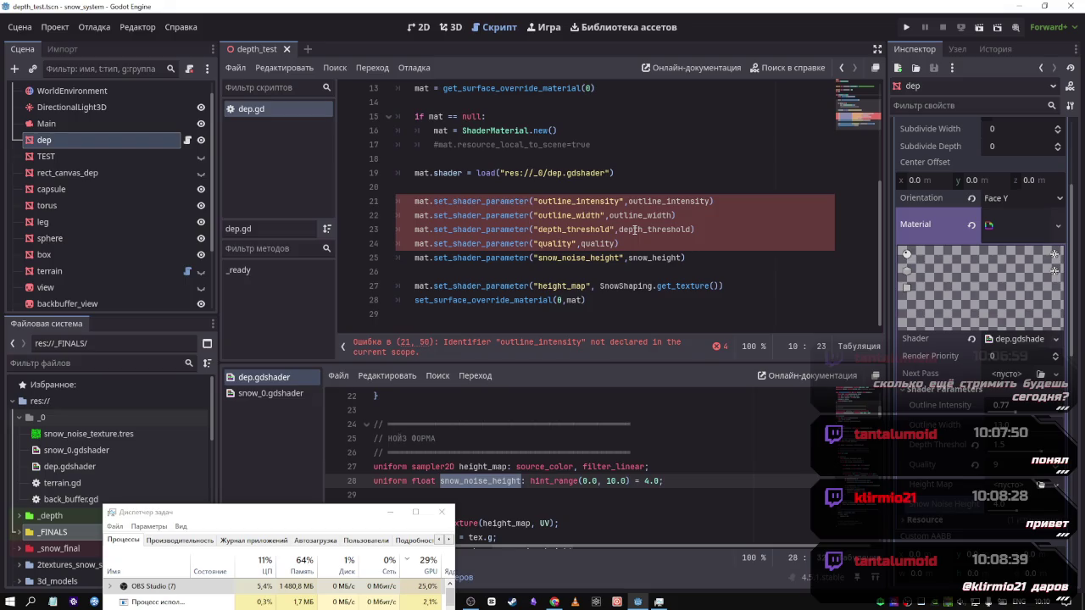
pyautogui.scroll(4, 627, 195)
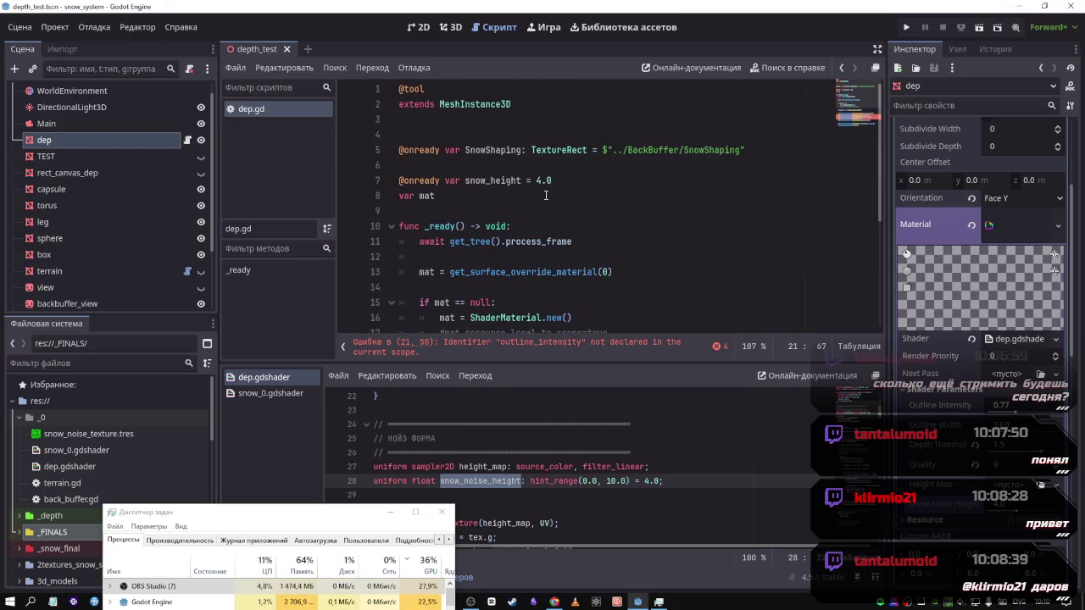
# Paste outline_intensity onto a new line 8 below the snow_height declaration
pyautogui.click(590, 181)
pyautogui.press('Down')
pyautogui.keyDown('ctrl'); pyautogui.scroll(-2, 593, 193); pyautogui.keyUp('ctrl')
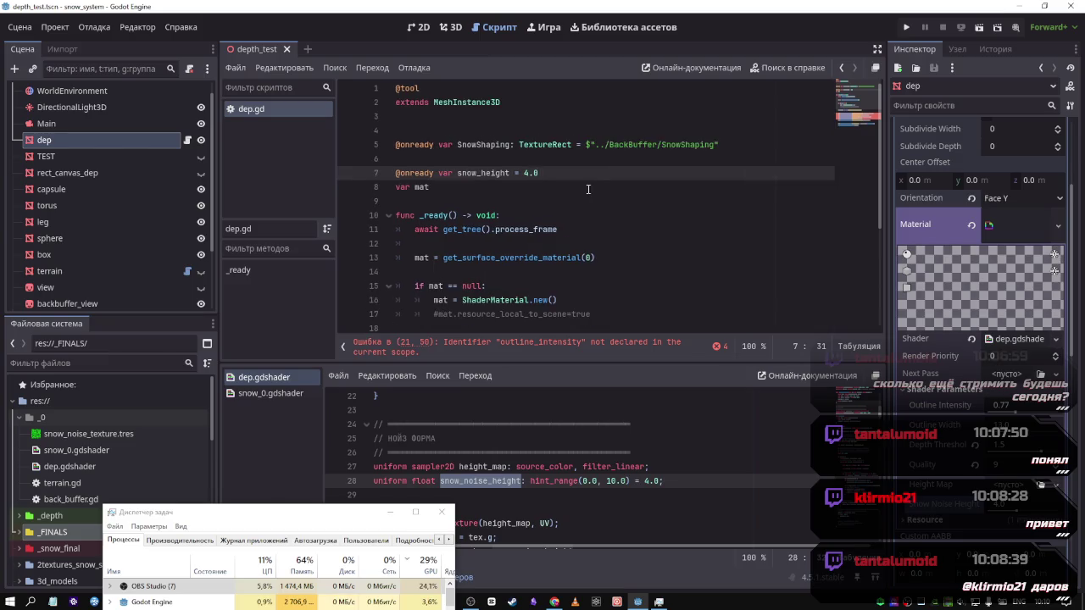
pyautogui.press('Up')
pyautogui.press('End')
pyautogui.press('Return')
pyautogui.write('outline_intensity')
pyautogui.scroll(-4, 622, 196)
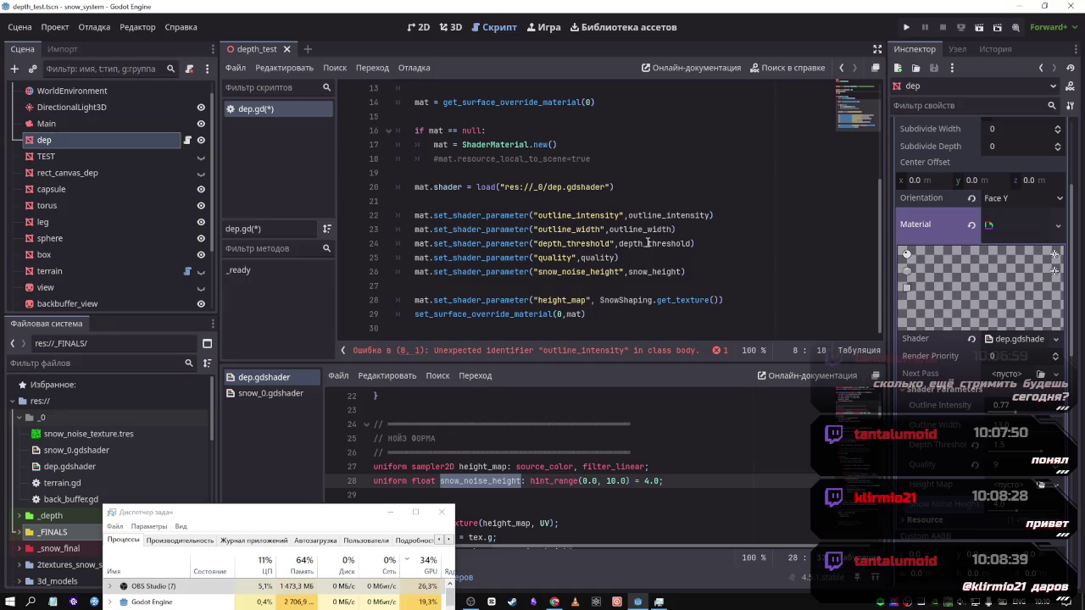
# Move the four remaining set_shader_parameter lines up beneath the outline_intensity line
pyautogui.click(644, 230)
pyautogui.doubleClick(644, 229)
pyautogui.scroll(3, 610, 246)
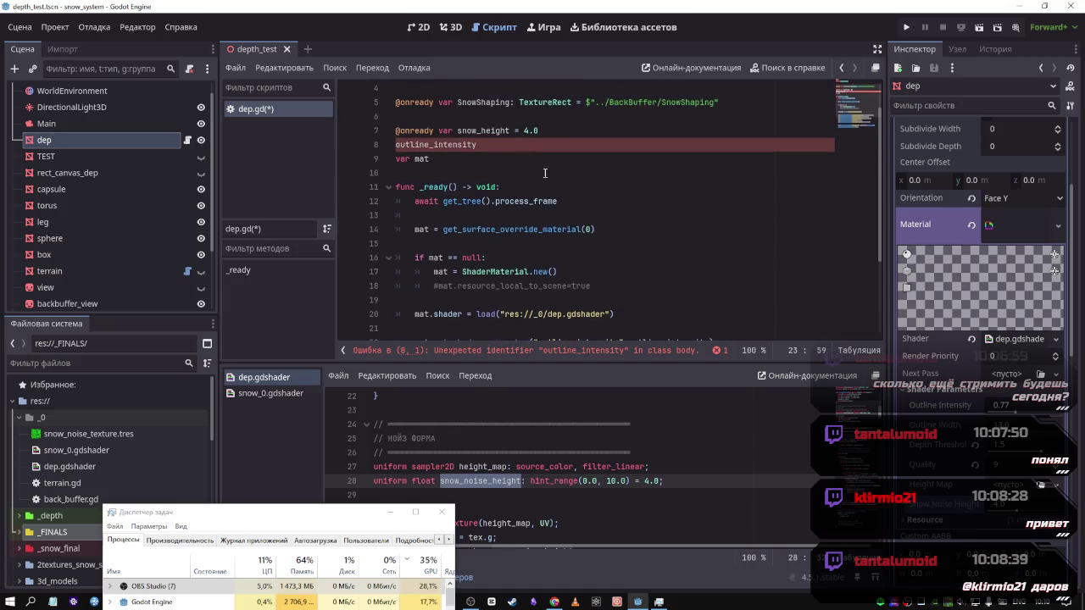
pyautogui.scroll(-3, 580, 258)
pyautogui.moveTo(700, 272); pyautogui.dragTo(415, 229)
pyautogui.hotkey('ctrl', 'x')
pyautogui.scroll(4, 415, 229)
pyautogui.click(503, 188)
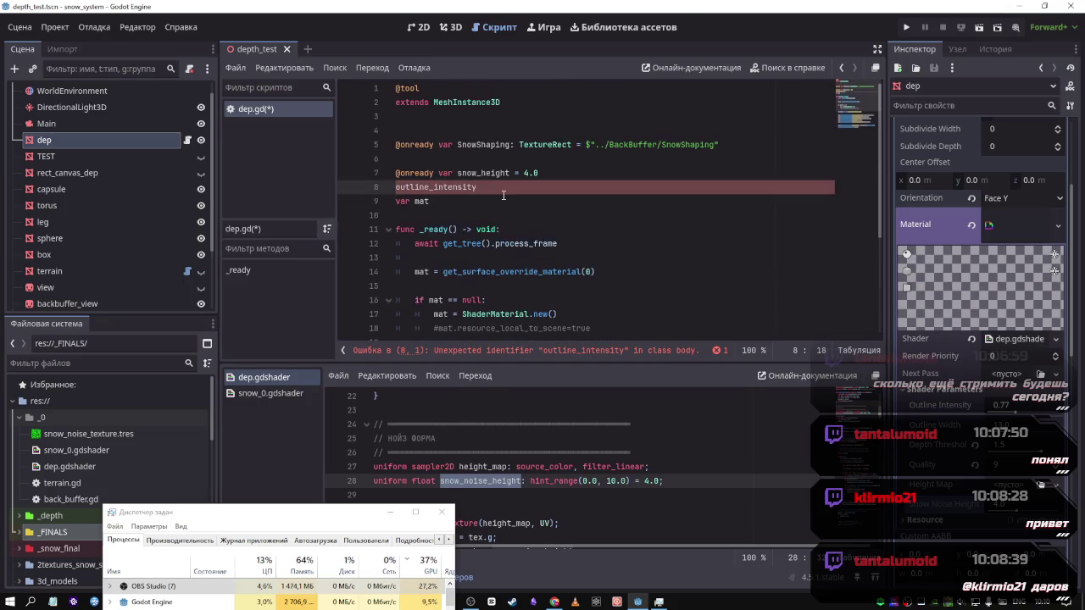
pyautogui.press('Return')
pyautogui.hotkey('ctrl', 'v')
# Strip the mat.set_shader_parameter( prefix from lines 9–12 and clean up the depth_threshold line
pyautogui.doubleClick(514, 200)
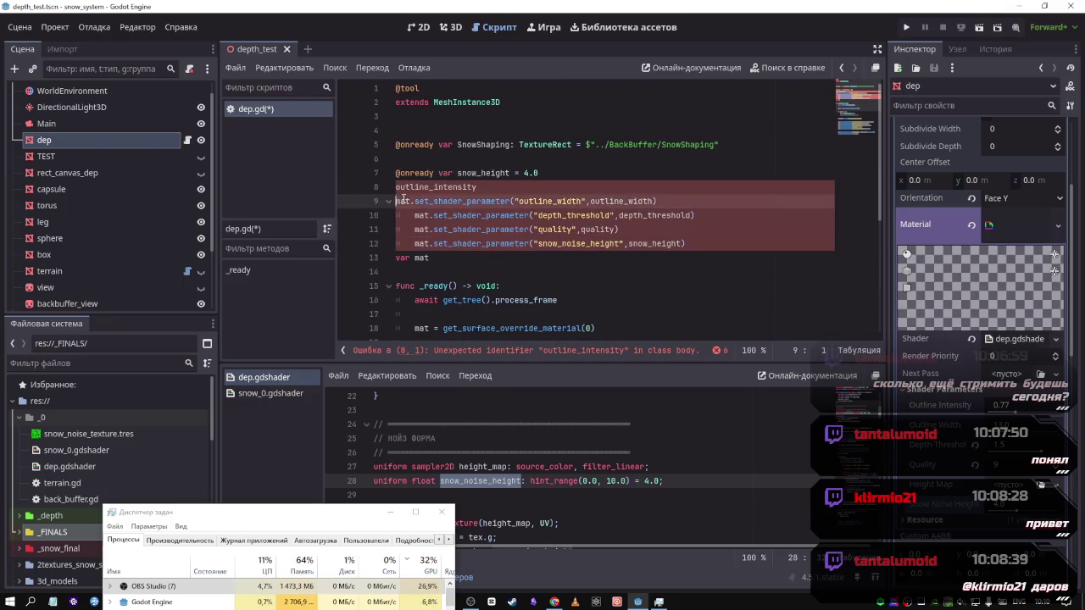
pyautogui.hotkey('ctrl', 'd')
pyautogui.hotkey('ctrl', 'd')
pyautogui.hotkey('ctrl', 'd')
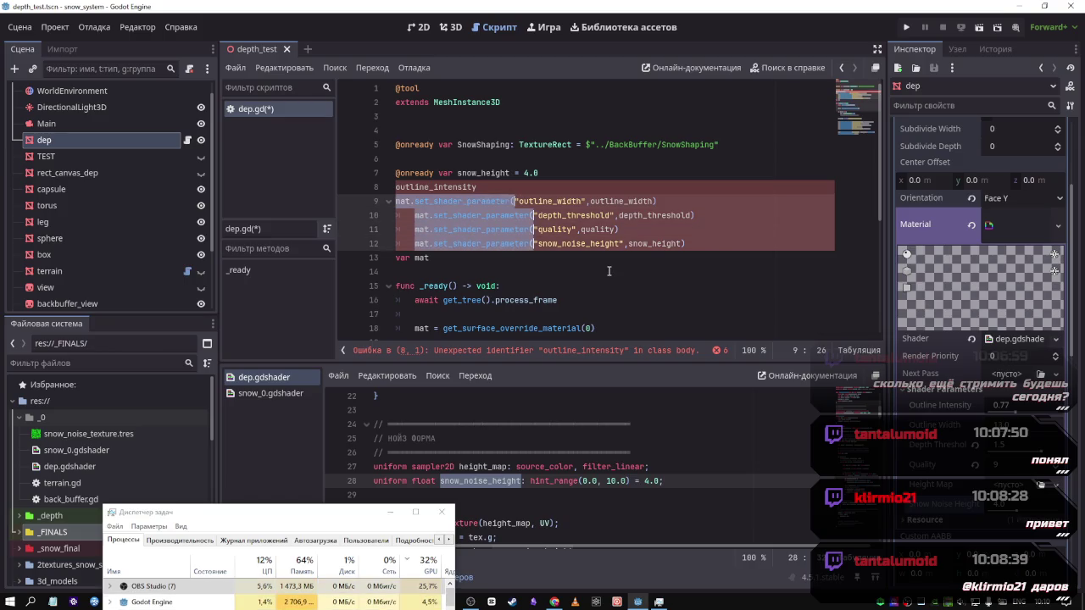
pyautogui.press('Delete')
pyautogui.press('Delete')
pyautogui.press('Delete')
pyautogui.press('Delete')
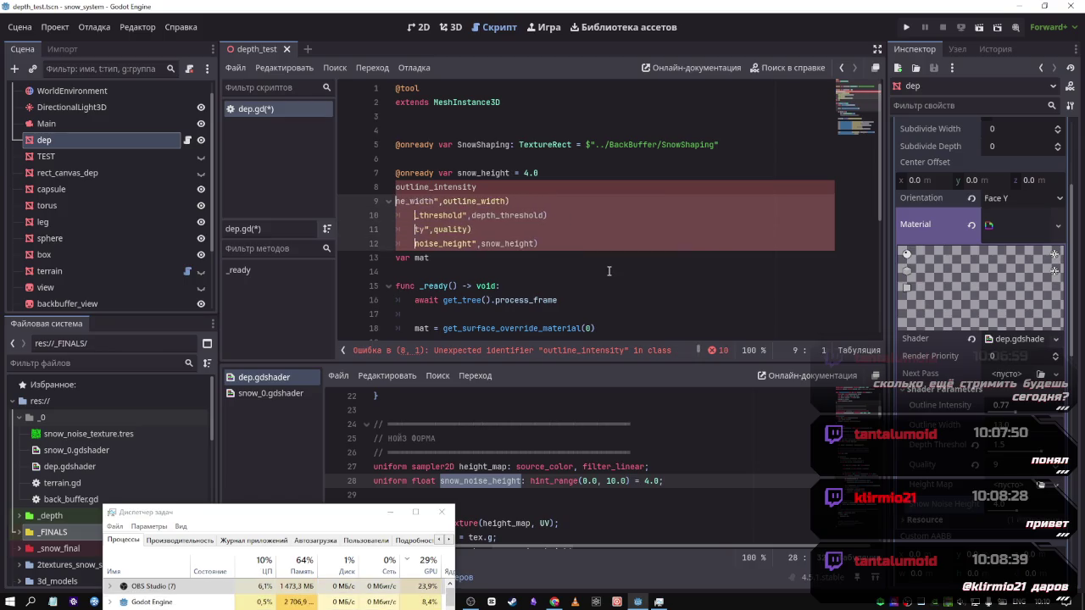
pyautogui.press('Escape')
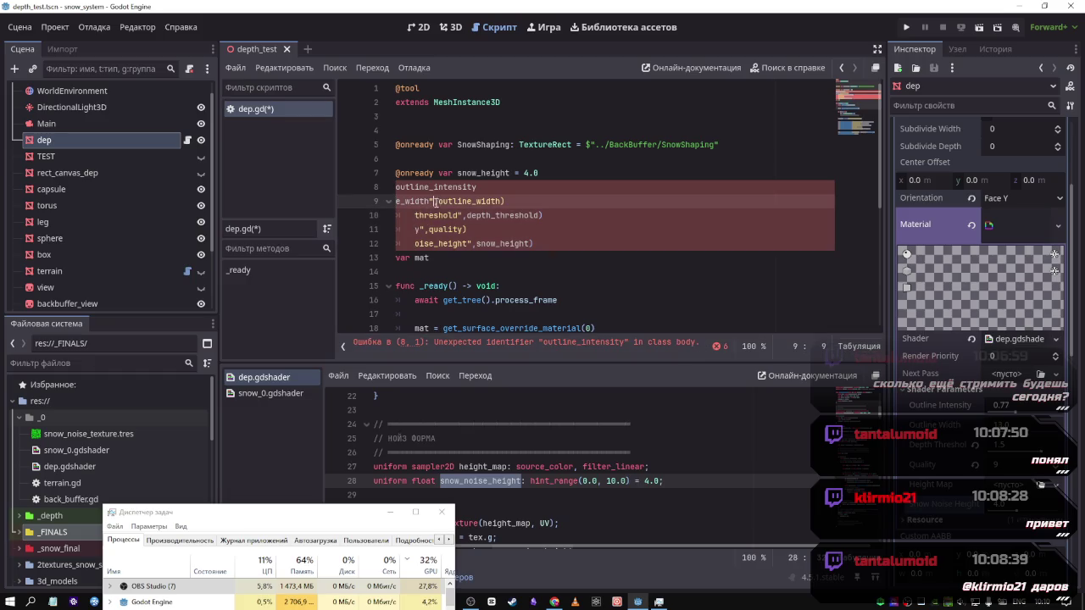
pyautogui.press('Delete')
pyautogui.press('Delete')
pyautogui.press('Delete')
pyautogui.click(478, 201)
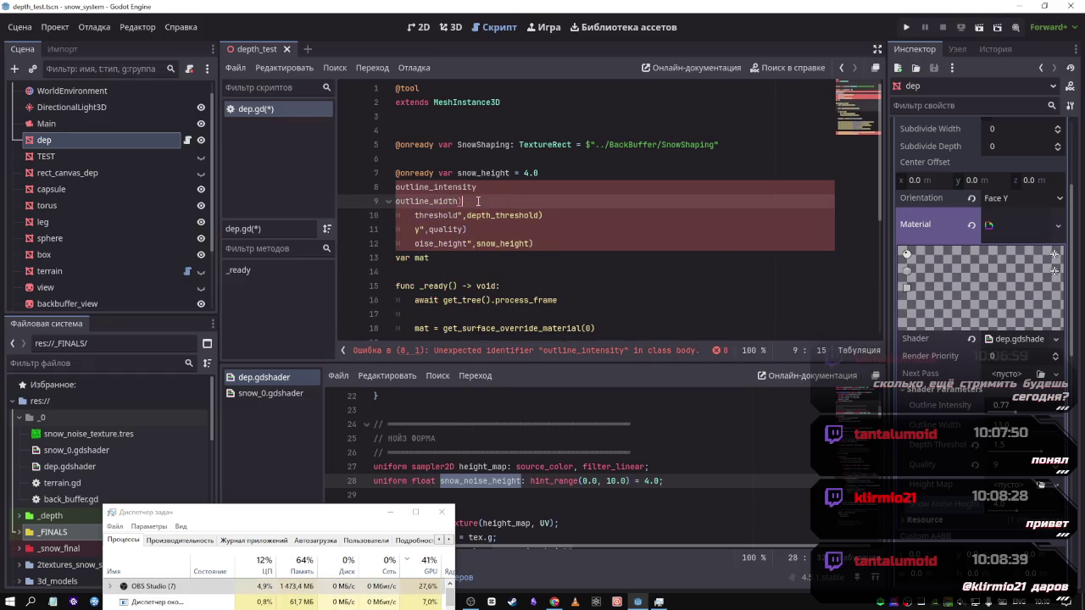
pyautogui.click(465, 216)
pyautogui.hotkey('shift', 'Home')
pyautogui.press('BackSpace')
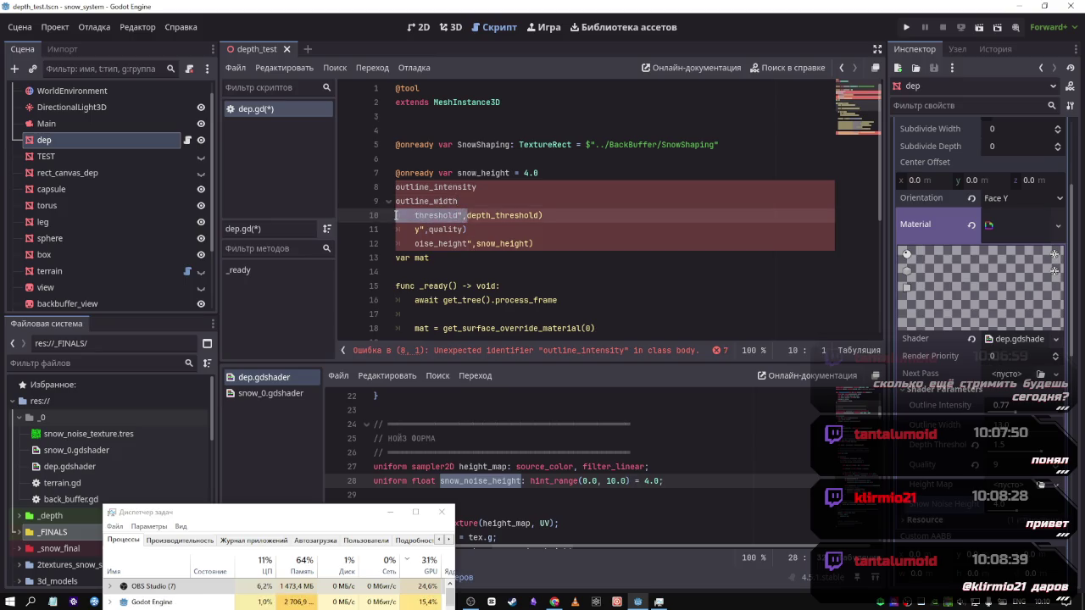
pyautogui.press('End')
pyautogui.press('BackSpace')
# Remove leftover prefixes and closing parentheses from the quality and snow_height lines
pyautogui.click(471, 228)
pyautogui.press('BackSpace')
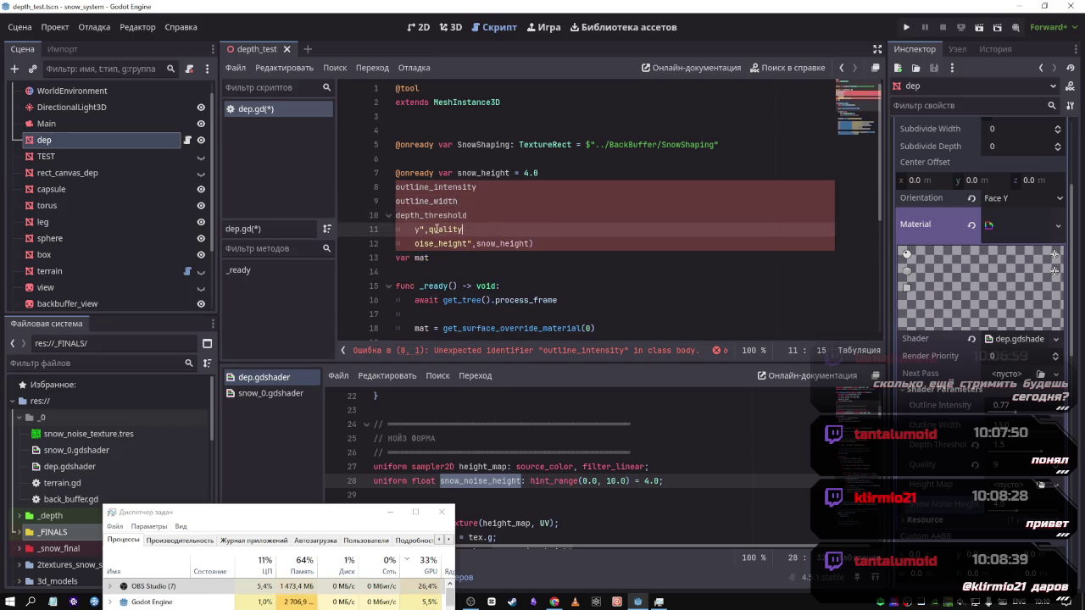
pyautogui.click(429, 227)
pyautogui.hotkey('shift', 'Home')
pyautogui.press('BackSpace')
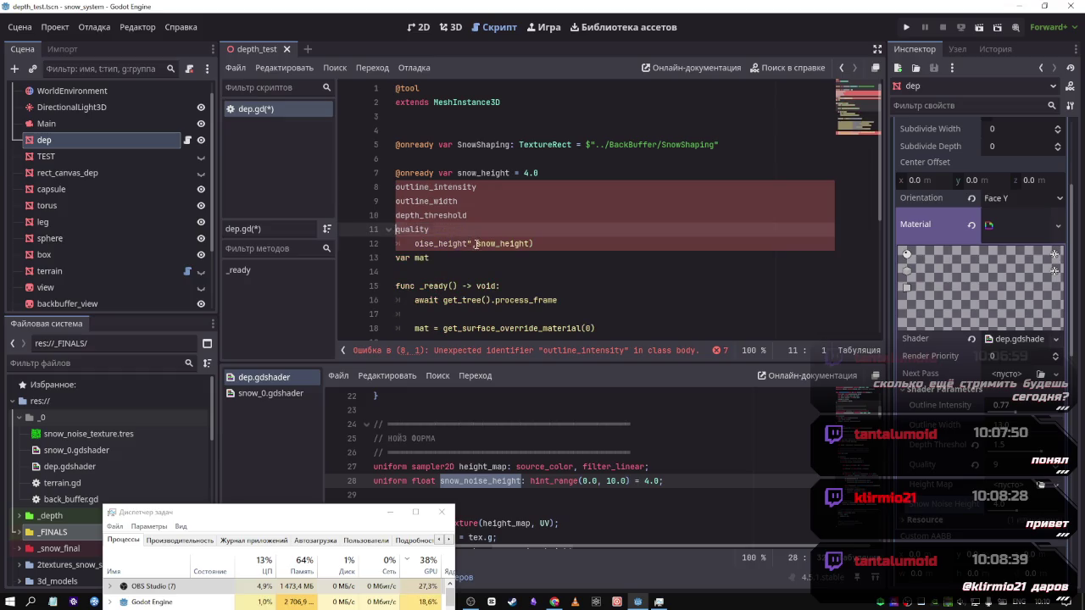
pyautogui.moveTo(475, 243); pyautogui.dragTo(388, 244)
pyautogui.press('BackSpace')
pyautogui.click(485, 244)
pyautogui.press('BackSpace')
pyautogui.press('Return')
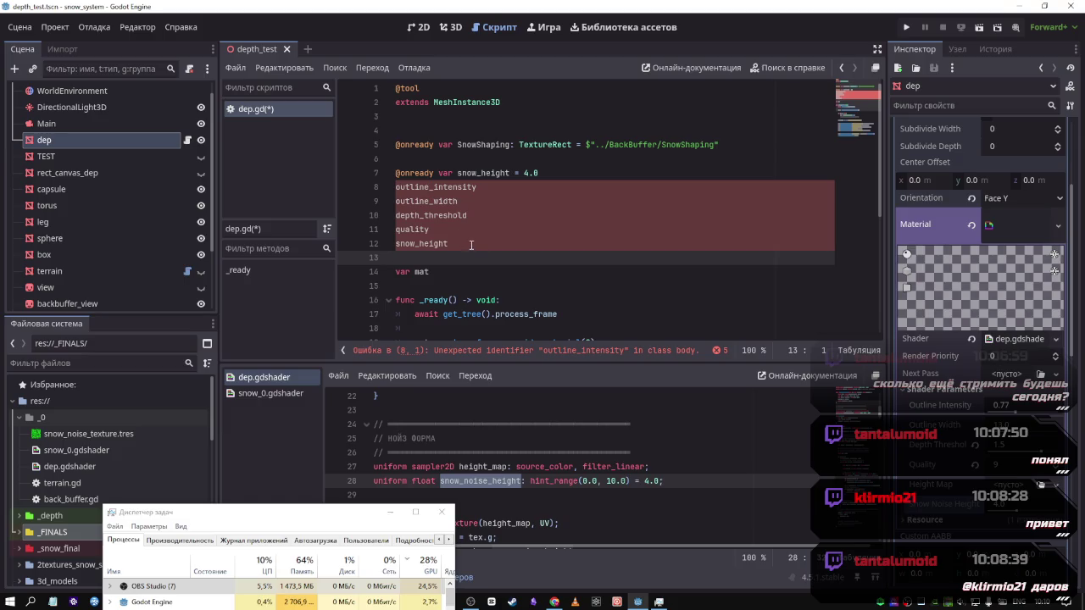
# Place edit carets at the start of lines 8 through 12
pyautogui.click(471, 215)
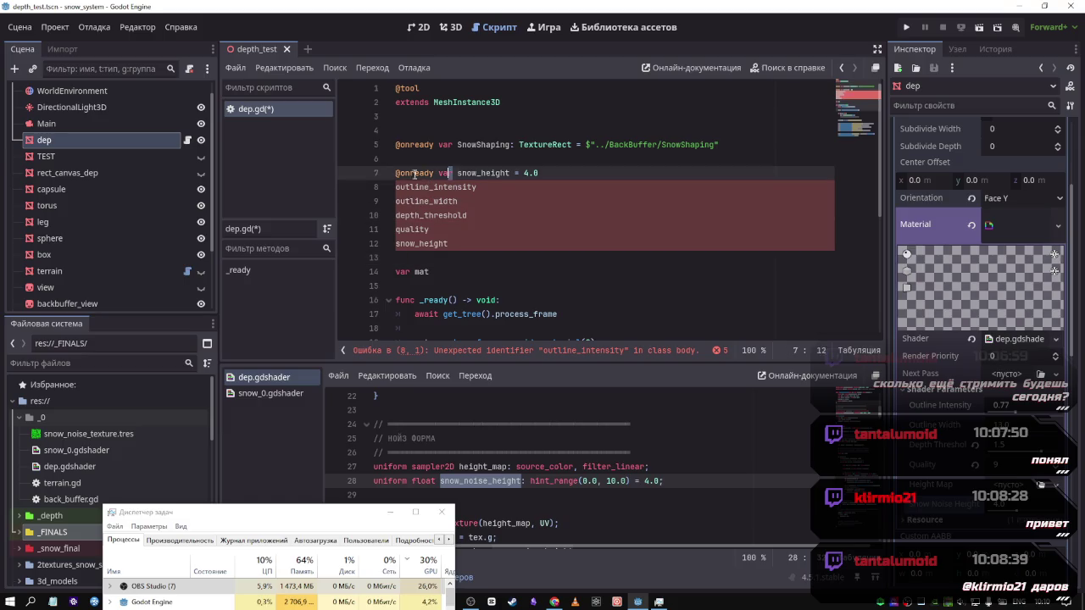
pyautogui.moveTo(458, 173); pyautogui.dragTo(395, 173)
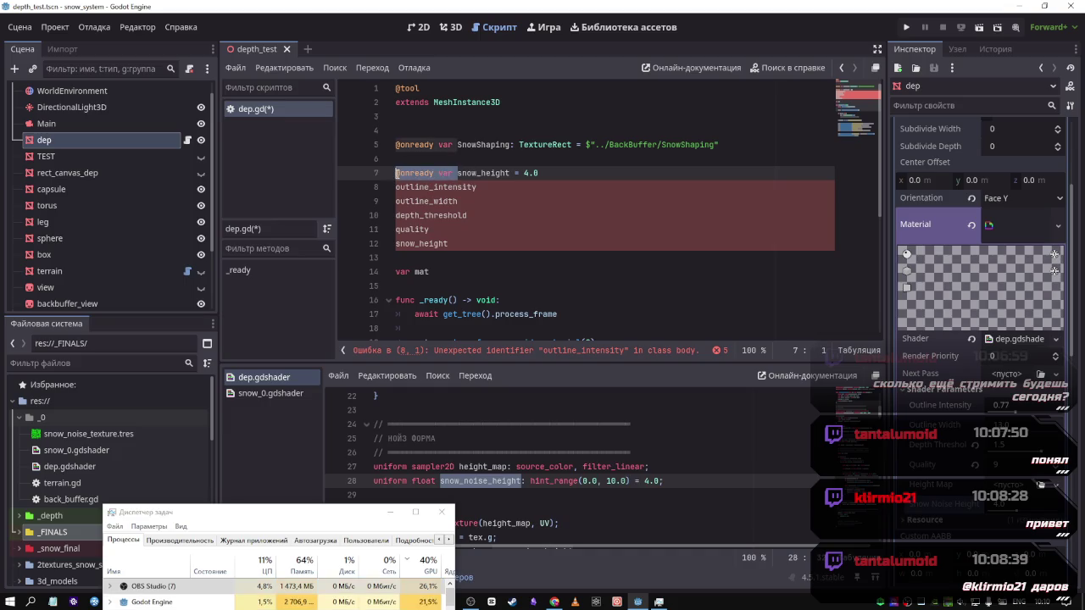
pyautogui.click(397, 187)
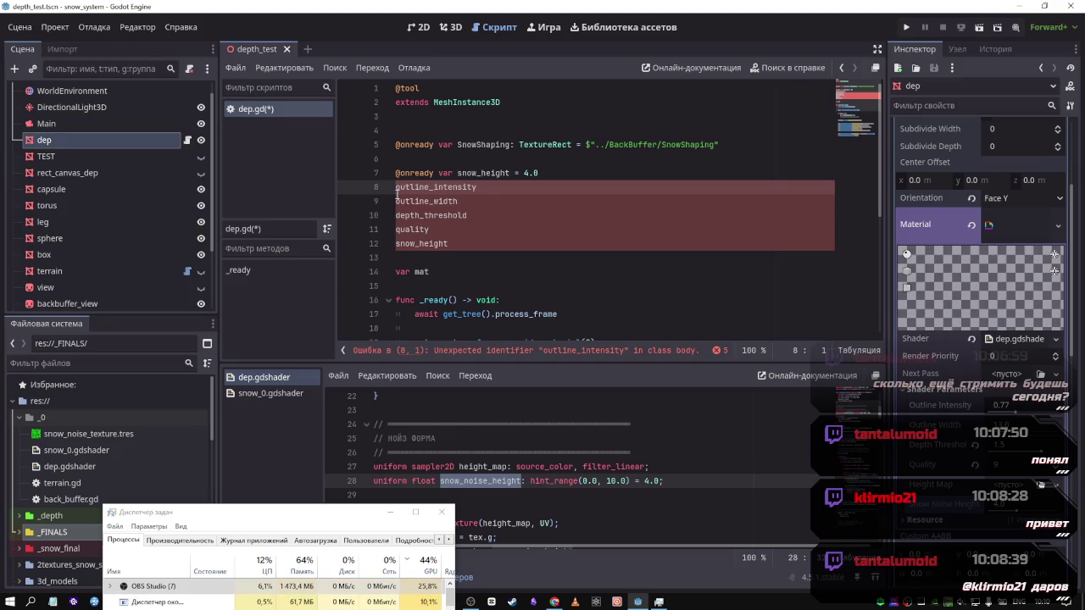
pyautogui.moveTo(397, 191); pyautogui.dragTo(395, 204)
pyautogui.press('Left')
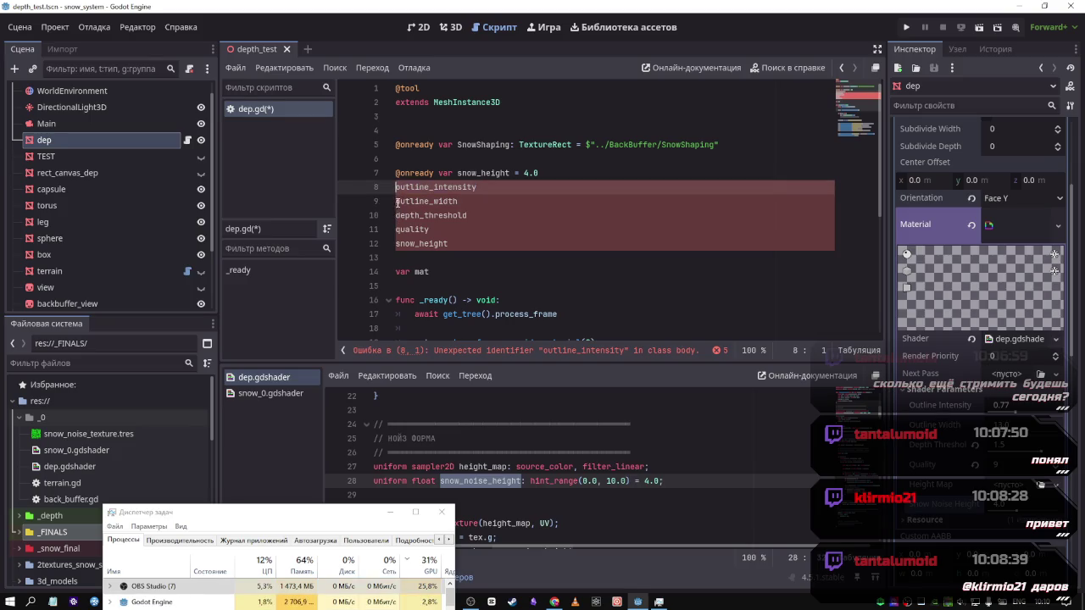
pyautogui.keyDown('alt'); pyautogui.click(397, 202); pyautogui.keyUp('alt')
pyautogui.keyDown('alt'); pyautogui.click(396, 215); pyautogui.keyUp('alt')
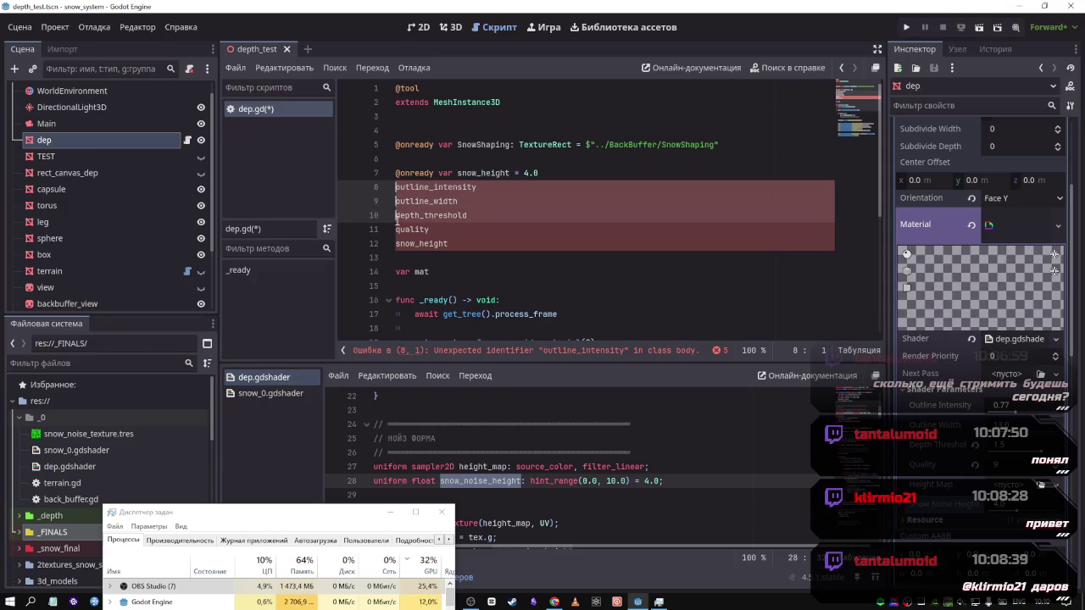
pyautogui.keyDown('alt'); pyautogui.click(397, 230); pyautogui.keyUp('alt')
pyautogui.keyDown('alt'); pyautogui.click(397, 244); pyautogui.keyUp('alt')
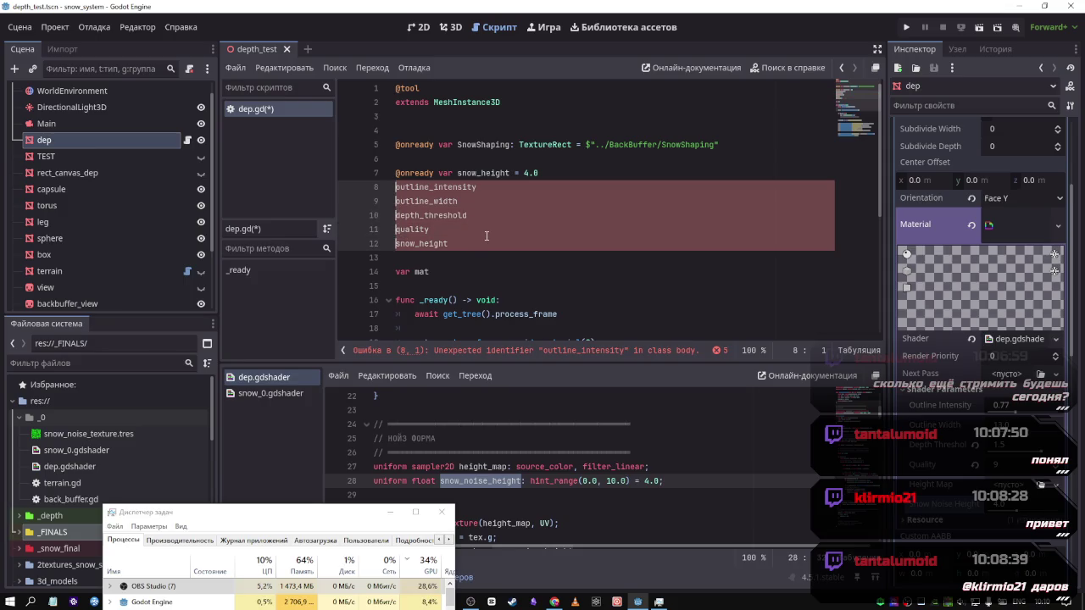
pyautogui.write('@onready var')
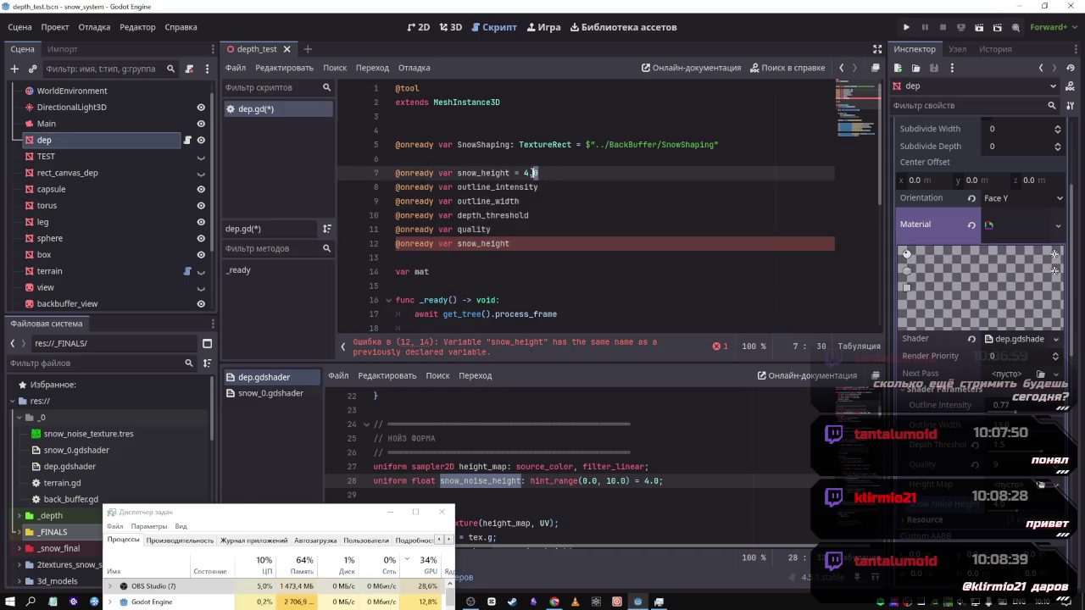
pyautogui.click(514, 186)
pyautogui.click(509, 173)
pyautogui.keyDown('alt'); pyautogui.click(538, 187); pyautogui.keyUp('alt')
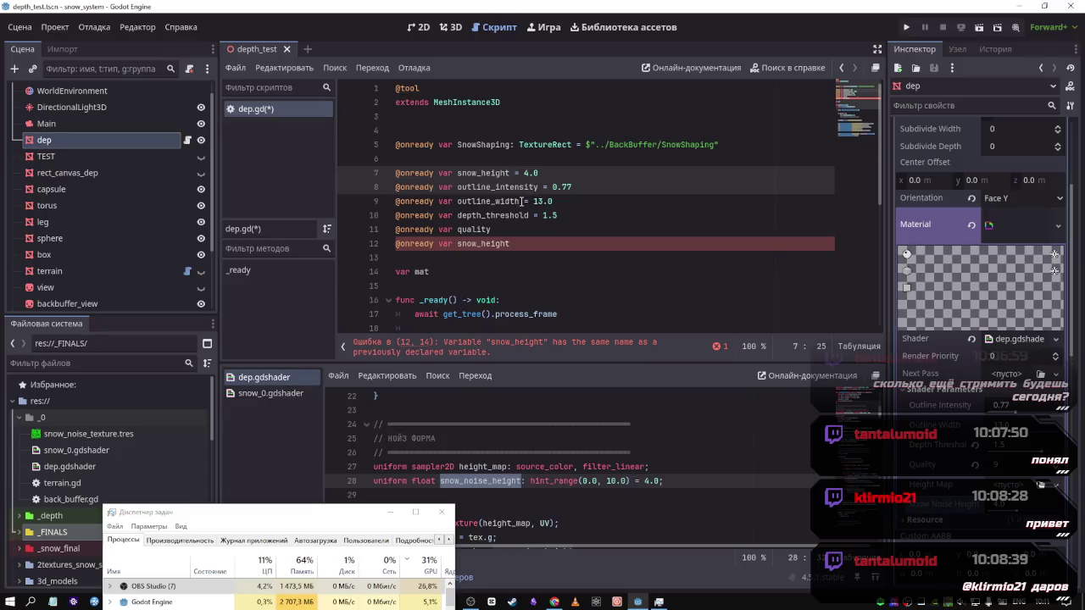
pyautogui.keyDown('alt'); pyautogui.click(520, 201); pyautogui.keyUp('alt')
pyautogui.keyDown('alt'); pyautogui.click(531, 215); pyautogui.keyUp('alt')
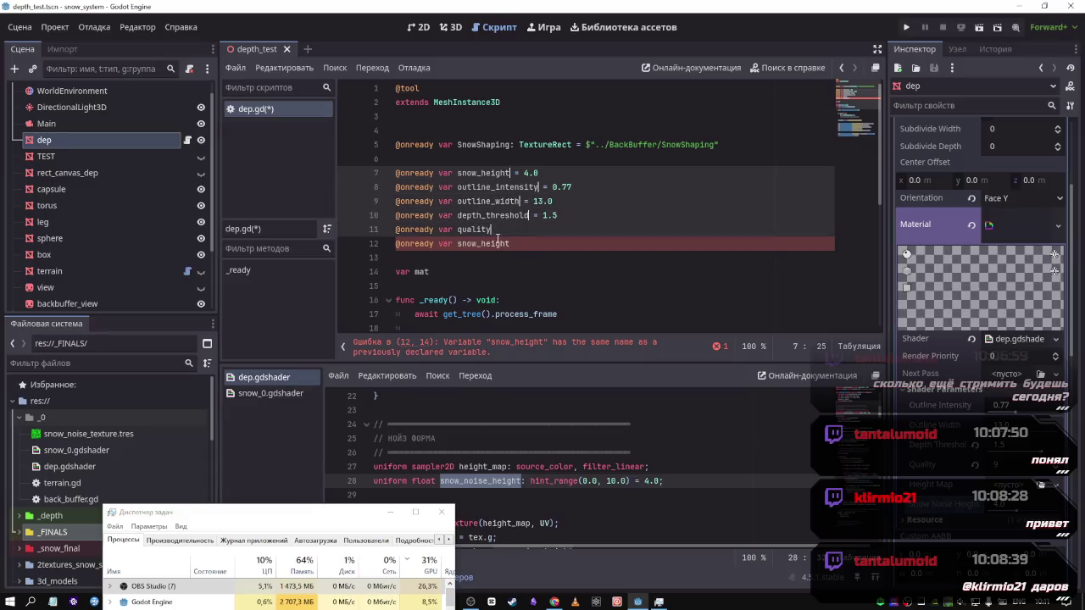
pyautogui.write(': float')
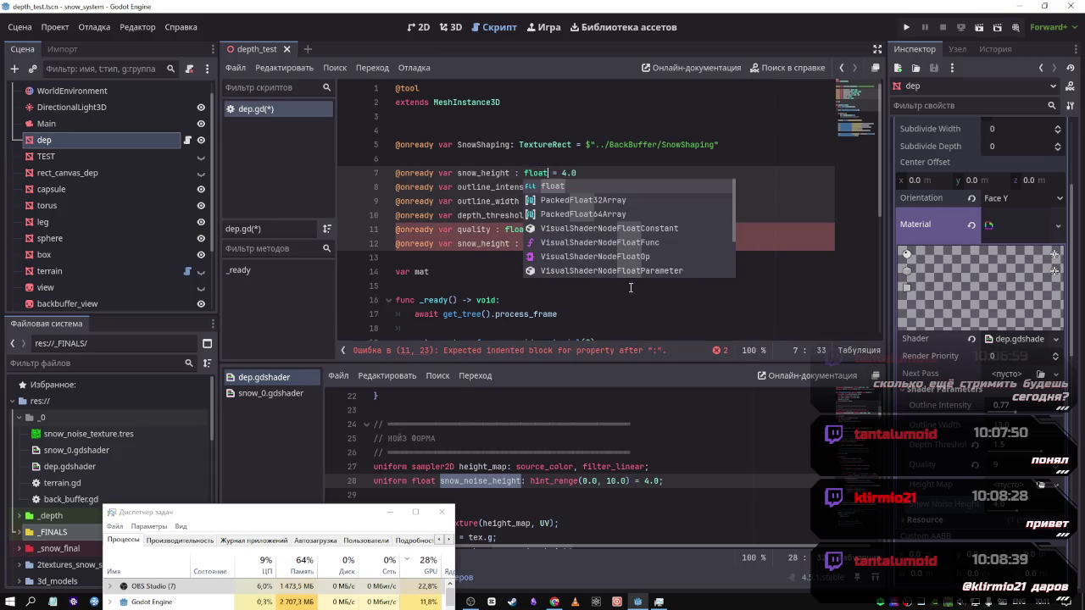
pyautogui.press('Return')
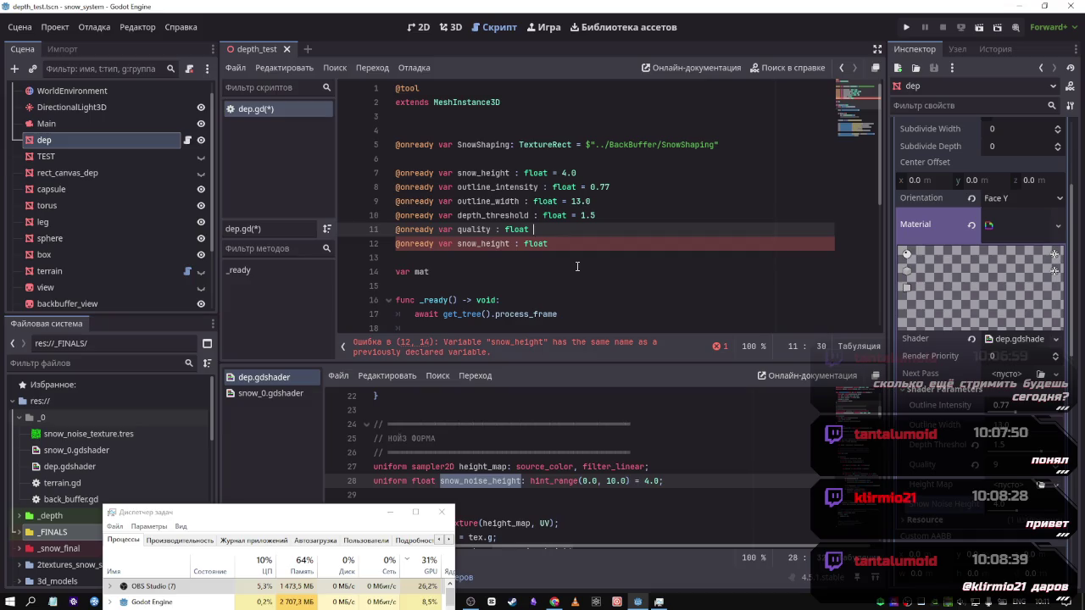
# Declare quality as an int with value 9
pyautogui.click(598, 245)
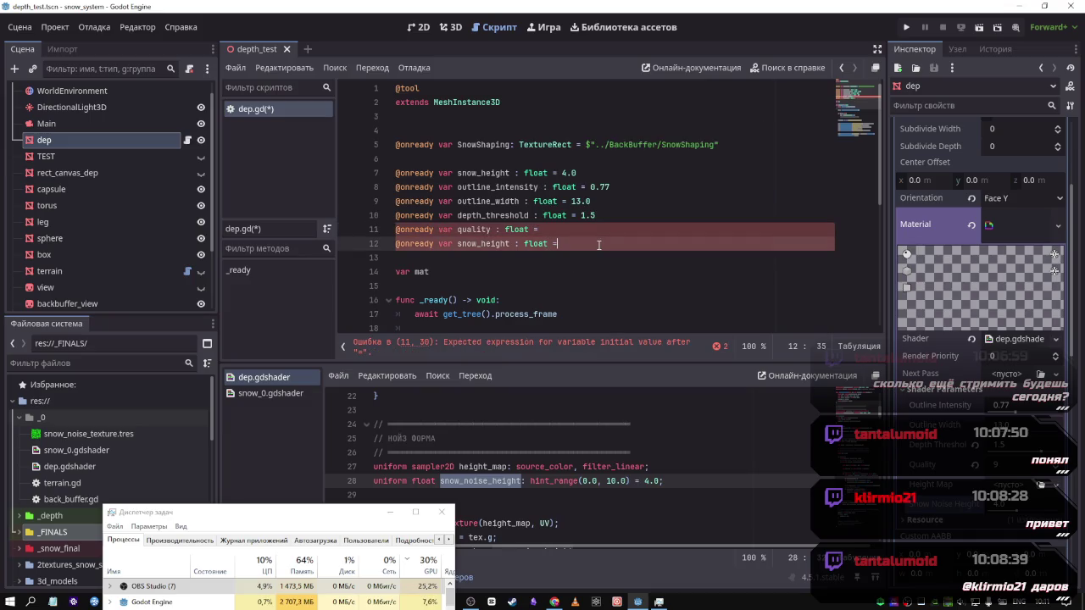
pyautogui.write('=')
pyautogui.press('Escape')
pyautogui.press('Down')
pyautogui.press('Down')
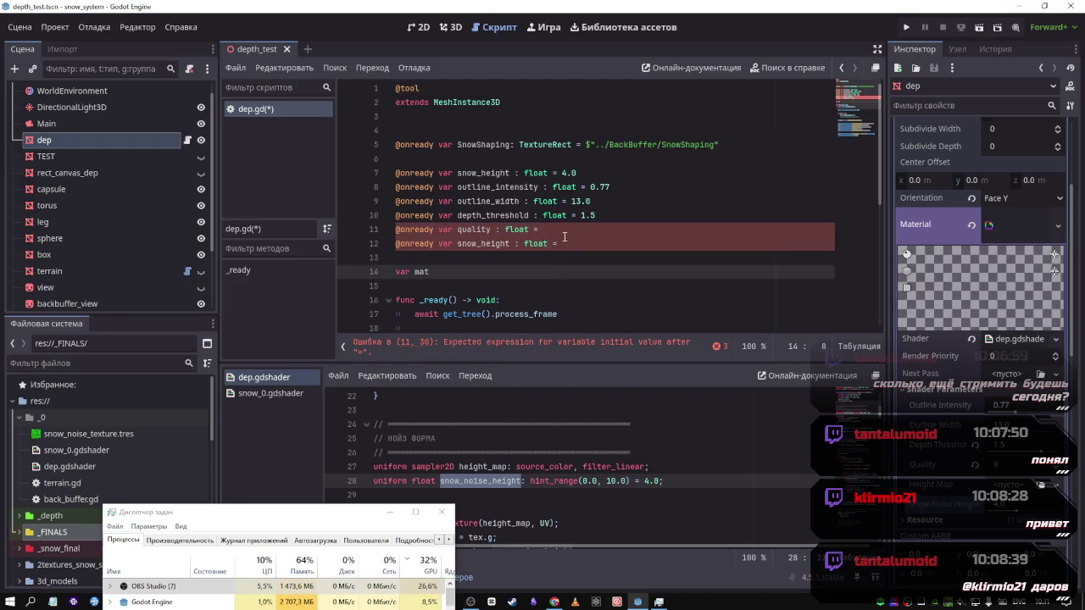
pyautogui.press('Up')
pyautogui.press('Up')
pyautogui.press('Up')
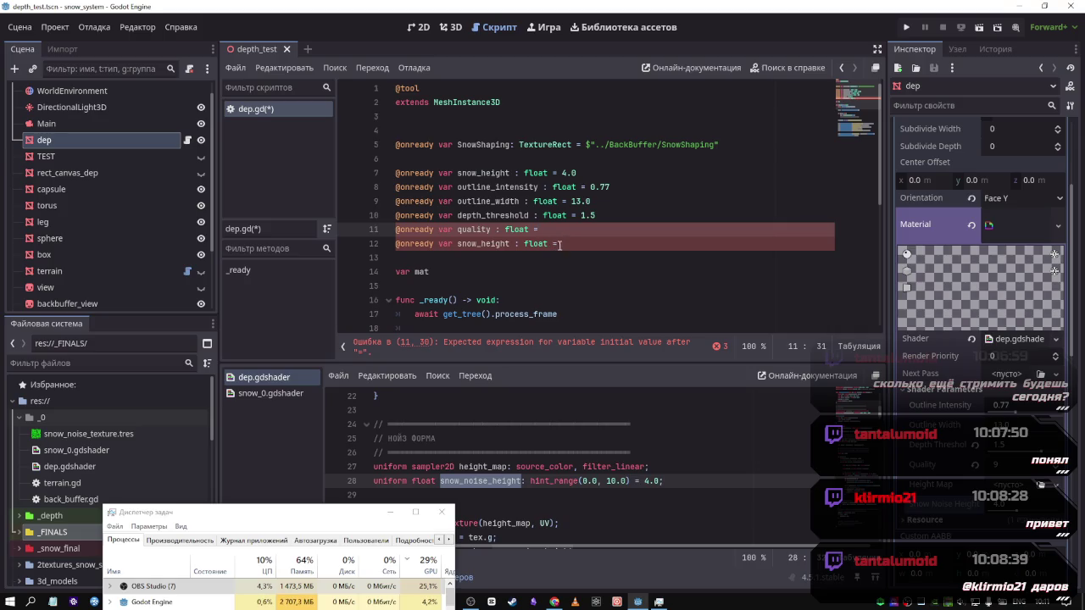
pyautogui.write(' 9')
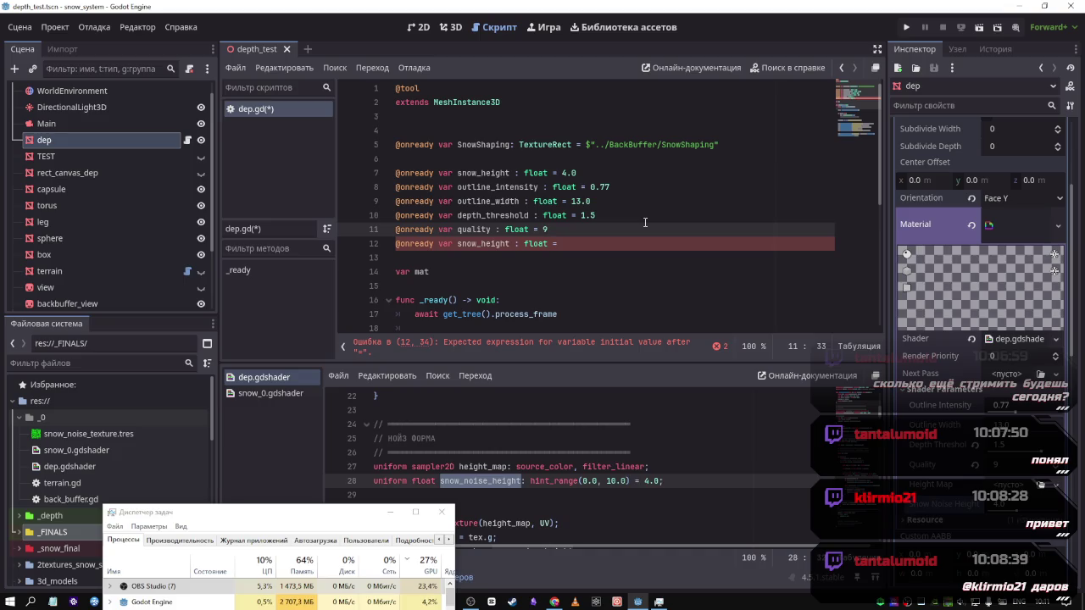
pyautogui.doubleClick(529, 229)
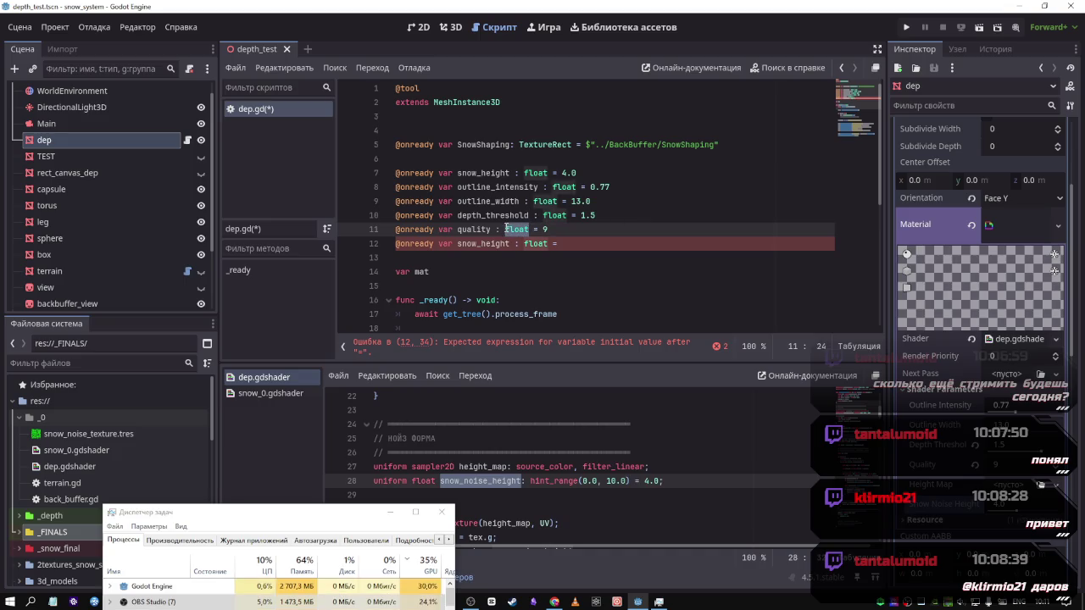
pyautogui.write('int')
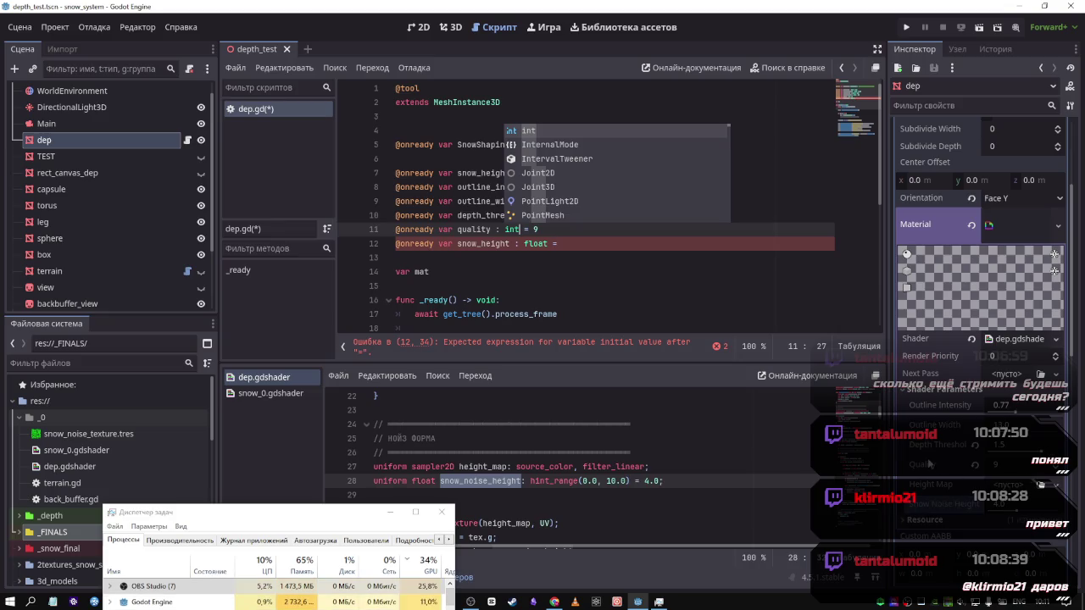
# Reveal dep.gdshader in the FileSystem and check quality's hint_range upper limit of 16
pyautogui.rightClick(949, 339)
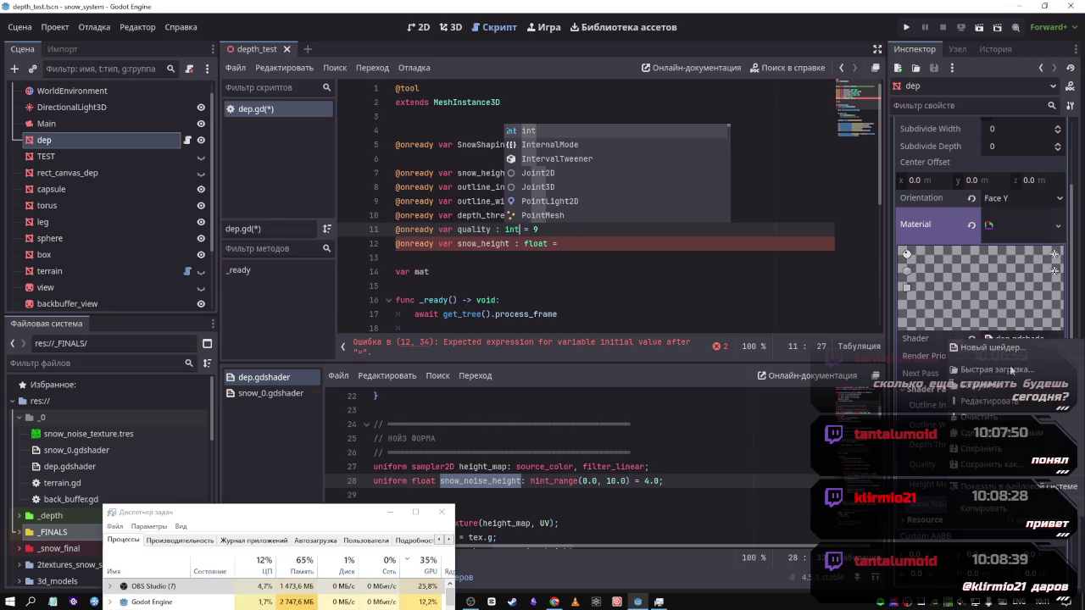
pyautogui.click(1009, 486)
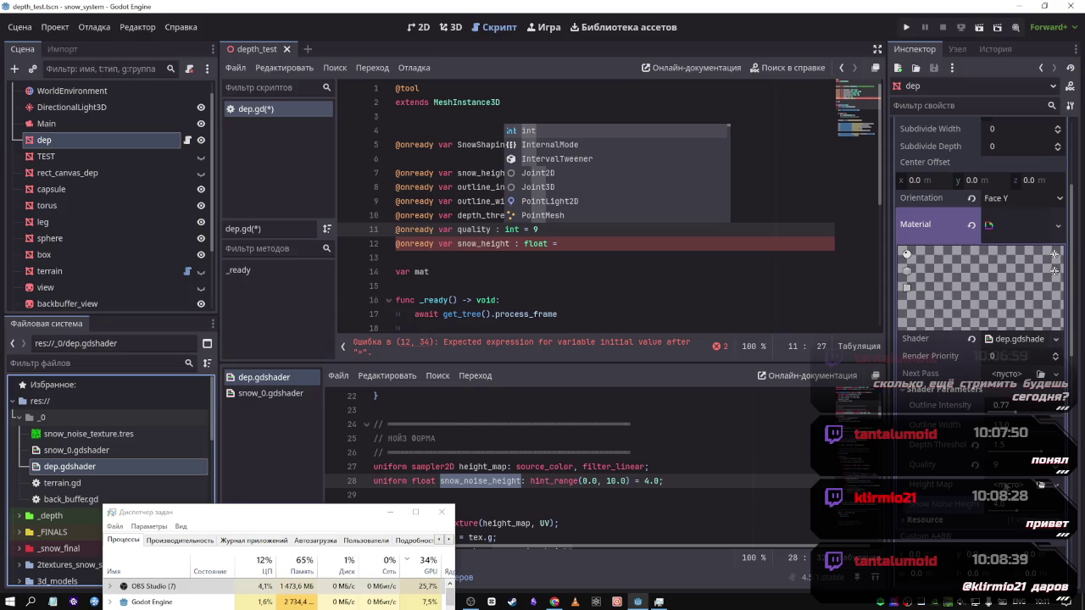
pyautogui.click(95, 465)
pyautogui.scroll(-3, 462, 441)
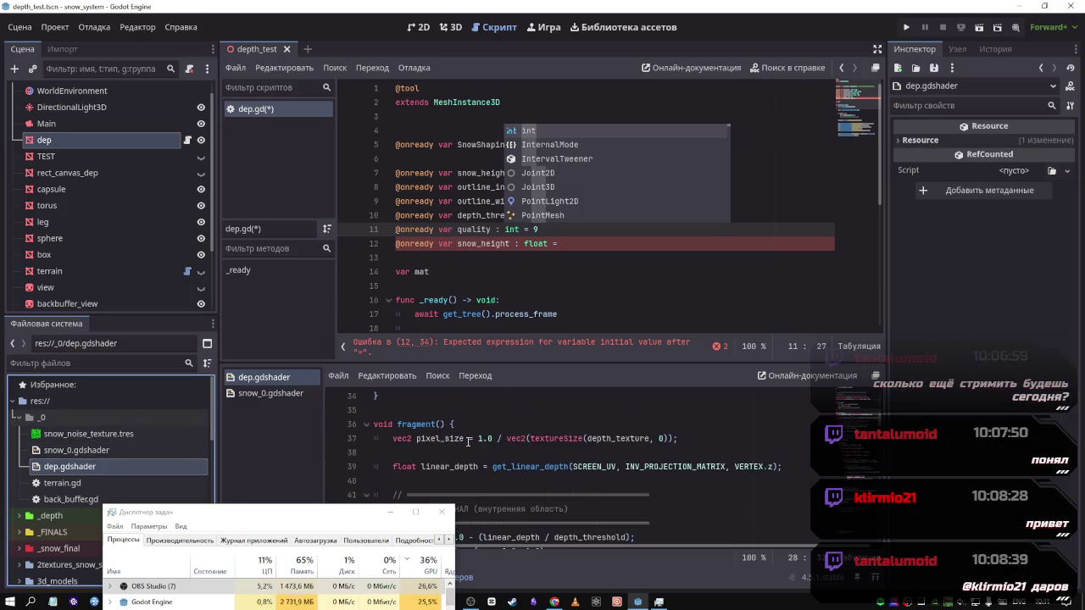
pyautogui.scroll(2, 465, 443)
pyautogui.scroll(-1, 466, 445)
pyautogui.scroll(2, 469, 447)
pyautogui.scroll(3, 468, 446)
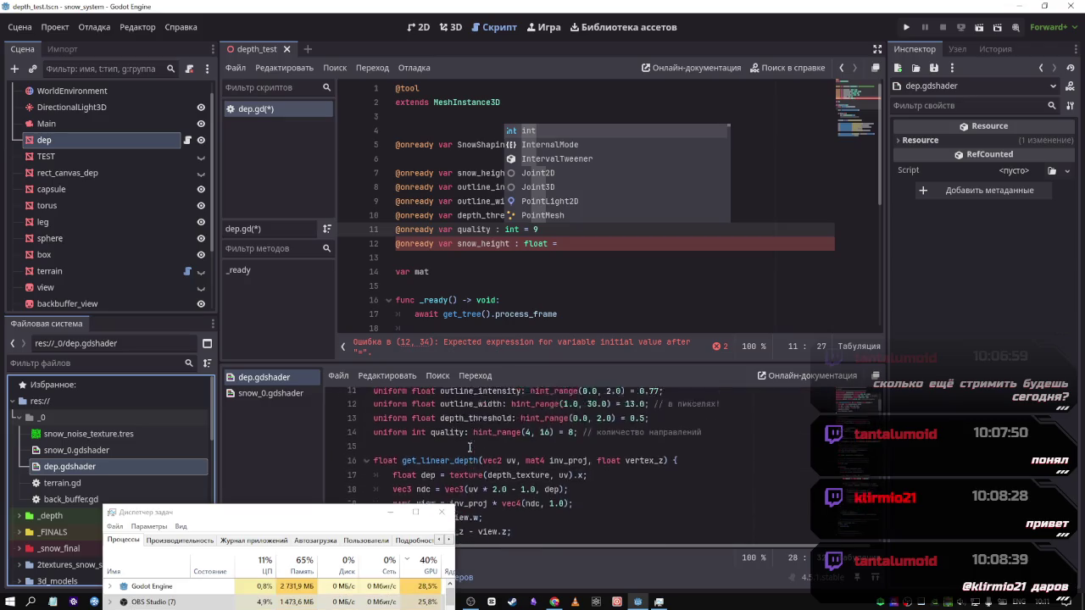
pyautogui.scroll(1, 468, 444)
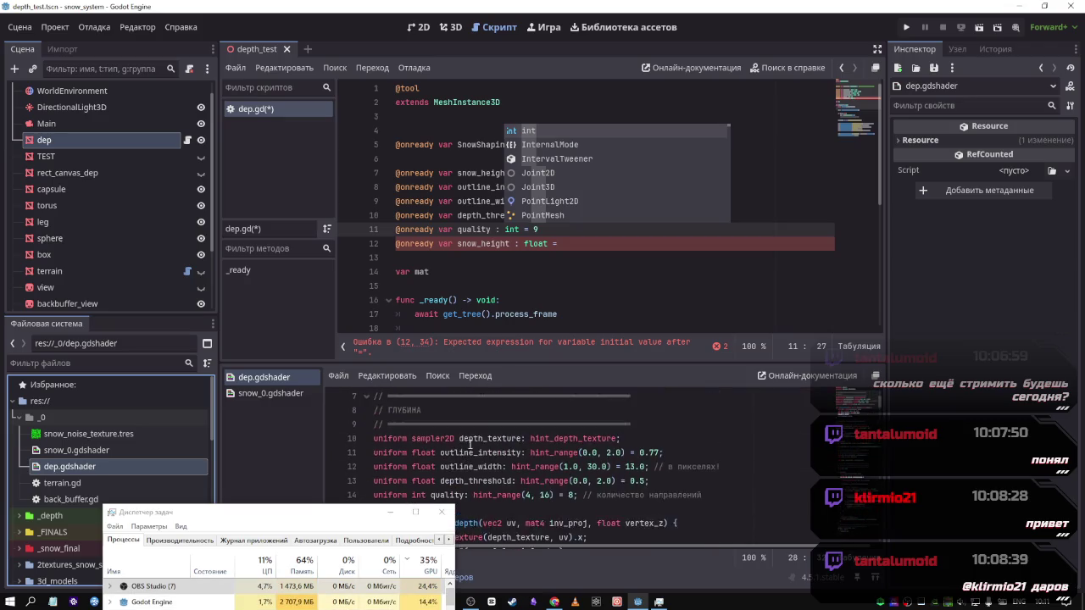
pyautogui.doubleClick(557, 456)
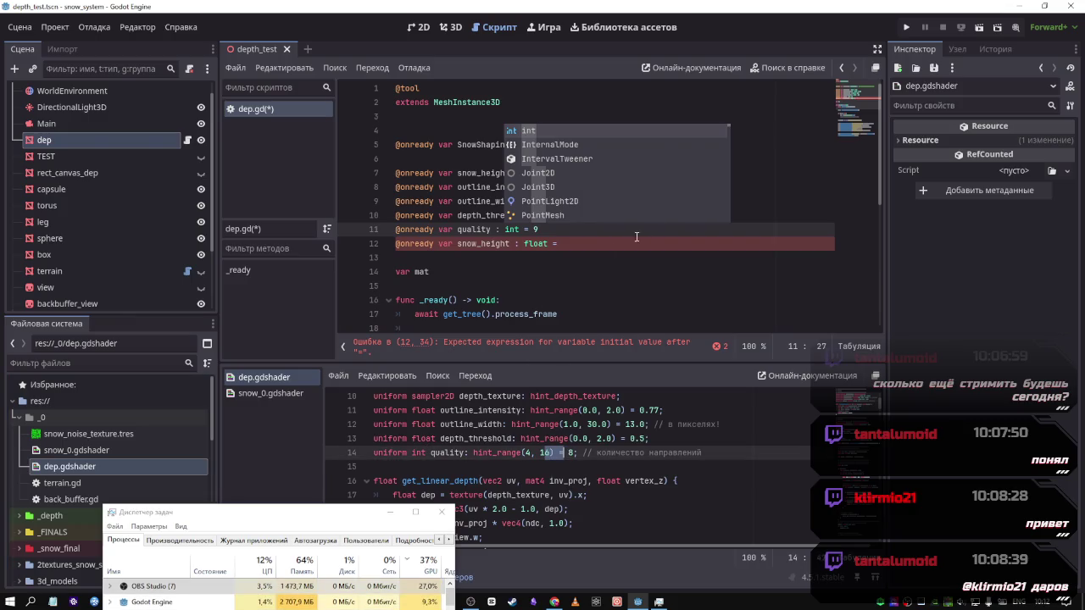
pyautogui.click(674, 227)
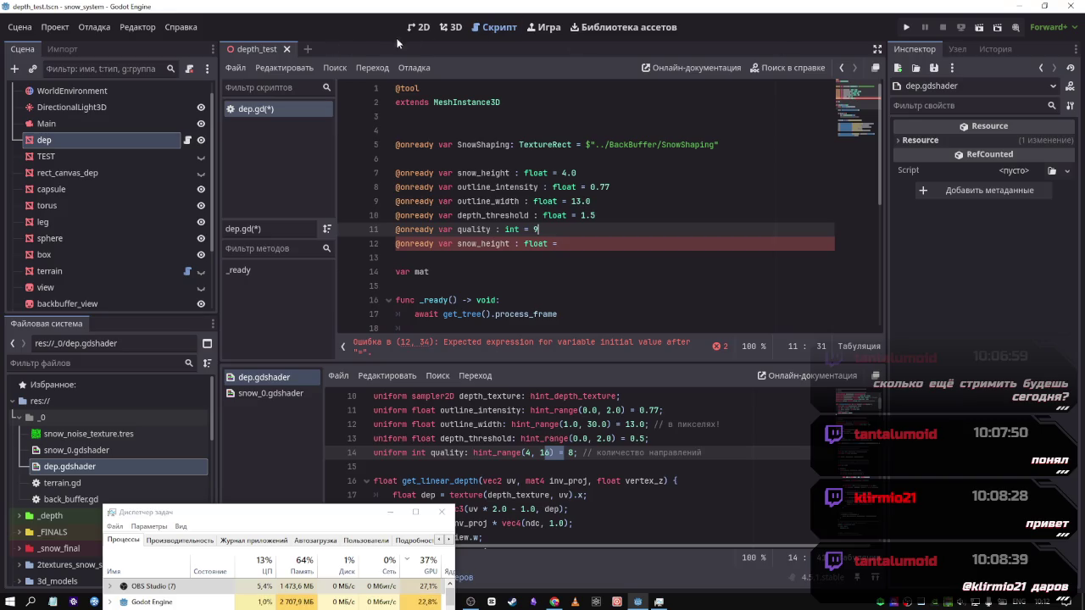
pyautogui.press('Down')
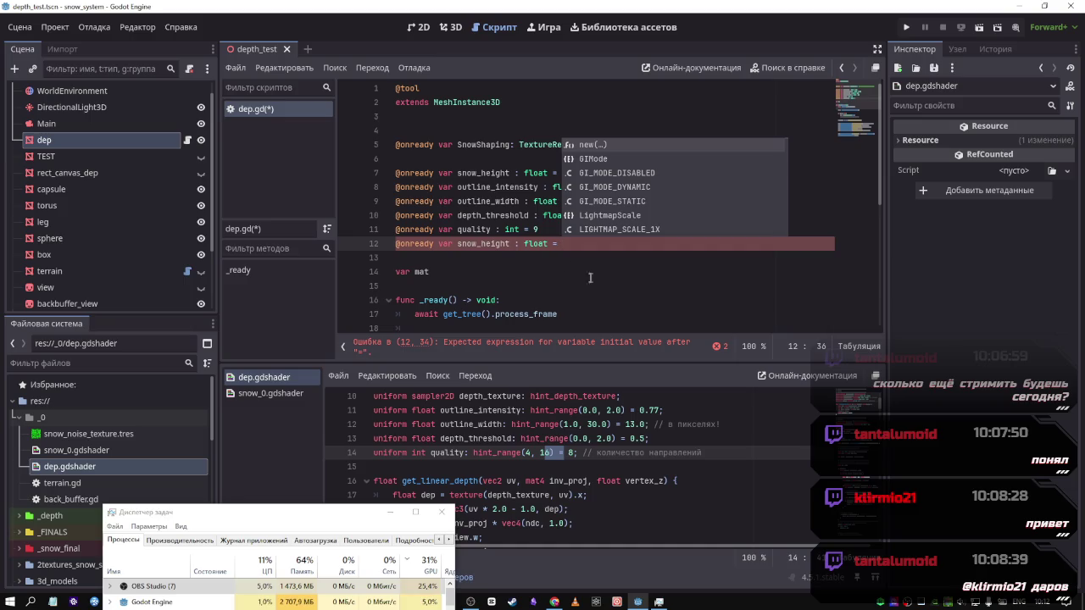
pyautogui.click(101, 140)
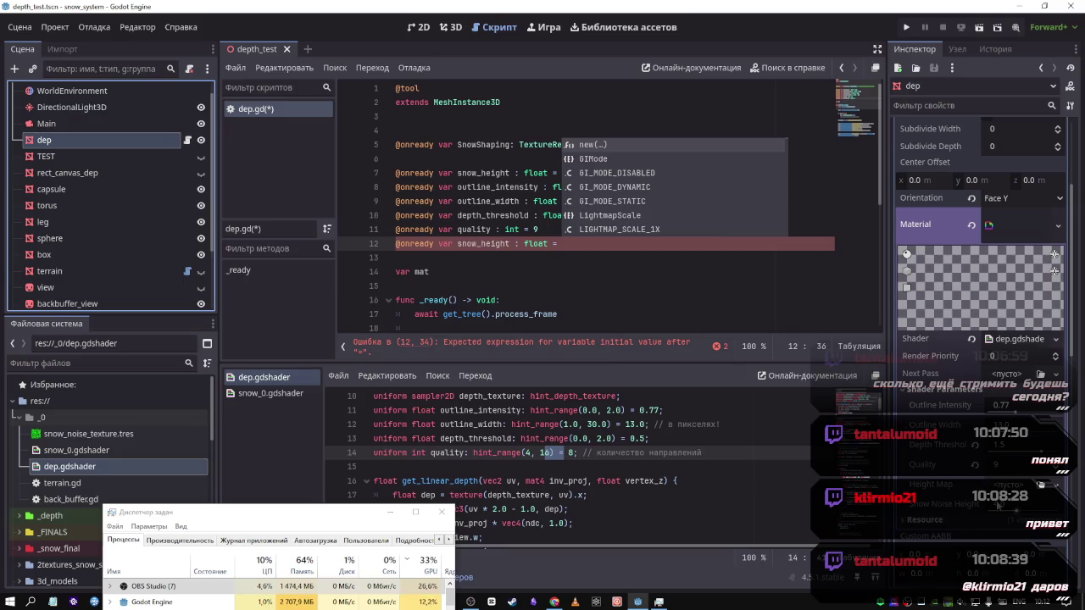
pyautogui.click(573, 245)
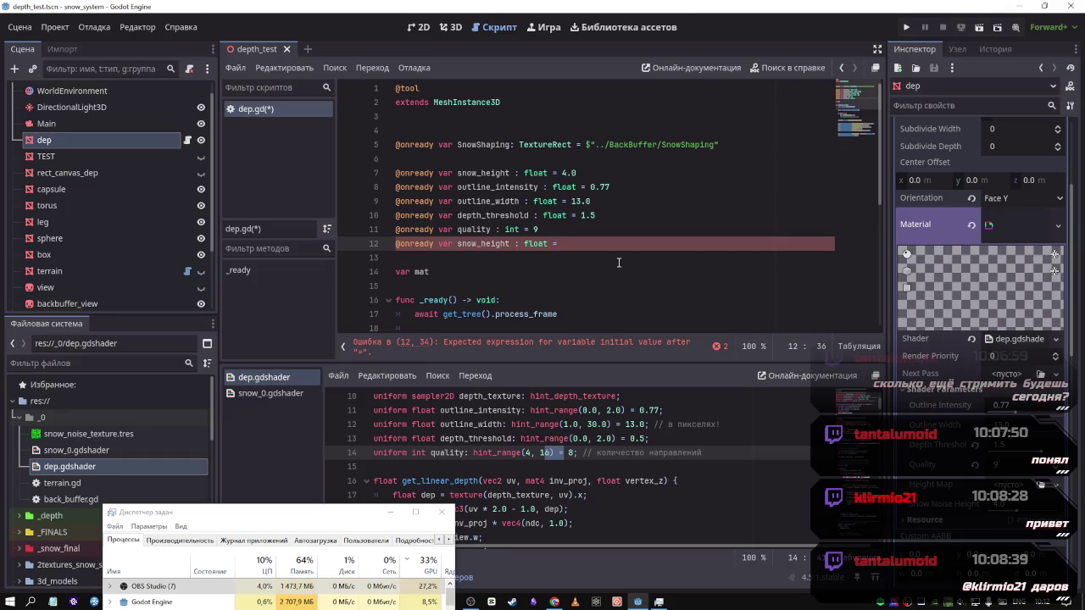
pyautogui.moveTo(576, 243); pyautogui.dragTo(356, 241)
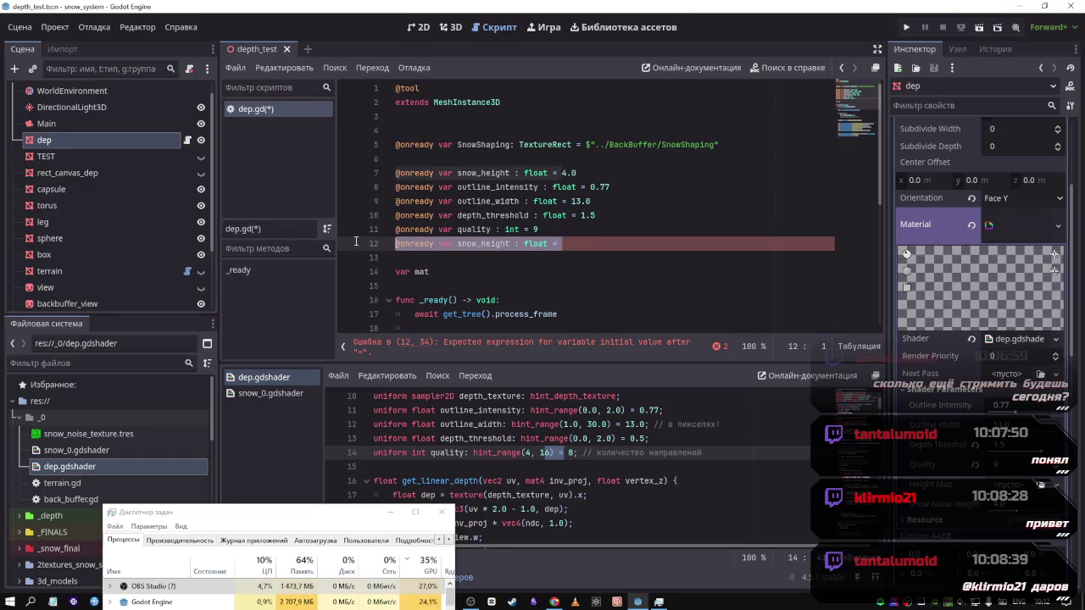
pyautogui.press('BackSpace')
pyautogui.press('BackSpace')
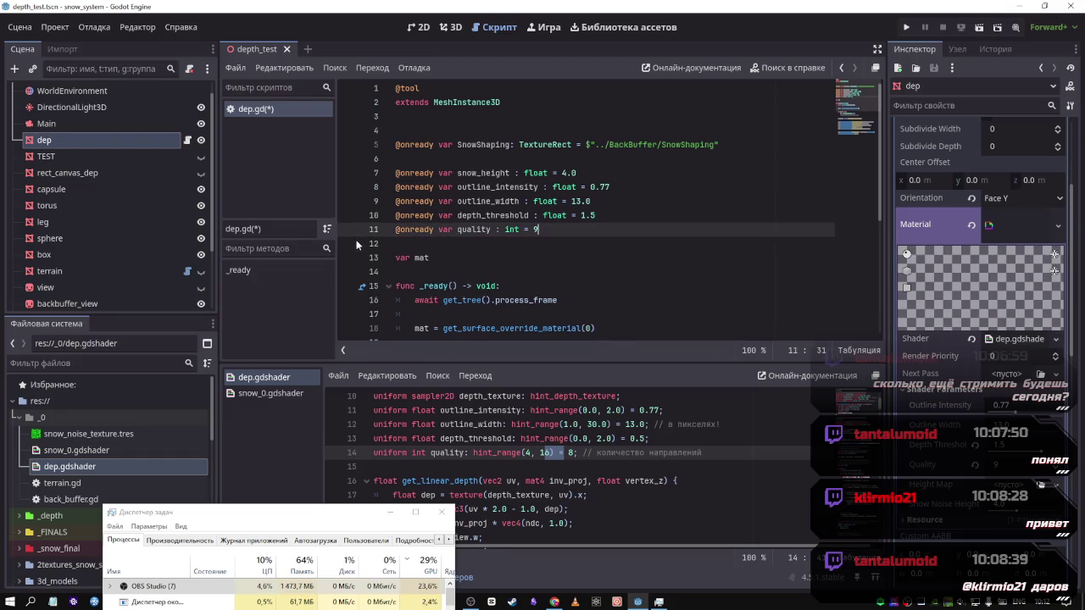
pyautogui.click(576, 172)
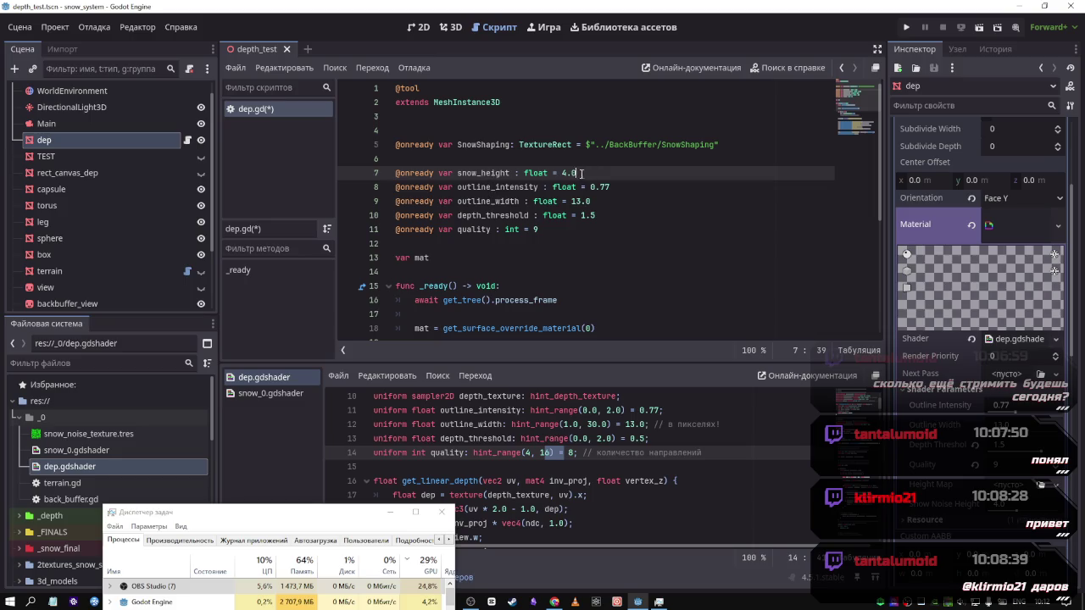
pyautogui.click(454, 132)
pyautogui.scroll(-1, 484, 198)
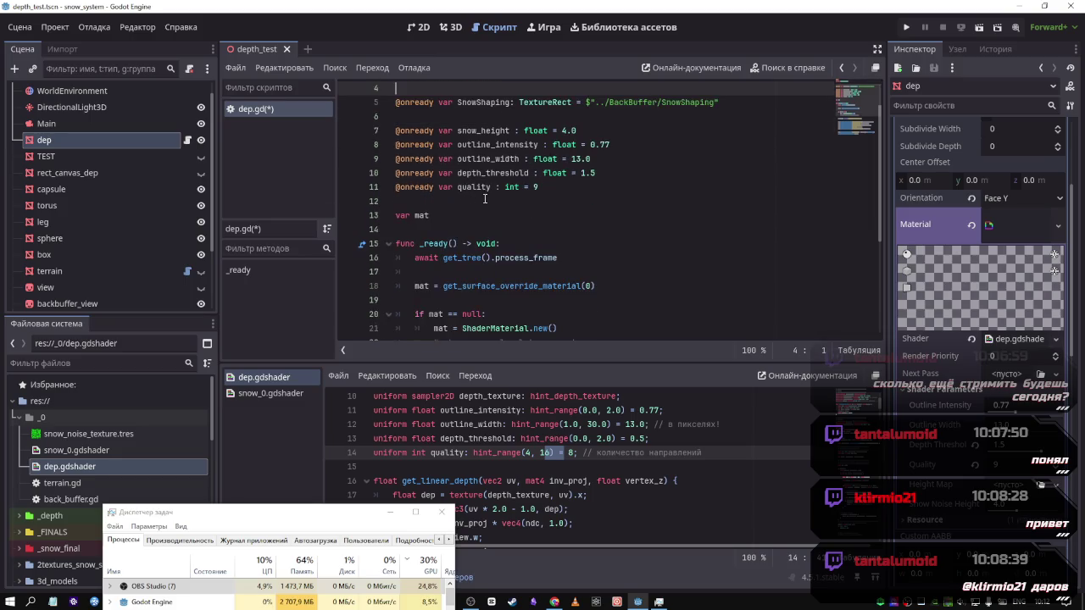
pyautogui.scroll(1, 484, 198)
pyautogui.hotkey('ctrl', 's')
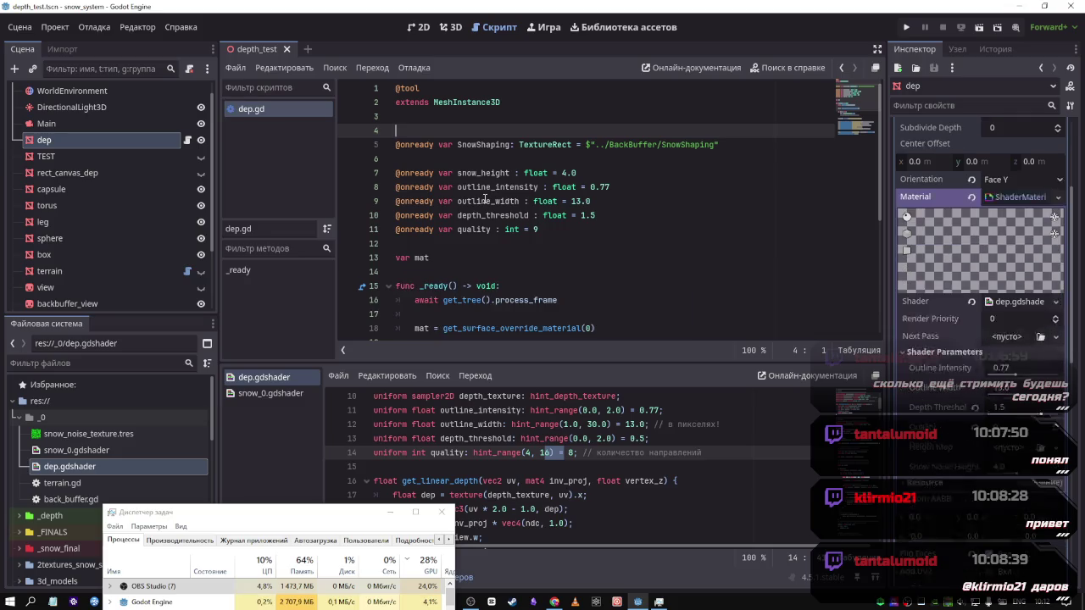
pyautogui.scroll(-5, 485, 200)
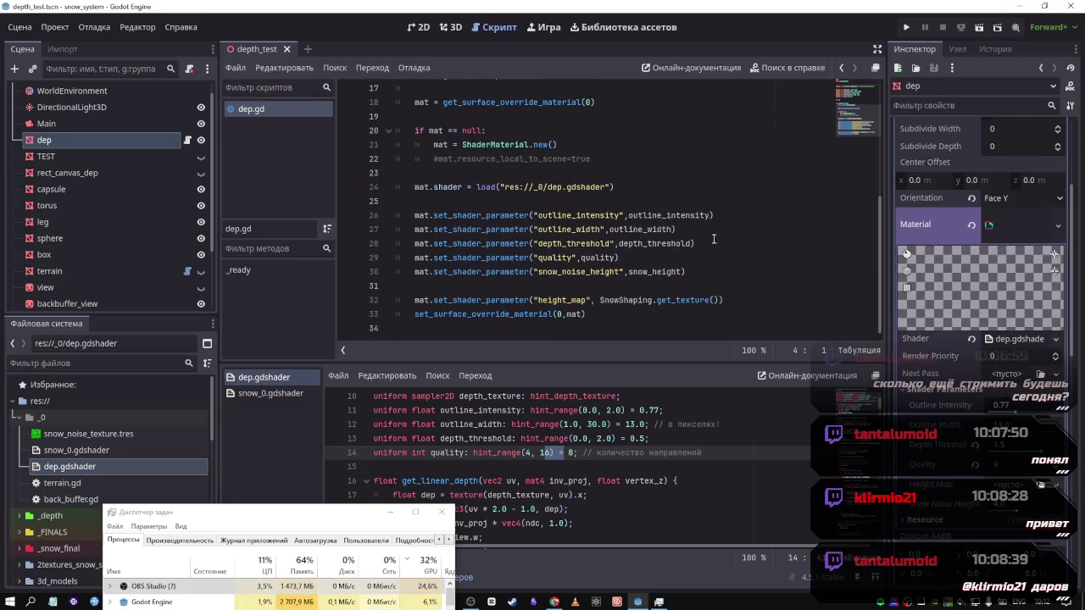
pyautogui.scroll(3, 703, 262)
pyautogui.scroll(-3, 691, 280)
pyautogui.moveTo(657, 300); pyautogui.dragTo(714, 304)
pyautogui.scroll(-3, 102, 212)
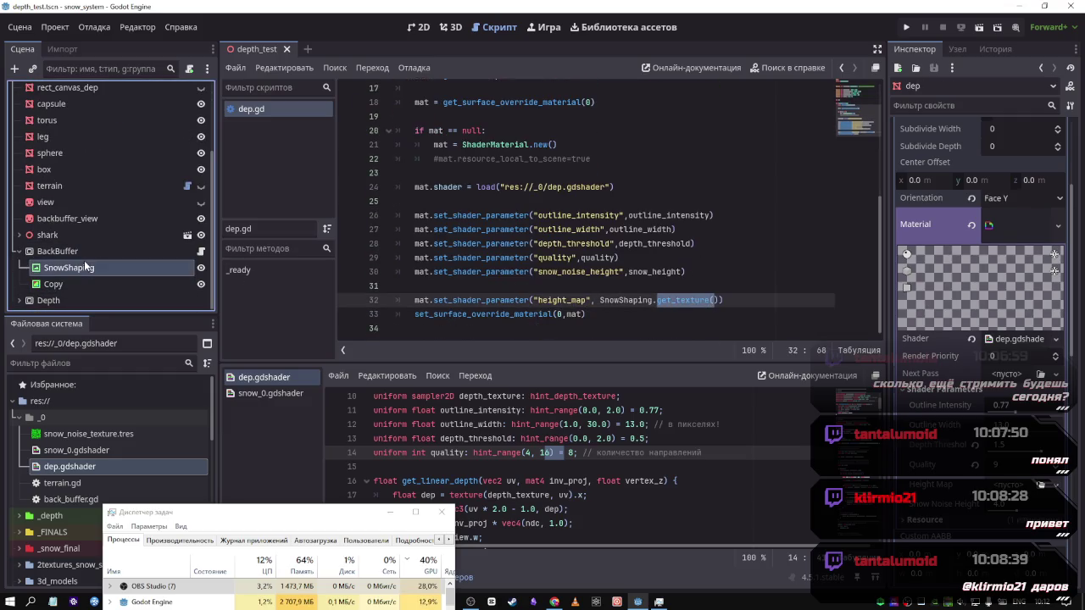
# Select the SnowShaping node, scroll dep.gd to the top, and return to the 3D depth_test view
pyautogui.click(72, 267)
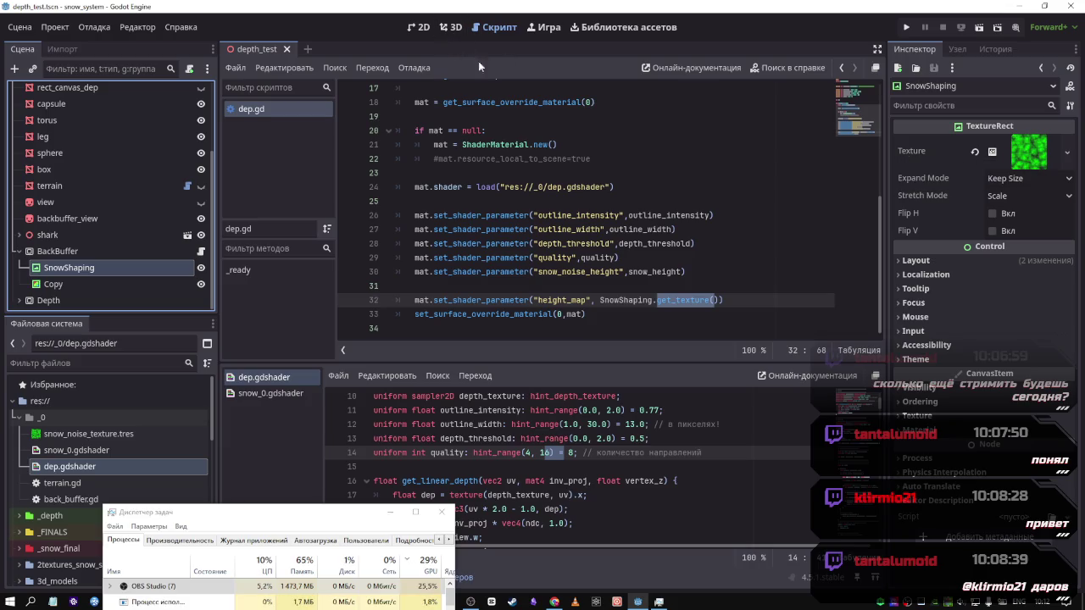
pyautogui.click(718, 301)
pyautogui.scroll(5, 719, 303)
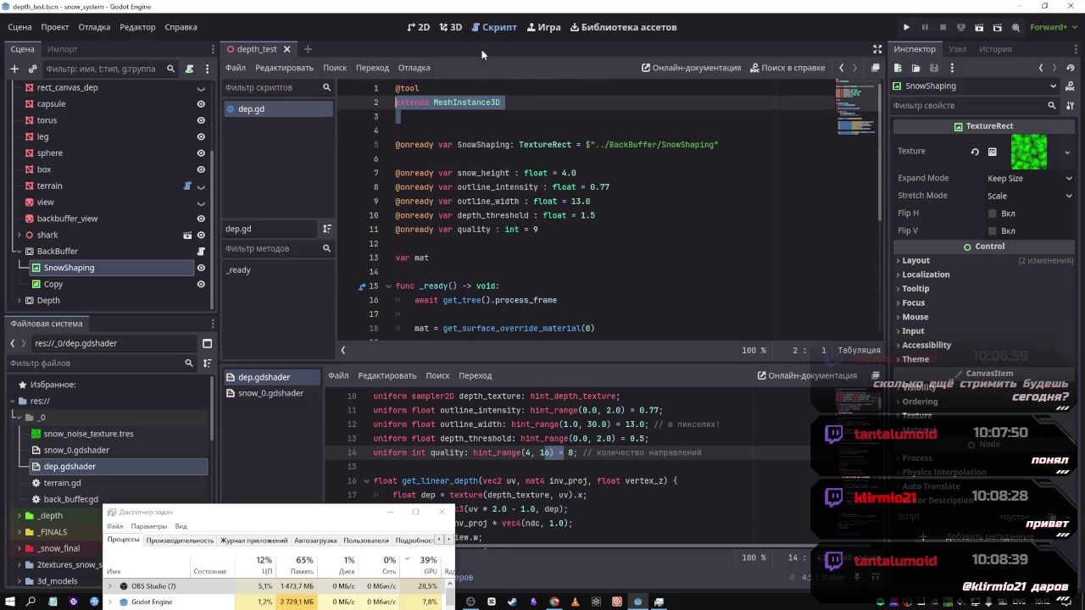
pyautogui.click(456, 31)
pyautogui.moveTo(526, 210); pyautogui.dragTo(424, 216)
# Unhide the terrain, orbit around the green snow plane, and nudge the capsule over the snow
pyautogui.scroll(5, 140, 230)
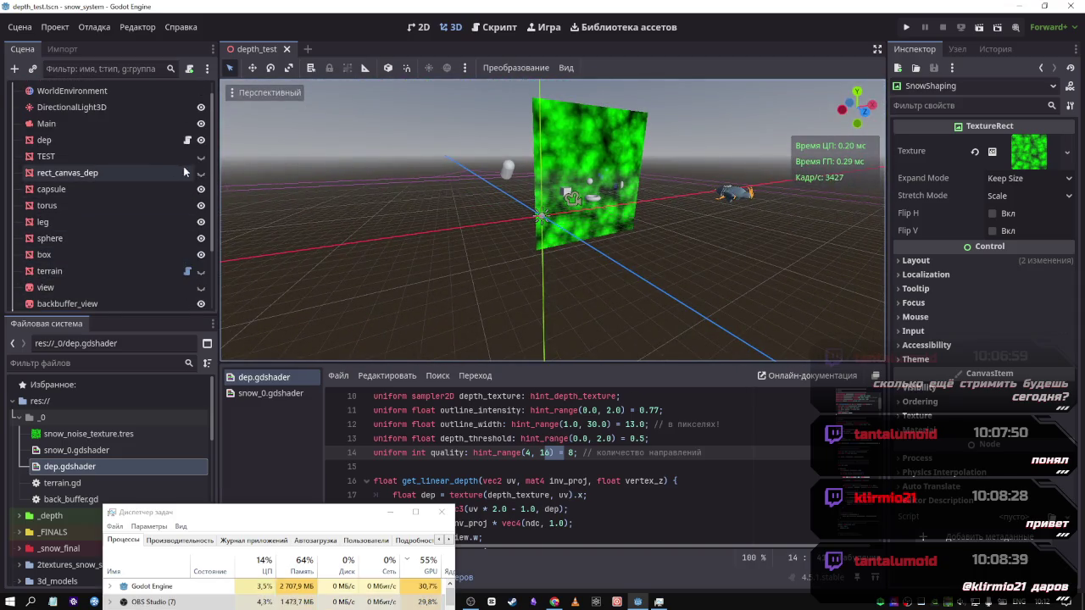
pyautogui.scroll(-2, 174, 241)
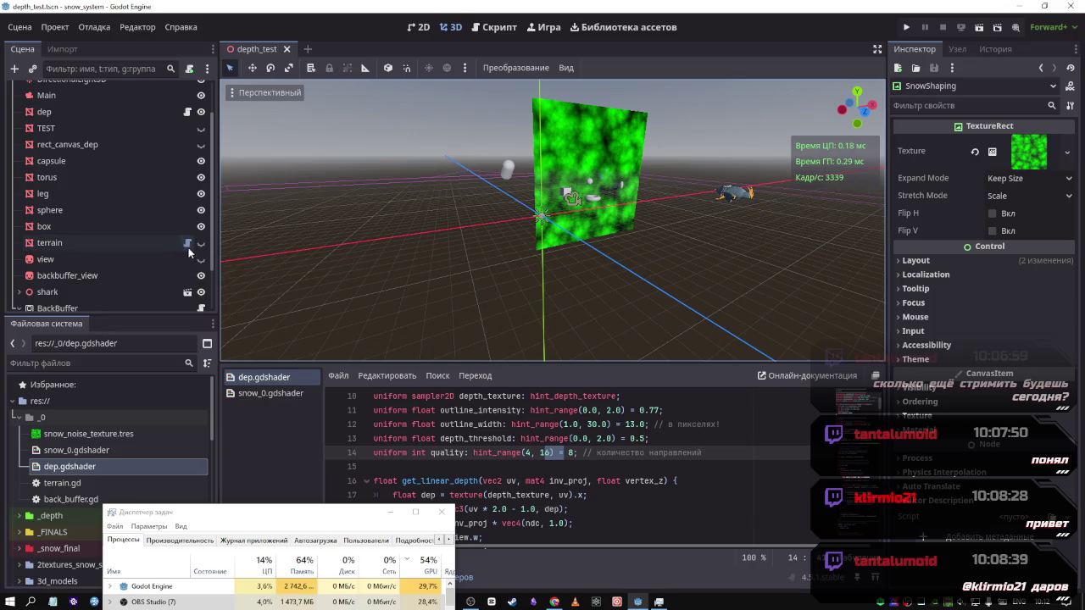
pyautogui.click(201, 243)
pyautogui.moveTo(522, 239)
pyautogui.mouseDown()
pyautogui.moveTo(543, 246)
pyautogui.moveTo(570, 319)
pyautogui.moveTo(603, 255)
pyautogui.mouseUp()
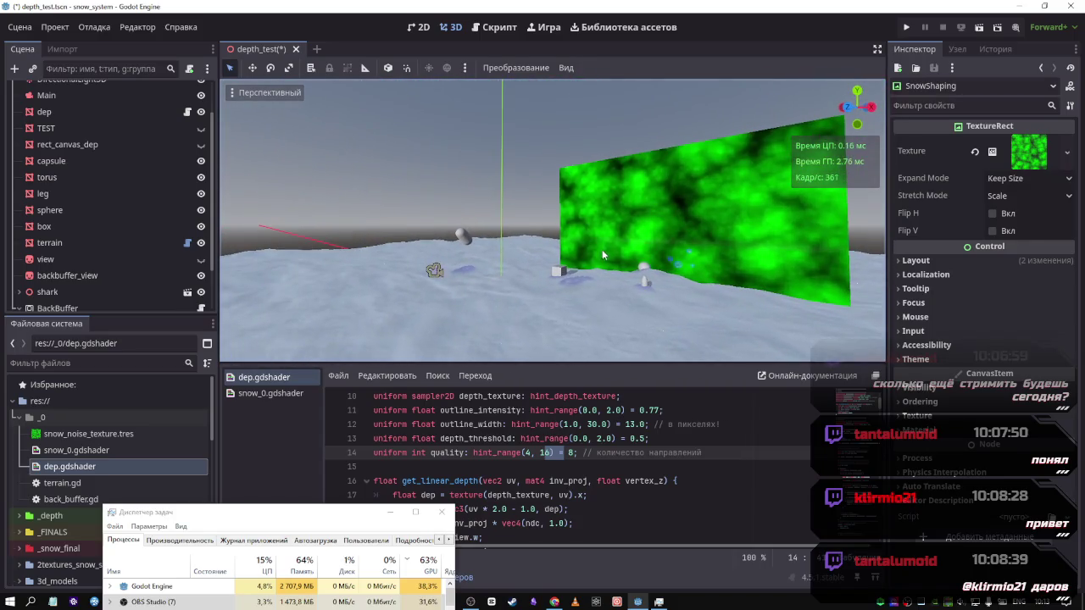
pyautogui.click(454, 237)
pyautogui.moveTo(458, 161); pyautogui.dragTo(463, 177)
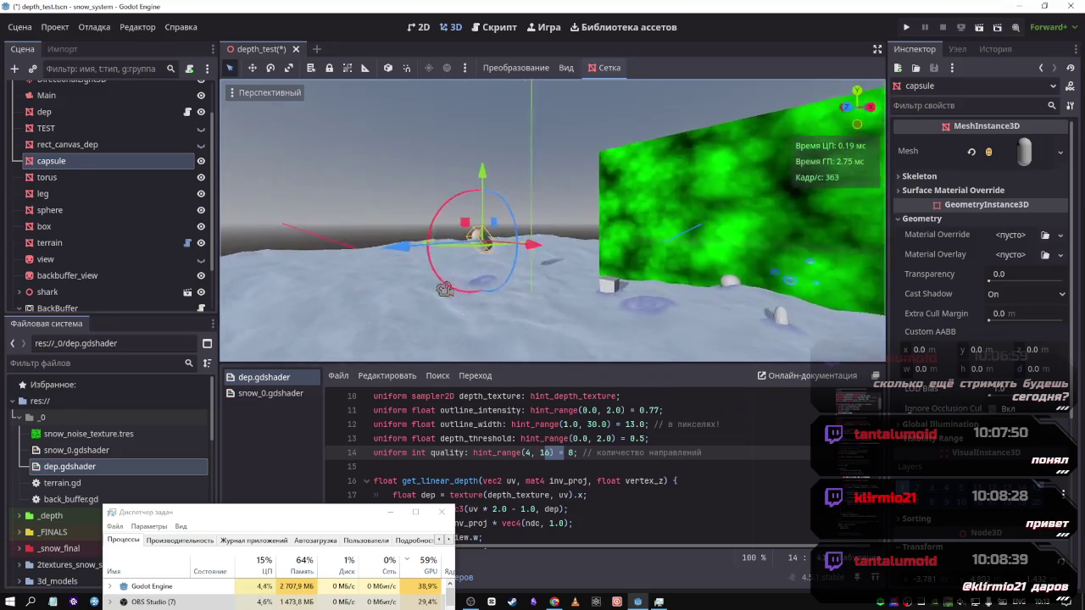
pyautogui.moveTo(551, 220)
pyautogui.mouseDown()
pyautogui.moveTo(517, 262)
pyautogui.moveTo(473, 269)
pyautogui.mouseUp()
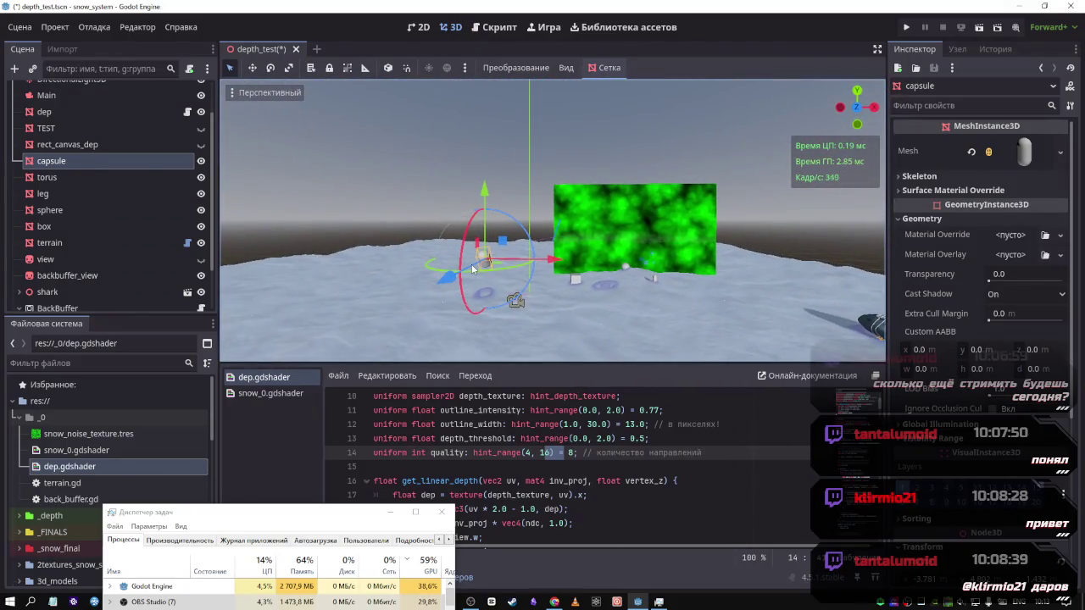
# Save the scene and close the dep.gdshader and snow_0.gdshader tabs
pyautogui.hotkey('ctrl', 's')
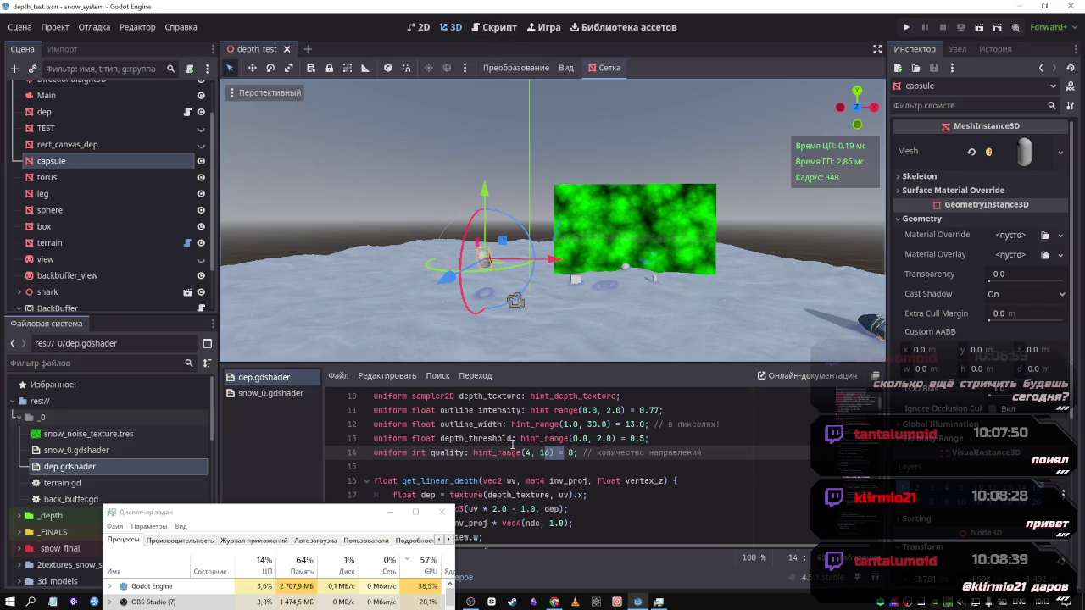
pyautogui.scroll(-6, 419, 413)
pyautogui.middleClick(296, 380)
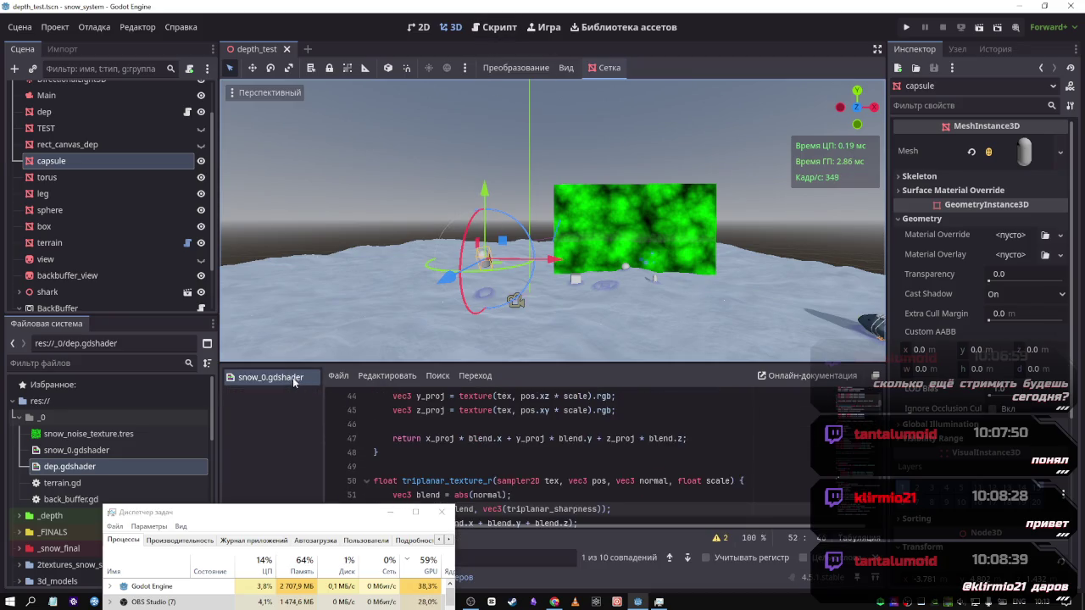
pyautogui.scroll(7, 501, 433)
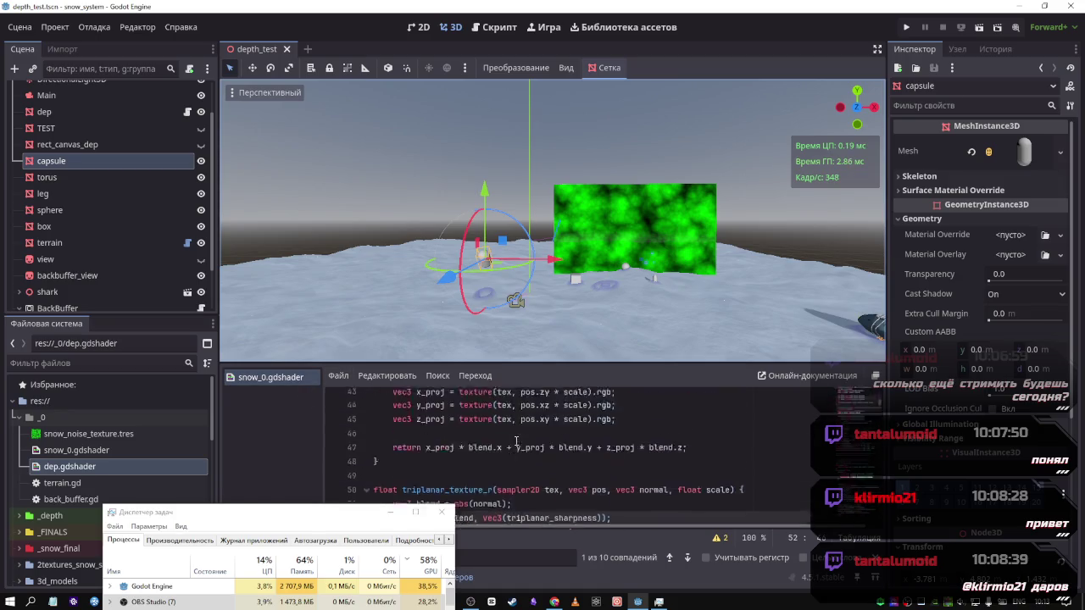
pyautogui.scroll(7, 501, 433)
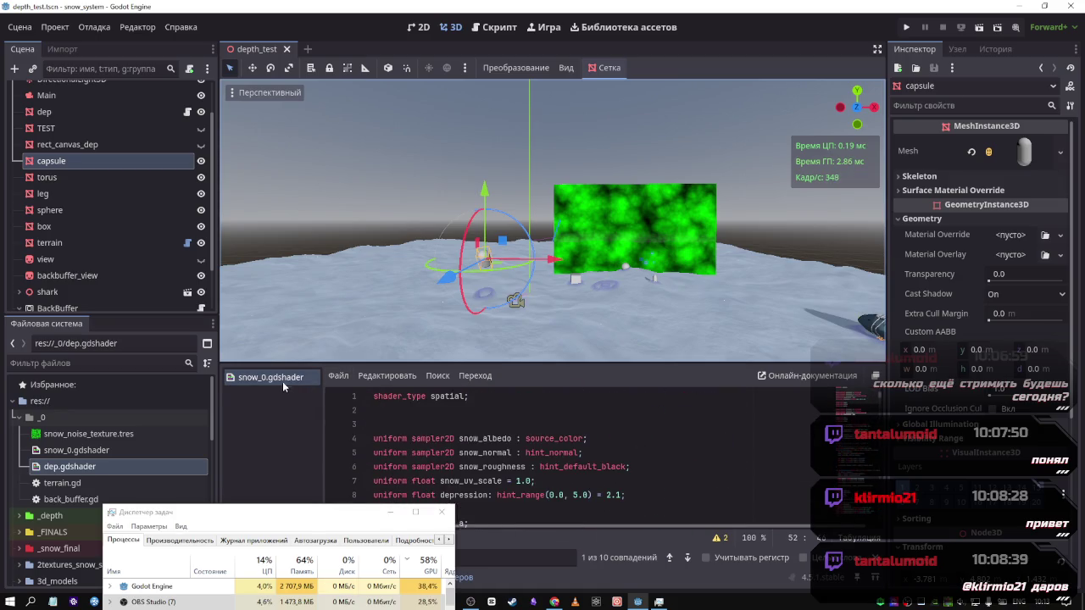
pyautogui.middleClick(282, 382)
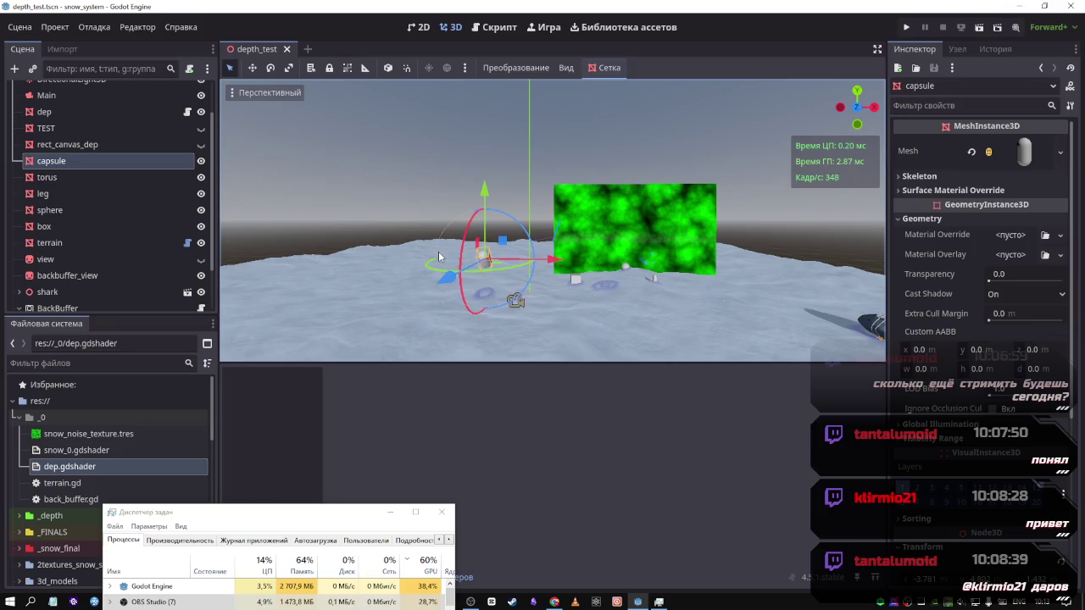
# Select terrain and enter 999 for its PlaneMesh subdivide width and depth
pyautogui.click(110, 244)
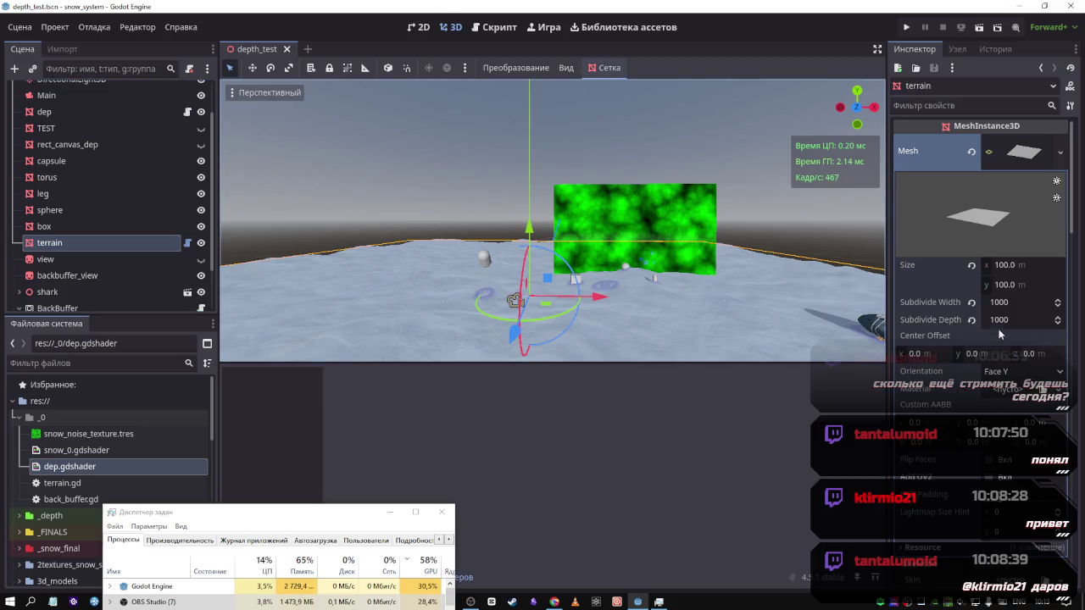
pyautogui.click(1002, 299)
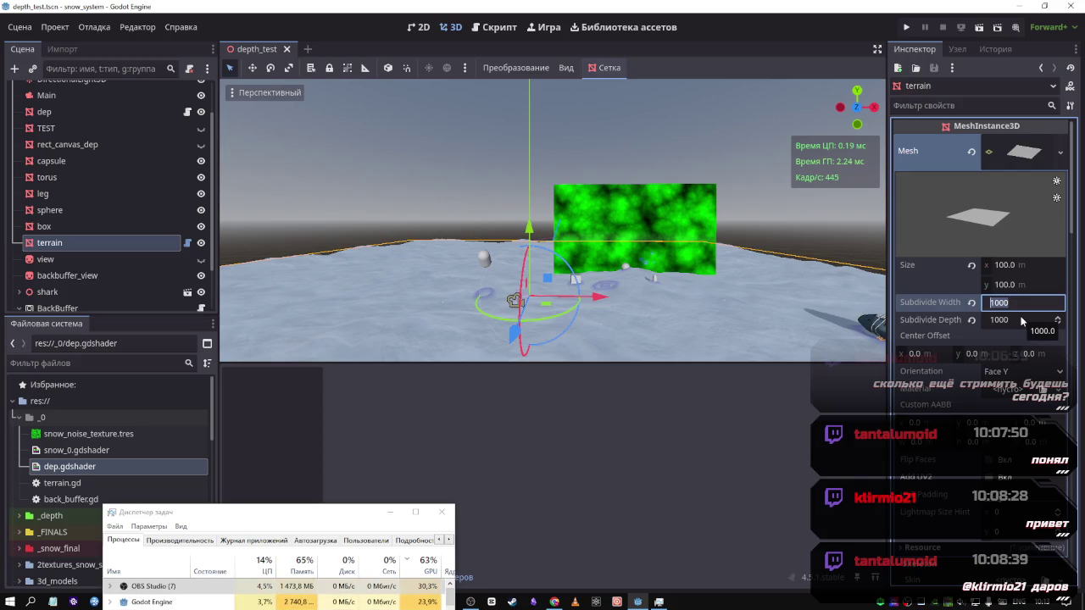
pyautogui.write('9')
pyautogui.write('9')
pyautogui.press('Tab')
pyautogui.write('999')
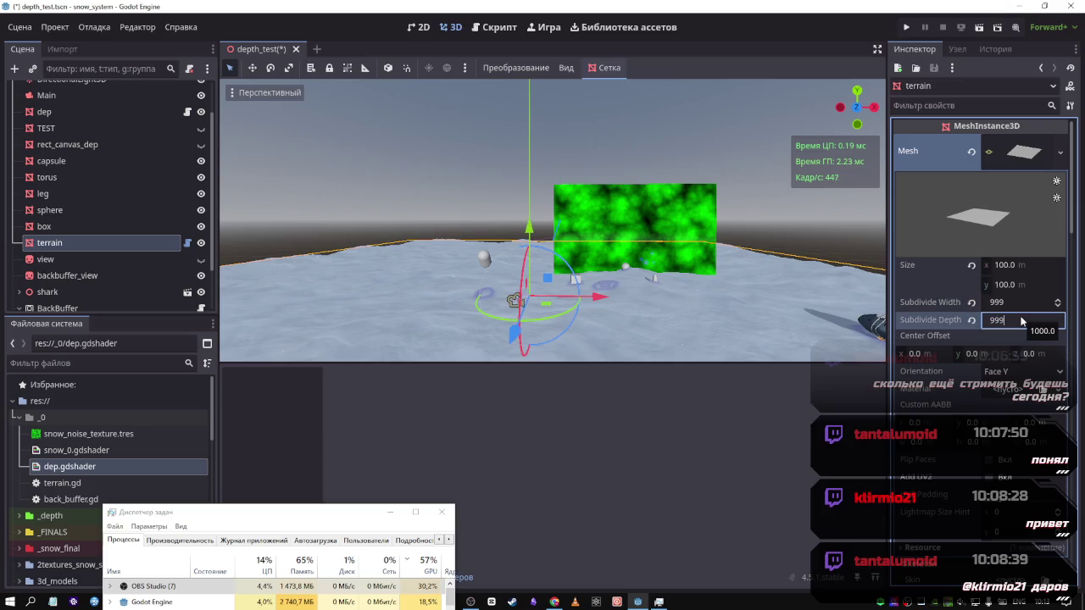
pyautogui.press('Tab')
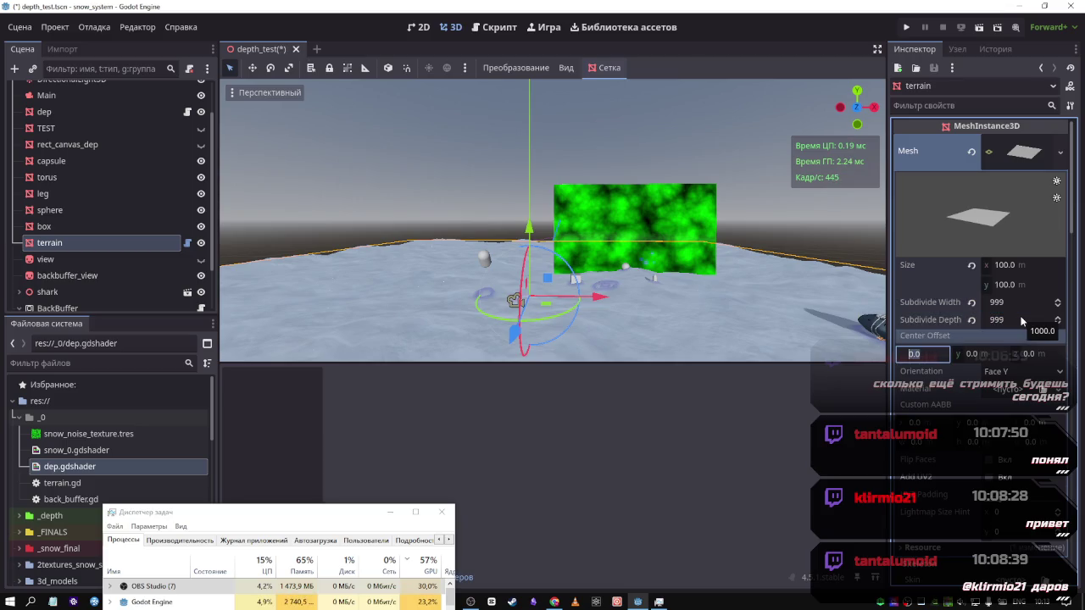
# Change the terrain's subdivide width to 969 and save the scene
pyautogui.click(1010, 320)
pyautogui.write('969')
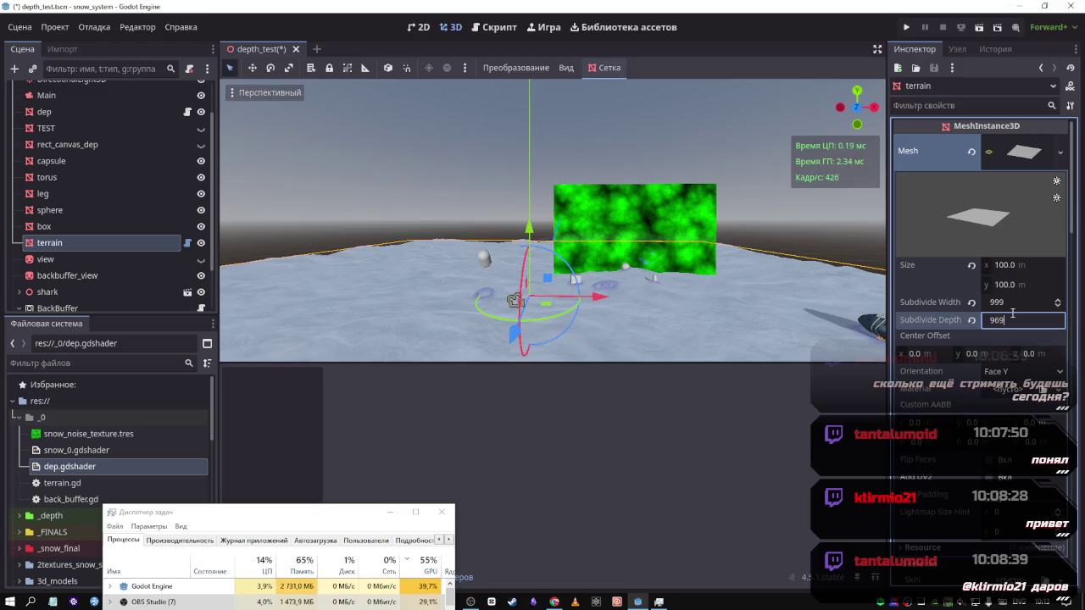
pyautogui.click(1008, 303)
pyautogui.write('9')
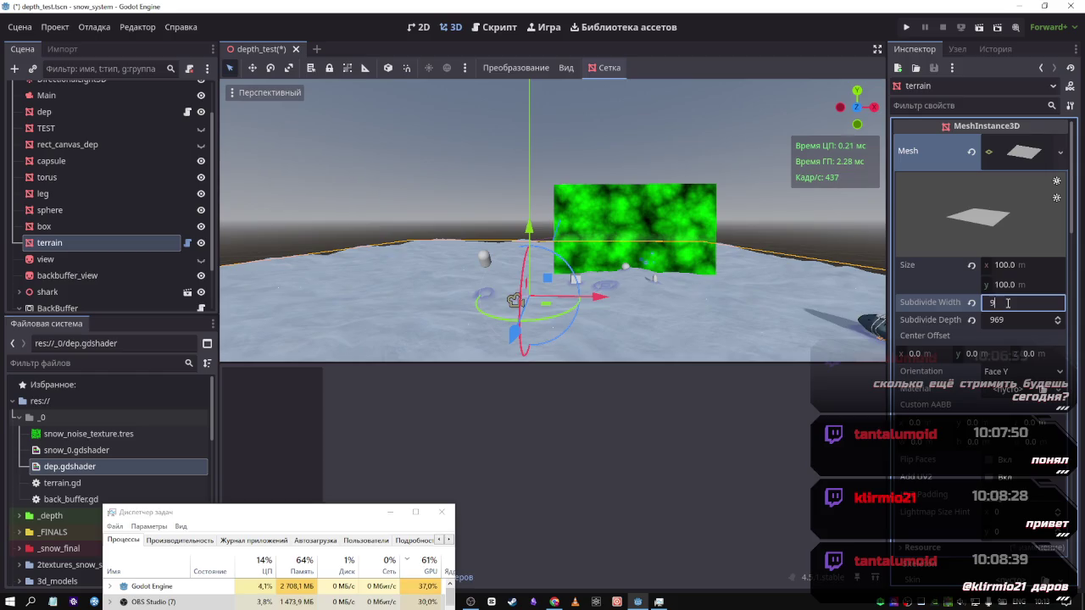
pyautogui.press('Return')
pyautogui.hotkey('ctrl', 's')
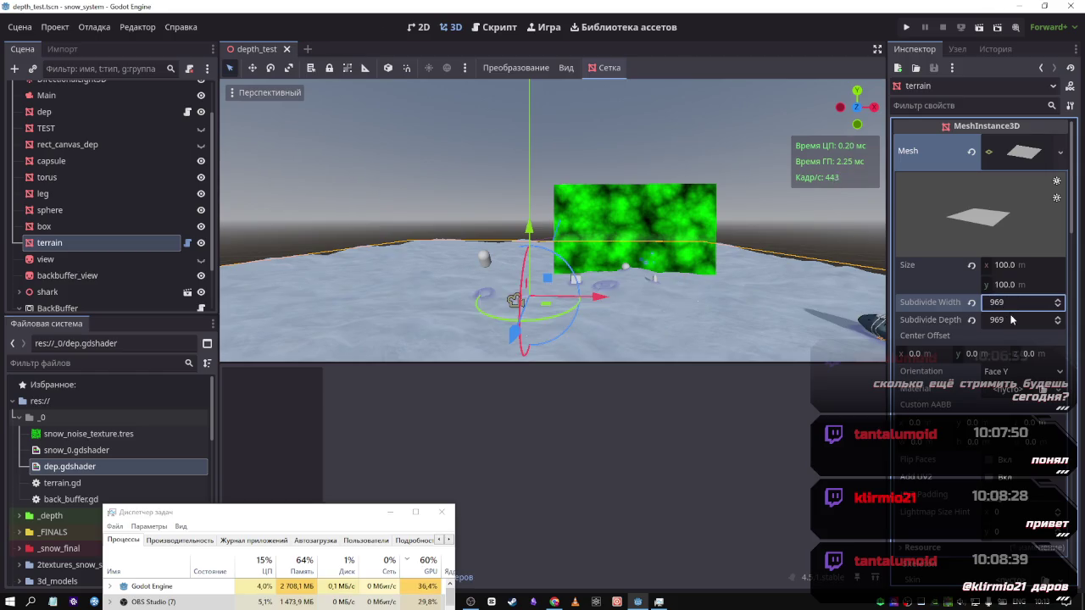
# Set the terrain's subdivide width and depth to 900 each, then fly into the snow crater
pyautogui.click(1010, 303)
pyautogui.write('900')
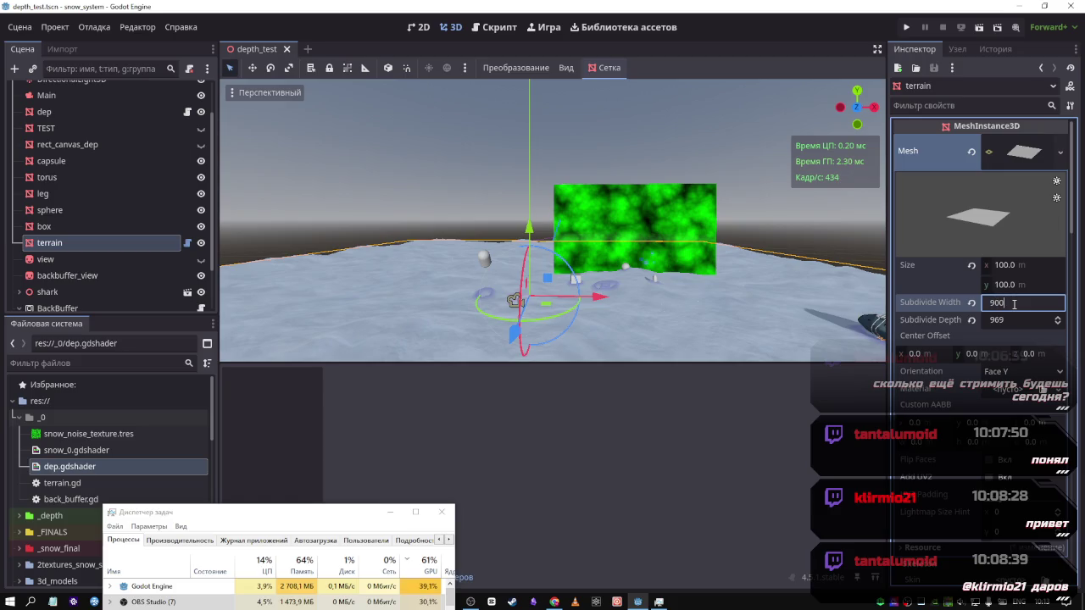
pyautogui.press('Tab')
pyautogui.write('90')
pyautogui.press('Return')
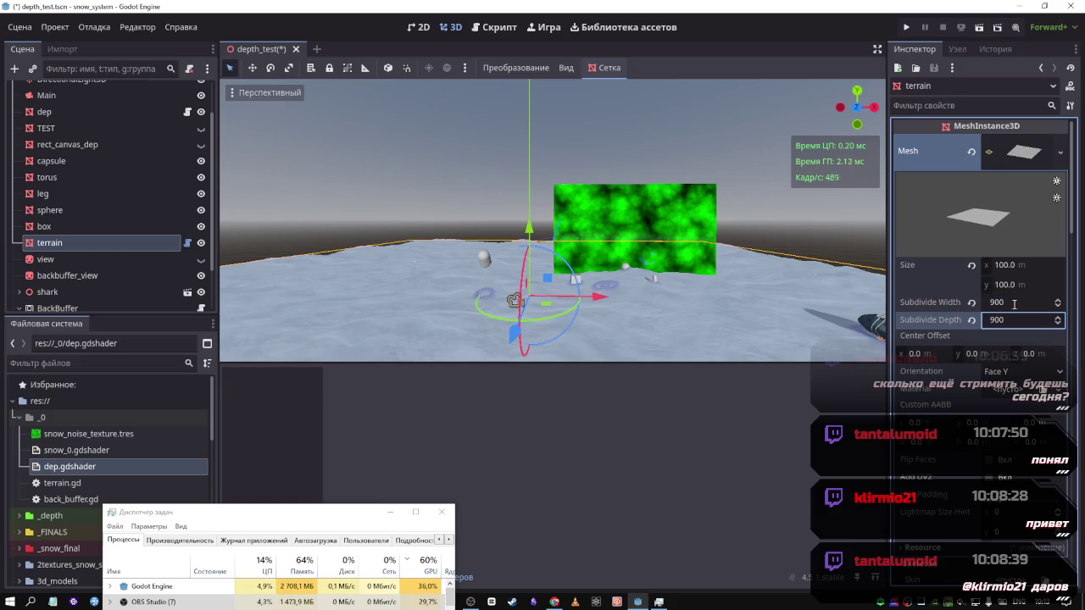
pyautogui.moveTo(728, 248); pyautogui.dragTo(729, 249)
pyautogui.moveTo(374, 296); pyautogui.dragTo(400, 107)
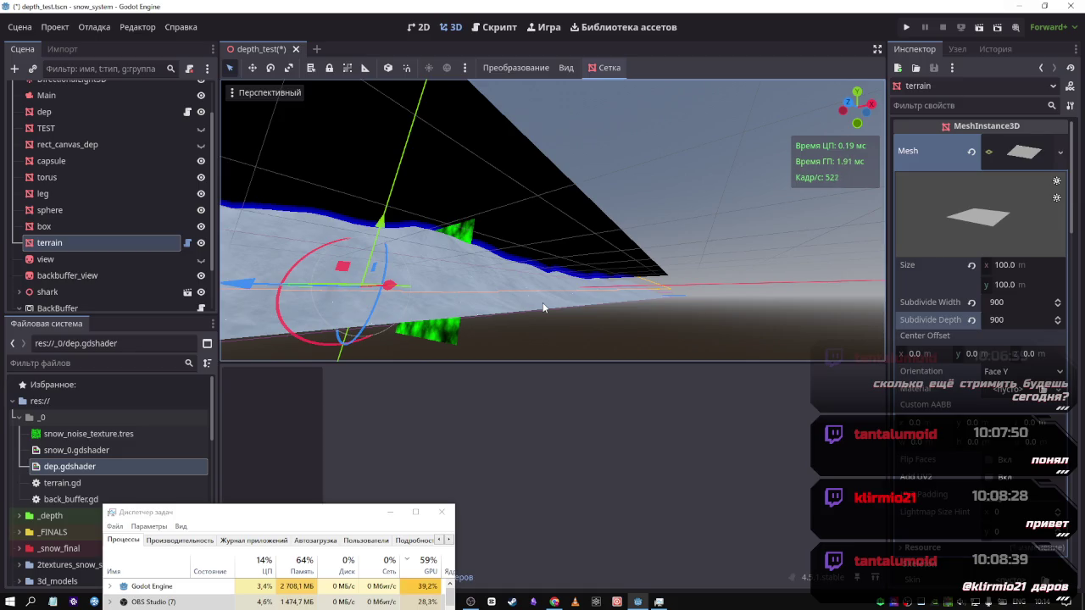
# Select the dep plane and expand its dep.gdshader material in the Inspector
pyautogui.click(108, 116)
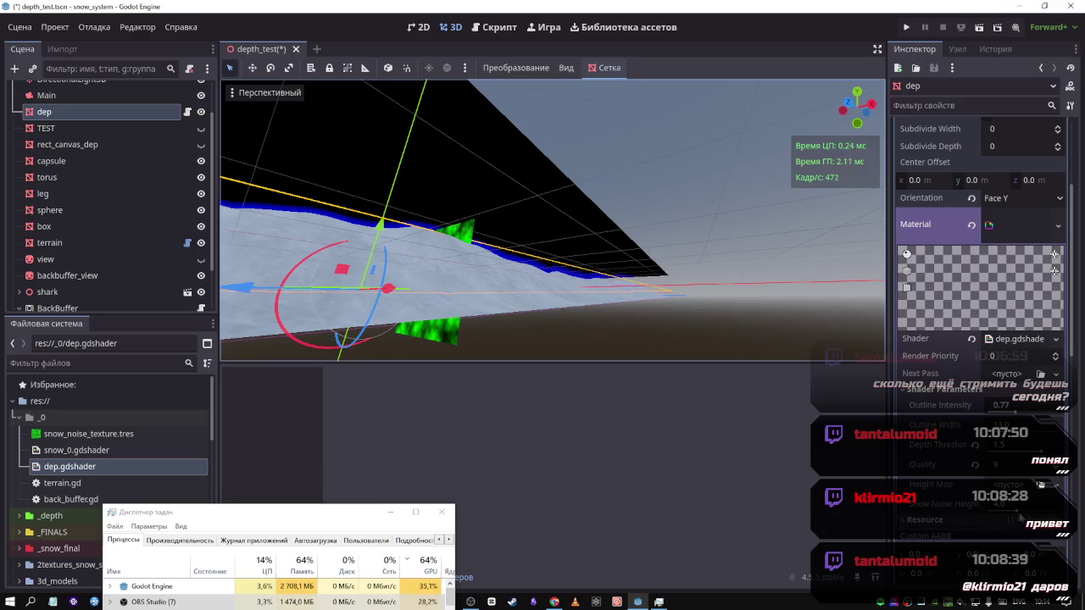
pyautogui.click(953, 509)
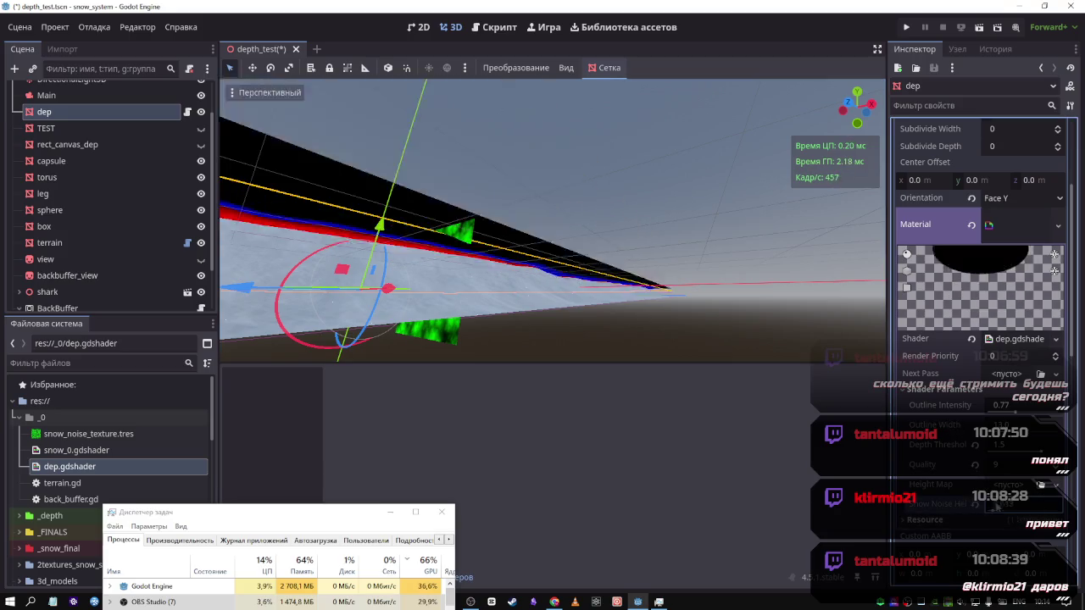
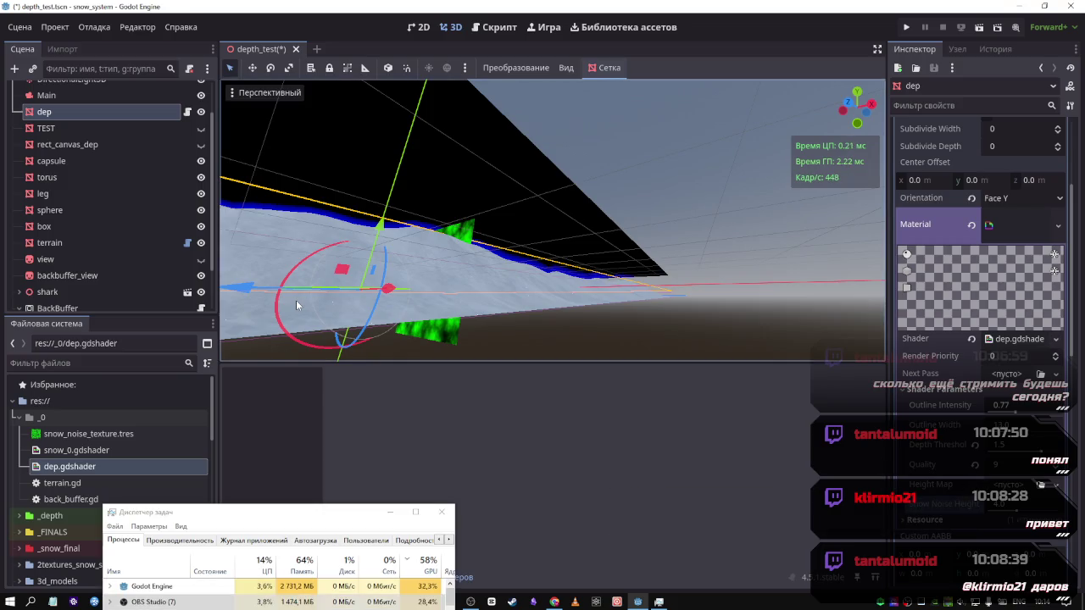
# Select the dep plane and try a ViewportTexture on its Height Map, dismissing the warning
pyautogui.doubleClick(105, 243)
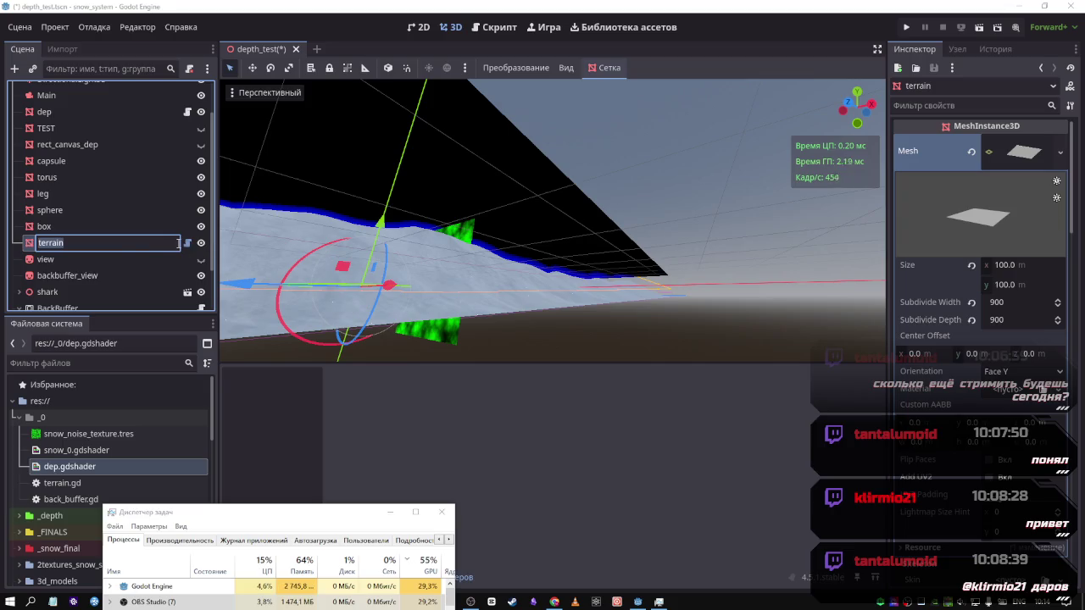
pyautogui.click(71, 227)
pyautogui.click(71, 242)
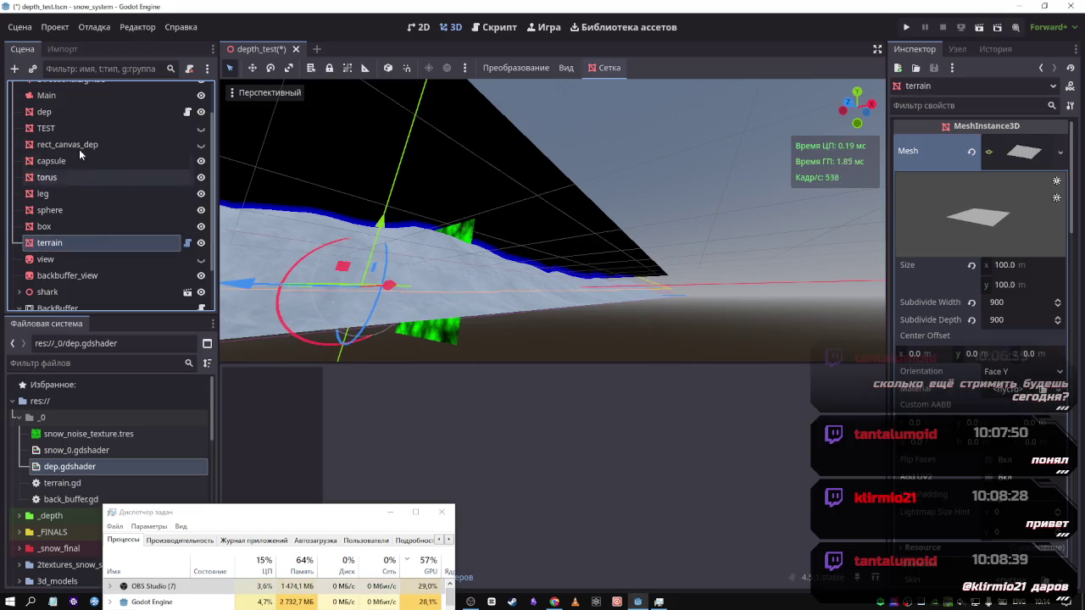
pyautogui.scroll(1, 89, 127)
pyautogui.click(81, 157)
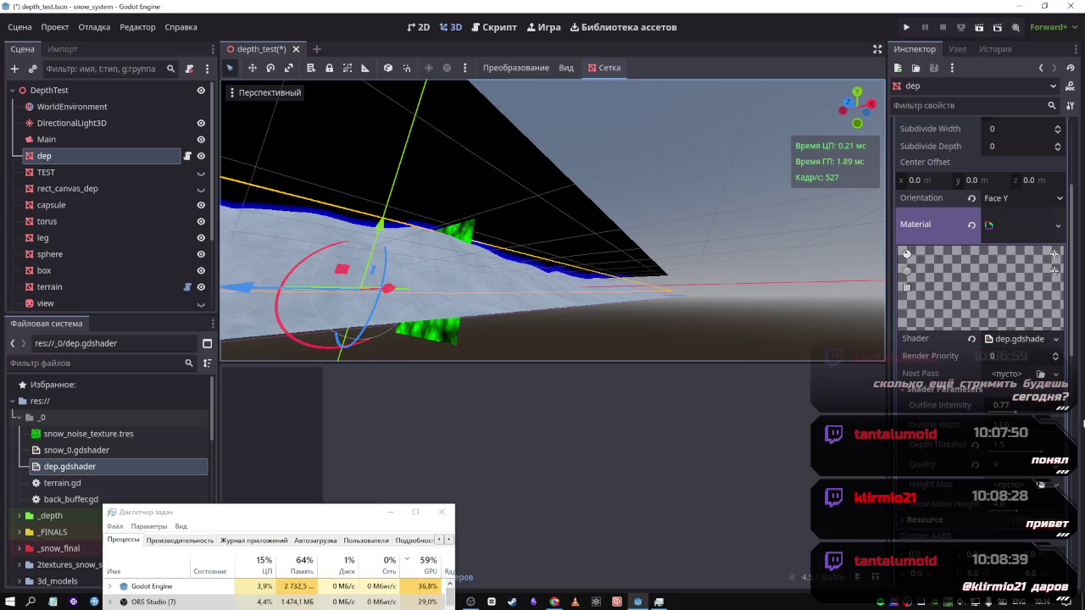
pyautogui.click(1007, 490)
pyautogui.click(959, 285)
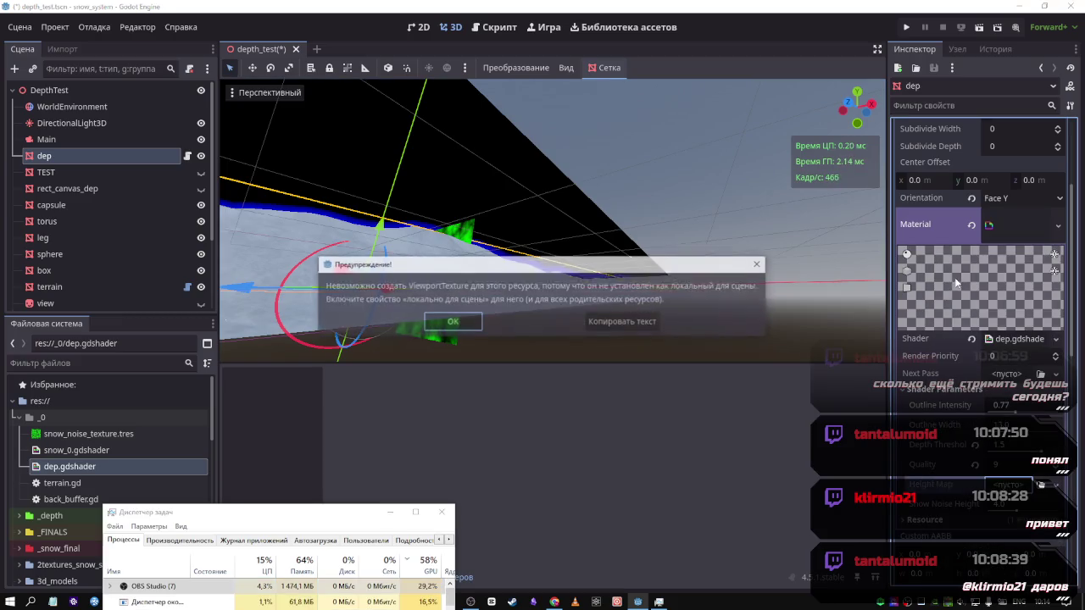
pyautogui.click(452, 322)
# Enable Local to Scene in the dep material's Resource settings
pyautogui.scroll(-5, 975, 254)
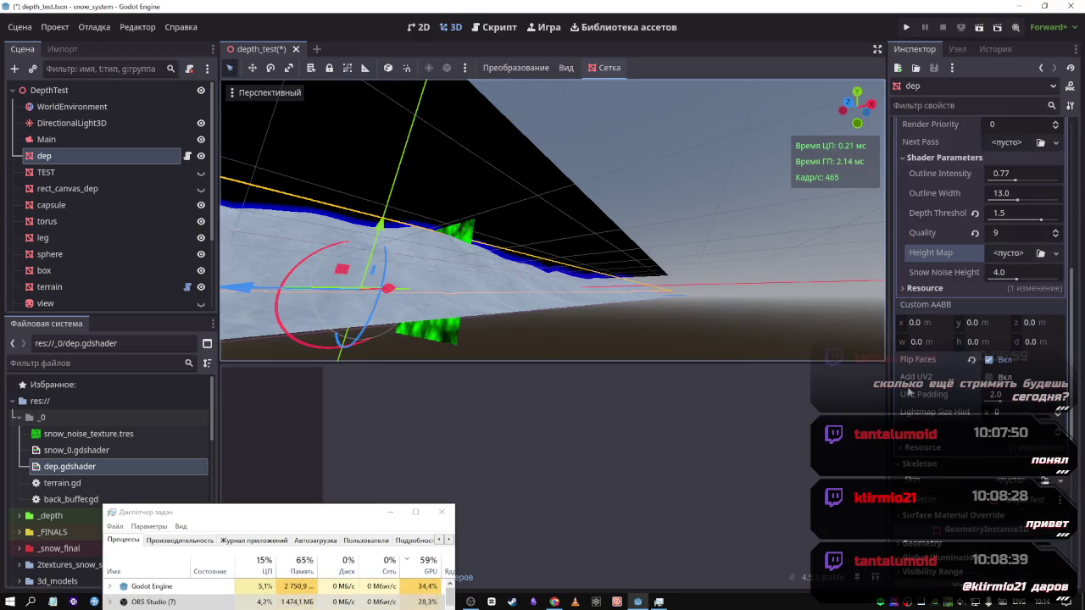
pyautogui.click(925, 289)
pyautogui.click(992, 304)
# Set the Height Map to a new ViewportTexture sourced from the BackBuffer viewport
pyautogui.click(1005, 253)
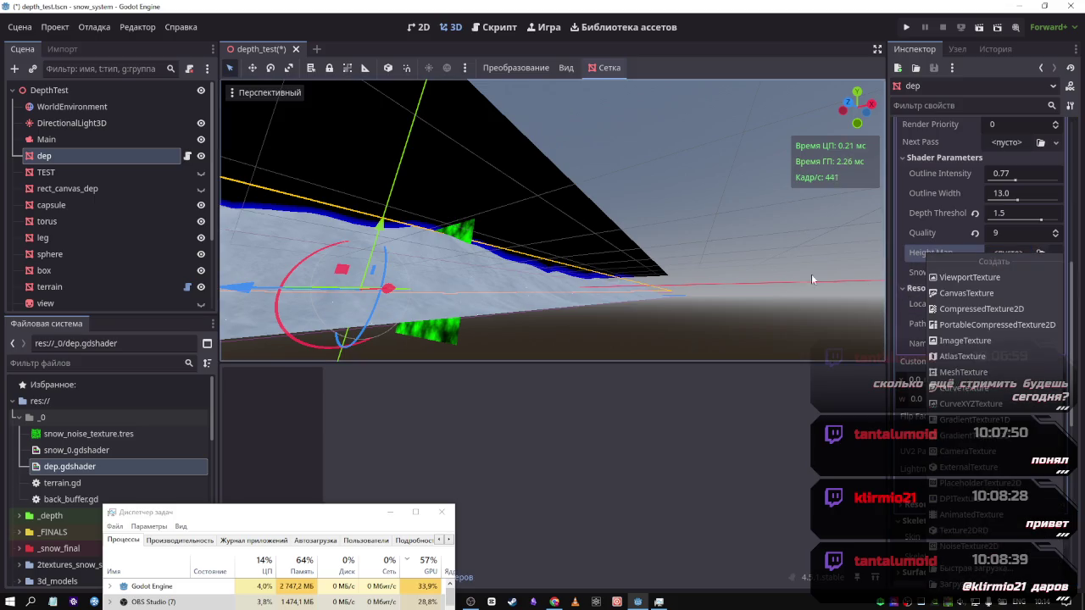
pyautogui.click(949, 277)
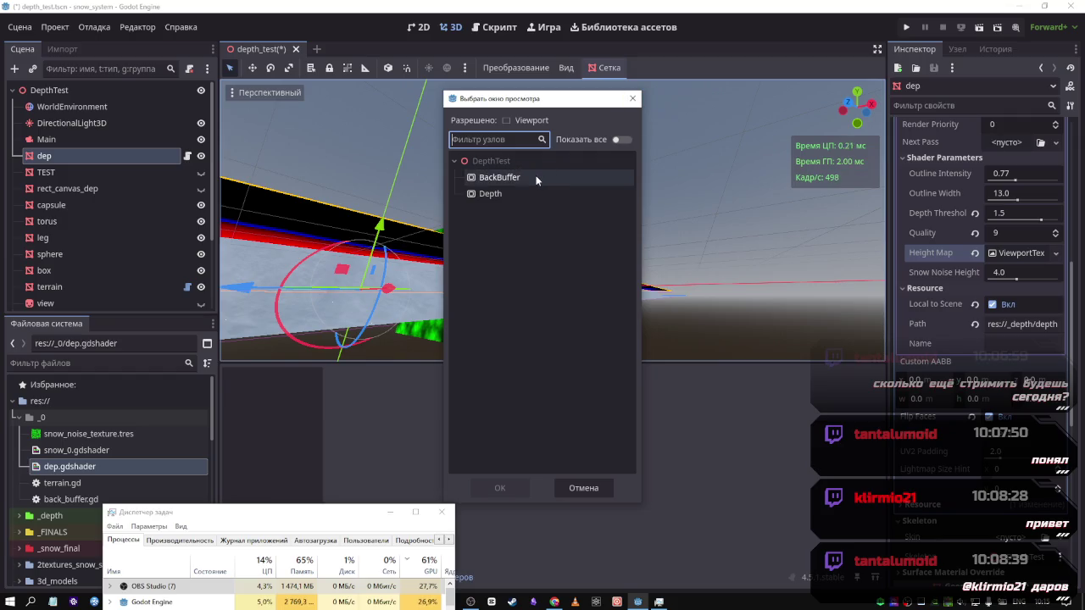
pyautogui.click(536, 178)
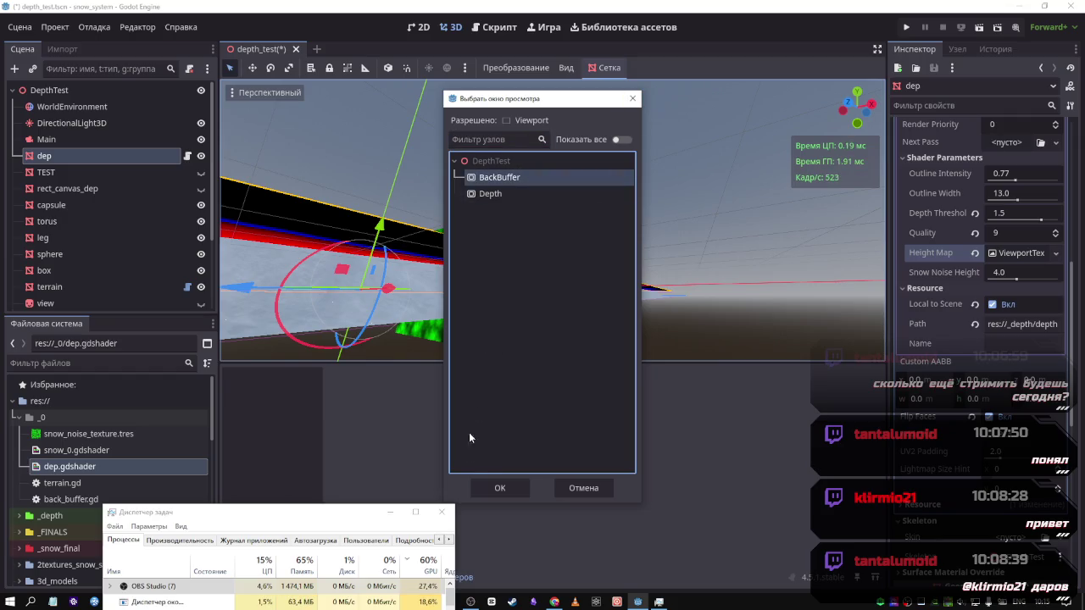
pyautogui.click(501, 488)
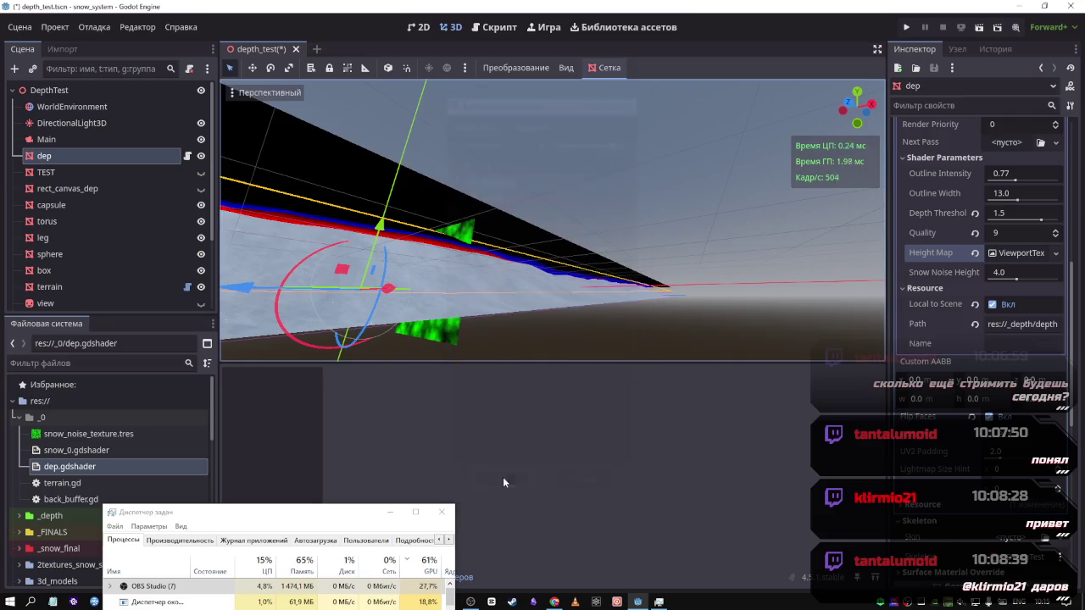
pyautogui.moveTo(543, 290)
pyautogui.mouseDown()
pyautogui.moveTo(781, 299)
pyautogui.moveTo(712, 292)
pyautogui.mouseUp()
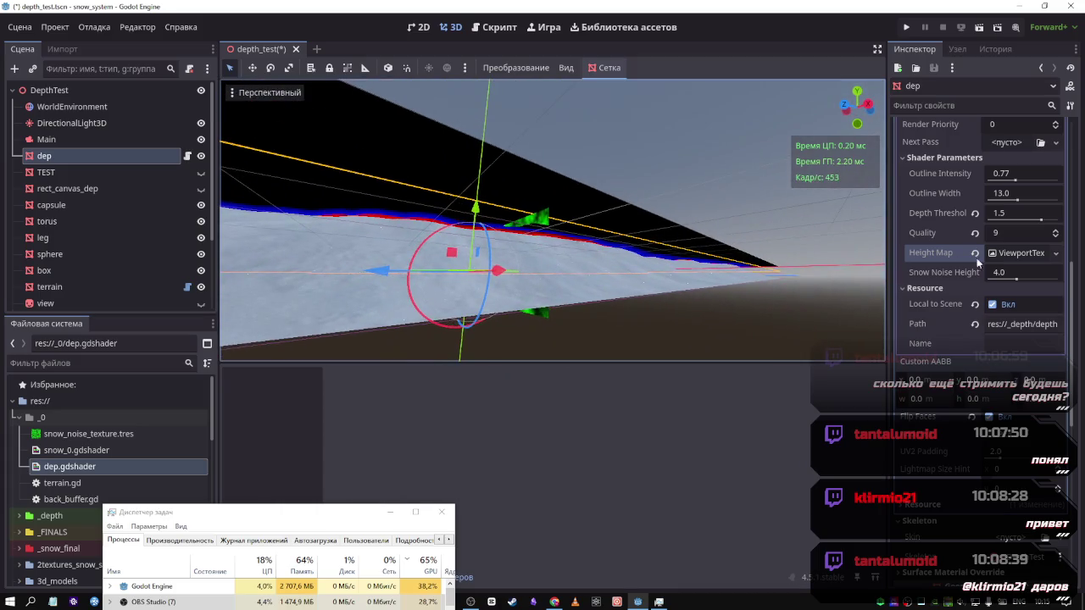
# Clear the Height Map and try a new ImageTexture in its place
pyautogui.click(974, 253)
pyautogui.click(1027, 257)
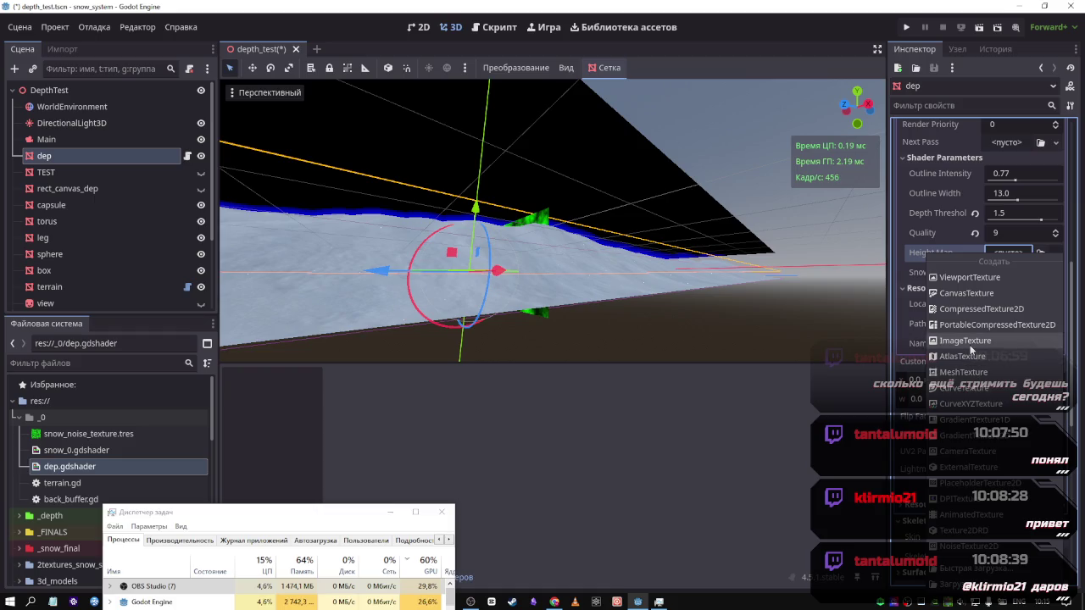
pyautogui.click(967, 341)
pyautogui.click(1018, 257)
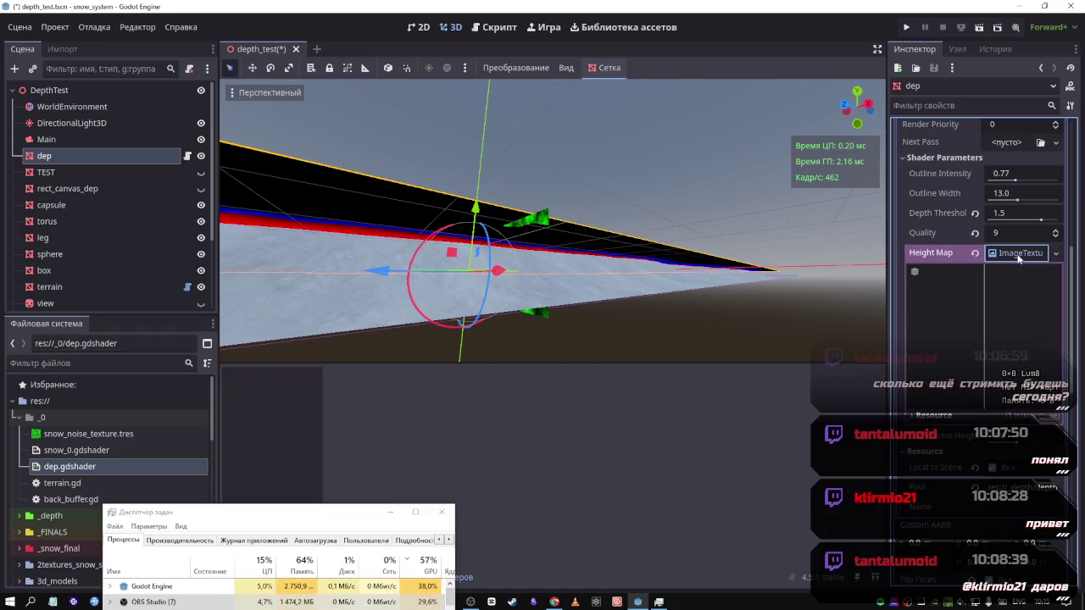
pyautogui.click(1018, 257)
# Clear the Height Map again, undo another ImageTexture, and create a NoiseTexture2D instead
pyautogui.click(974, 253)
pyautogui.click(1000, 255)
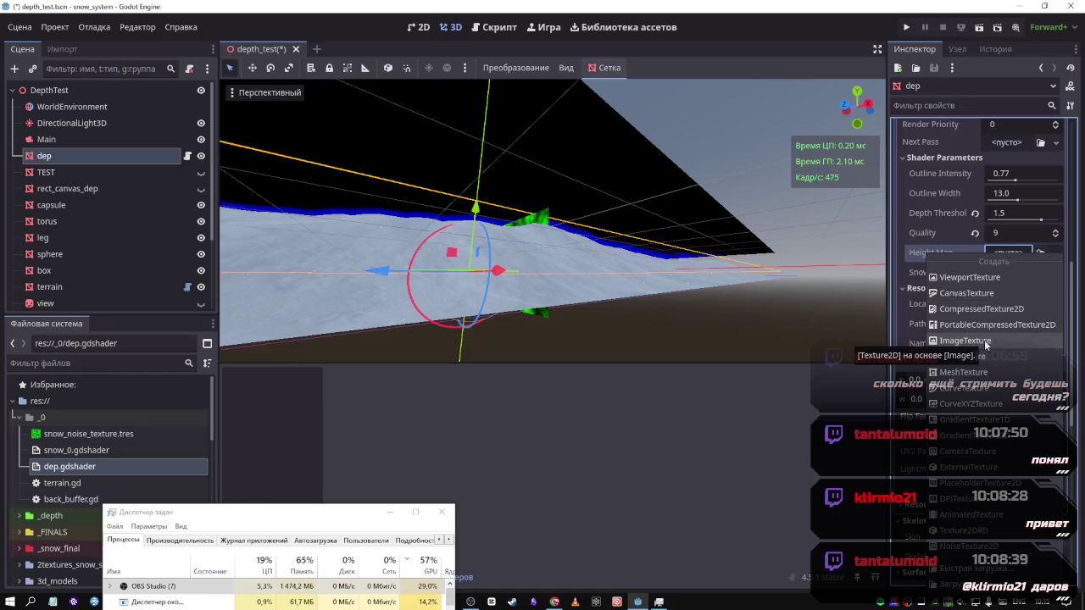
pyautogui.click(994, 341)
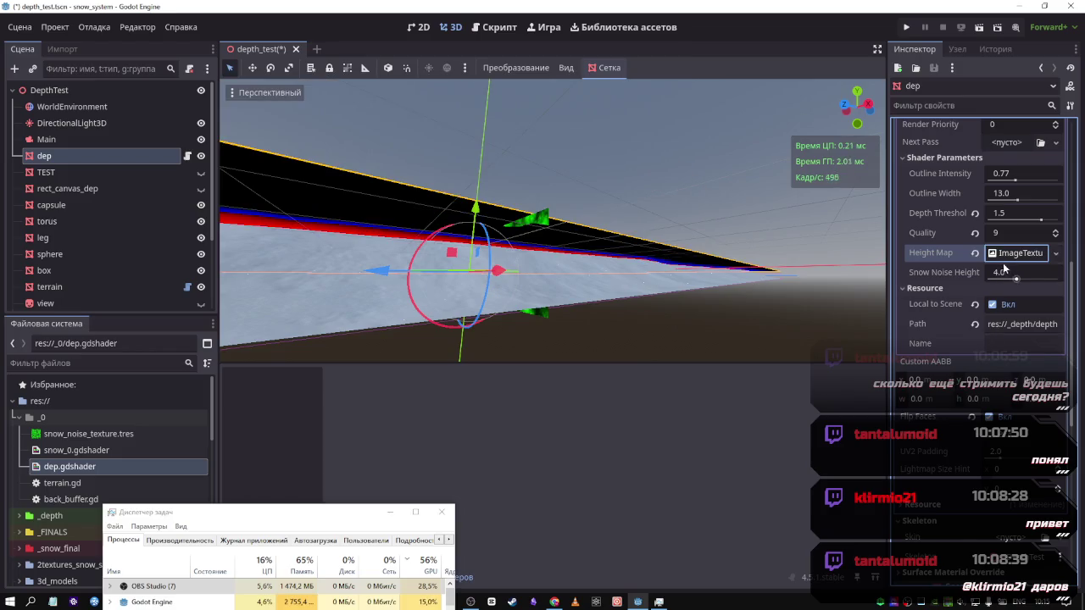
pyautogui.hotkey('ctrl', 'z')
pyautogui.click(1003, 256)
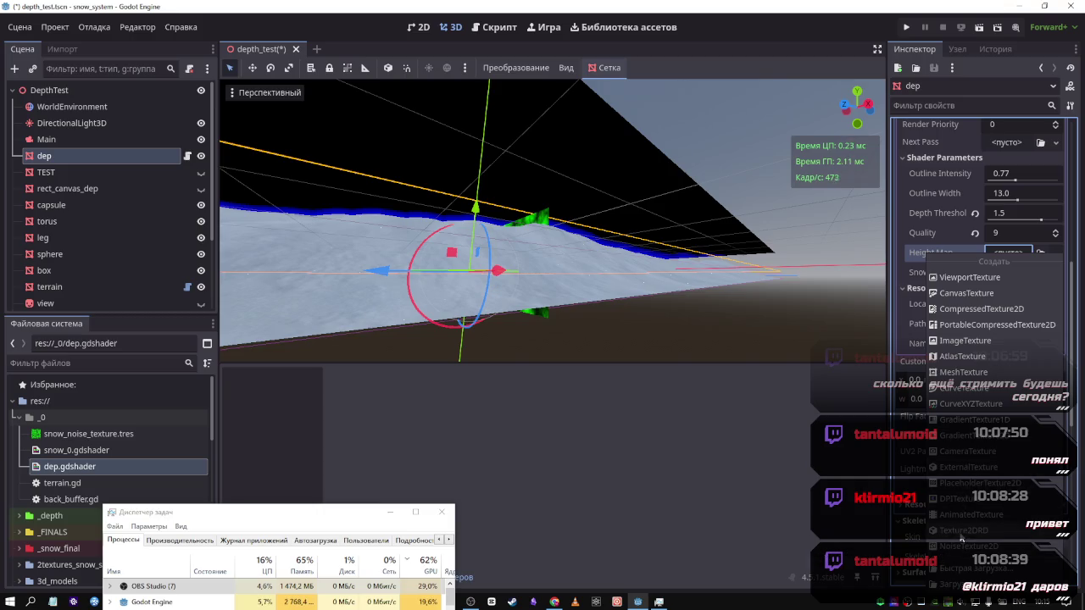
pyautogui.click(963, 546)
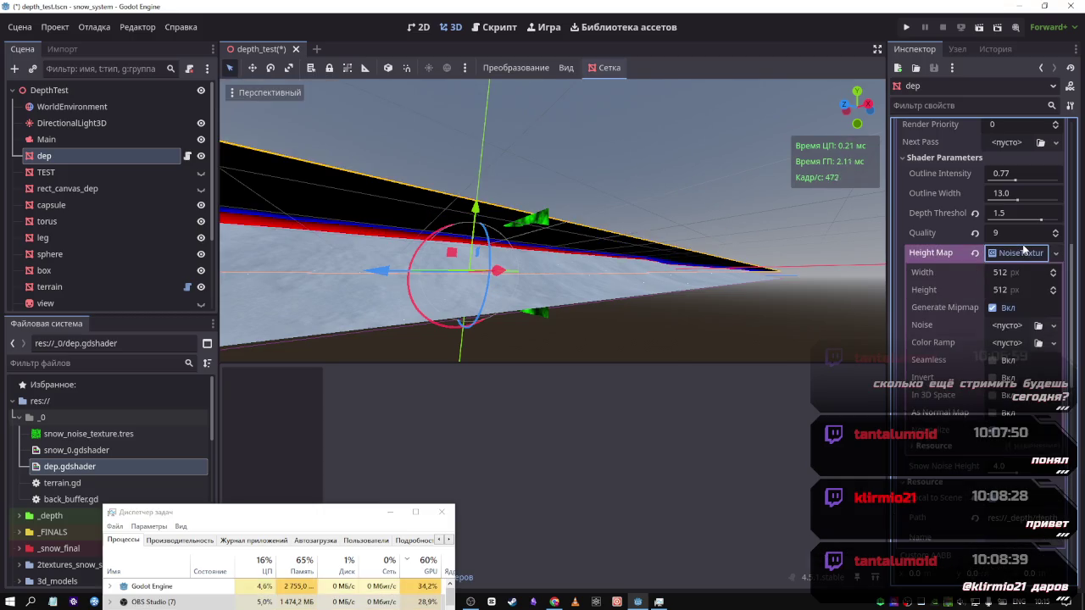
# Give the NoiseTexture2D a FastNoiseLite noise and a Gradient colour ramp, with Frequency 0.0016
pyautogui.click(1011, 325)
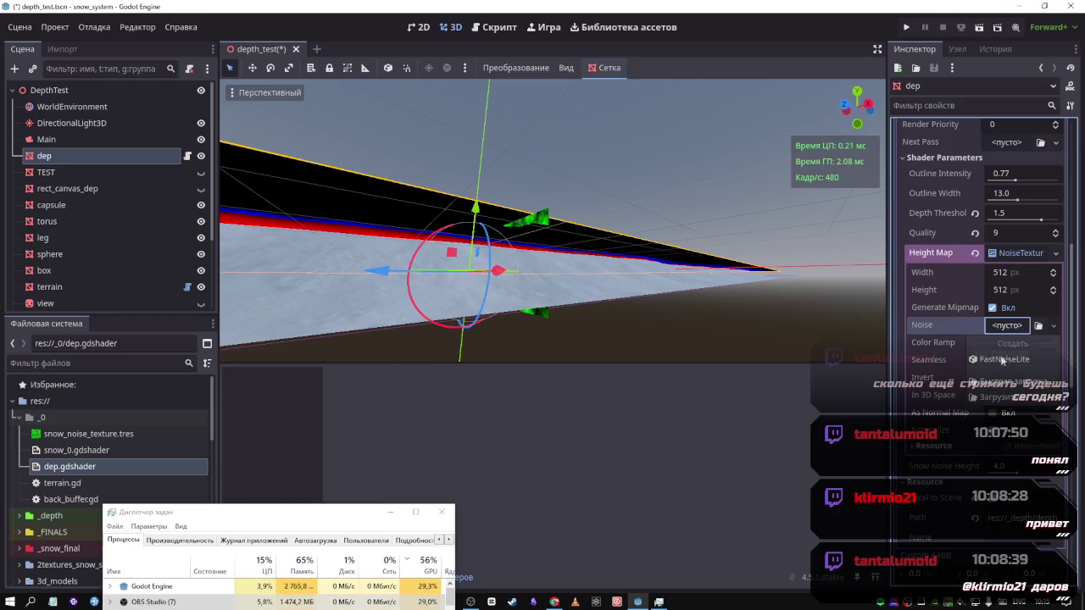
pyautogui.click(1004, 360)
pyautogui.click(1006, 342)
pyautogui.click(997, 378)
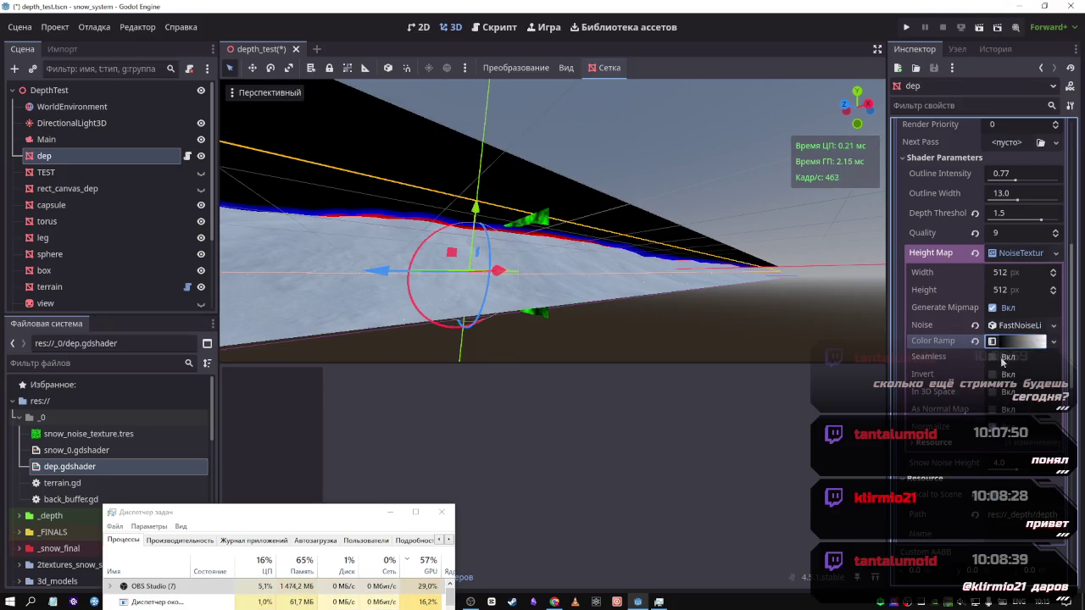
pyautogui.click(1007, 325)
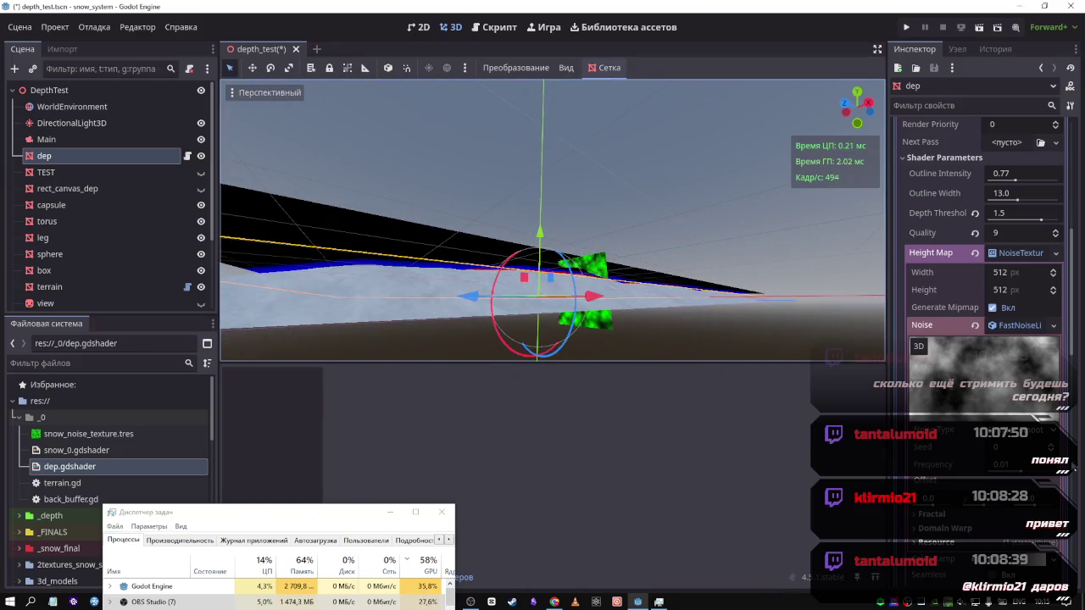
pyautogui.moveTo(1017, 467); pyautogui.dragTo(979, 468)
# Remove the trial FastNoiseLite noise from the texture again
pyautogui.click(976, 325)
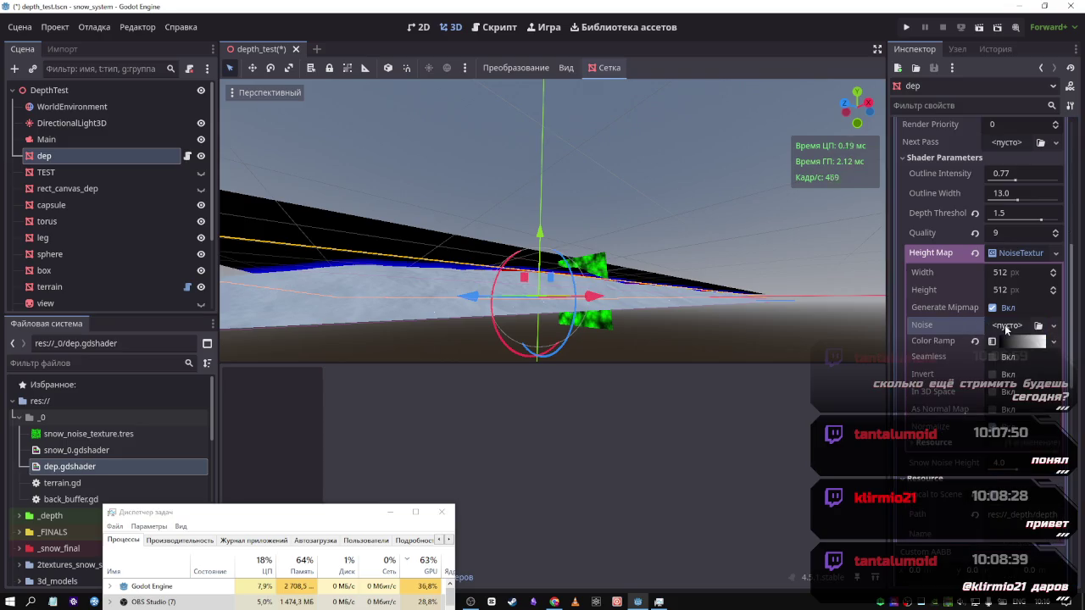
pyautogui.scroll(5, 987, 305)
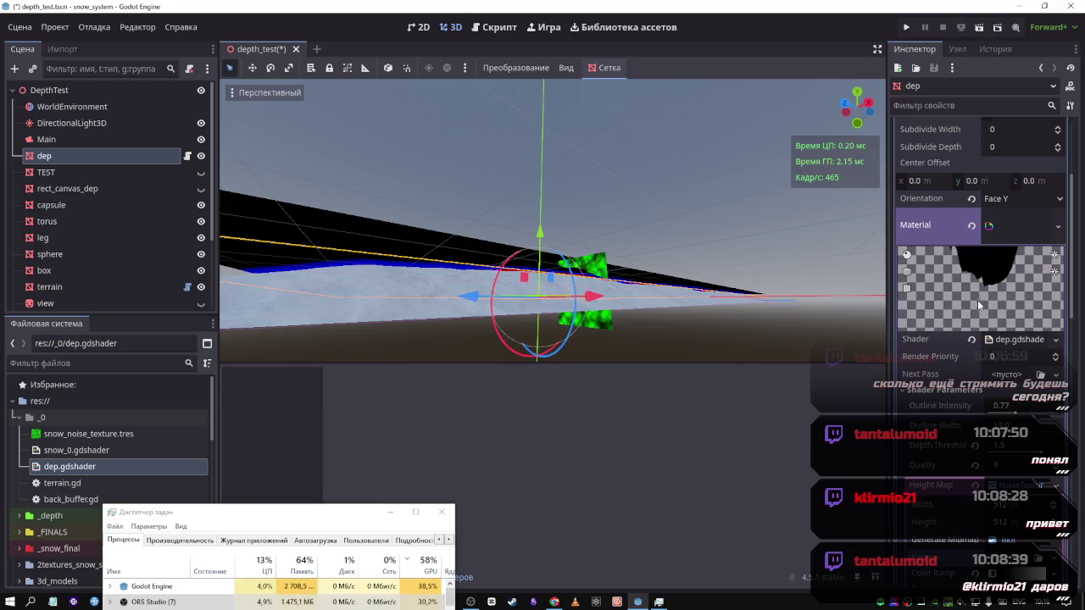
pyautogui.scroll(4, 979, 305)
pyautogui.scroll(-5, 975, 305)
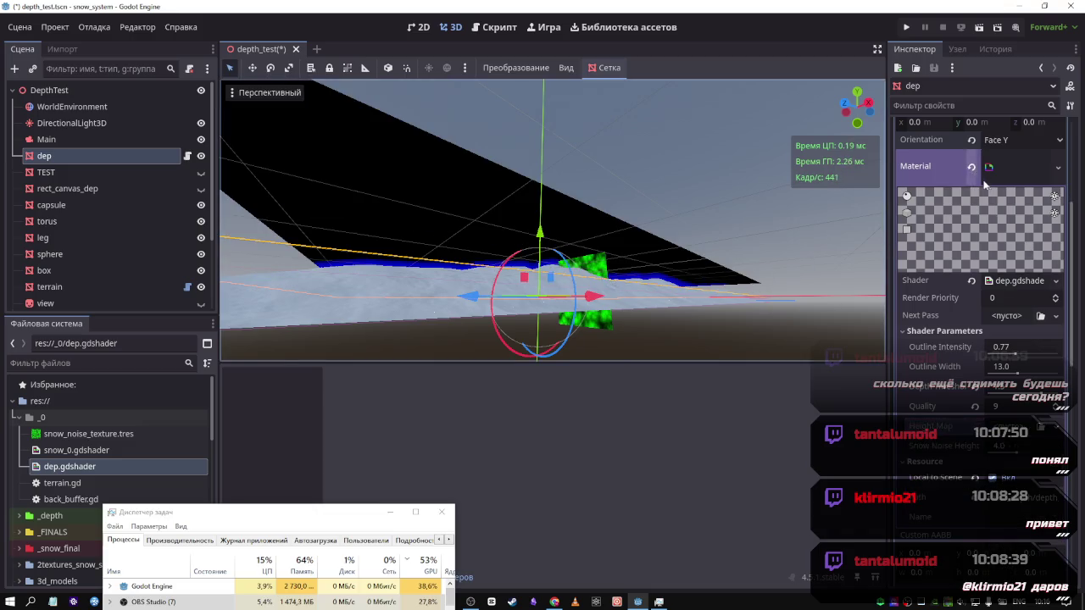
pyautogui.scroll(4, 1006, 219)
pyautogui.scroll(-3, 1002, 213)
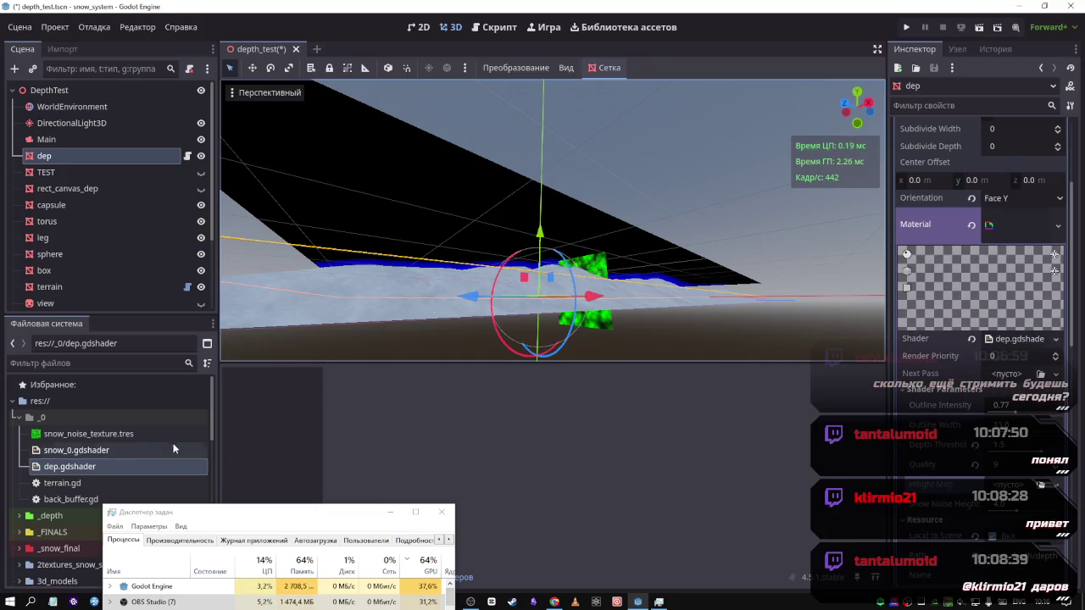
# Drop snow_noise_texture.tres on the Height Map and set Subdivide Width and Depth to 100
pyautogui.moveTo(119, 435)
pyautogui.mouseDown()
pyautogui.moveTo(994, 467)
pyautogui.moveTo(1008, 487)
pyautogui.moveTo(1034, 484)
pyautogui.mouseUp()
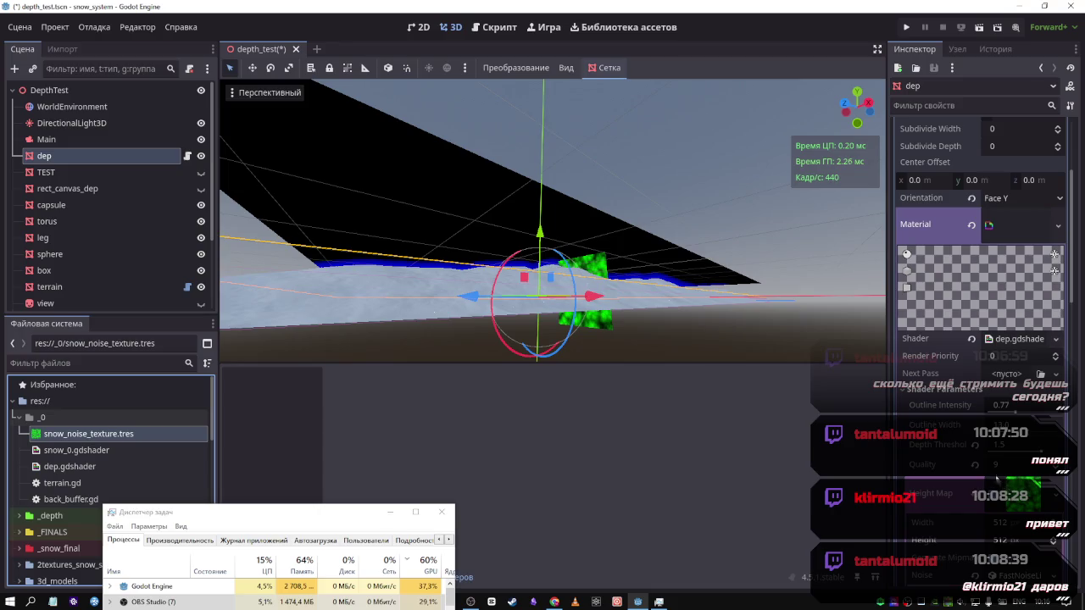
pyautogui.scroll(2, 950, 449)
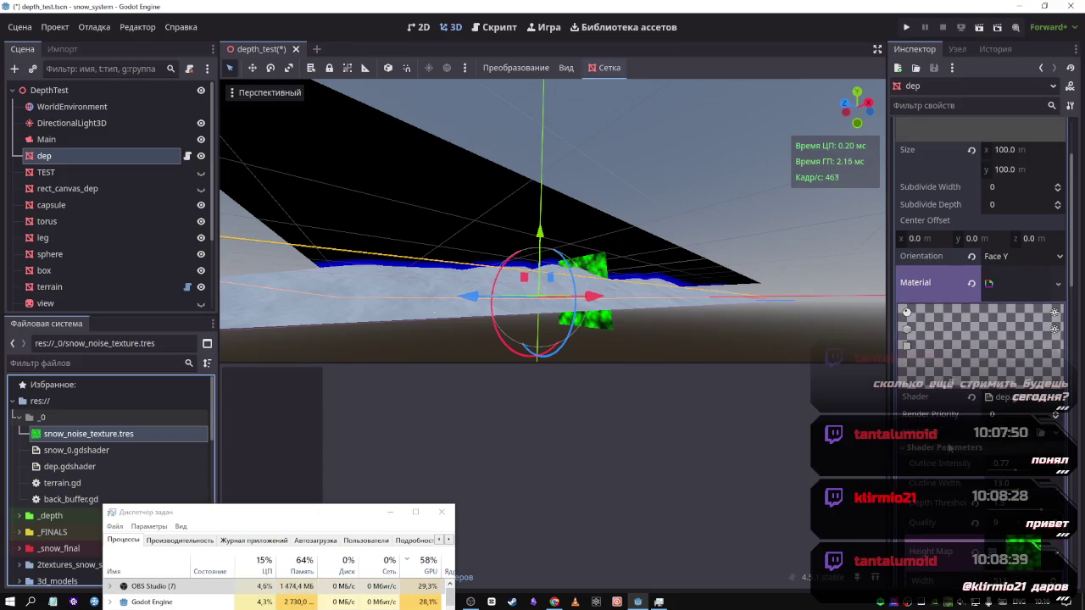
pyautogui.click(1009, 187)
pyautogui.write('10')
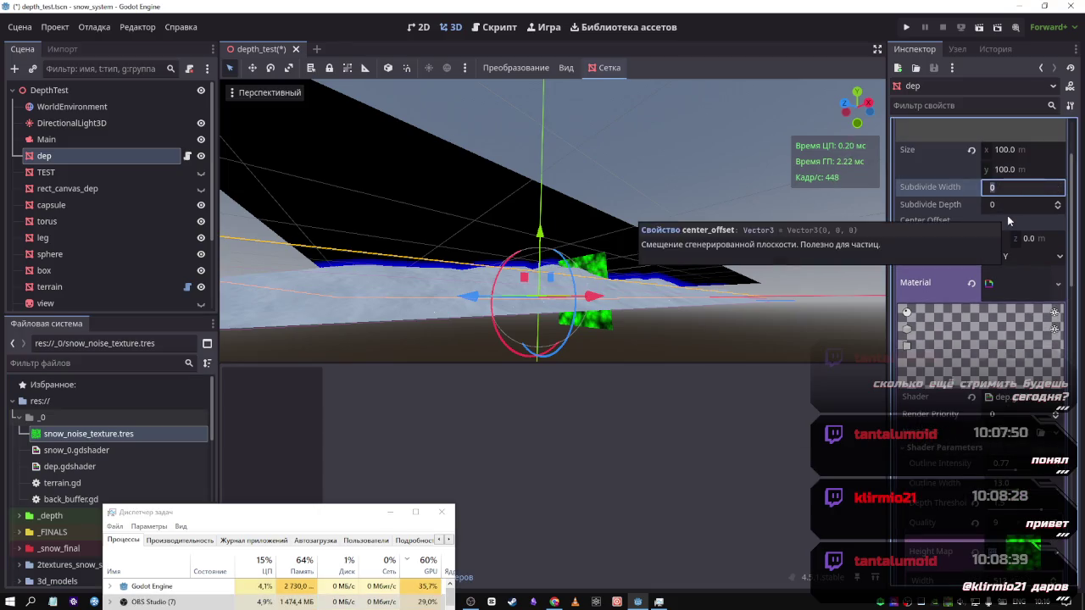
pyautogui.write('0')
pyautogui.press('Tab')
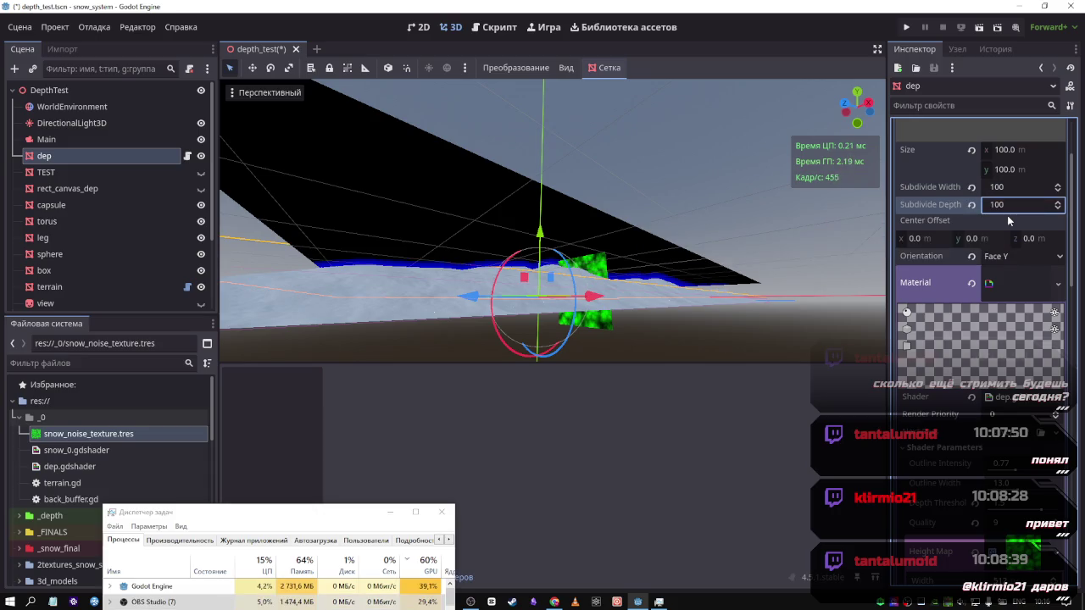
pyautogui.press('Return')
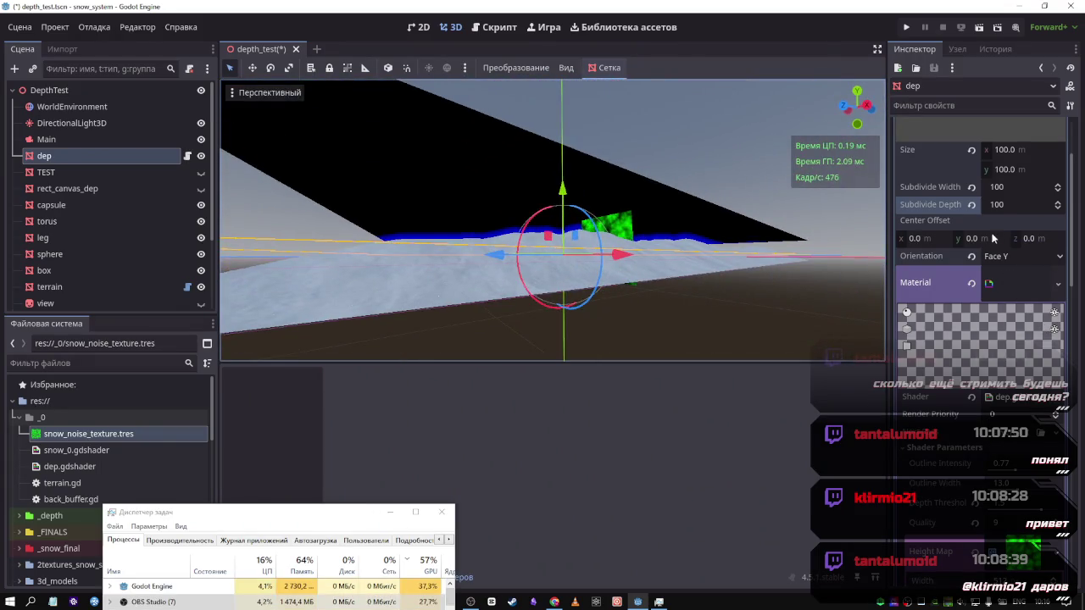
# Raise the plane's Subdivide Width and Depth to 200
pyautogui.click(1004, 188)
pyautogui.write('200')
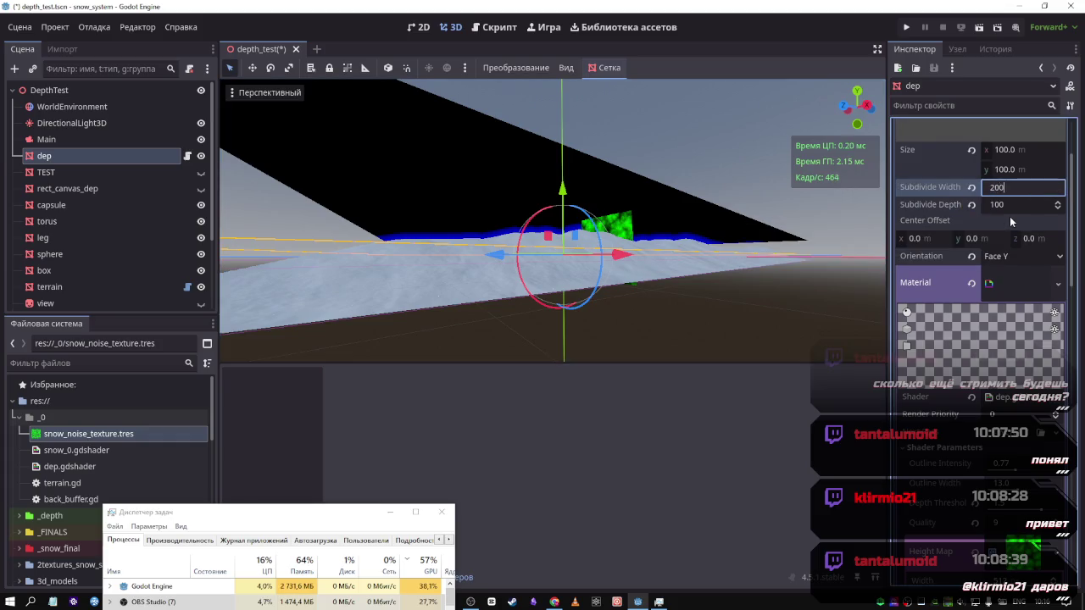
pyautogui.press('Tab')
pyautogui.write('200')
pyautogui.press('Return')
# Create a new NoiseTexture2D for the Height Map, then assign snow_noise_texture.tres to it
pyautogui.scroll(-3, 994, 298)
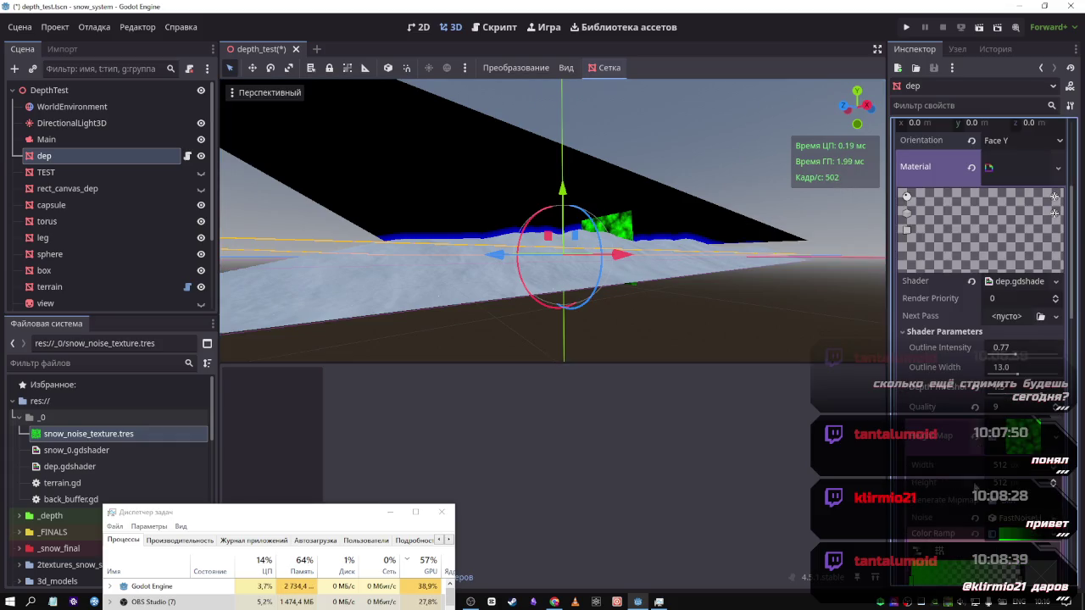
pyautogui.click(1003, 439)
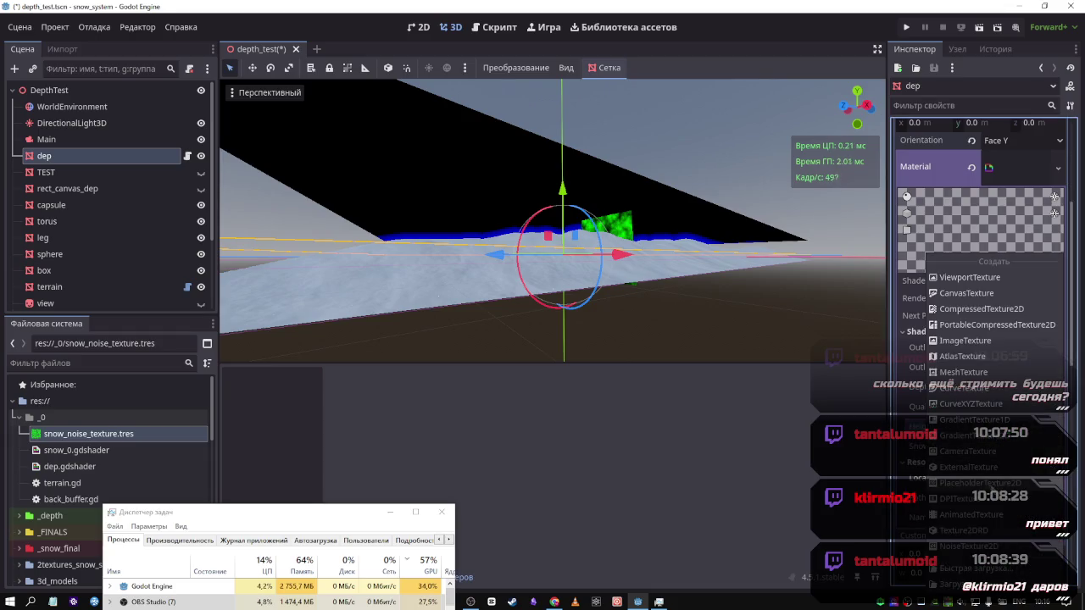
pyautogui.click(973, 547)
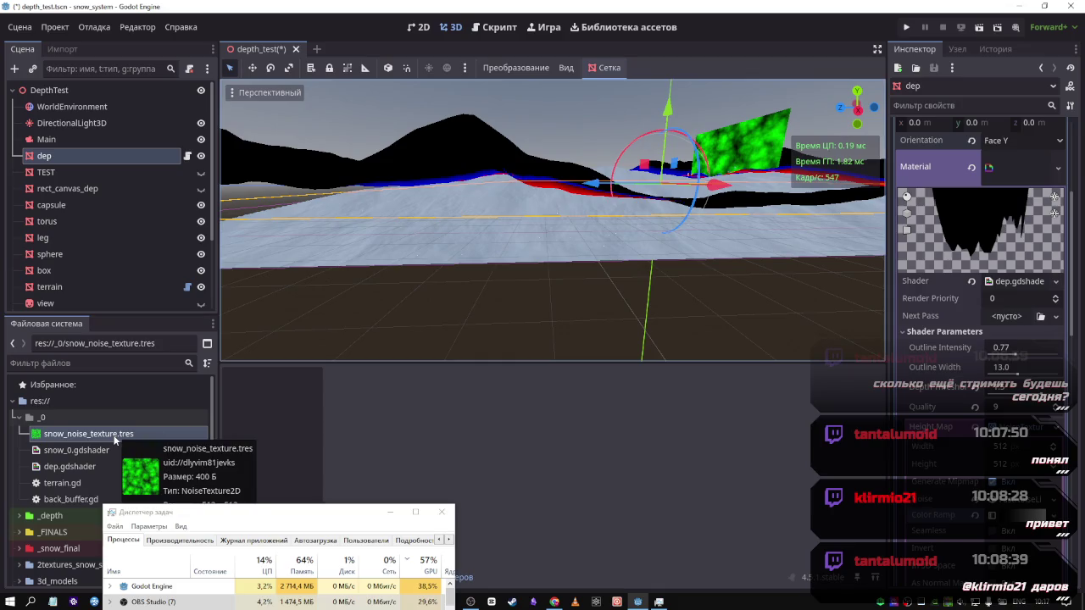
pyautogui.moveTo(114, 439)
pyautogui.mouseDown()
pyautogui.moveTo(822, 485)
pyautogui.moveTo(1063, 441)
pyautogui.moveTo(1038, 432)
pyautogui.mouseUp()
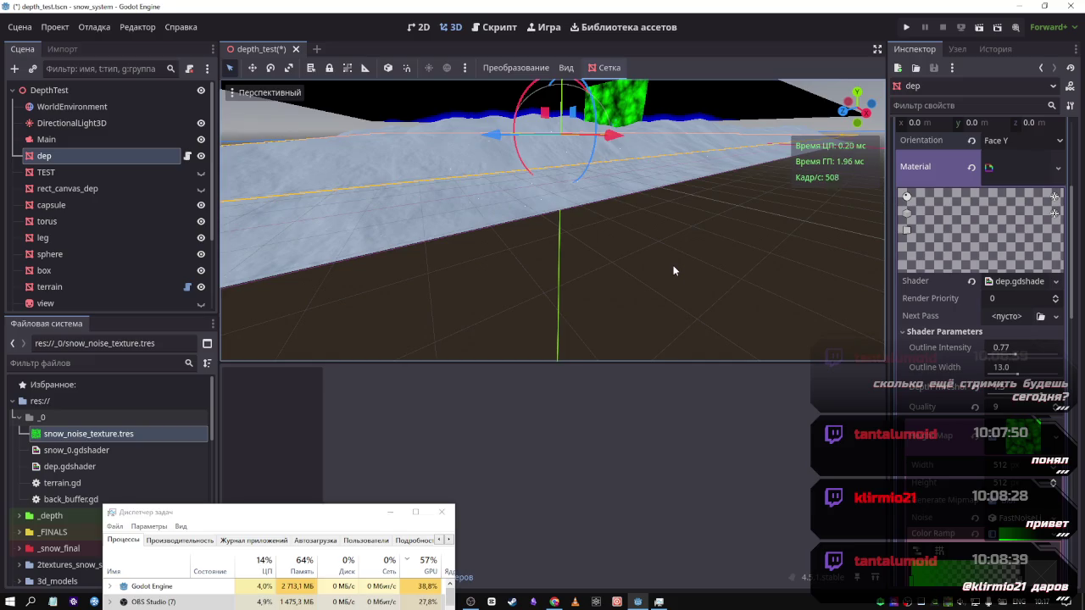
# Reveal the dep plane's shader in FileSystem and open dep.gdshader in the shader editor
pyautogui.click(1011, 280)
pyautogui.click(1000, 430)
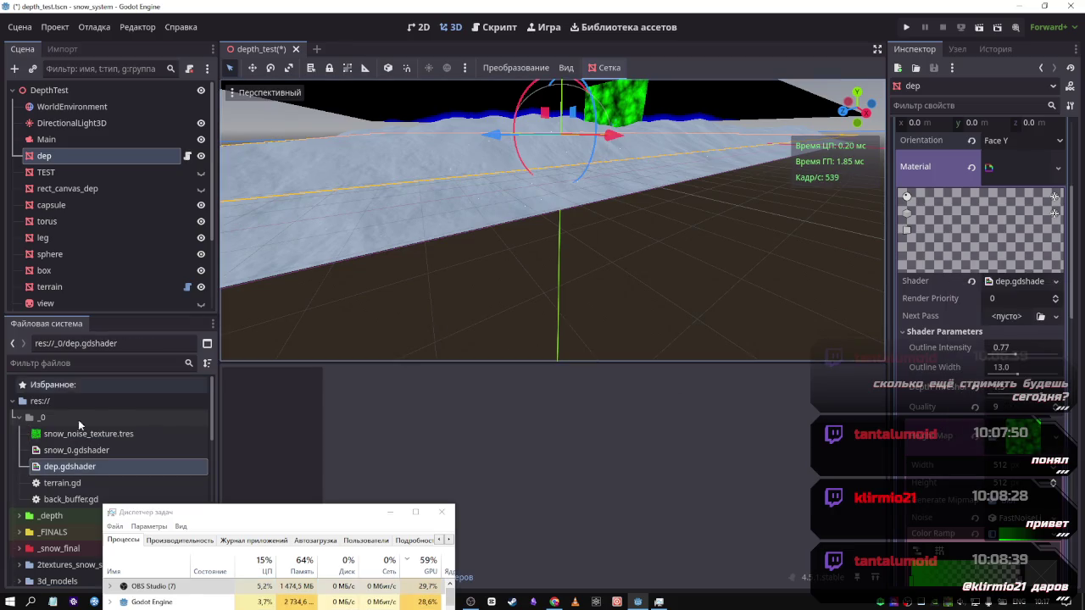
pyautogui.doubleClick(77, 466)
pyautogui.scroll(-7, 474, 456)
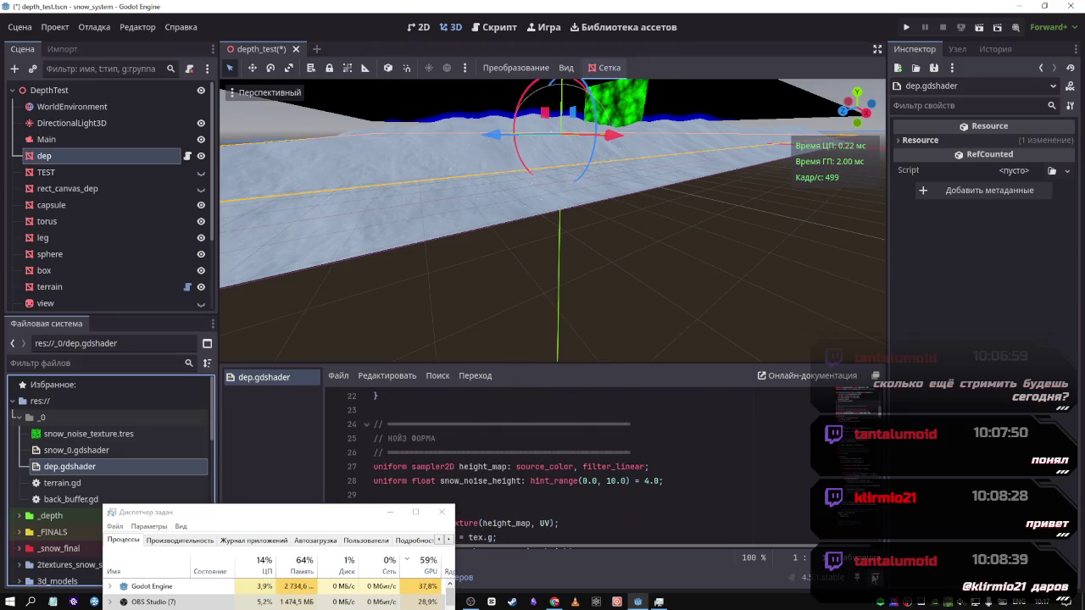
pyautogui.moveTo(298, 516); pyautogui.dragTo(199, 522)
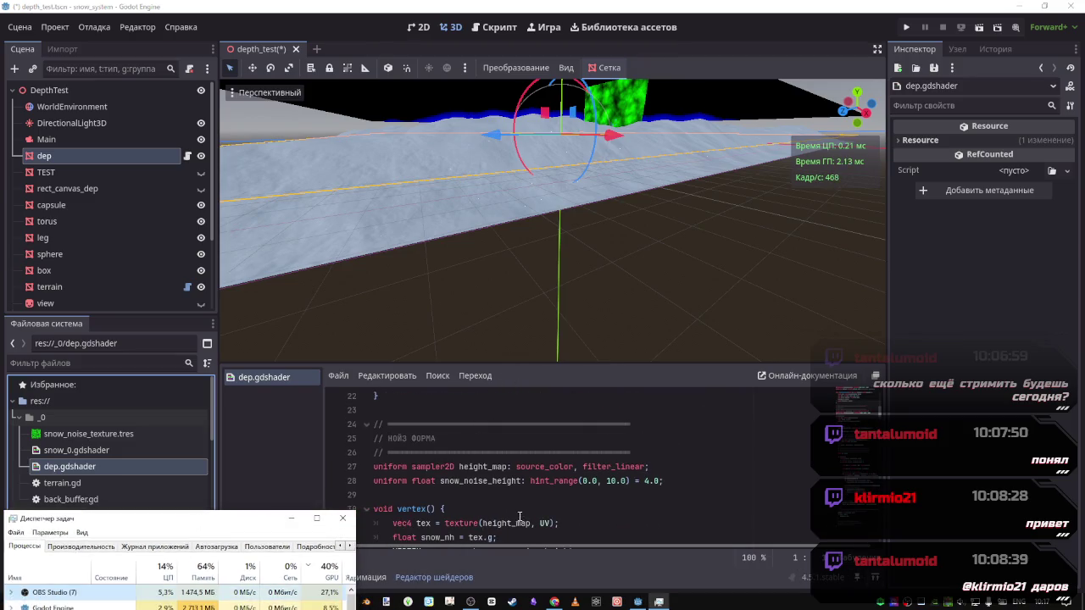
pyautogui.scroll(-2, 492, 487)
# Inspect vertex(), highlighting the tex.g height sampling and VERTEX.y displacement lines
pyautogui.moveTo(435, 442); pyautogui.dragTo(461, 453)
pyautogui.click(445, 466)
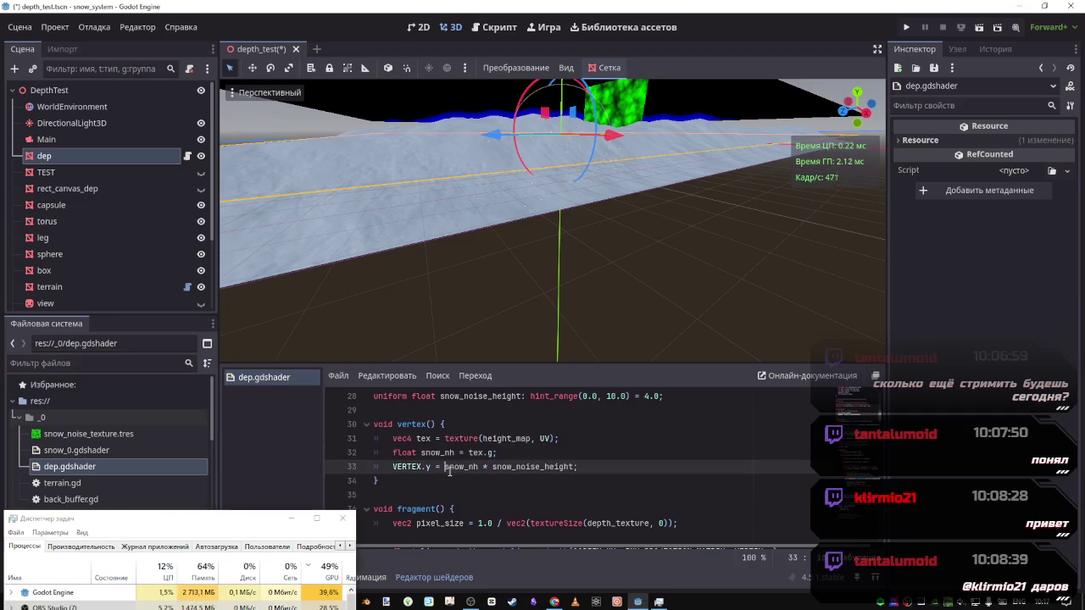
pyautogui.moveTo(577, 467); pyautogui.dragTo(387, 469)
pyautogui.click(460, 455)
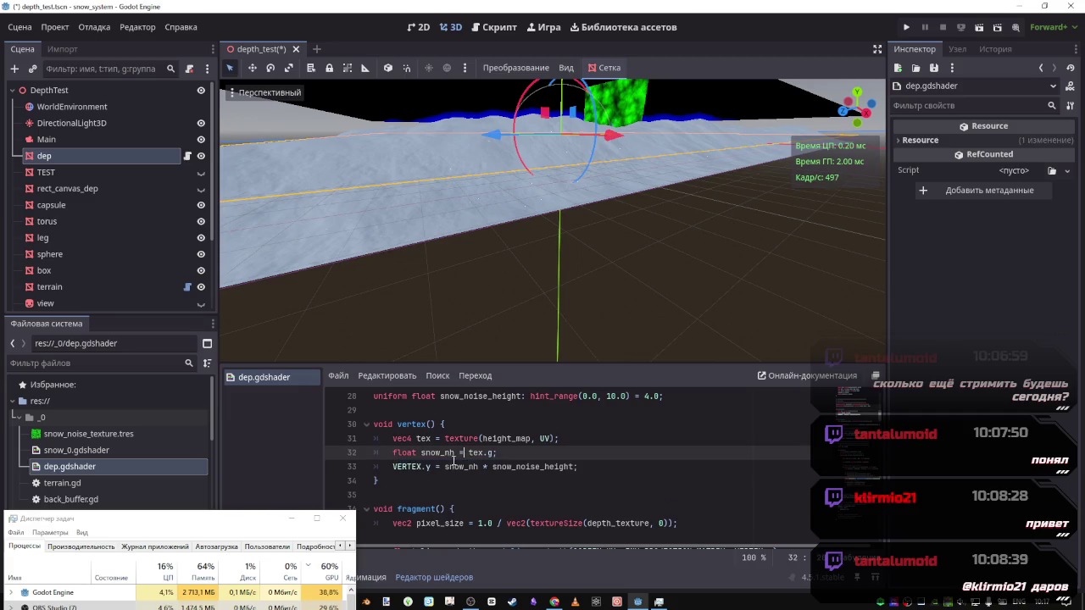
pyautogui.moveTo(499, 454); pyautogui.dragTo(471, 454)
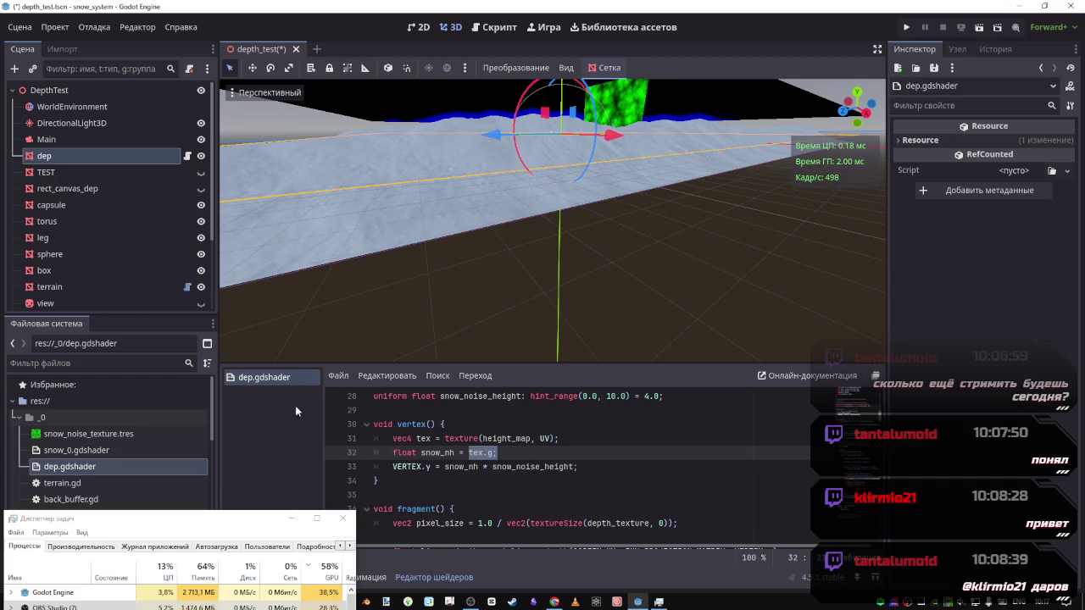
pyautogui.moveTo(146, 431)
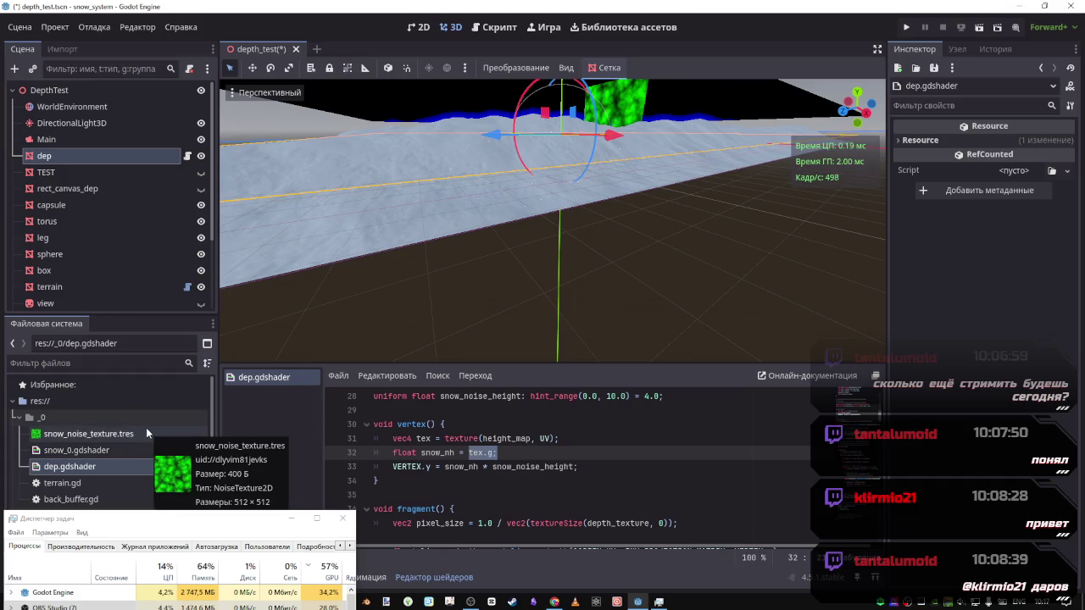
pyautogui.scroll(-2, 498, 462)
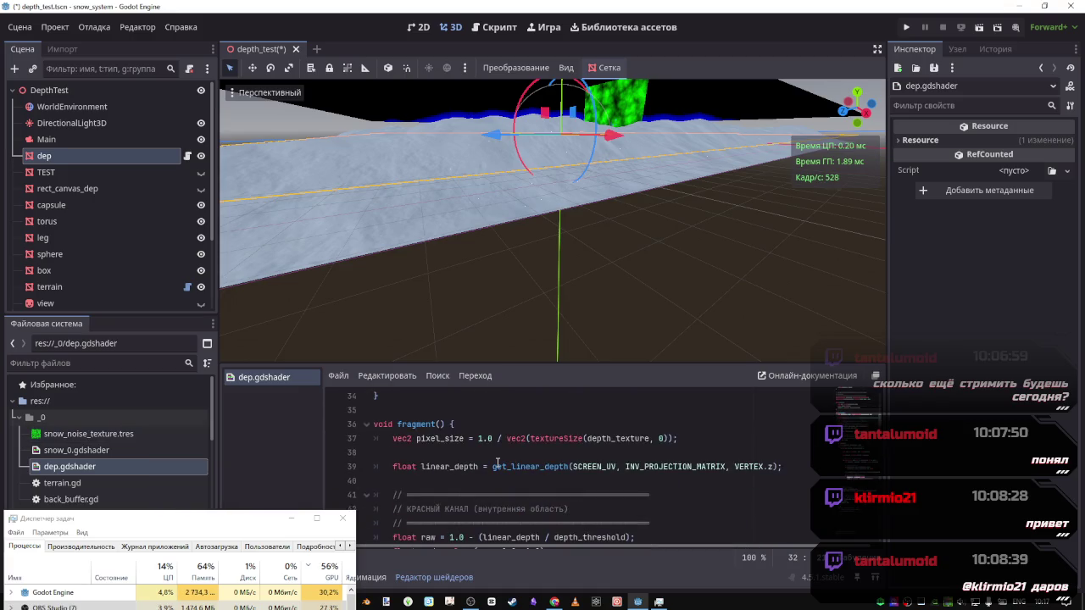
pyautogui.scroll(2, 497, 462)
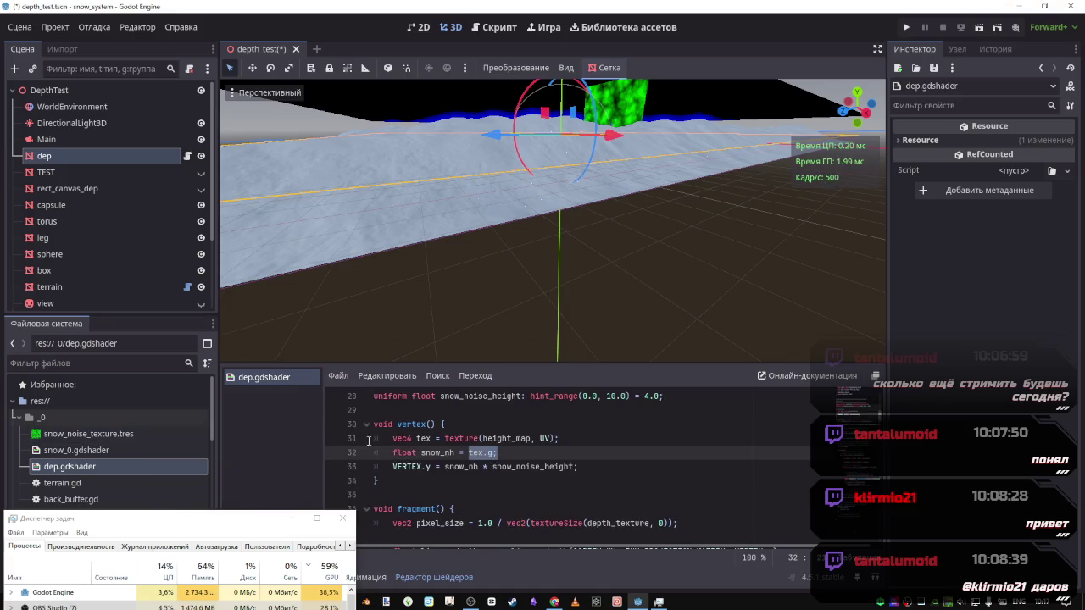
pyautogui.scroll(-1, 139, 415)
pyautogui.moveTo(245, 524)
pyautogui.mouseDown()
pyautogui.moveTo(274, 539)
pyautogui.moveTo(271, 521)
pyautogui.mouseUp()
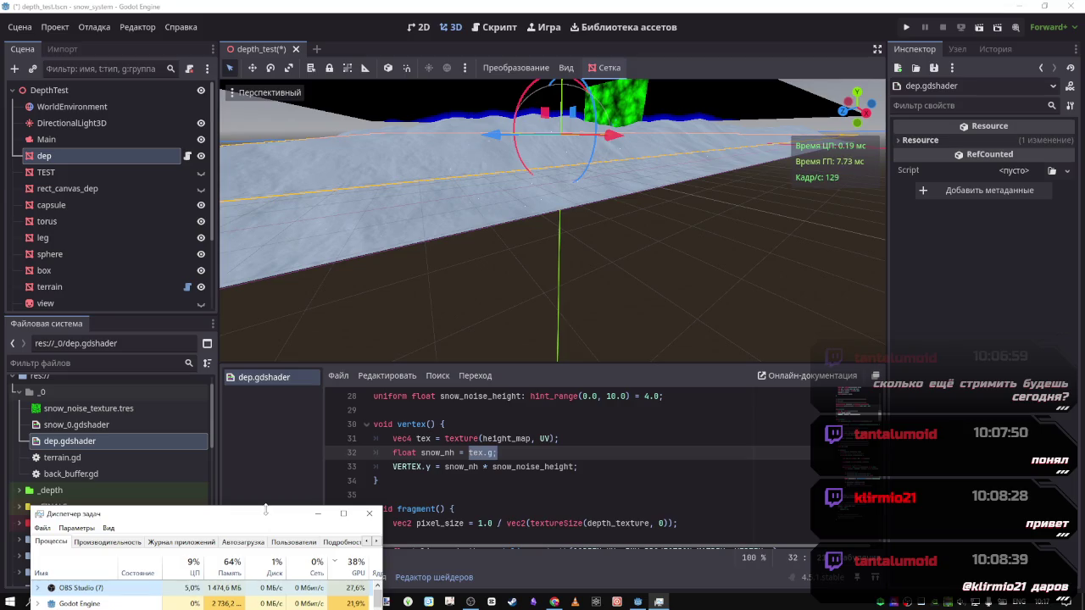
pyautogui.scroll(-3, 152, 462)
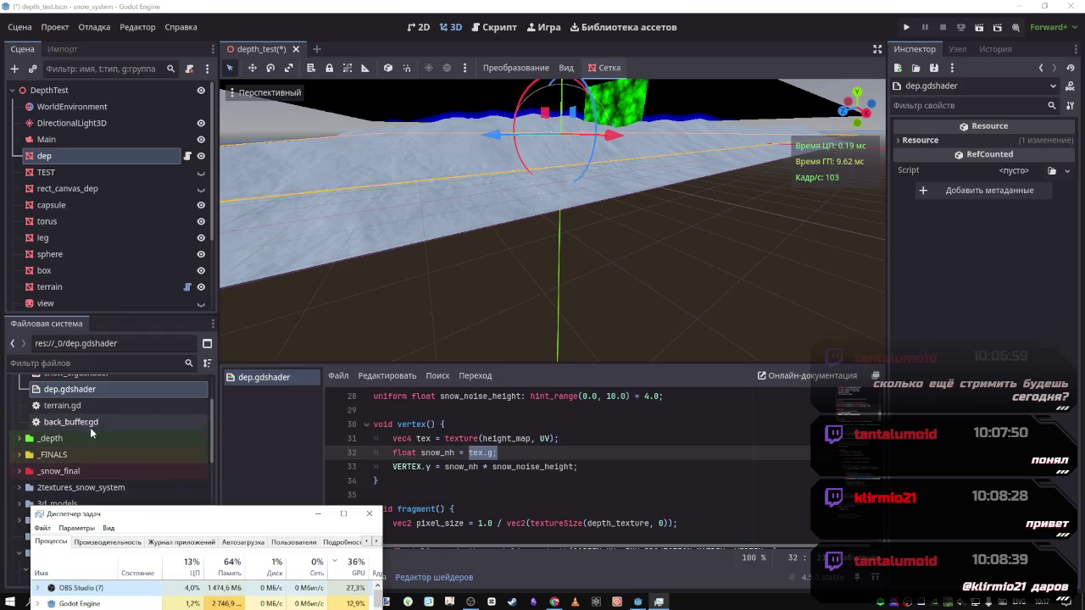
# Select terrain and reveal its surface material override shader, snow_0.gdshader, in FileSystem
pyautogui.scroll(3, 90, 429)
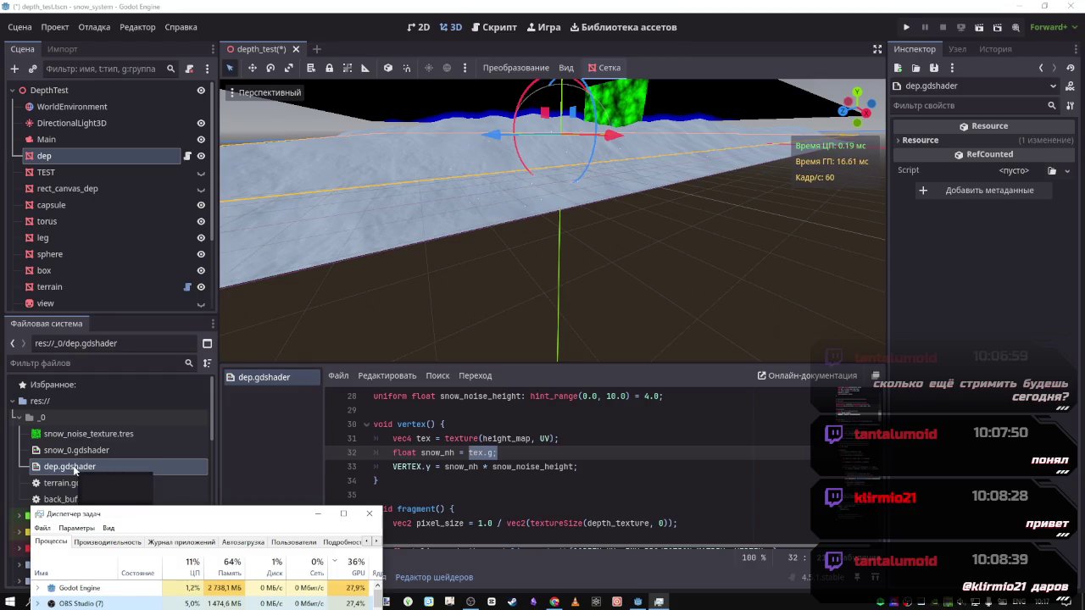
pyautogui.scroll(-3, 60, 445)
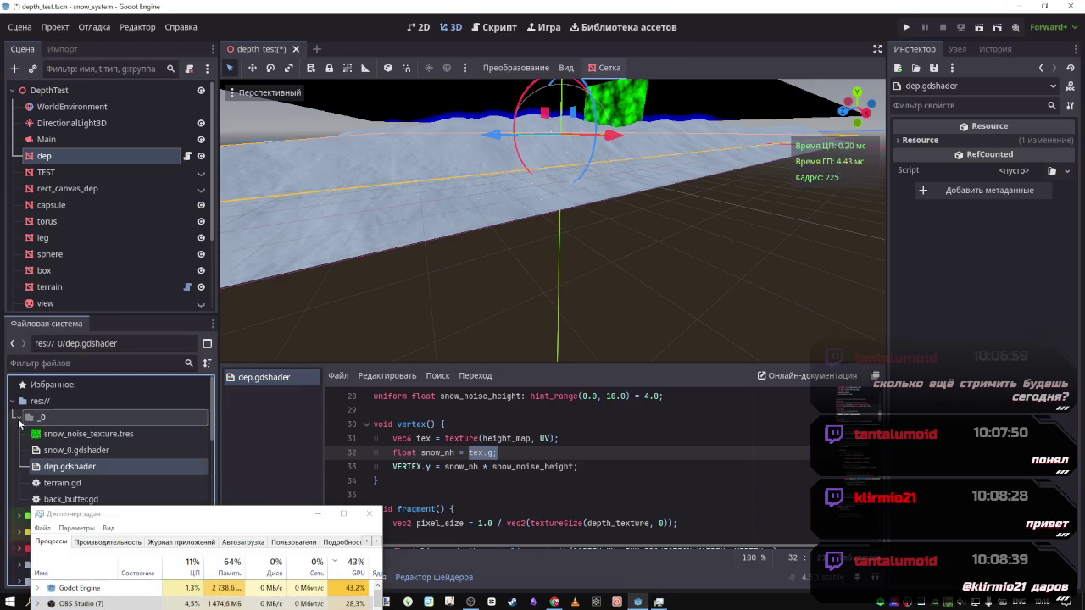
pyautogui.scroll(2, 55, 440)
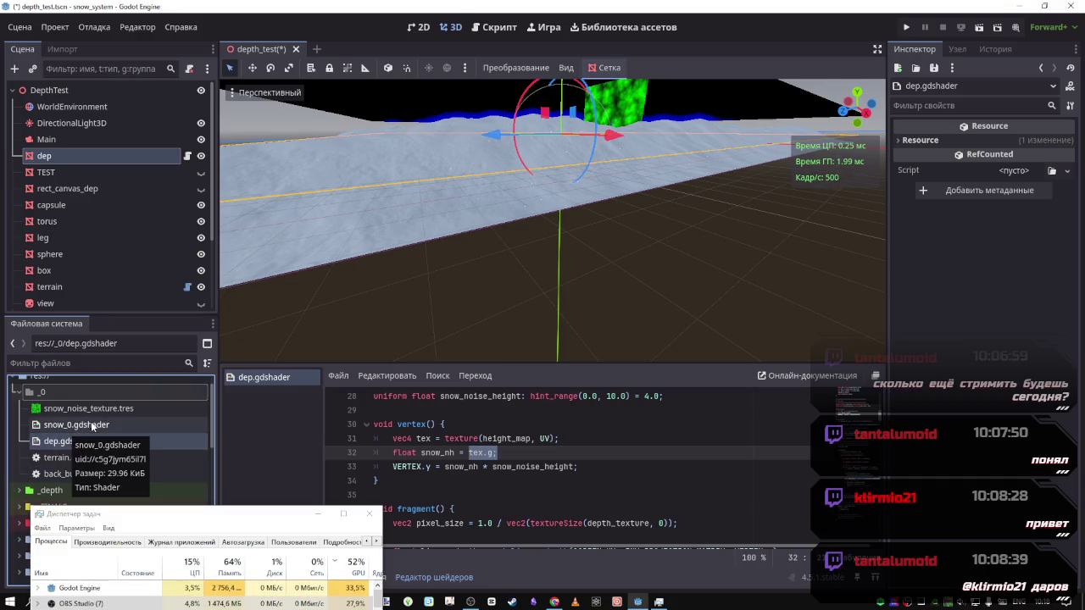
pyautogui.click(100, 288)
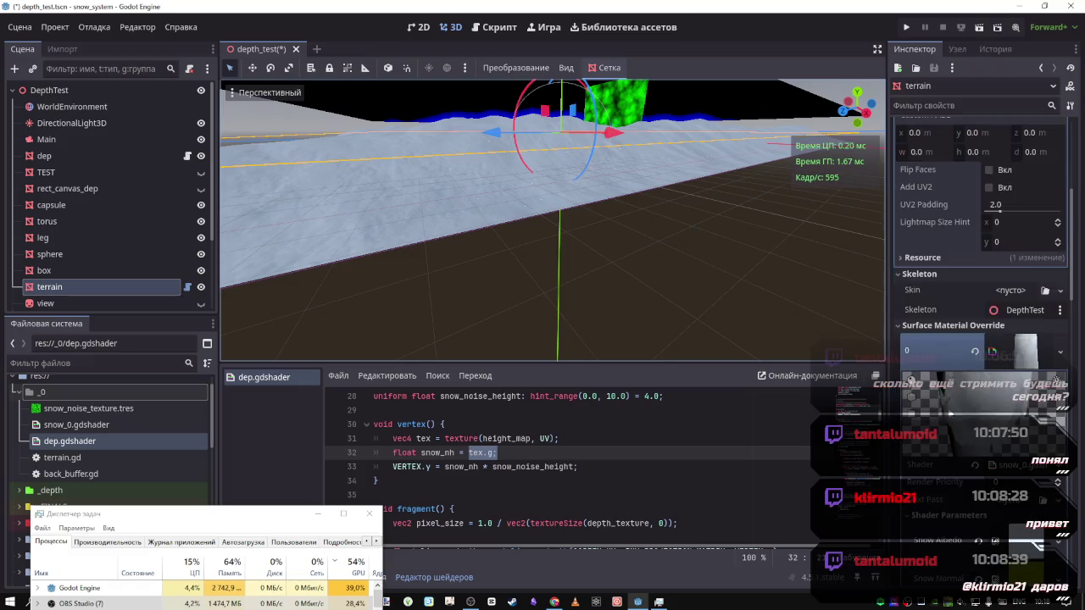
pyautogui.click(1020, 339)
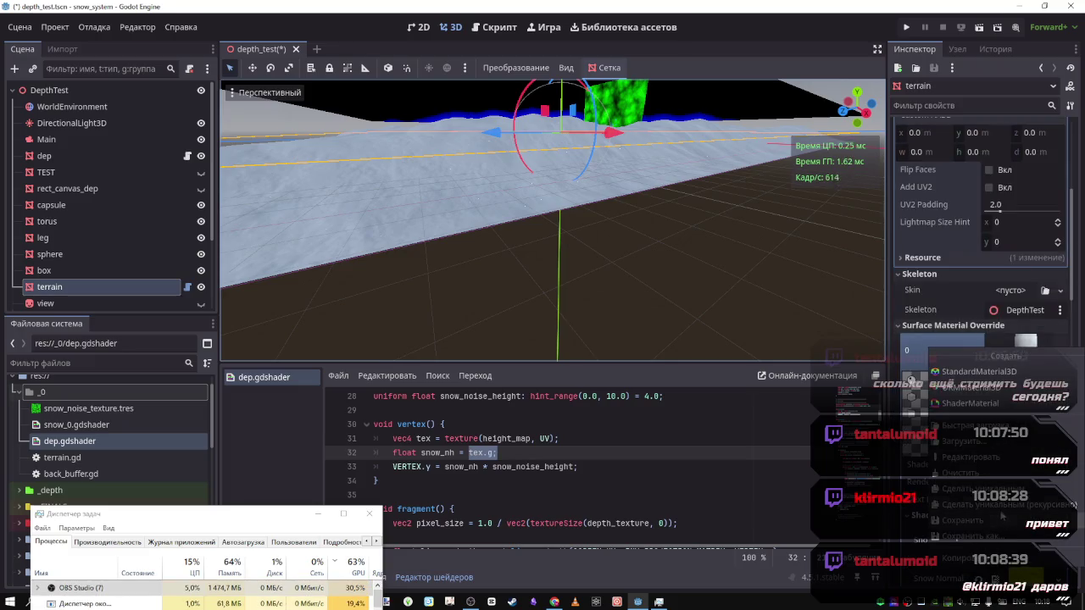
pyautogui.click(947, 328)
pyautogui.click(949, 343)
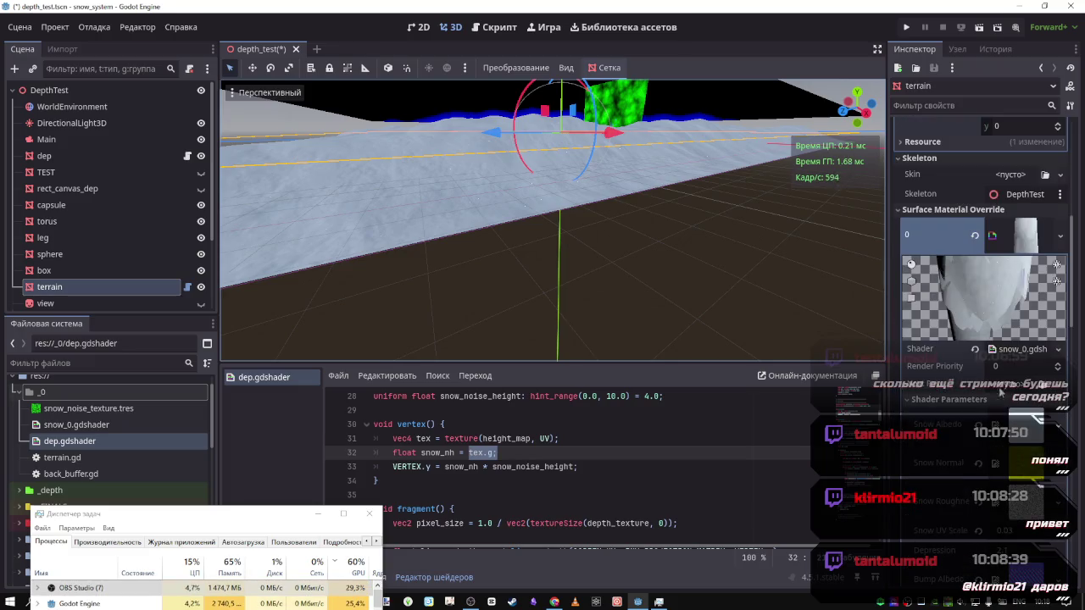
pyautogui.rightClick(951, 349)
pyautogui.click(1008, 497)
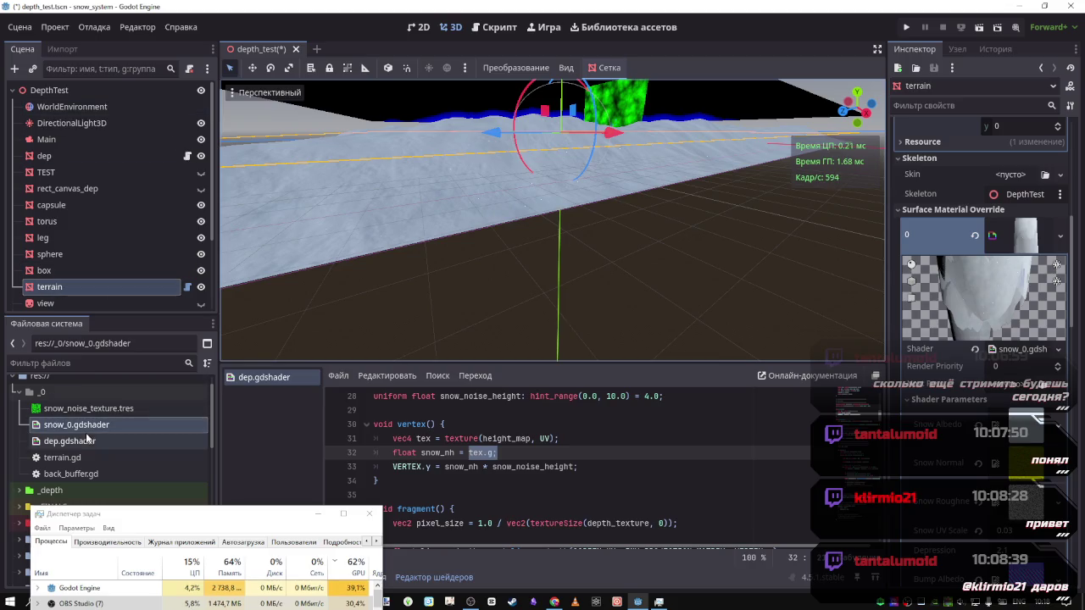
# Focus the open shader list and reselect the dep plane node
pyautogui.click(252, 378)
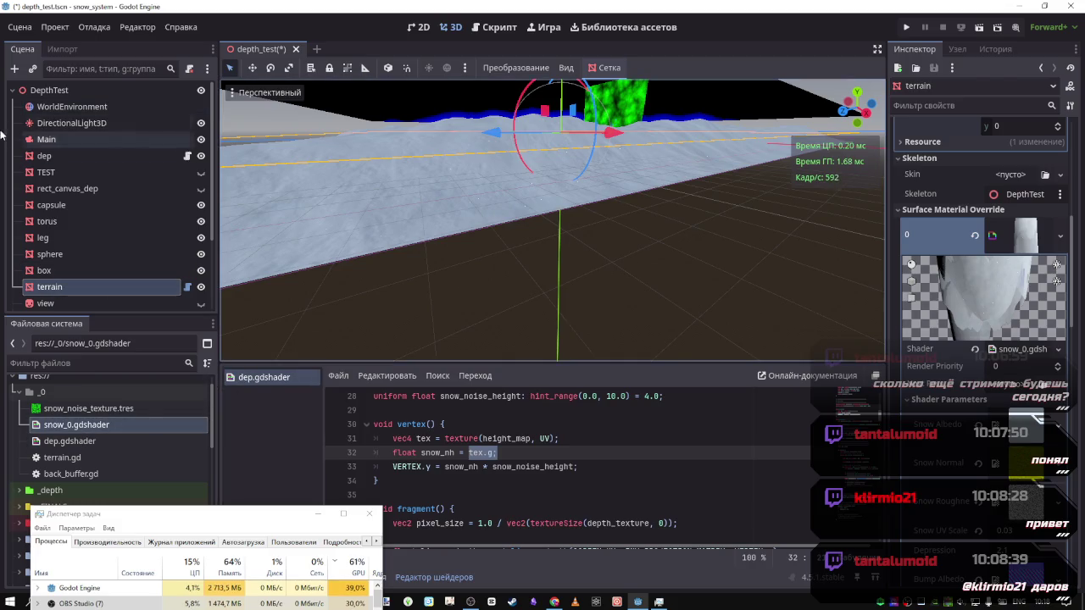
pyautogui.click(60, 155)
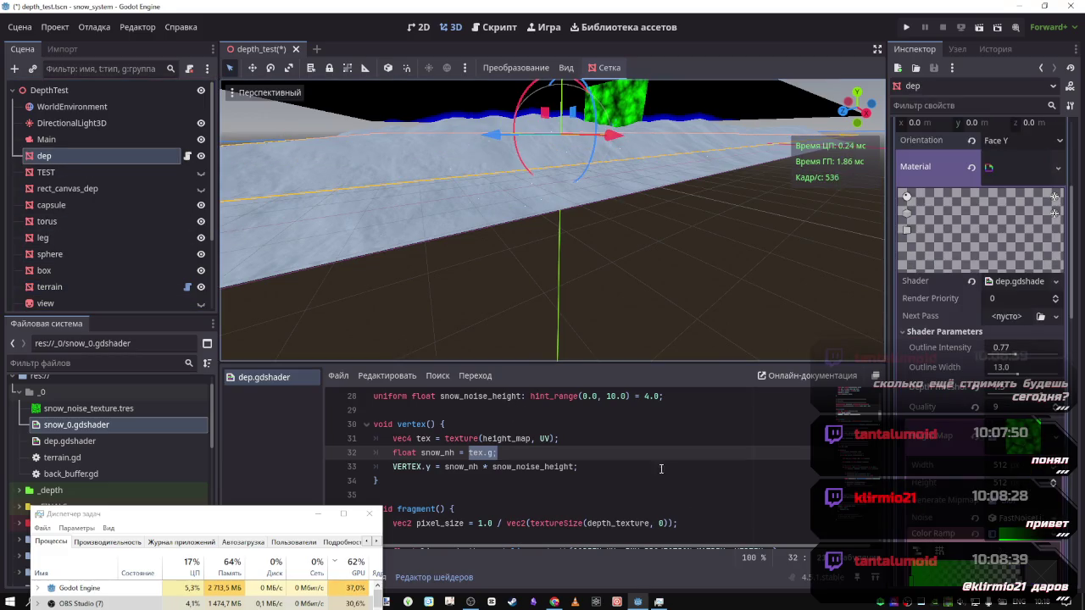
pyautogui.scroll(-1, 547, 500)
pyautogui.scroll(1, 547, 500)
pyautogui.doubleClick(92, 427)
pyautogui.scroll(-2, 467, 439)
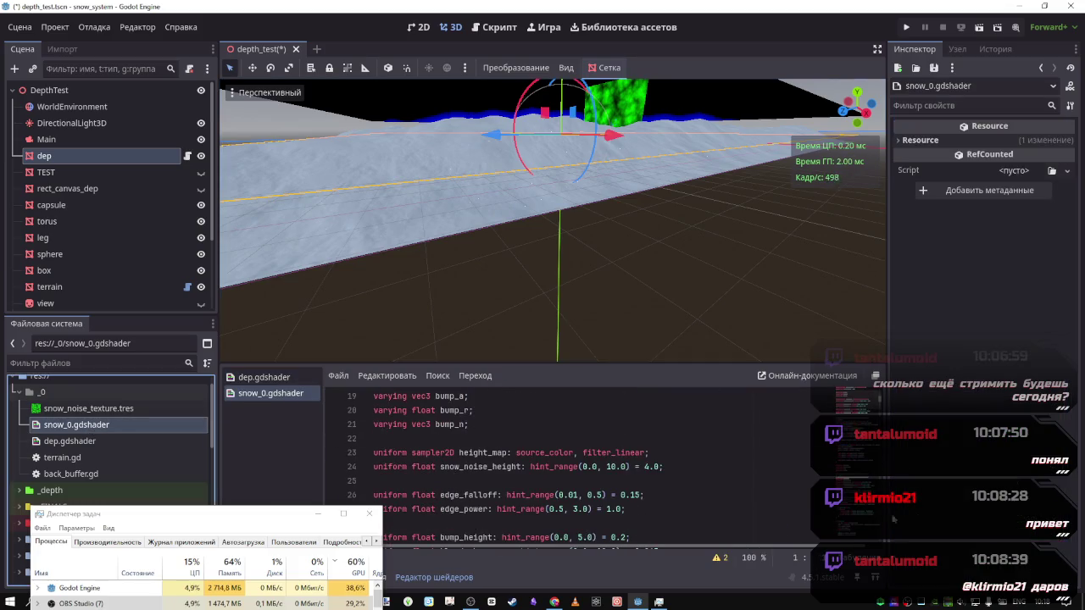
pyautogui.hotkey('shift', 'F12')
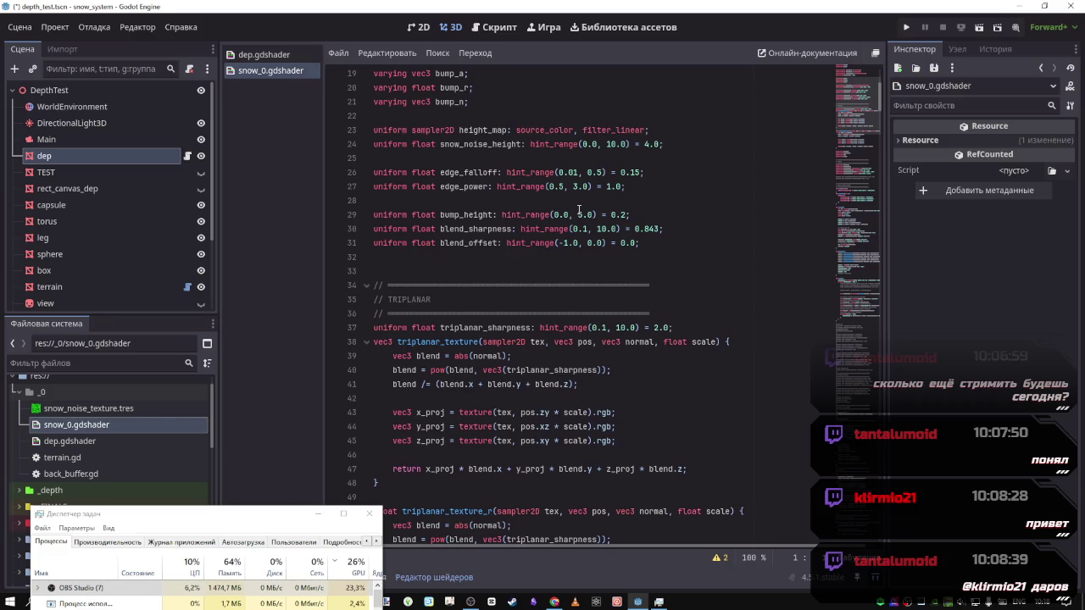
pyautogui.scroll(-1, 579, 210)
pyautogui.scroll(2, 579, 213)
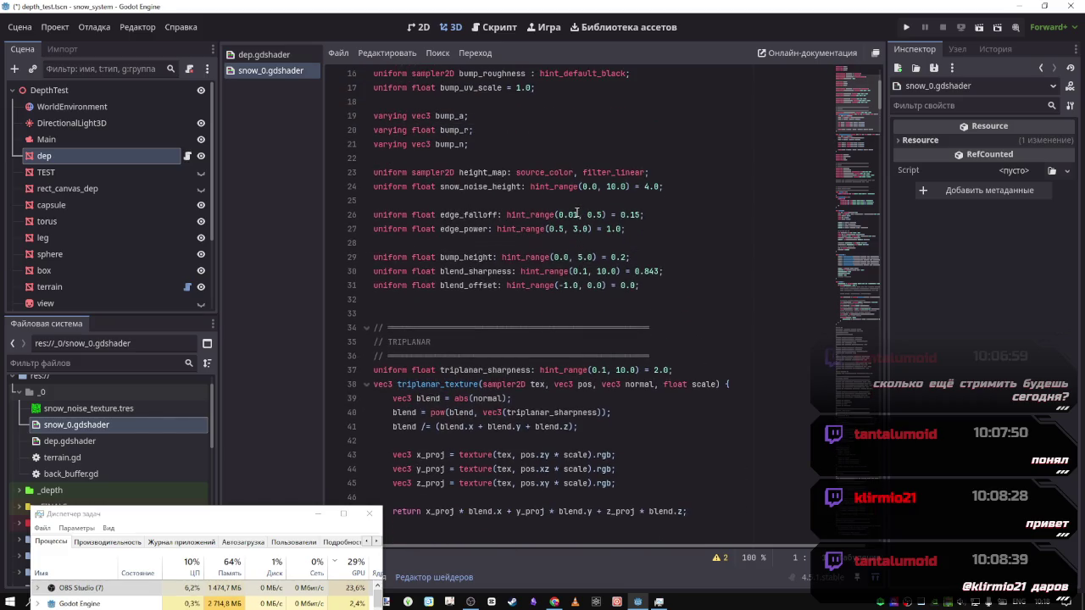
pyautogui.scroll(1, 579, 214)
pyautogui.scroll(-4, 576, 217)
pyautogui.scroll(-12, 574, 220)
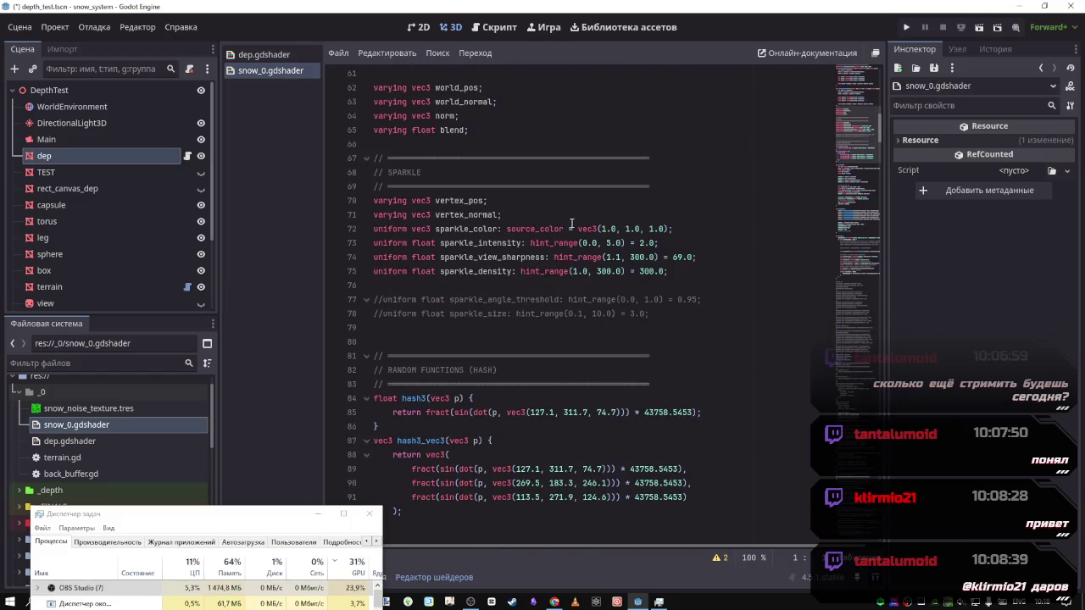
pyautogui.scroll(-3, 571, 224)
pyautogui.scroll(-10, 572, 224)
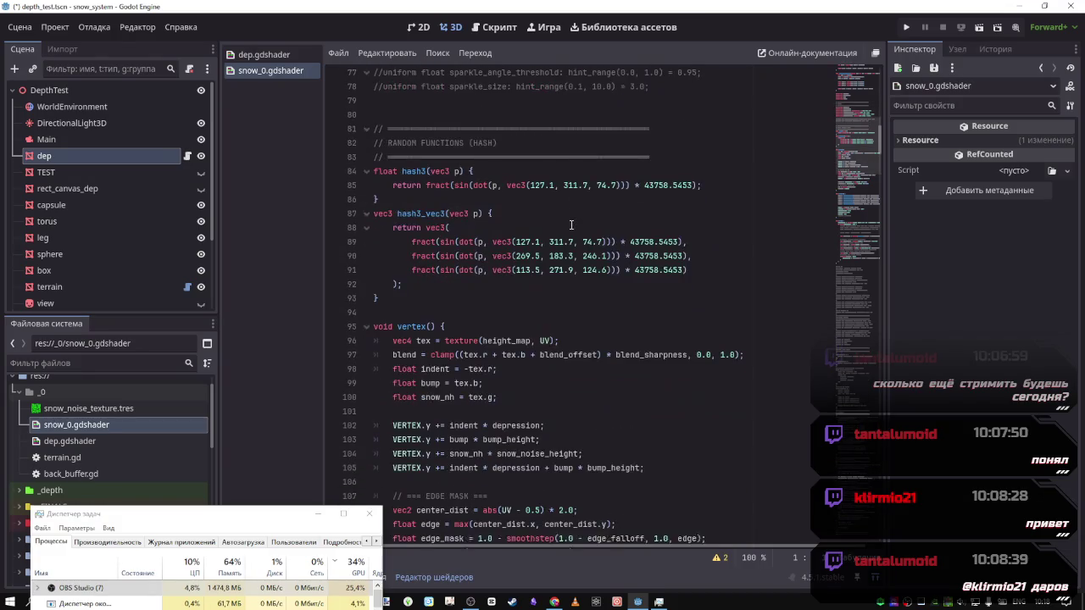
pyautogui.scroll(-3, 574, 228)
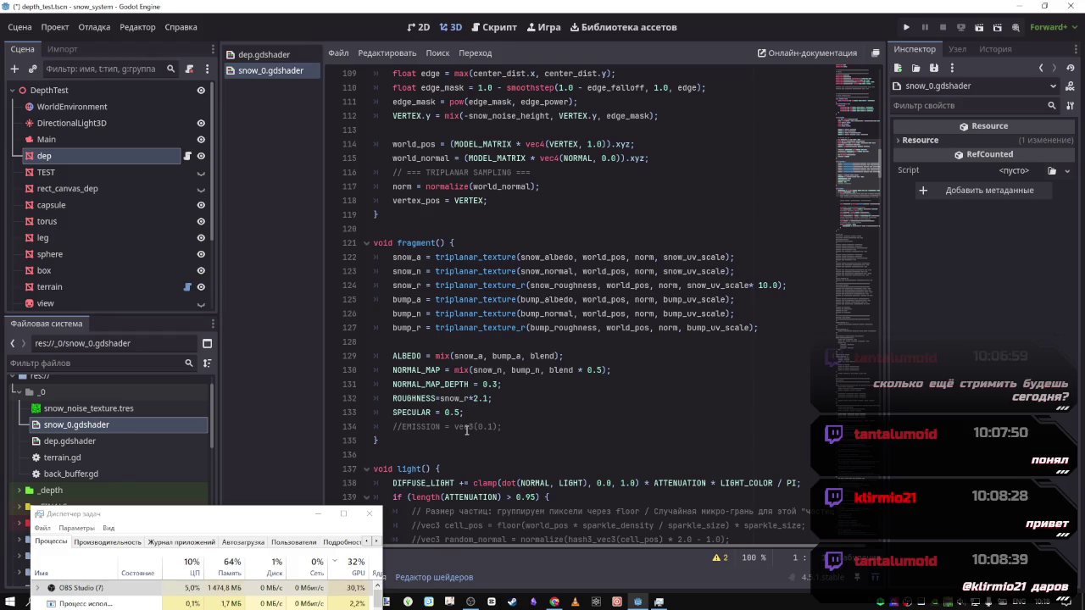
pyautogui.scroll(10, 465, 430)
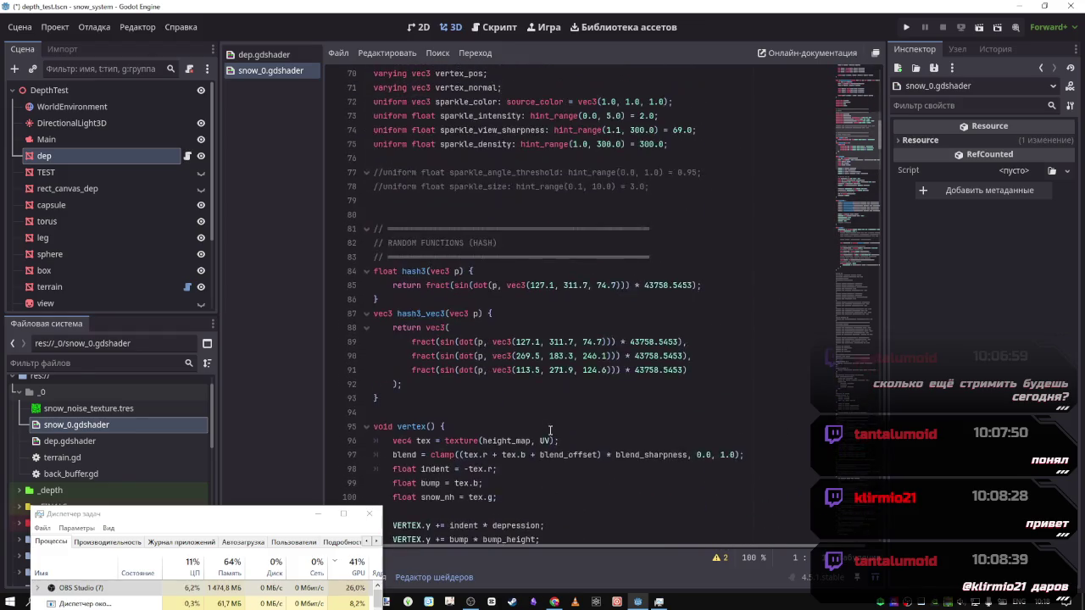
pyautogui.scroll(-2, 480, 373)
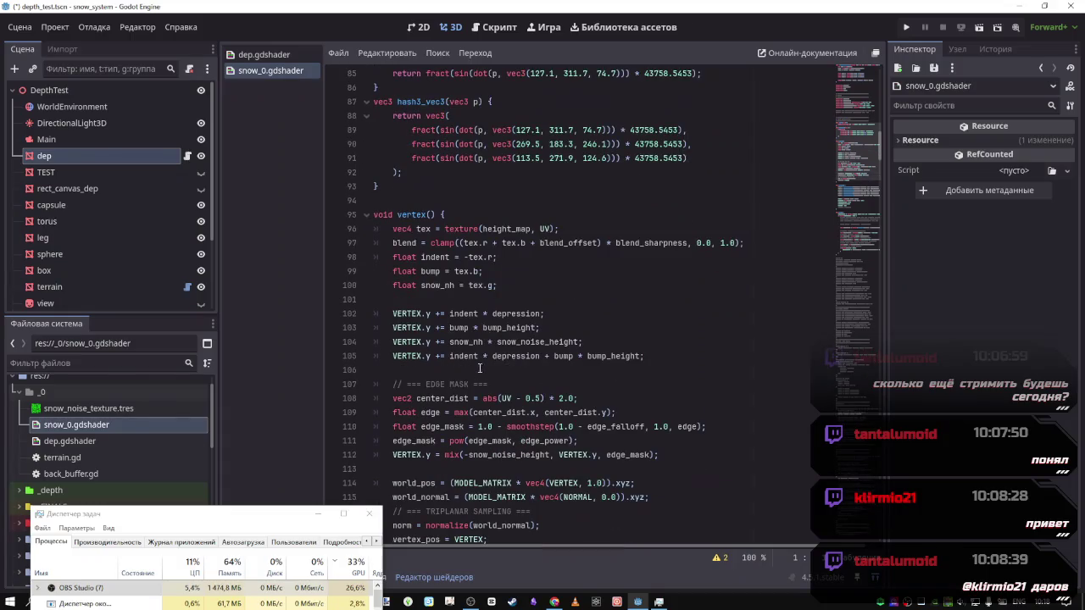
pyautogui.moveTo(442, 286); pyautogui.dragTo(502, 287)
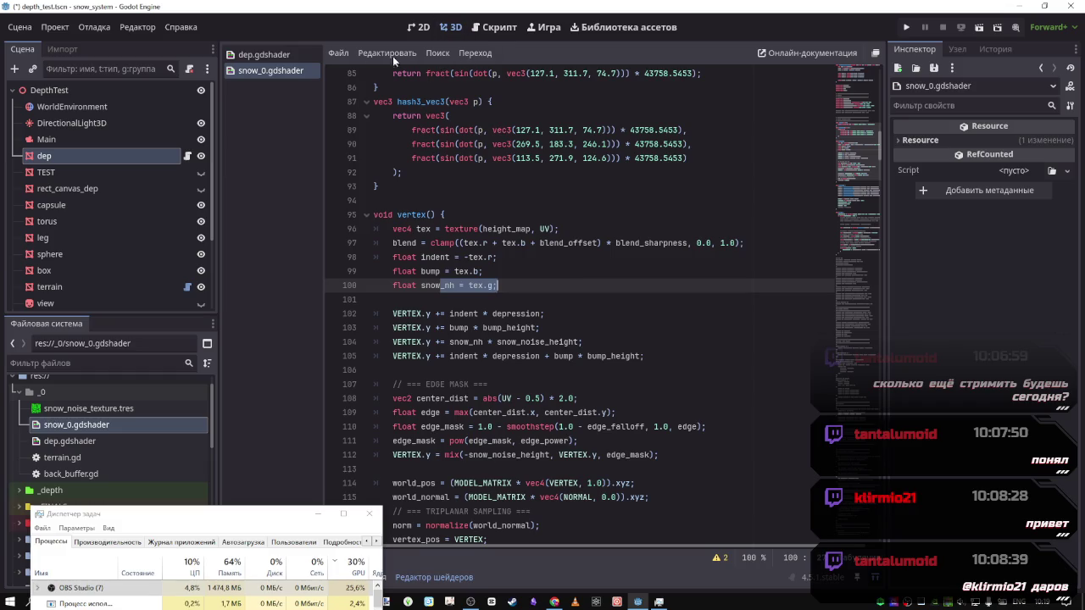
# Change line 33 of dep.gdshader to 'VERTEX.y +=', save, and return to the 3D view
pyautogui.click(288, 60)
pyautogui.click(432, 144)
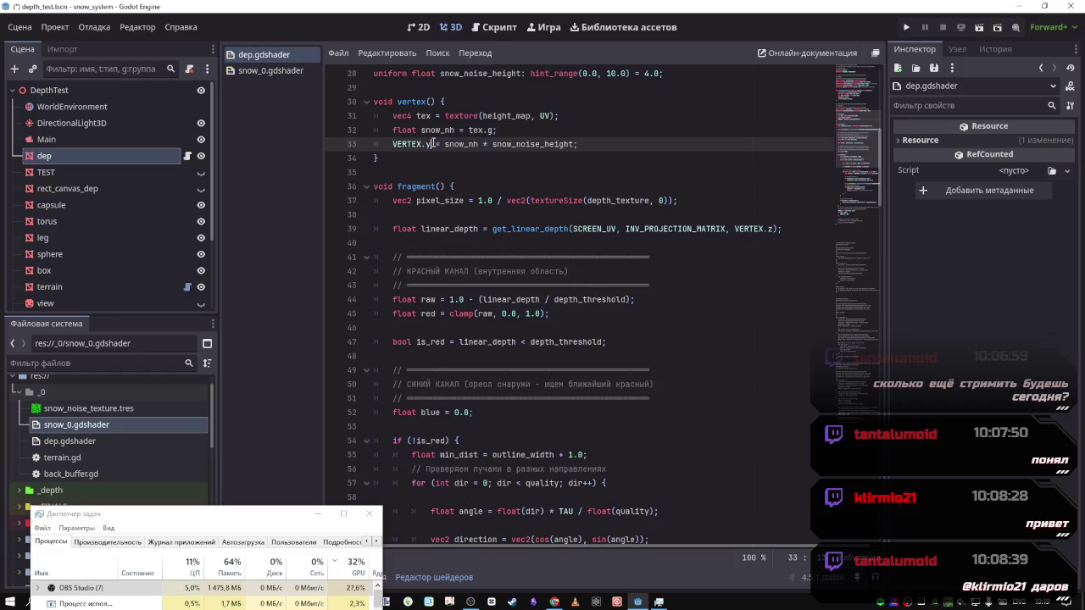
pyautogui.write('+')
pyautogui.hotkey('ctrl', 's')
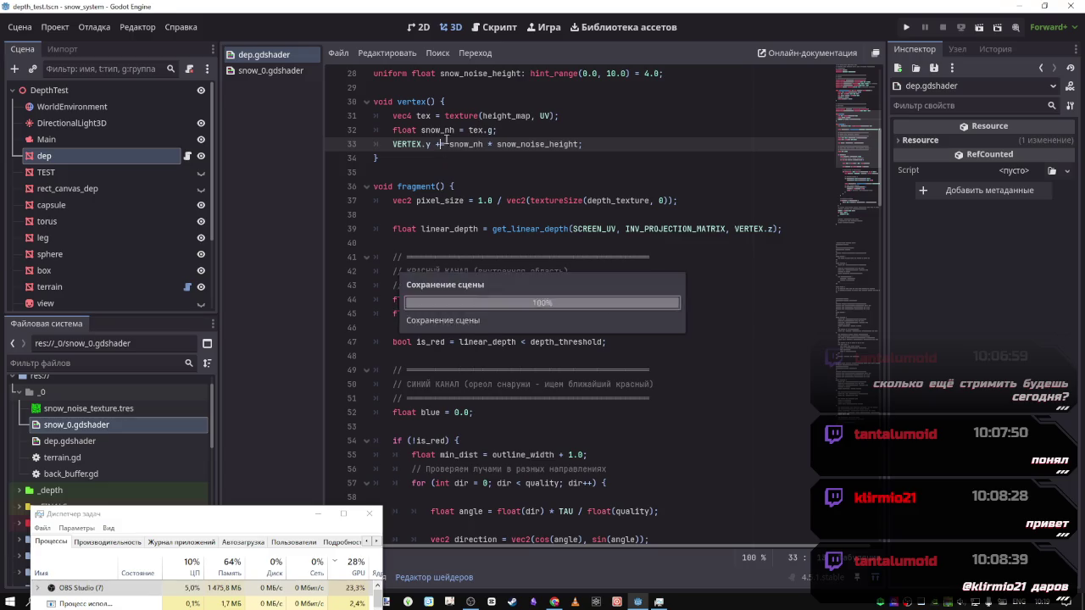
pyautogui.click(449, 27)
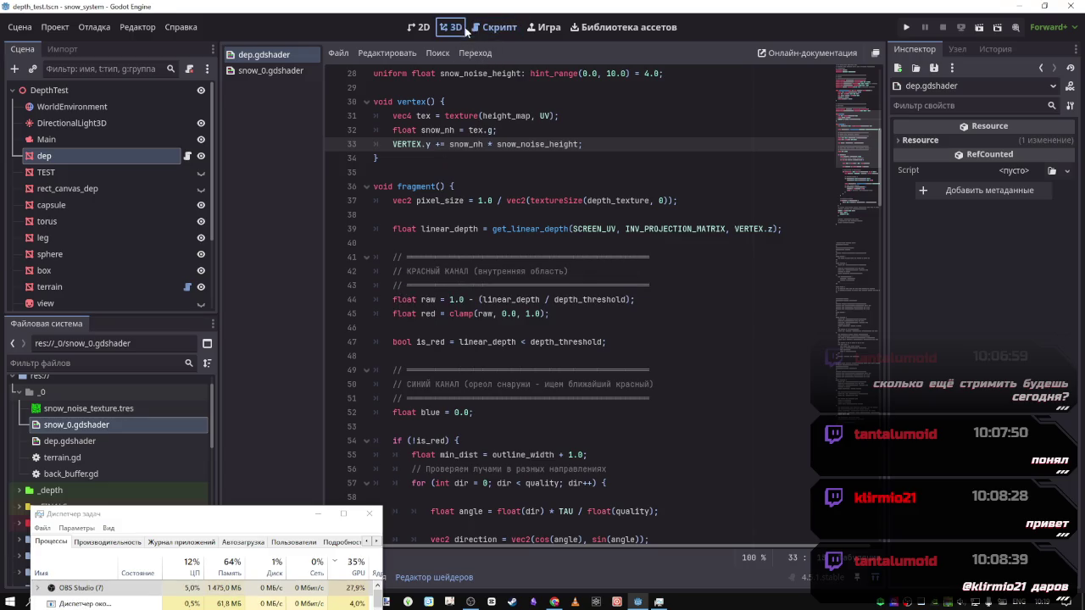
pyautogui.scroll(-5, 570, 206)
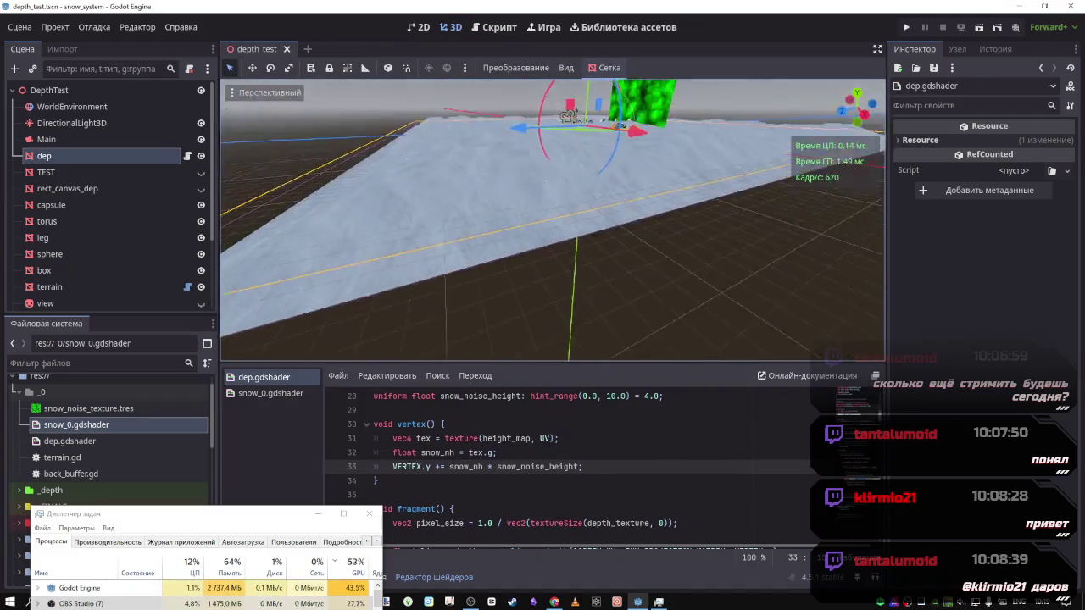
# Lower the camera to a near-horizontal view of the snow, then open snow_0.gdshader's code
pyautogui.moveTo(569, 207); pyautogui.dragTo(541, 315)
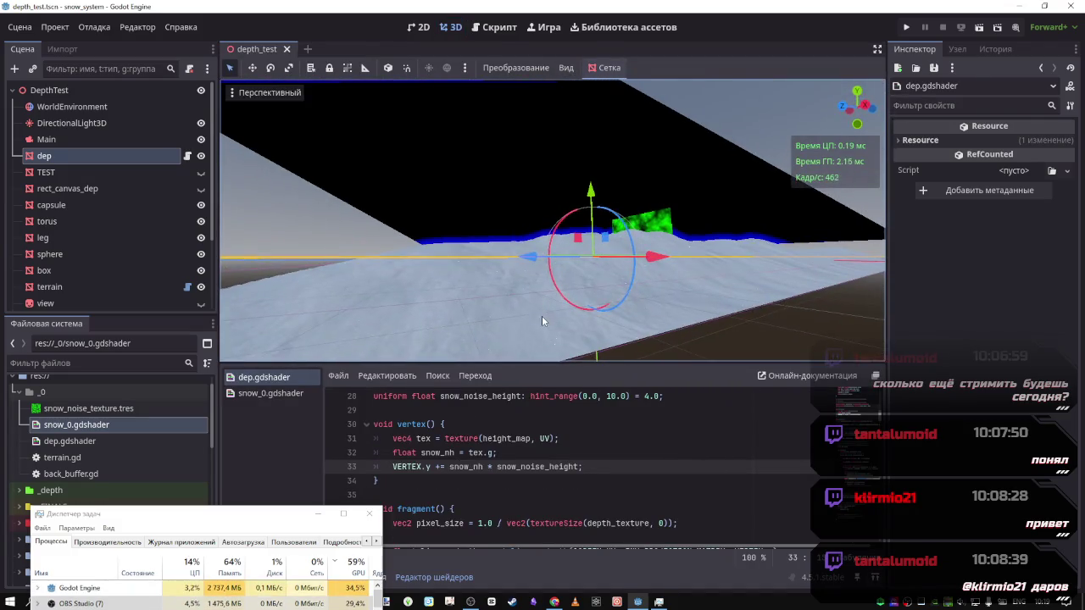
pyautogui.click(482, 28)
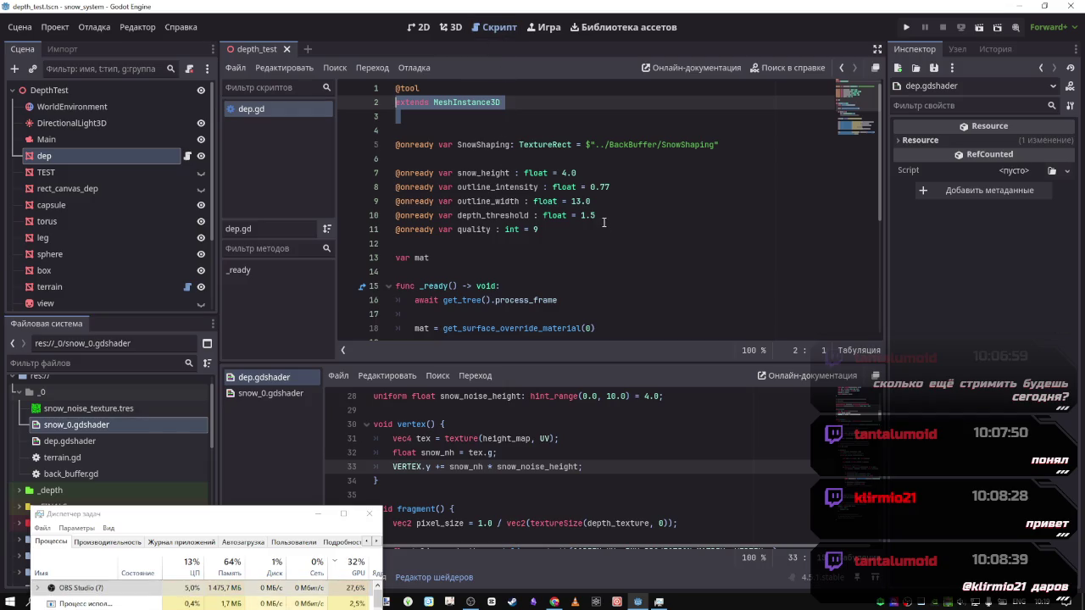
pyautogui.click(455, 28)
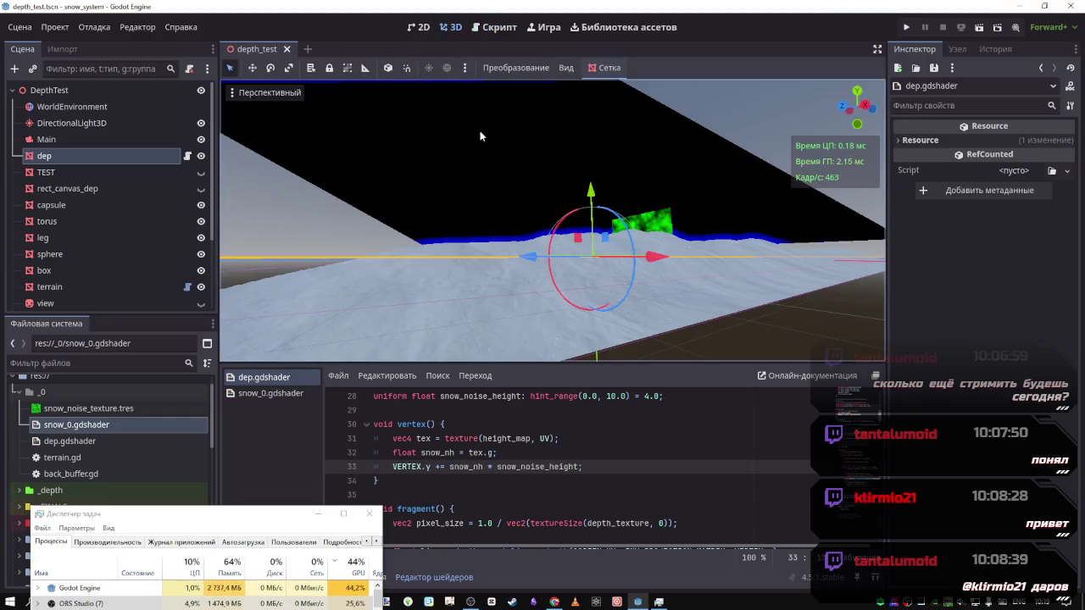
pyautogui.scroll(-3, 627, 492)
pyautogui.scroll(3, 610, 483)
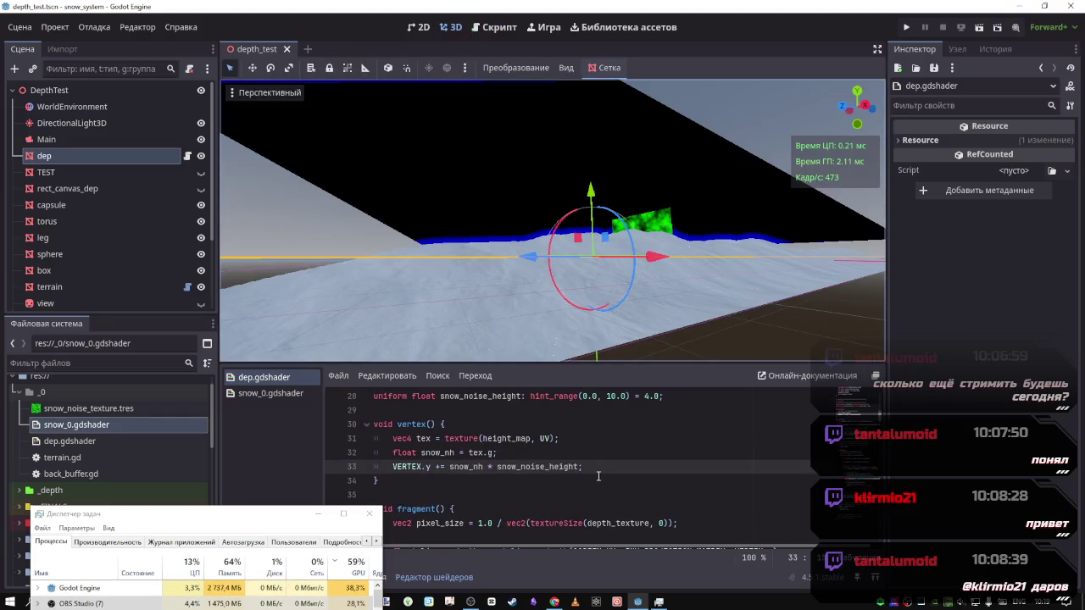
pyautogui.click(524, 453)
pyautogui.click(302, 395)
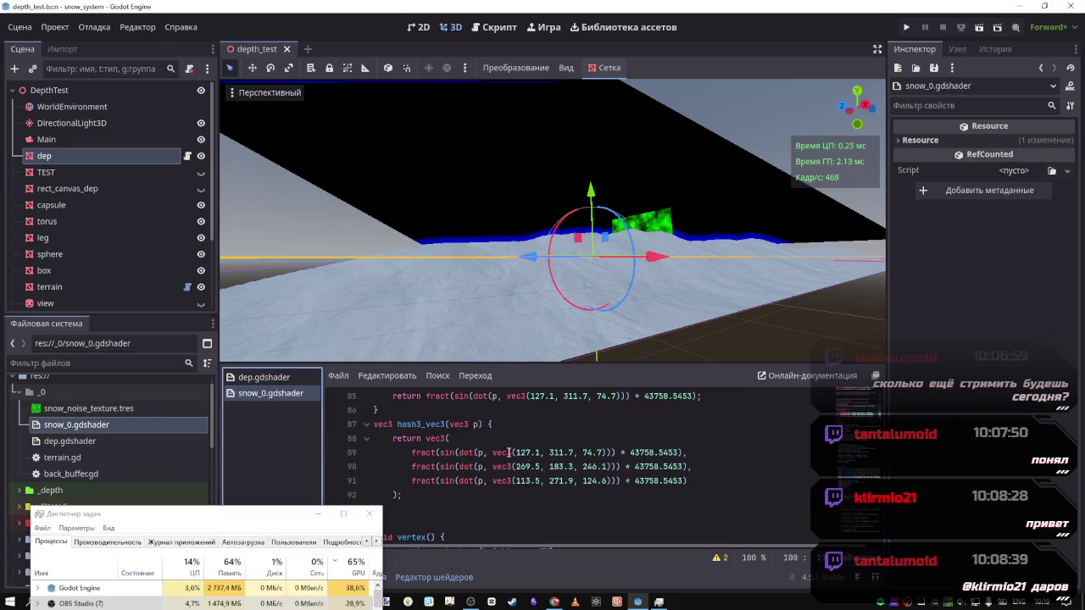
# Scroll through snow_0.gdshader and highlight the uses of bump
pyautogui.scroll(5, 542, 456)
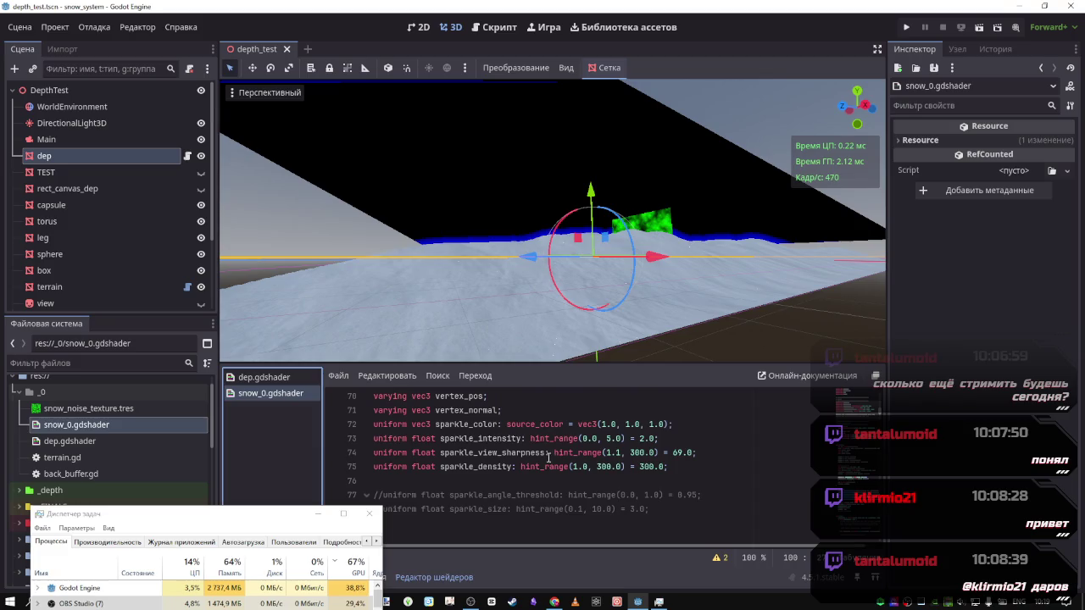
pyautogui.scroll(-5, 548, 456)
pyautogui.scroll(-3, 549, 457)
pyautogui.scroll(3, 548, 460)
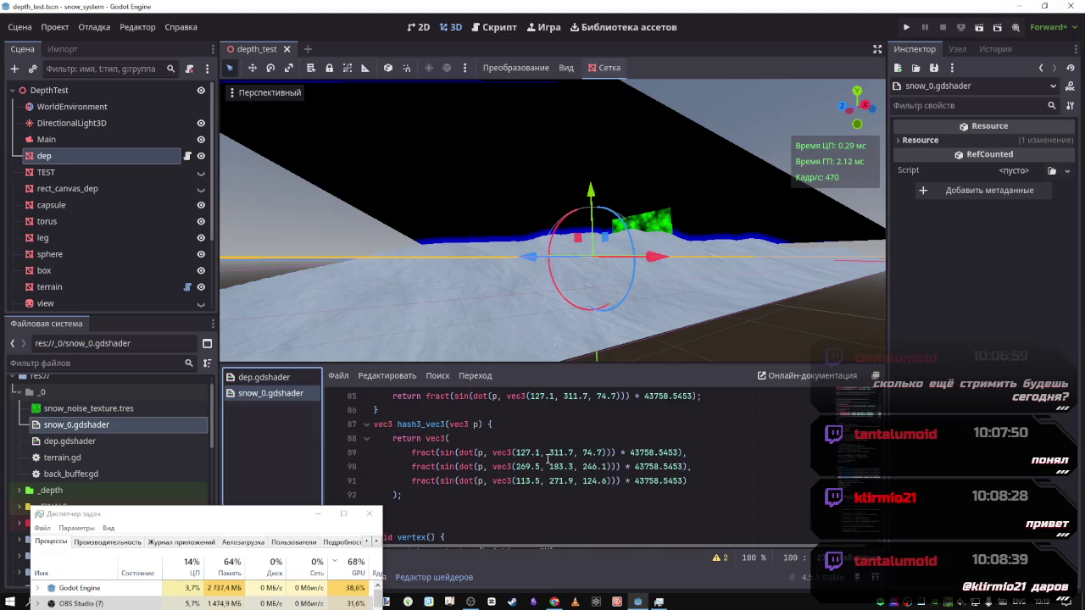
pyautogui.scroll(-5, 547, 460)
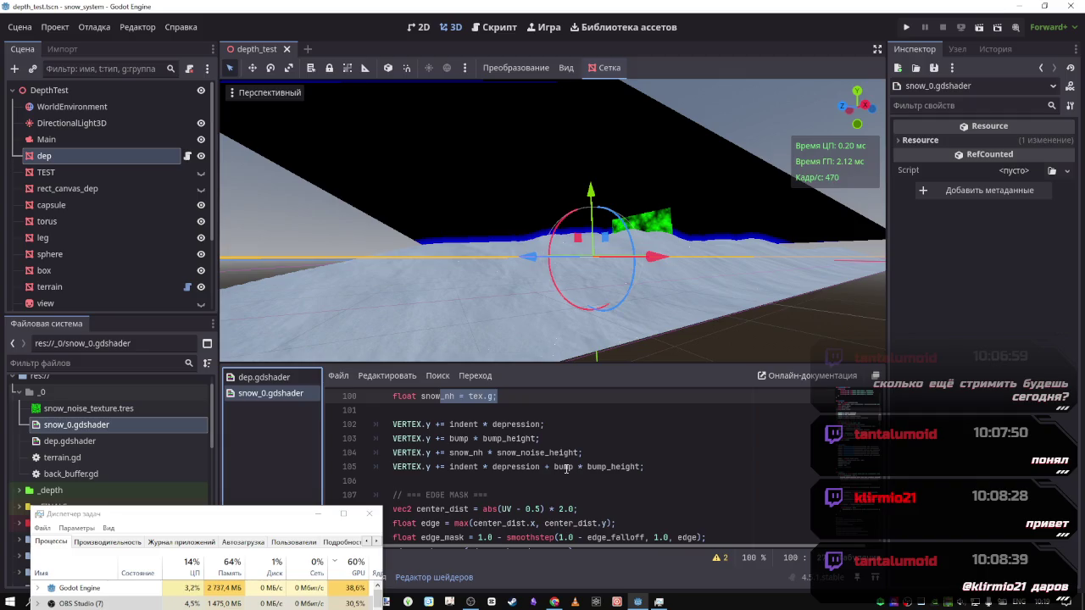
pyautogui.click(565, 469)
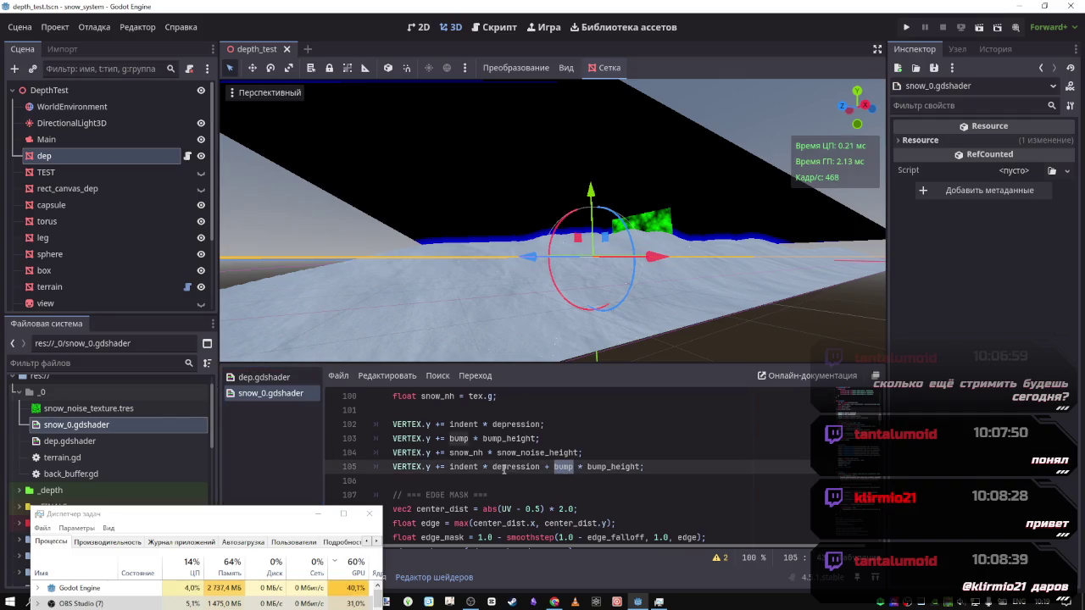
# Search for bump_height, stepping from its line 29 declaration to the next use
pyautogui.scroll(15, 496, 439)
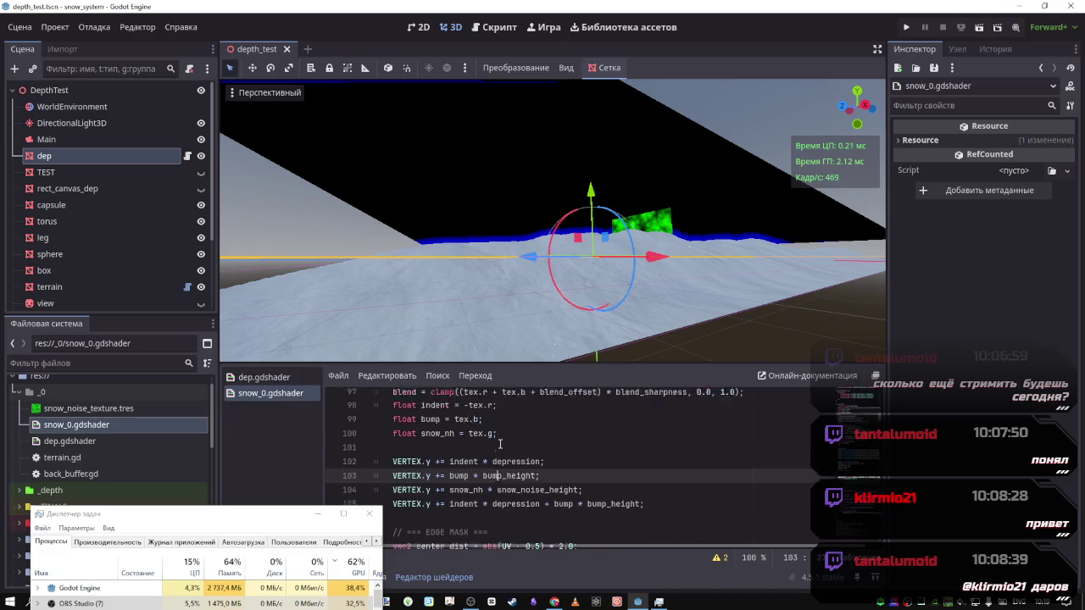
pyautogui.scroll(6, 499, 447)
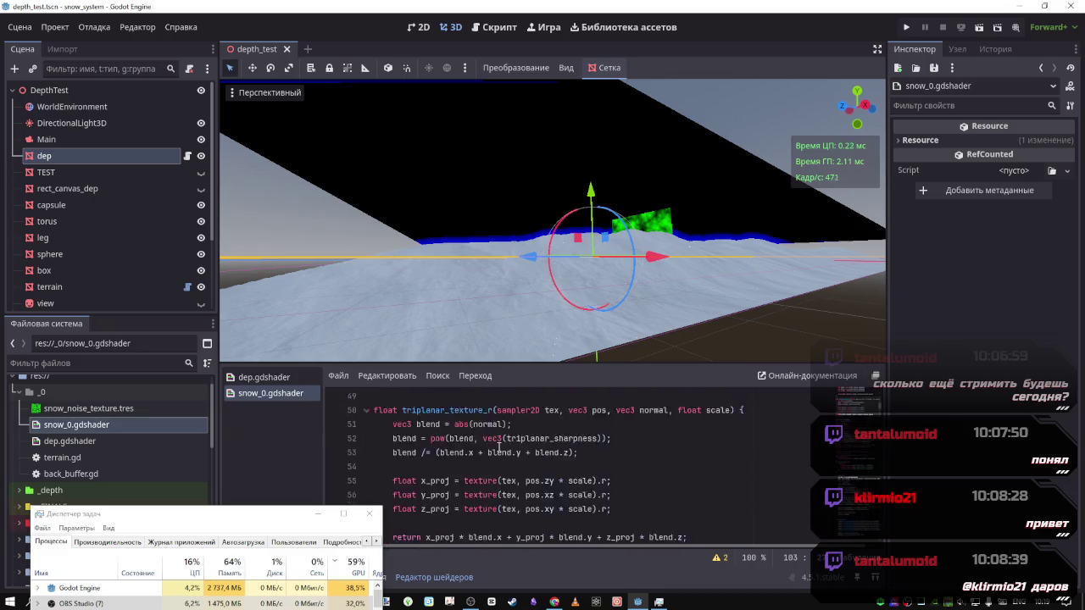
pyautogui.scroll(-5, 500, 447)
pyautogui.scroll(-16, 501, 449)
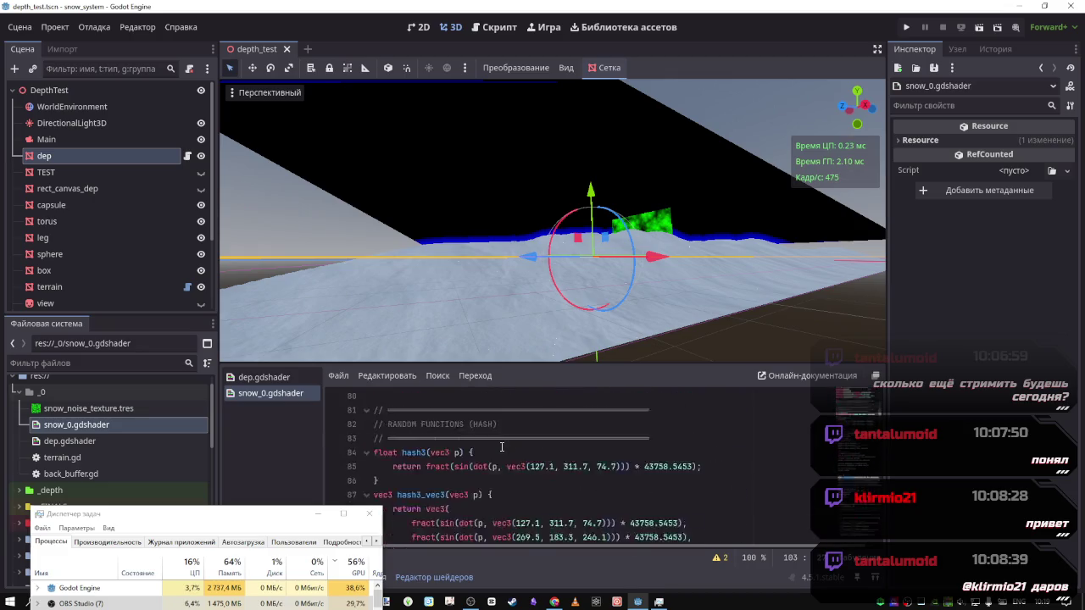
pyautogui.doubleClick(506, 439)
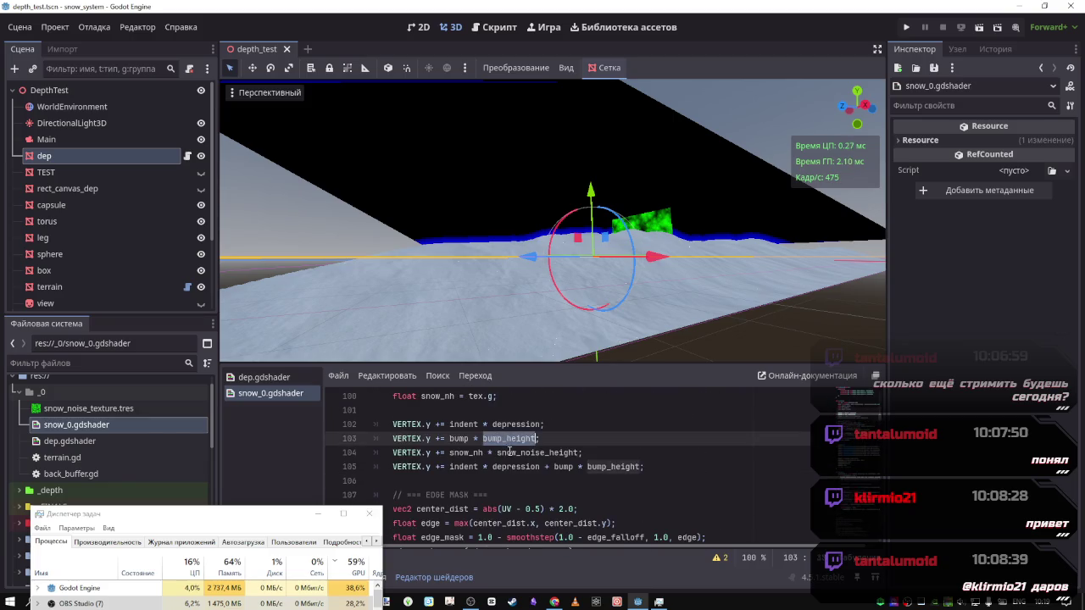
pyautogui.hotkey('ctrl', 'f')
pyautogui.click(671, 557)
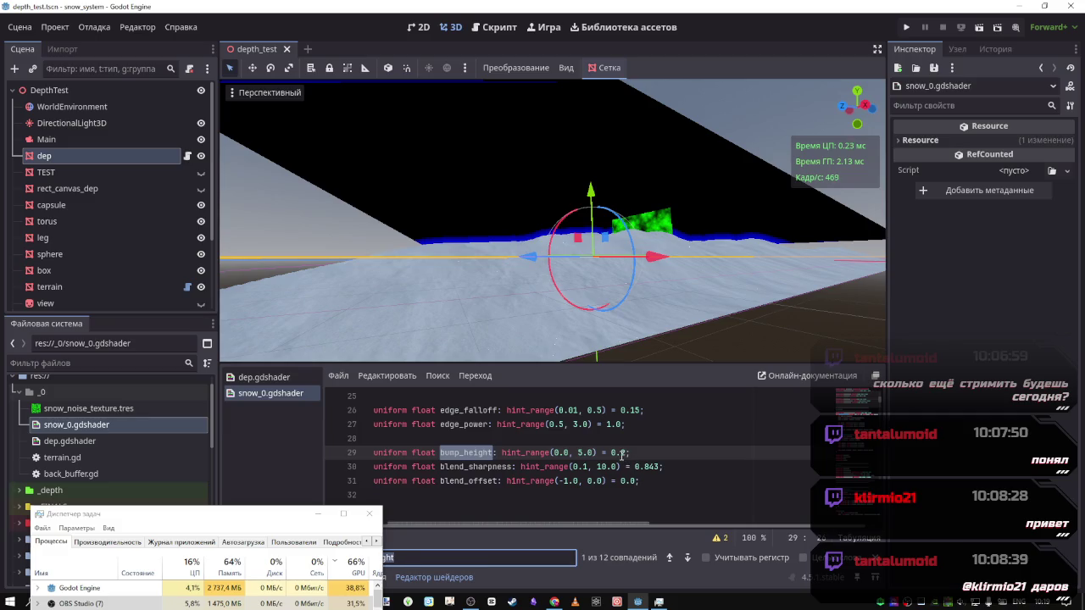
pyautogui.click(688, 557)
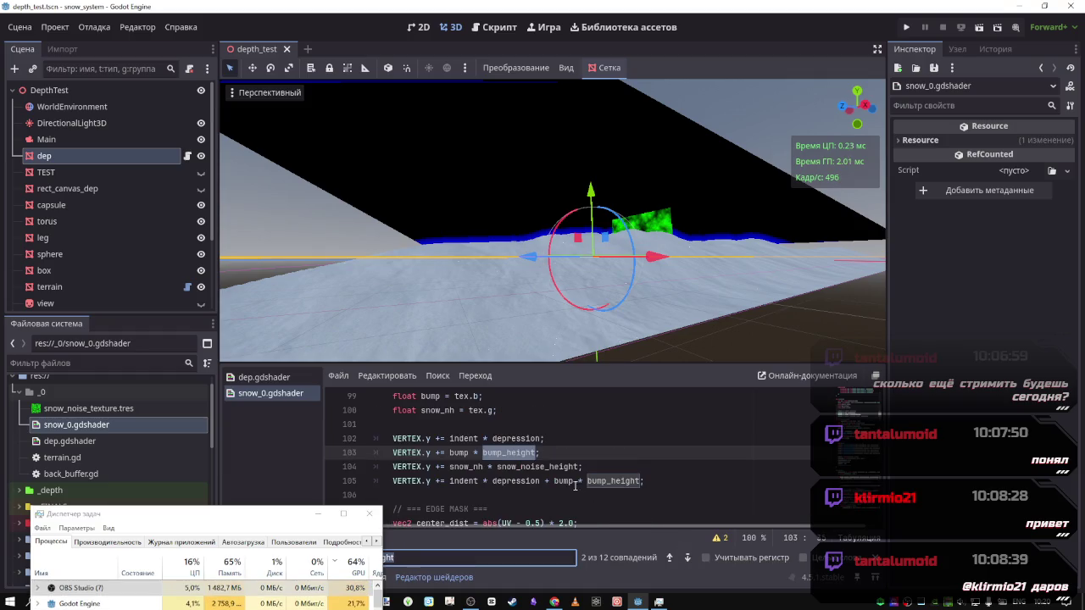
# Search for depression, jumping to its line 8 declaration and back to line 102
pyautogui.doubleClick(515, 438)
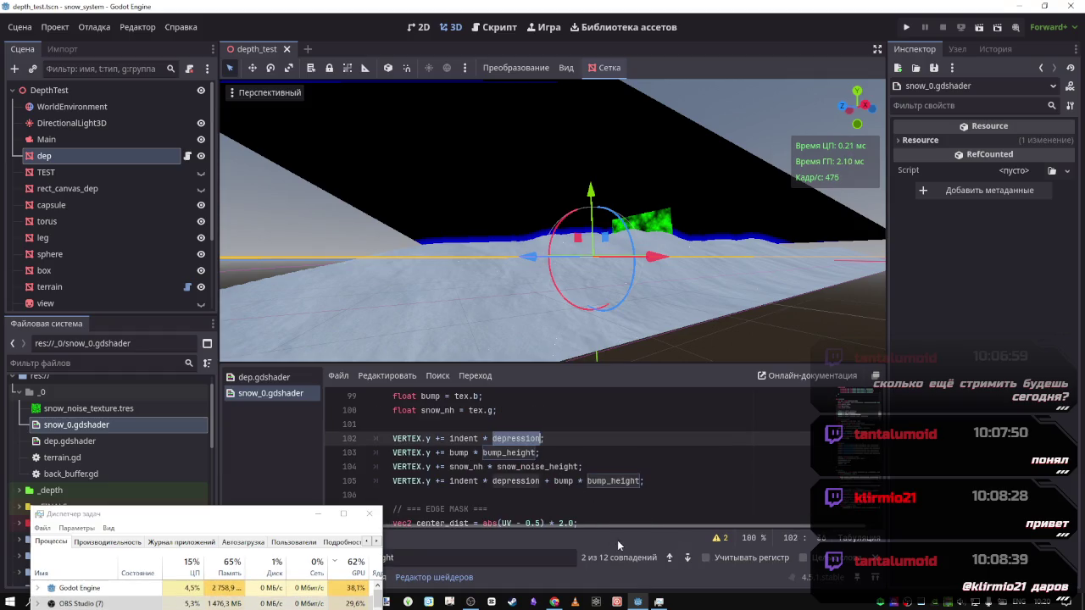
pyautogui.hotkey('ctrl', 'f')
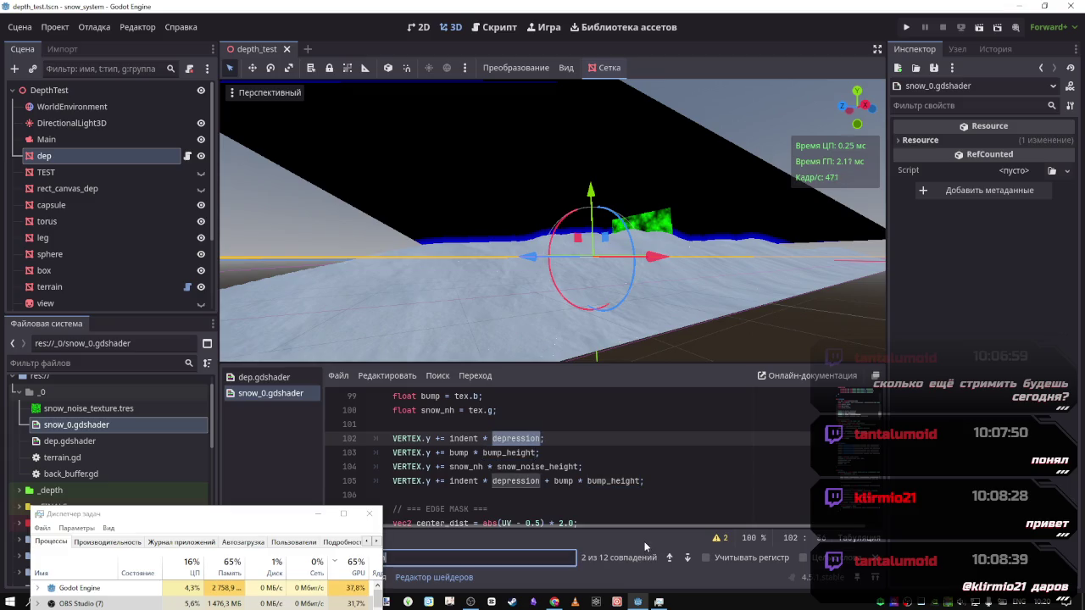
pyautogui.click(670, 558)
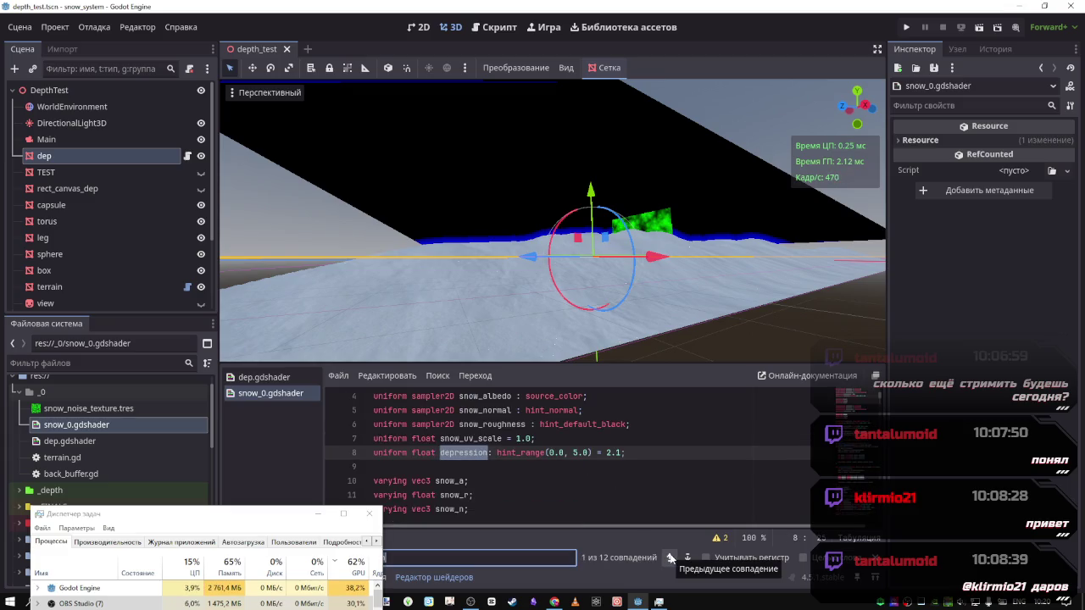
pyautogui.click(687, 558)
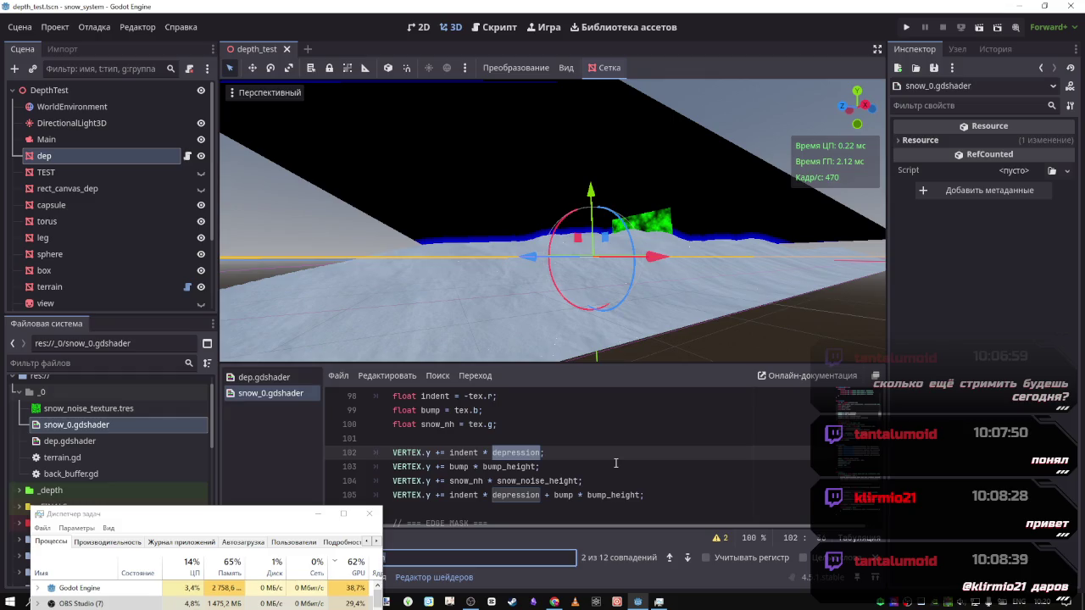
# Comment out the indent, bump and combined displacement lines and save the shader
pyautogui.moveTo(507, 424); pyautogui.dragTo(394, 424)
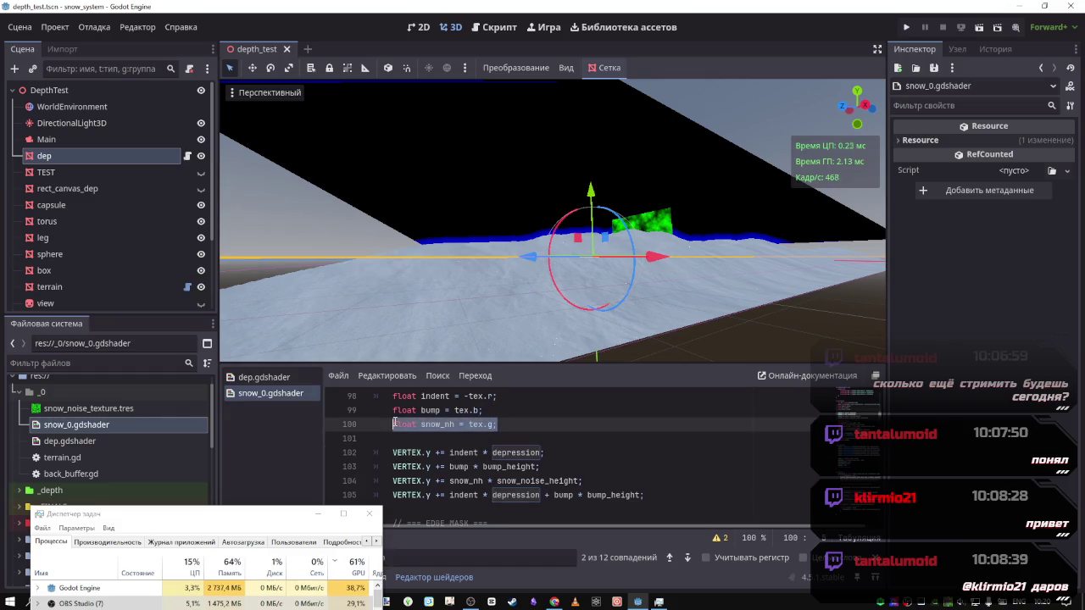
pyautogui.scroll(1, 414, 430)
pyautogui.scroll(-2, 413, 432)
pyautogui.moveTo(480, 452); pyautogui.dragTo(505, 466)
pyautogui.hotkey('ctrl', 'k')
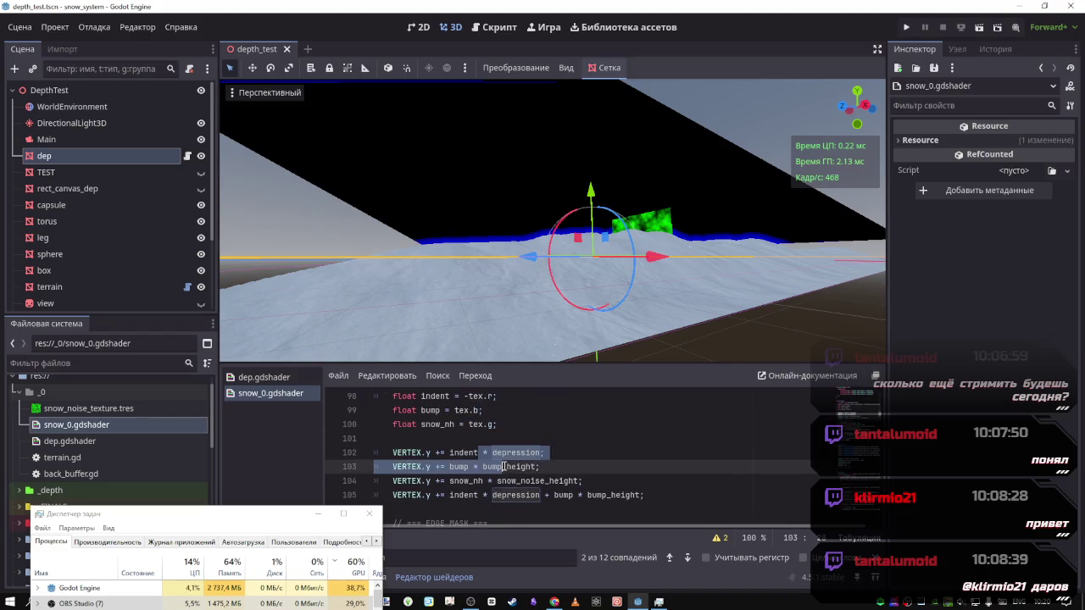
pyautogui.click(533, 495)
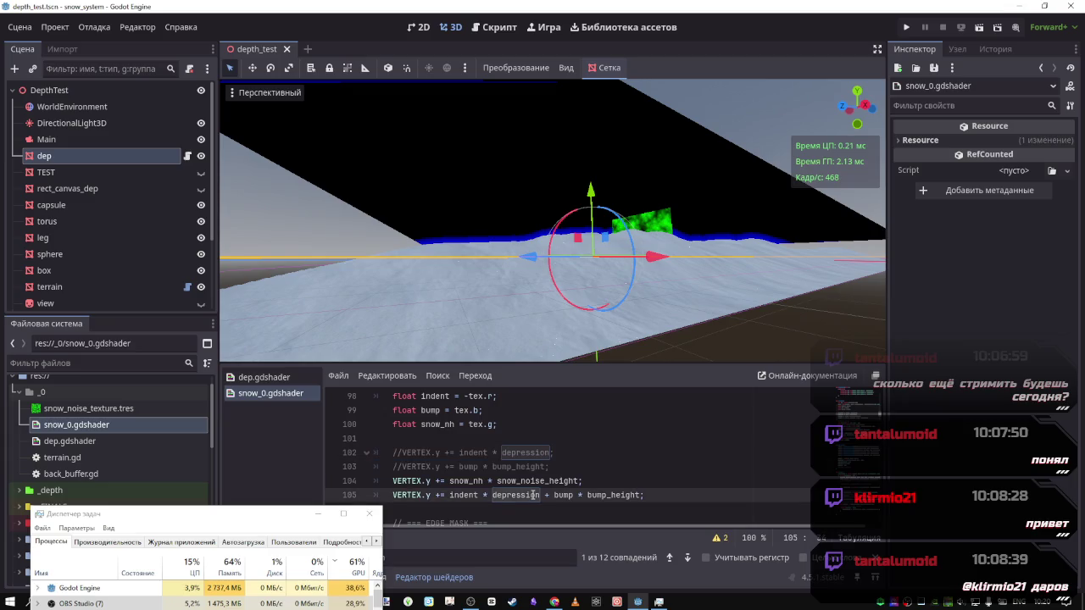
pyautogui.hotkey('ctrl', 'k')
pyautogui.hotkey('ctrl', 's')
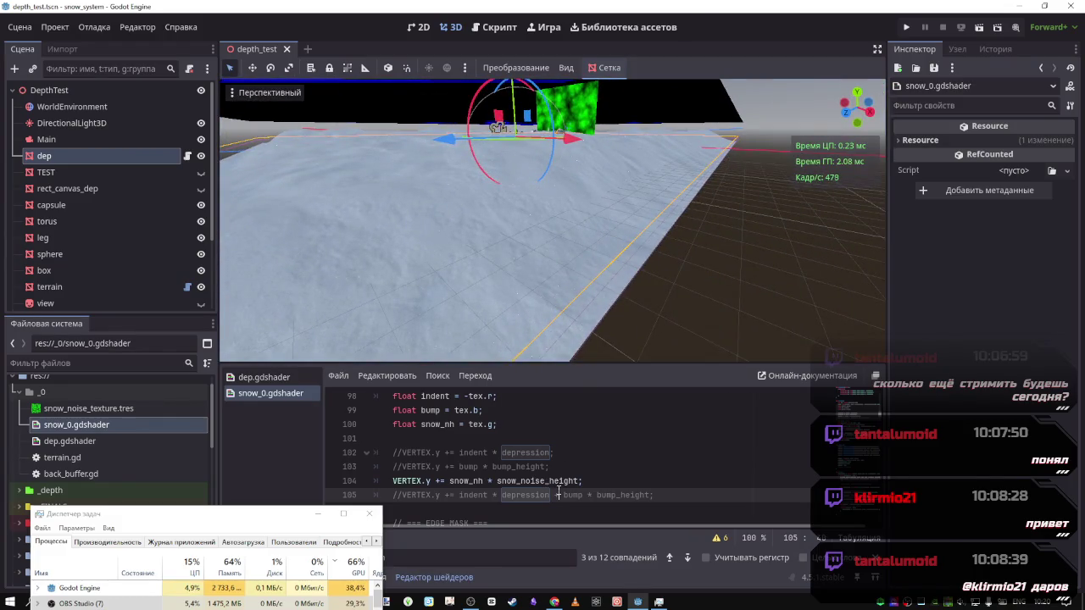
# Undo the commenting to restore the displacement lines, then search for edge_falloff
pyautogui.hotkey('ctrl', 'z')
pyautogui.hotkey('ctrl', 'z')
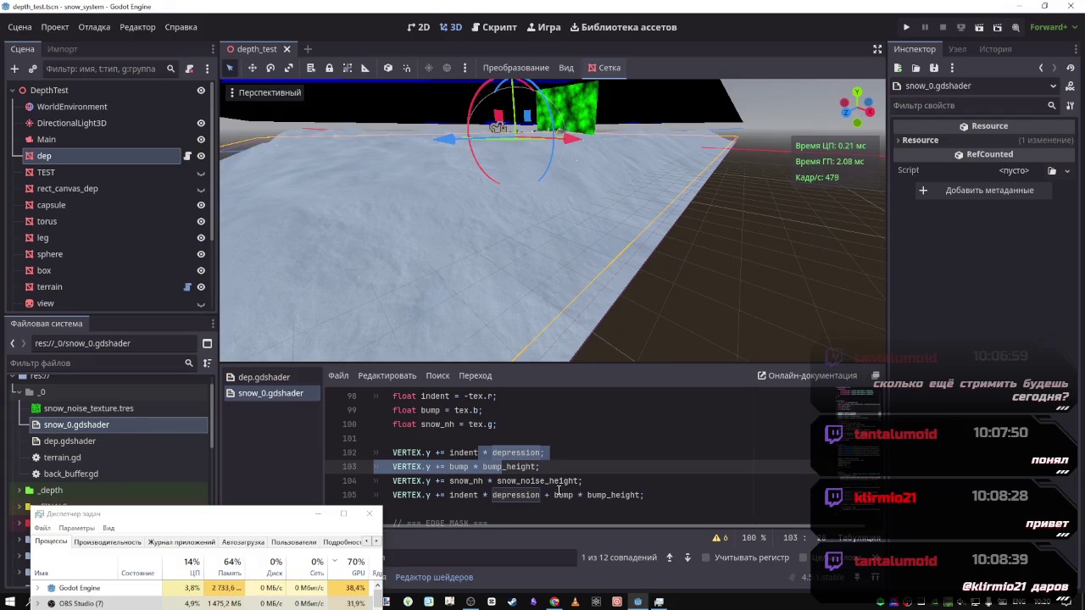
pyautogui.scroll(-3, 528, 461)
pyautogui.scroll(1, 529, 460)
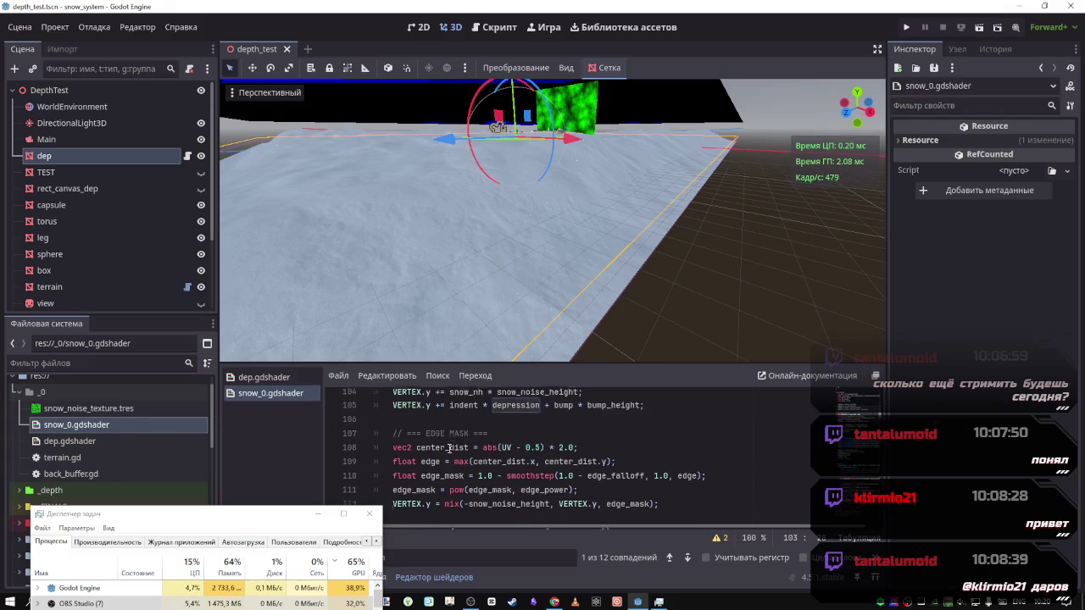
pyautogui.scroll(-3, 447, 455)
pyautogui.scroll(1, 447, 455)
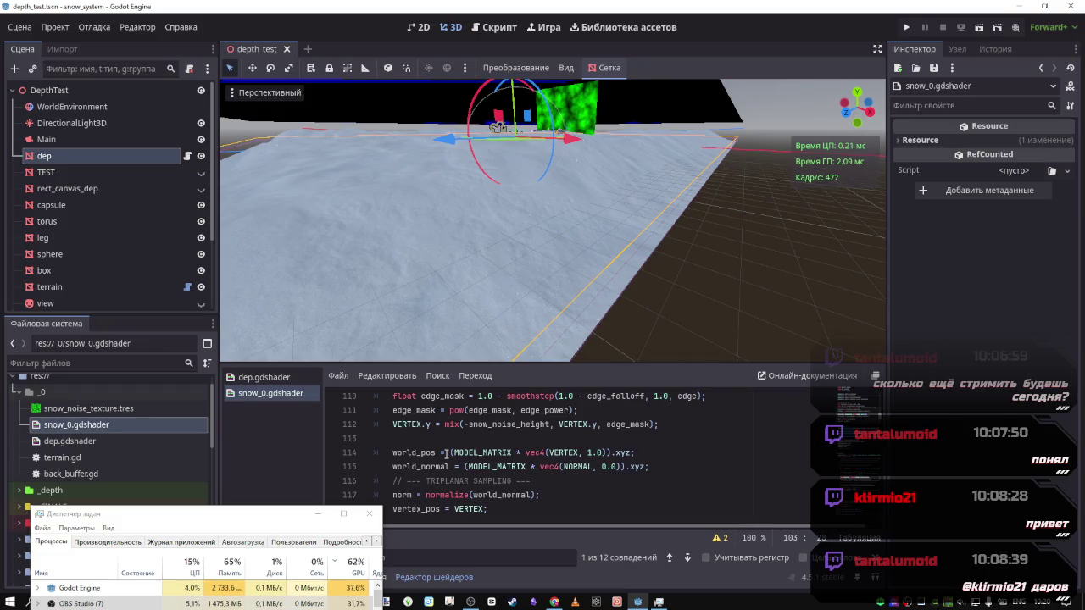
pyautogui.scroll(1, 495, 505)
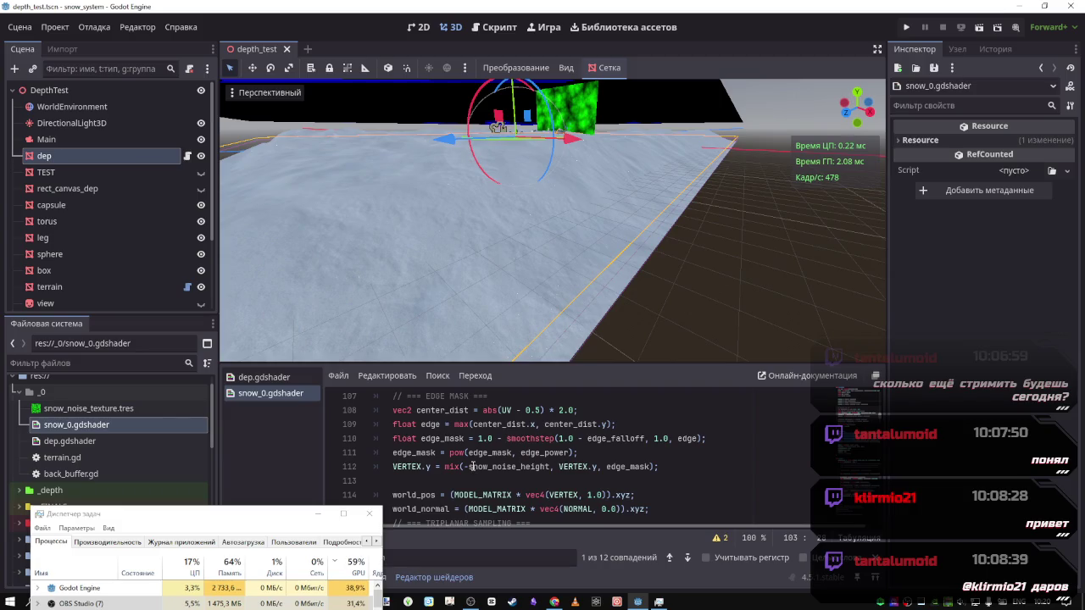
pyautogui.scroll(-1, 603, 460)
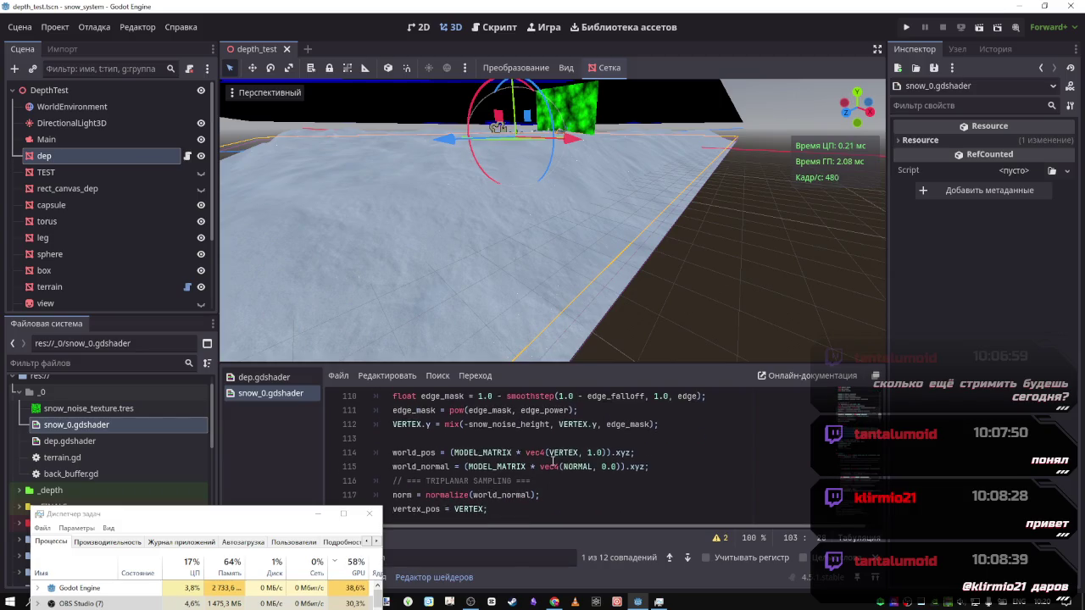
pyautogui.scroll(1, 603, 461)
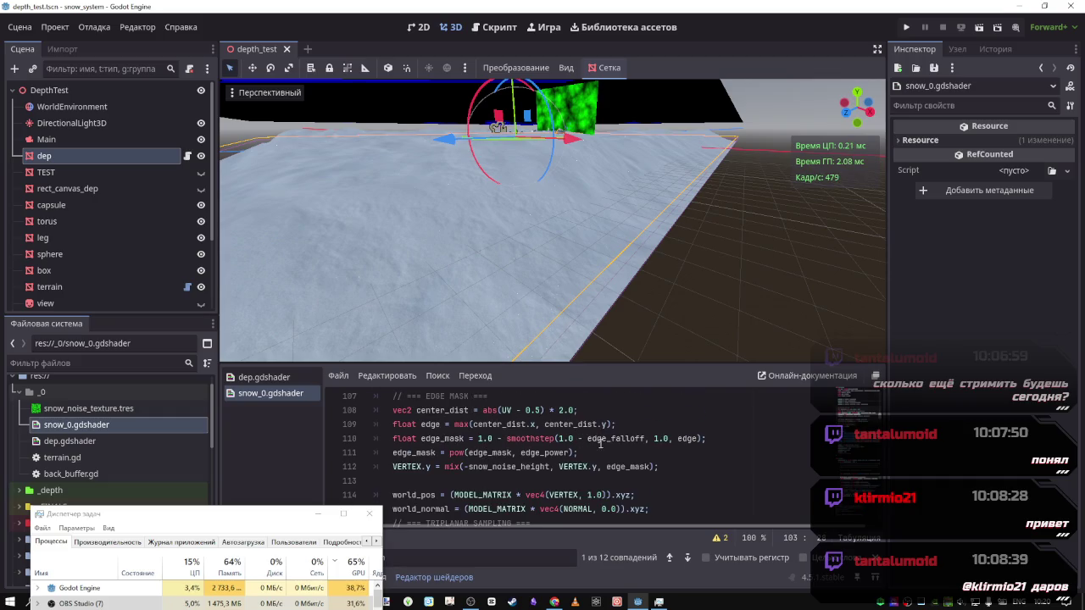
pyautogui.doubleClick(627, 438)
pyautogui.hotkey('ctrl', 'f')
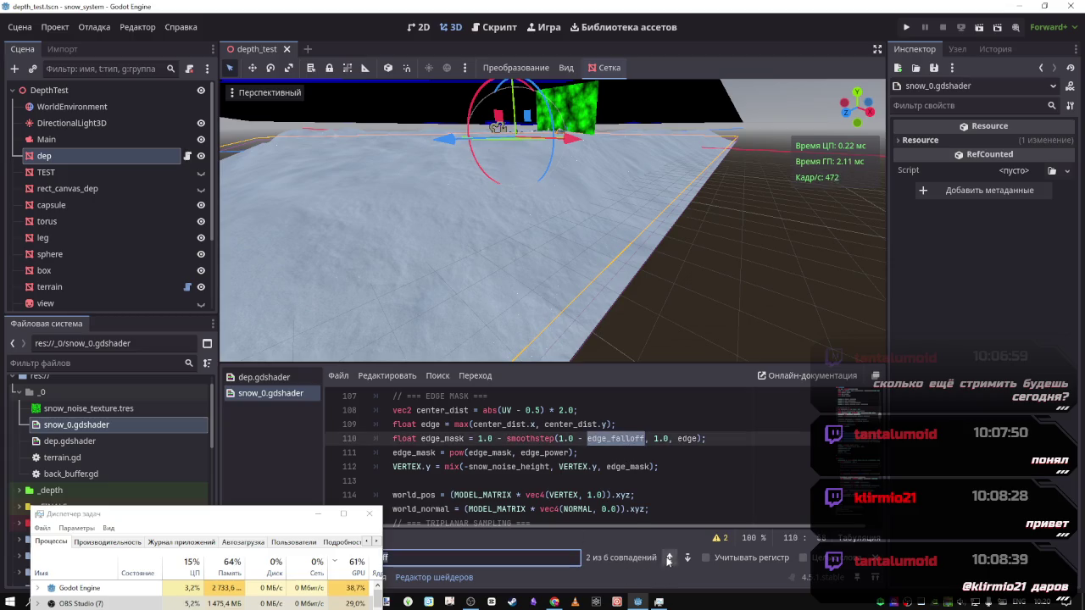
# Step to the edge_falloff uniform on line 26, then switch back to dep.gdshader
pyautogui.click(687, 557)
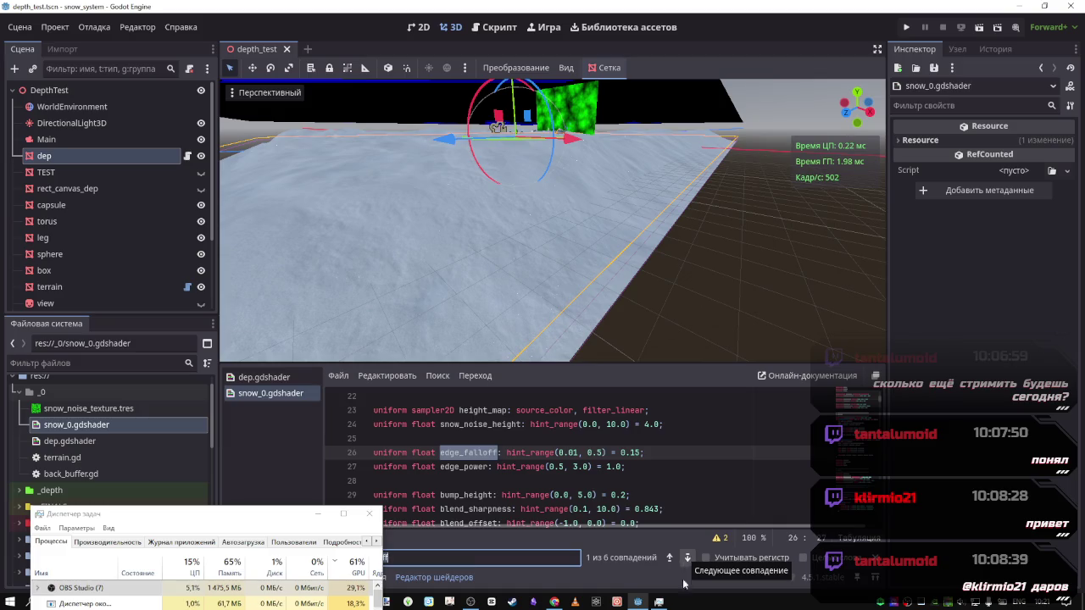
pyautogui.scroll(-10, 633, 450)
pyautogui.scroll(10, 633, 450)
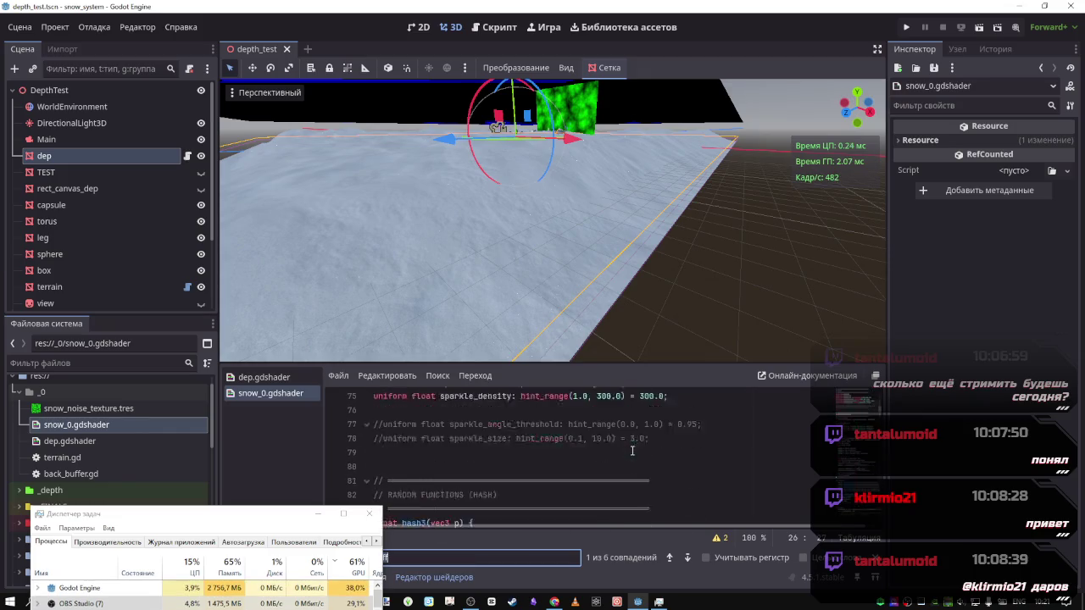
pyautogui.click(264, 377)
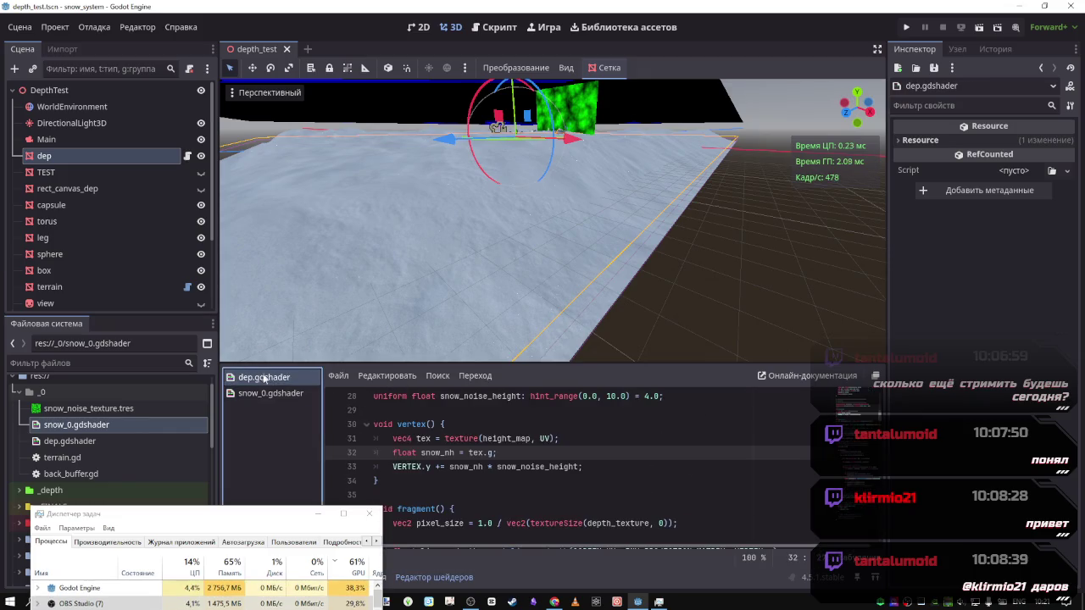
# Change line 33 of dep.gdshader to VERTEX.y += snow_nh * -snow_noise_height and save it
pyautogui.click(439, 467)
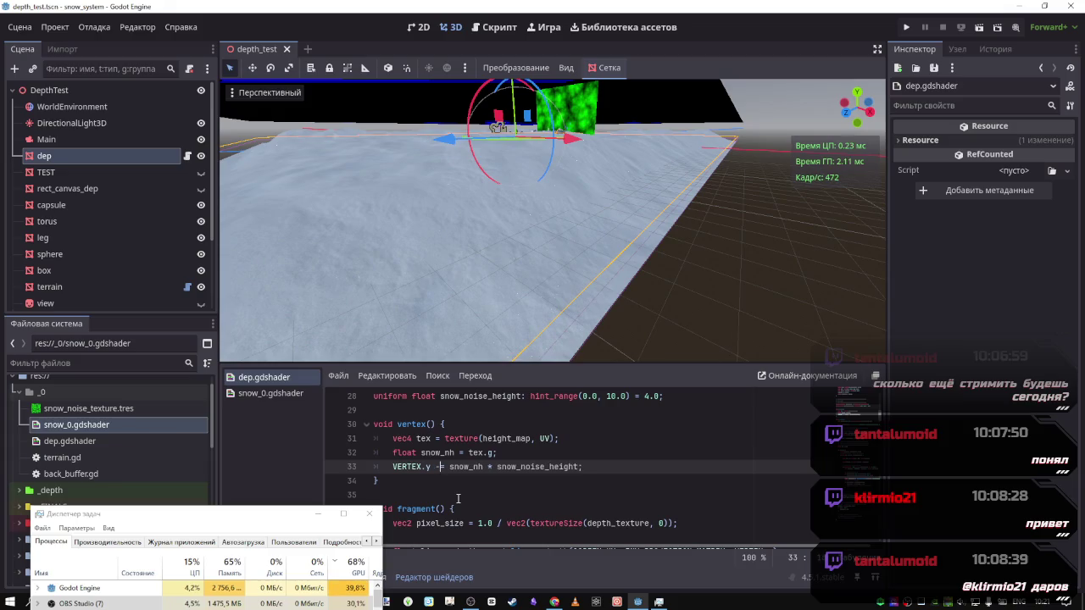
pyautogui.press('Delete')
pyautogui.write('-')
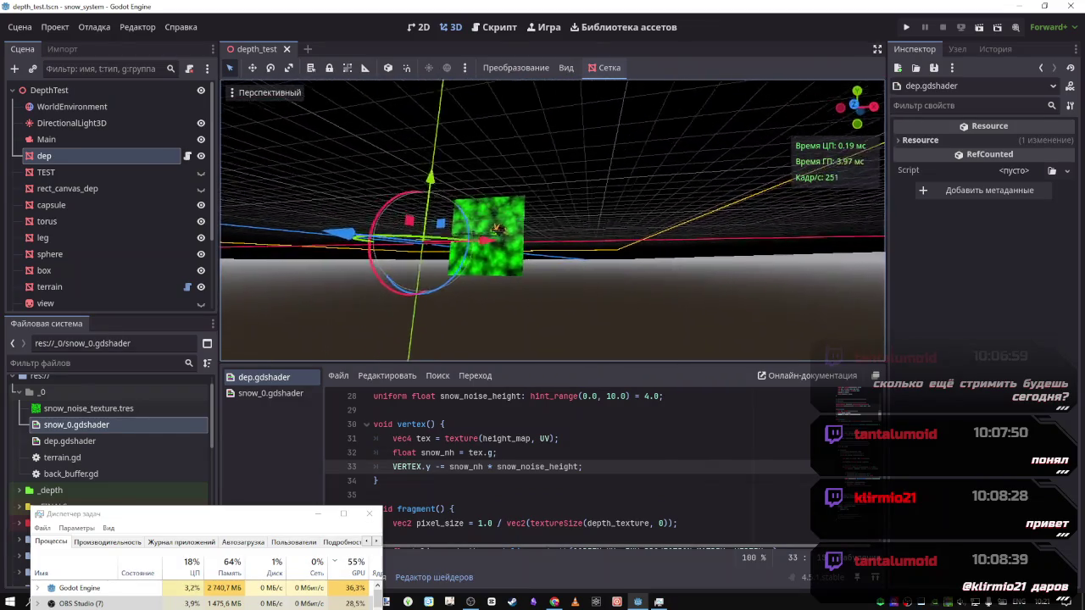
pyautogui.press('f')
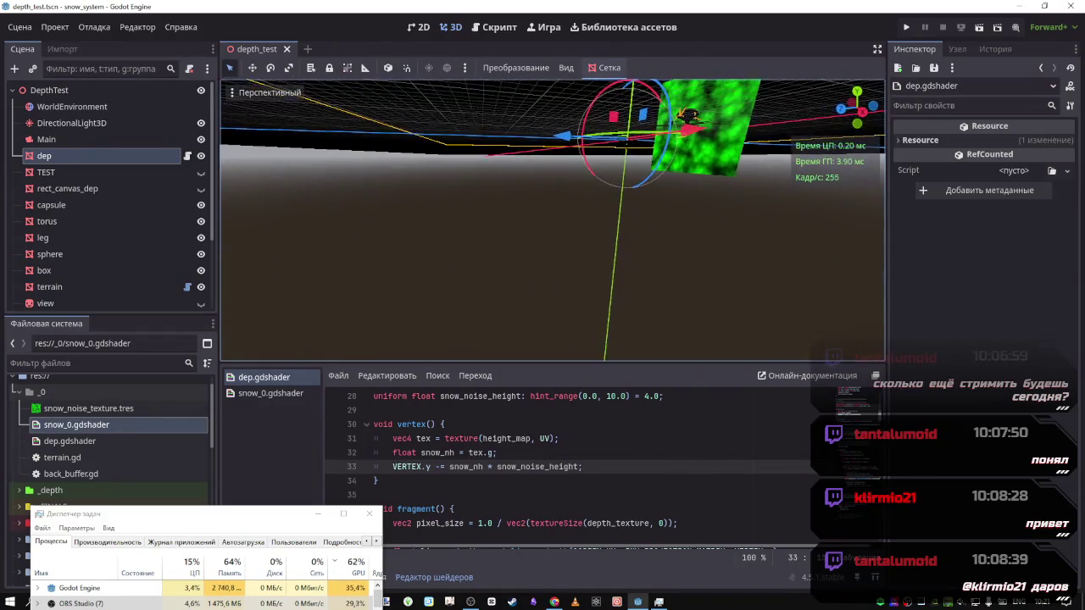
pyautogui.click(496, 468)
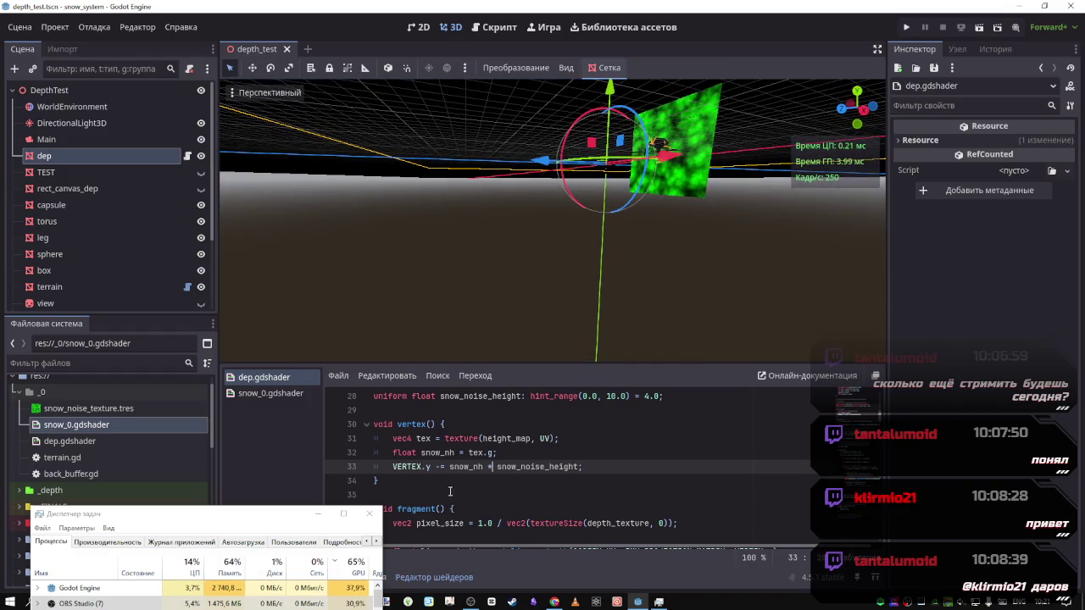
pyautogui.click(442, 466)
pyautogui.press('BackSpace')
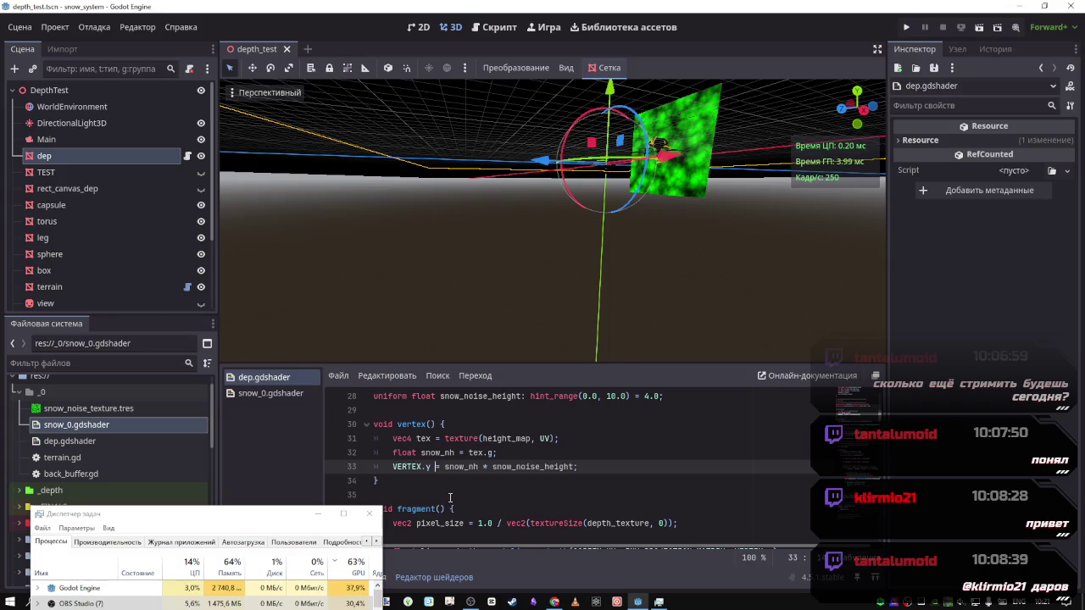
pyautogui.write('+')
pyautogui.click(498, 466)
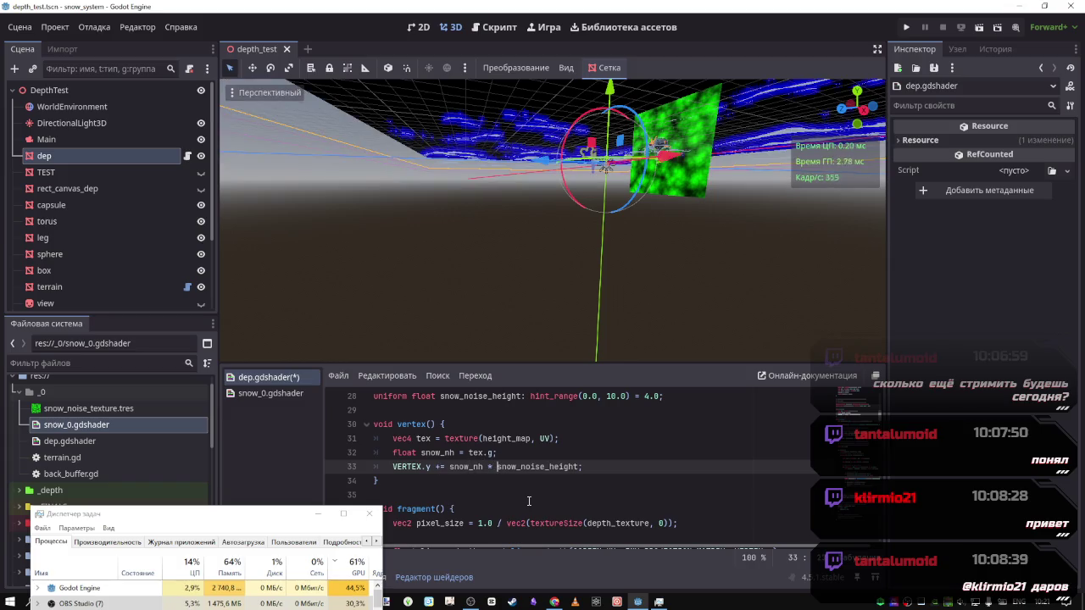
pyautogui.write('-')
pyautogui.hotkey('ctrl', 's')
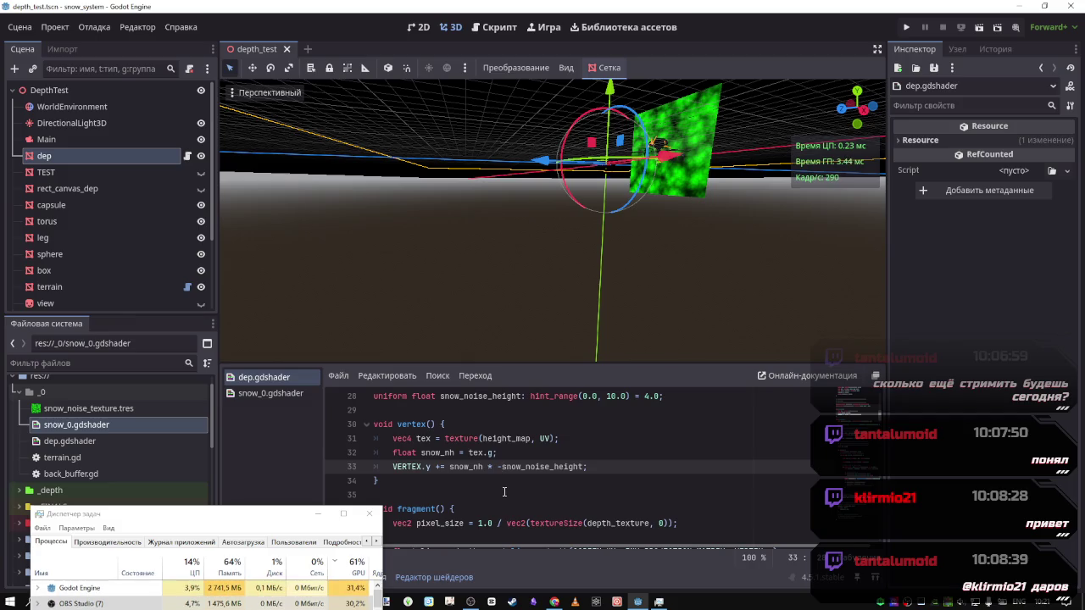
# Orbit around the snow mesh and bring snow_0.gdshader's code back up
pyautogui.moveTo(525, 211)
pyautogui.mouseDown()
pyautogui.moveTo(513, 203)
pyautogui.moveTo(521, 227)
pyautogui.moveTo(544, 193)
pyautogui.mouseUp()
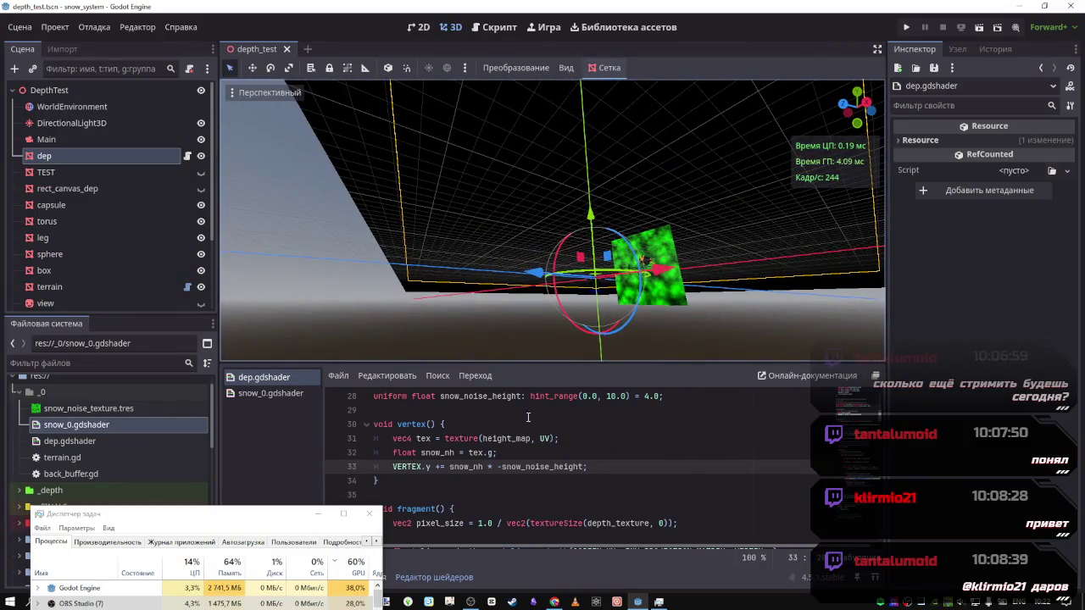
pyautogui.click(287, 394)
pyautogui.scroll(-10, 540, 489)
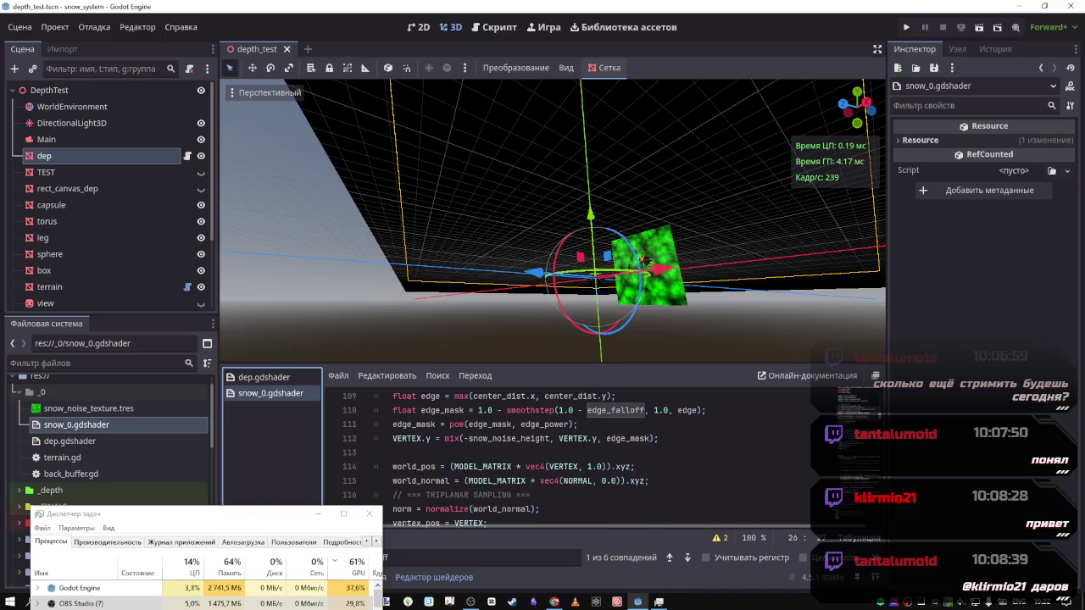
# Maximize the shader editor and select snow_0.gdshader's EDGE MASK block, lines 107–112
pyautogui.hotkey('shift', 'F12')
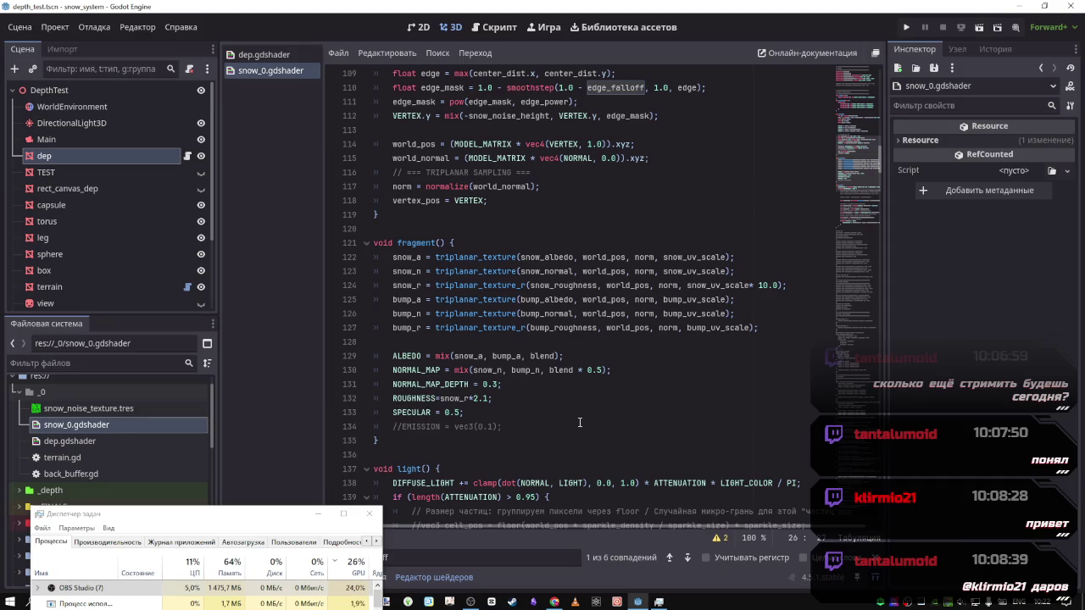
pyautogui.scroll(-4, 580, 423)
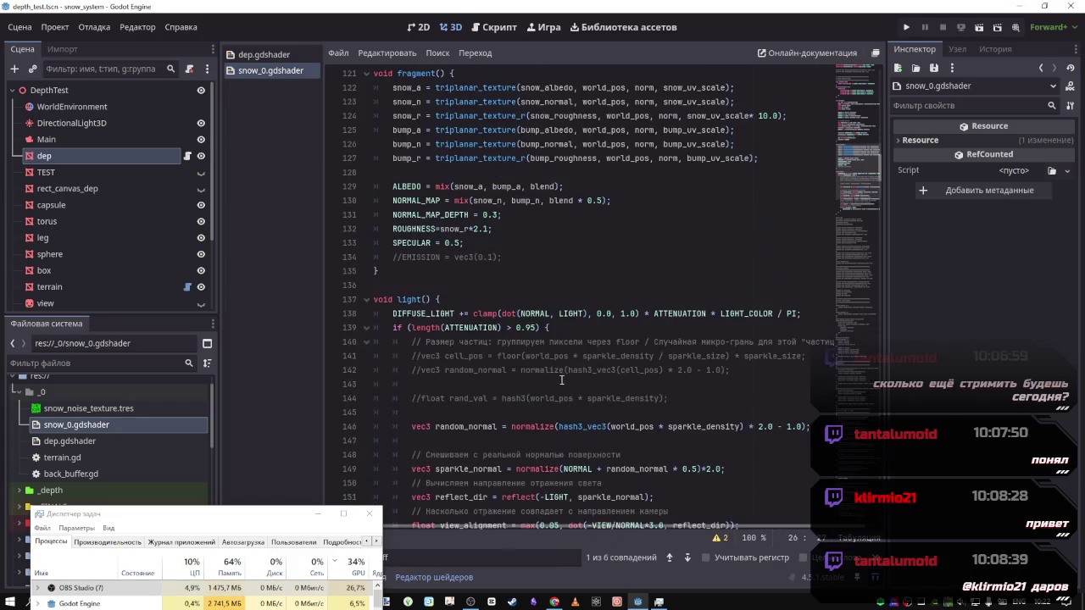
pyautogui.scroll(8, 677, 361)
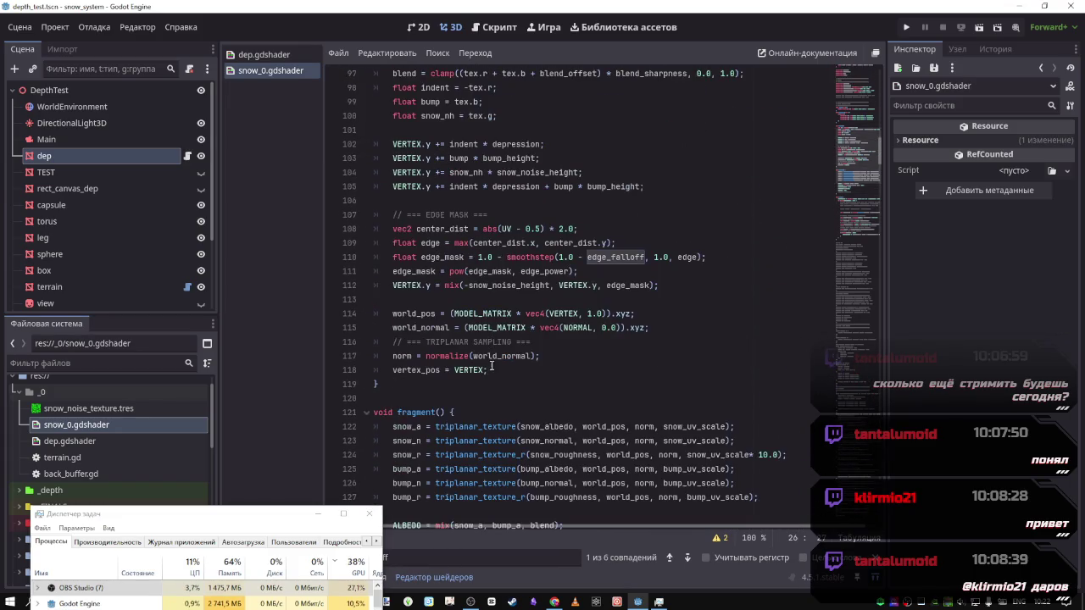
pyautogui.click(492, 368)
pyautogui.moveTo(487, 370)
pyautogui.mouseDown()
pyautogui.moveTo(436, 370)
pyautogui.moveTo(418, 356)
pyautogui.mouseUp()
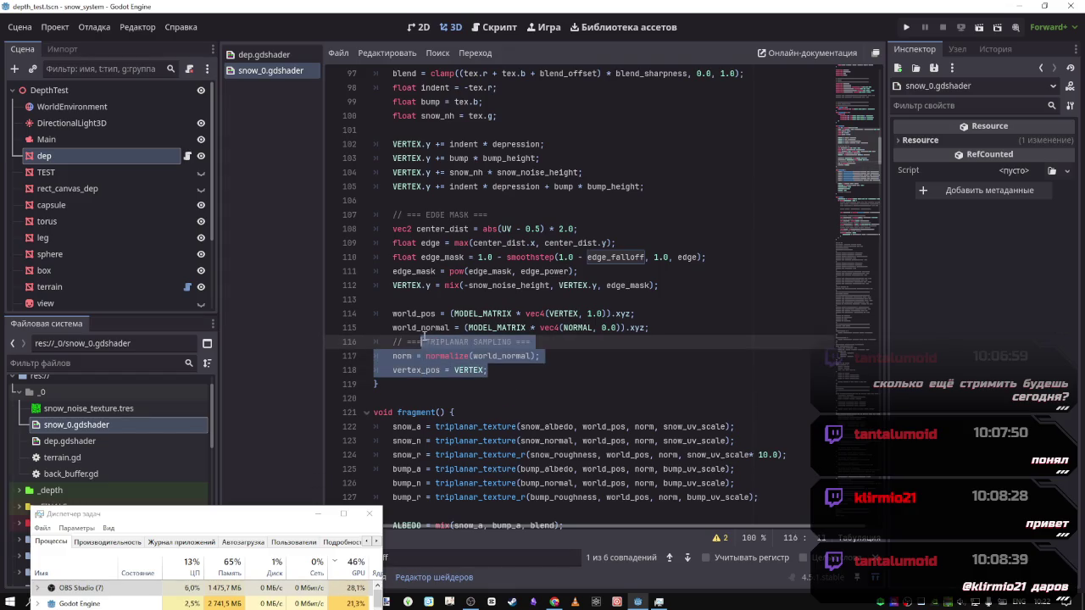
pyautogui.click(467, 327)
pyautogui.scroll(1, 624, 340)
pyautogui.scroll(2, 623, 340)
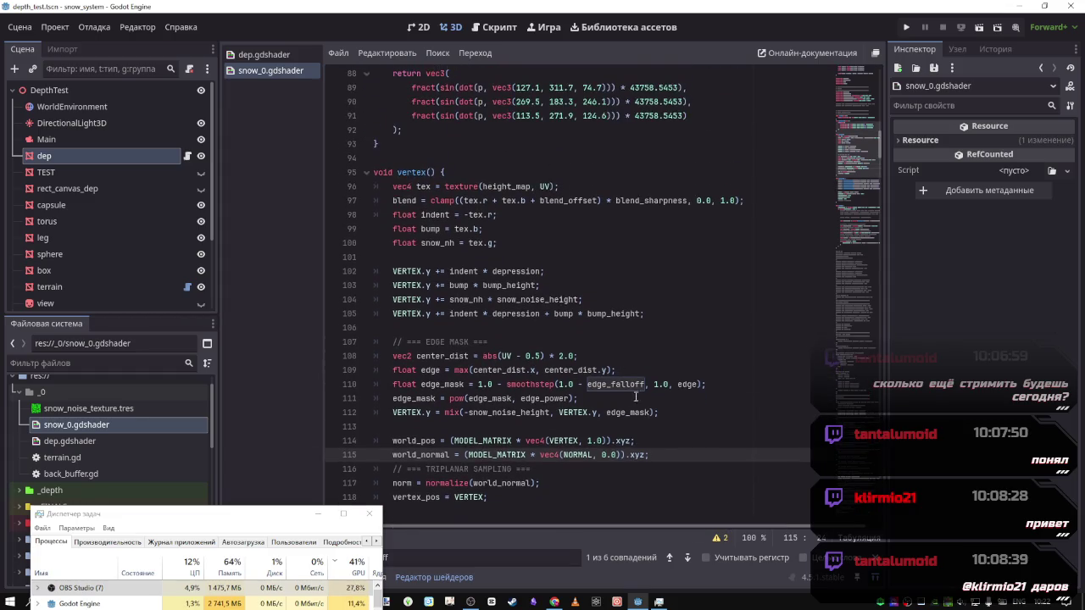
pyautogui.moveTo(659, 413); pyautogui.dragTo(479, 386)
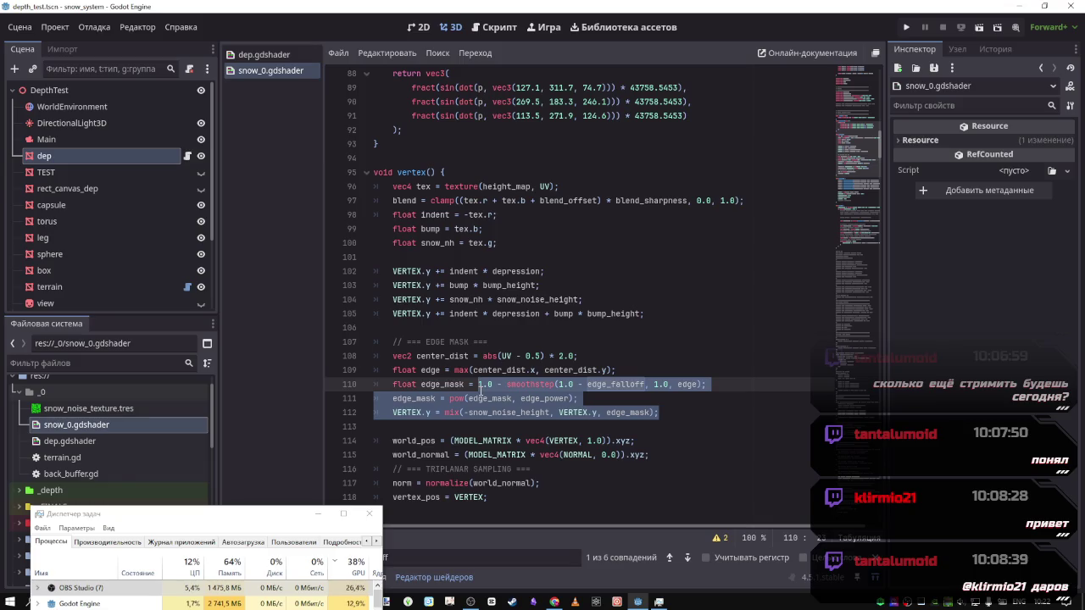
pyautogui.moveTo(480, 386); pyautogui.dragTo(401, 342)
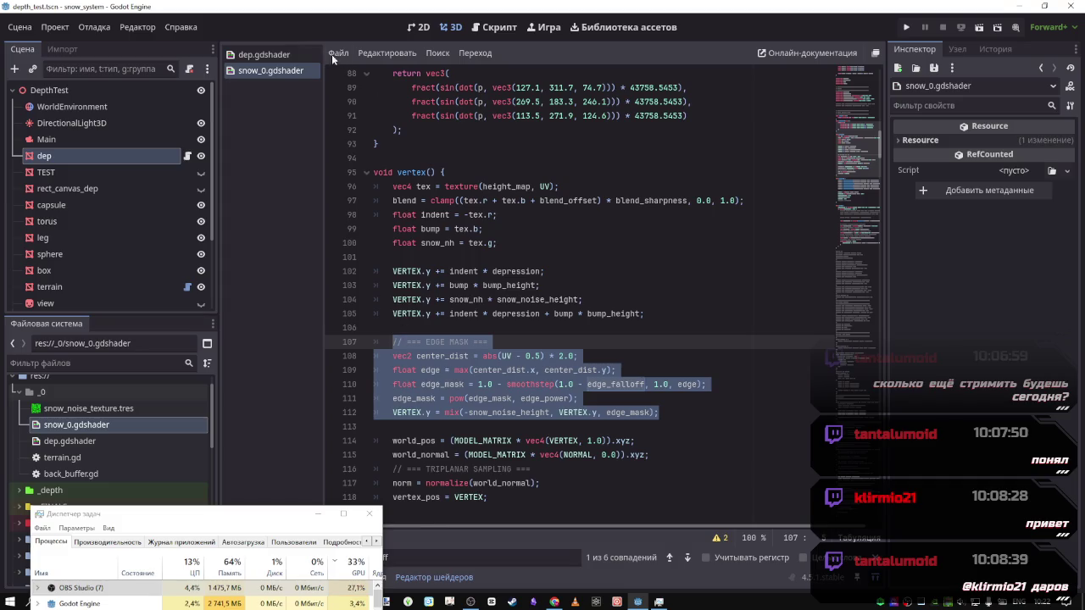
# Paste the EDGE MASK code into dep.gdshader's vertex function below the displacement line
pyautogui.click(255, 54)
pyautogui.scroll(-4, 456, 197)
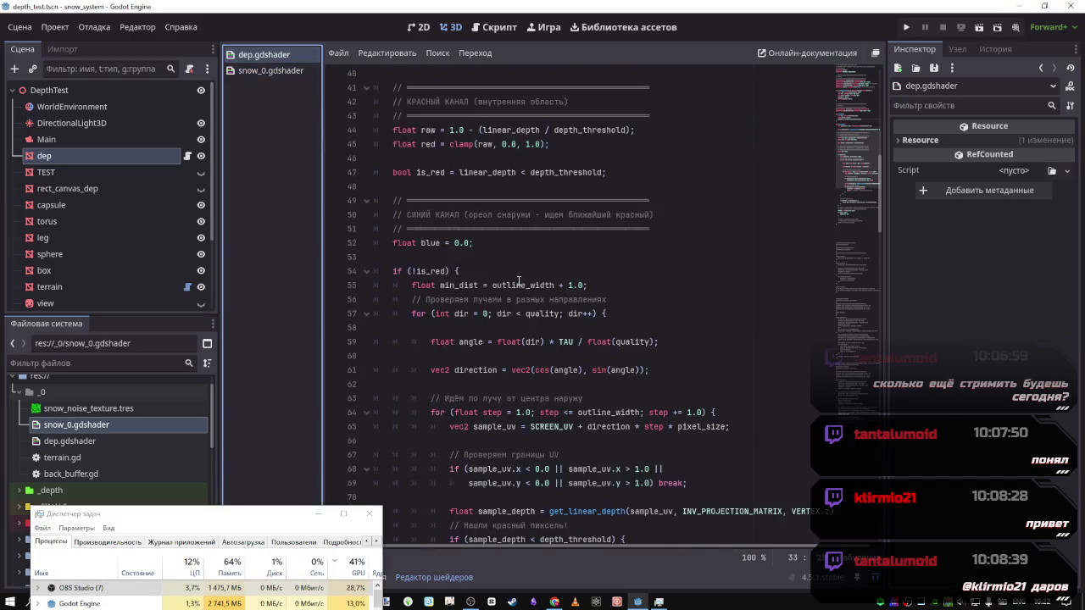
pyautogui.scroll(8, 600, 325)
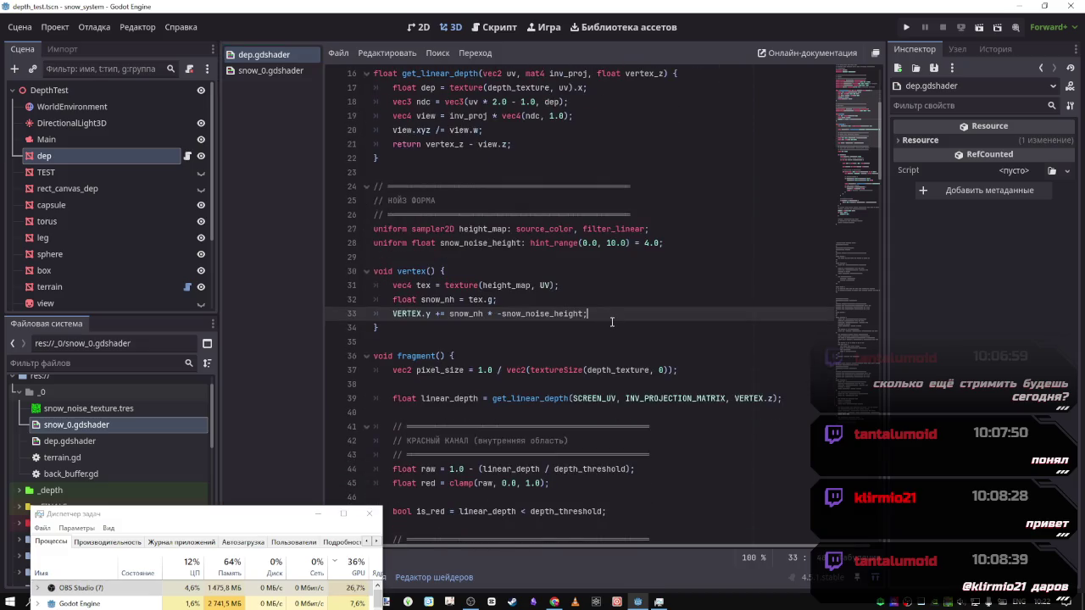
pyautogui.press('Return')
pyautogui.write('// === EDGE MASK === \tvec2 center_dist = abs(UV - 0.5) * 2.0; \tfloat edge = max(center_dist.x, center_dist.y); \tfloat edge_mask = 1.0 - smoothstep(1.0 - edge_falloff, 1.0, edge); \tedge_mask = pow(edge_mask, edge_power); \tVERTEX.y = mix(-snow_noise_height, VERTEX.y, edge_mask);')
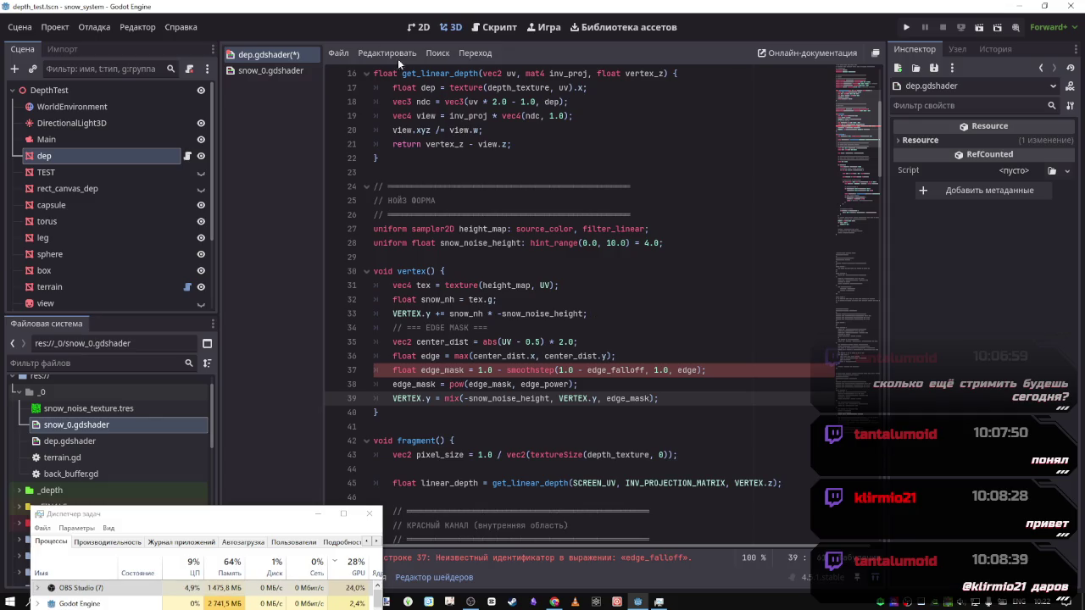
# Select the edge_falloff and edge_power uniform lines in snow_0.gdshader
pyautogui.click(291, 71)
pyautogui.scroll(10, 550, 251)
pyautogui.scroll(8, 549, 251)
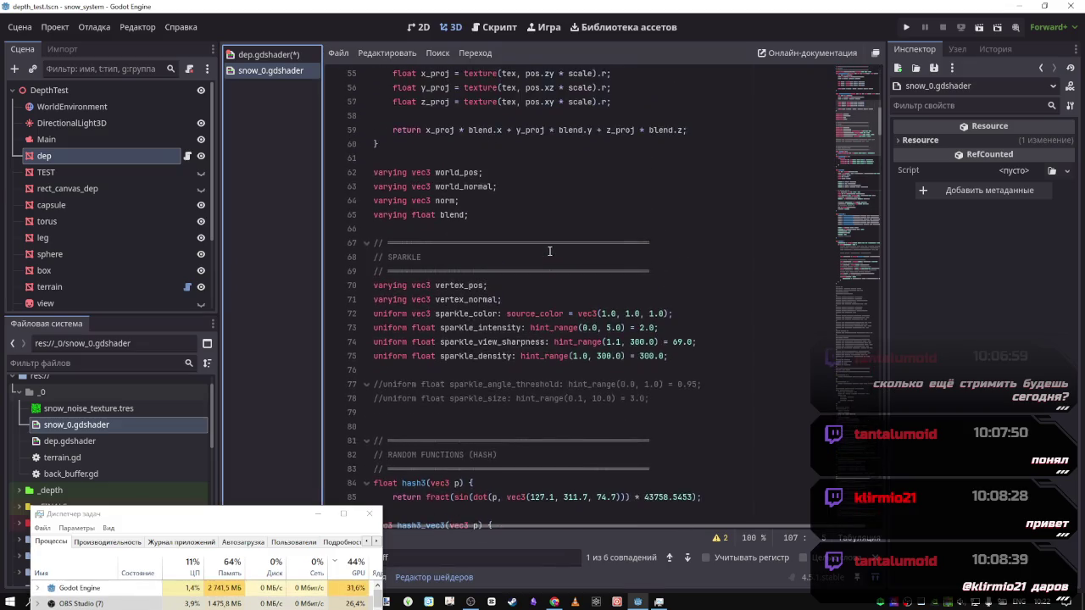
pyautogui.scroll(7, 526, 230)
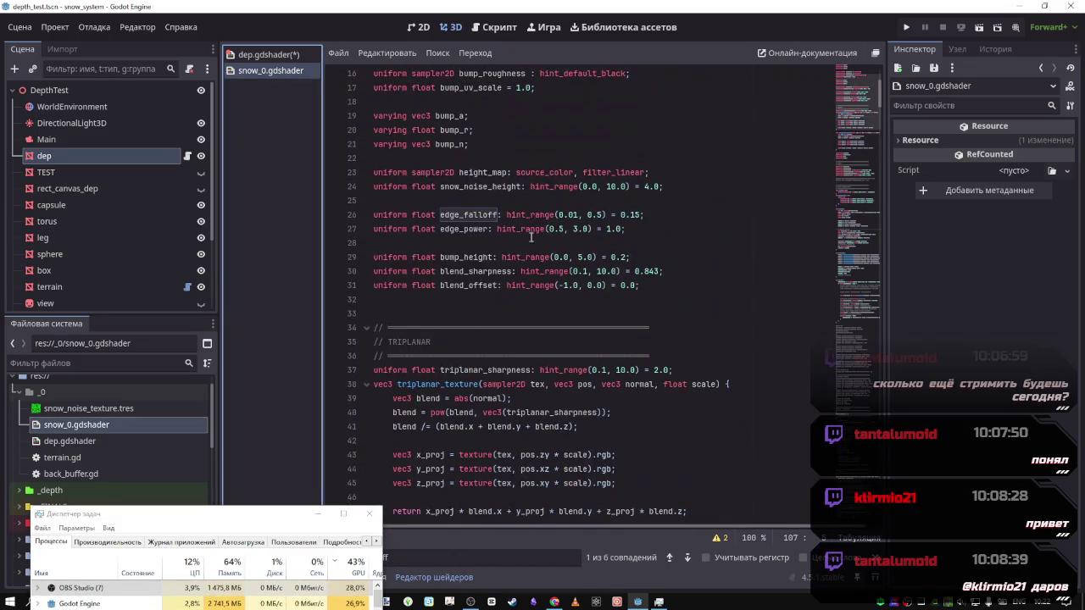
pyautogui.moveTo(626, 229)
pyautogui.mouseDown()
pyautogui.moveTo(378, 229)
pyautogui.moveTo(372, 214)
pyautogui.mouseUp()
pyautogui.hotkey('ctrl', 'c')
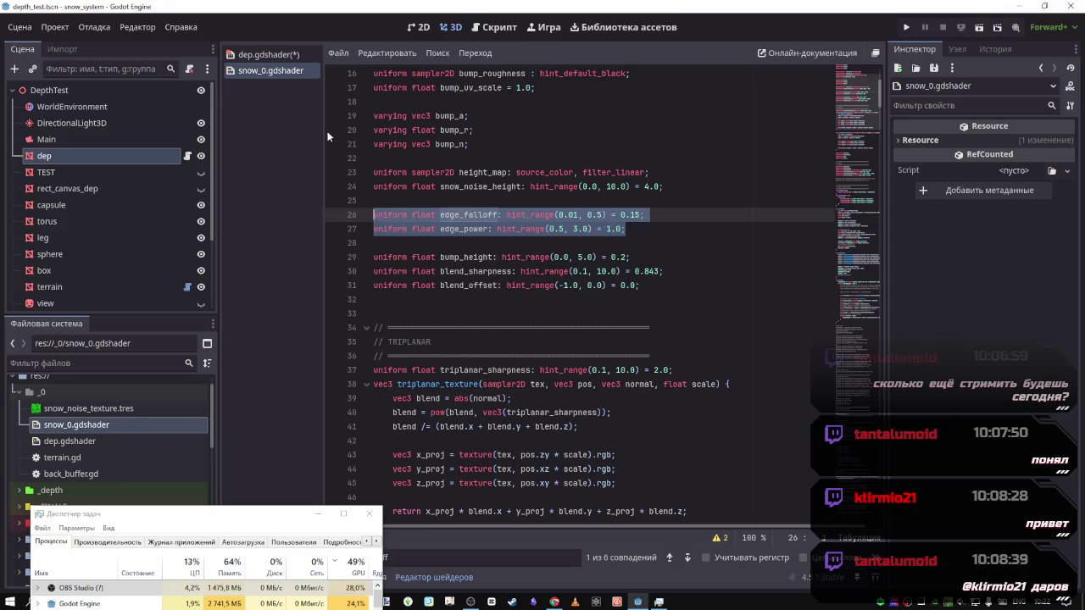
# Paste the edge_falloff and edge_power uniforms below render_mode in dep.gdshader, save, and restore the 3D viewport
pyautogui.click(275, 54)
pyautogui.scroll(5, 500, 229)
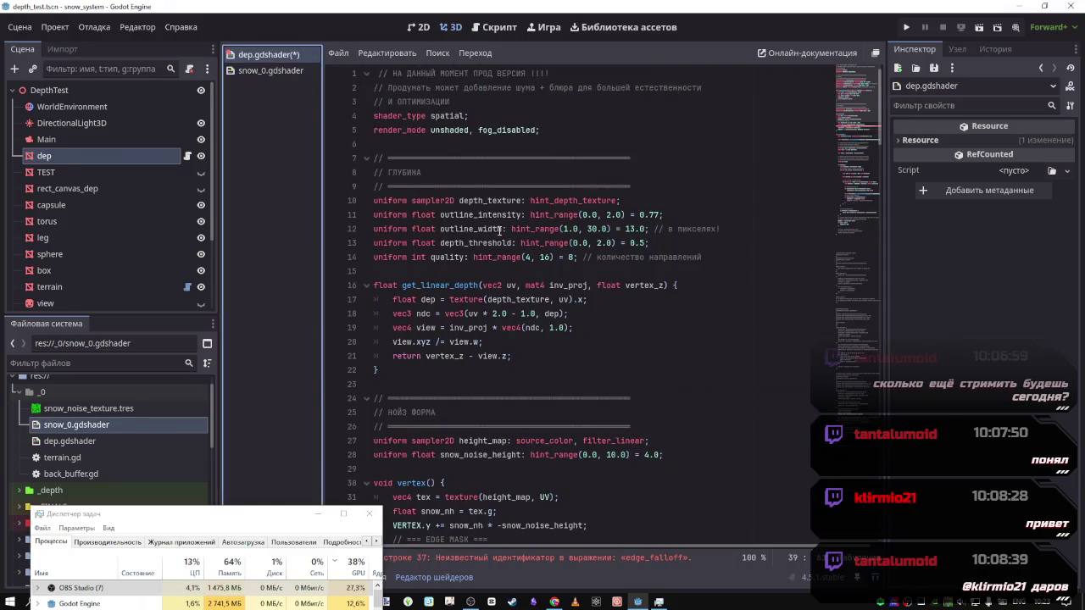
pyautogui.scroll(-3, 500, 229)
pyautogui.scroll(3, 525, 249)
pyautogui.click(527, 151)
pyautogui.press('Return')
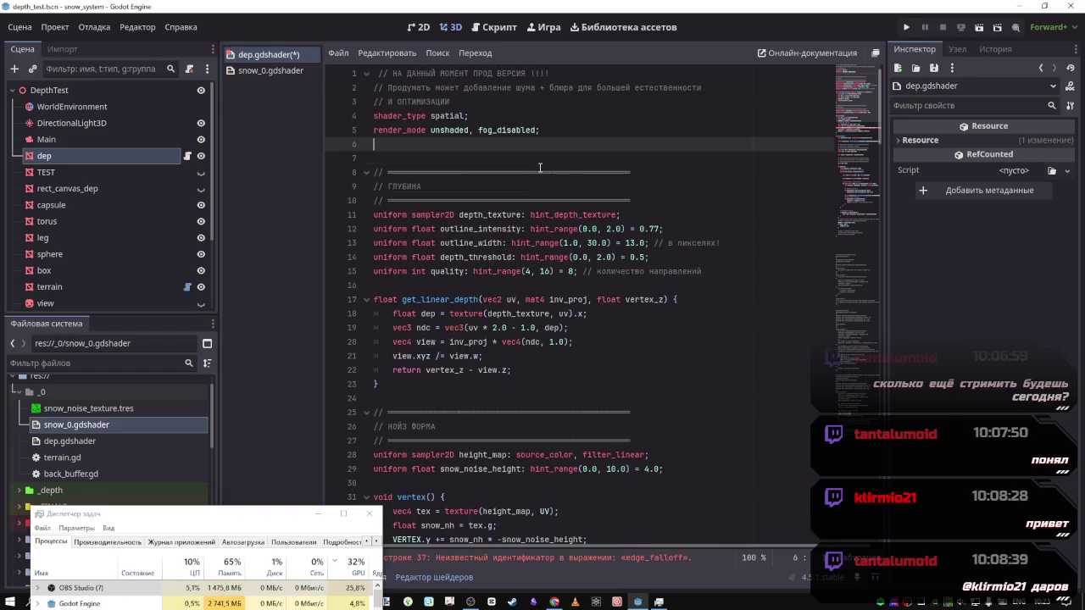
pyautogui.hotkey('ctrl', 'v')
pyautogui.hotkey('ctrl', 's')
pyautogui.scroll(-5, 578, 259)
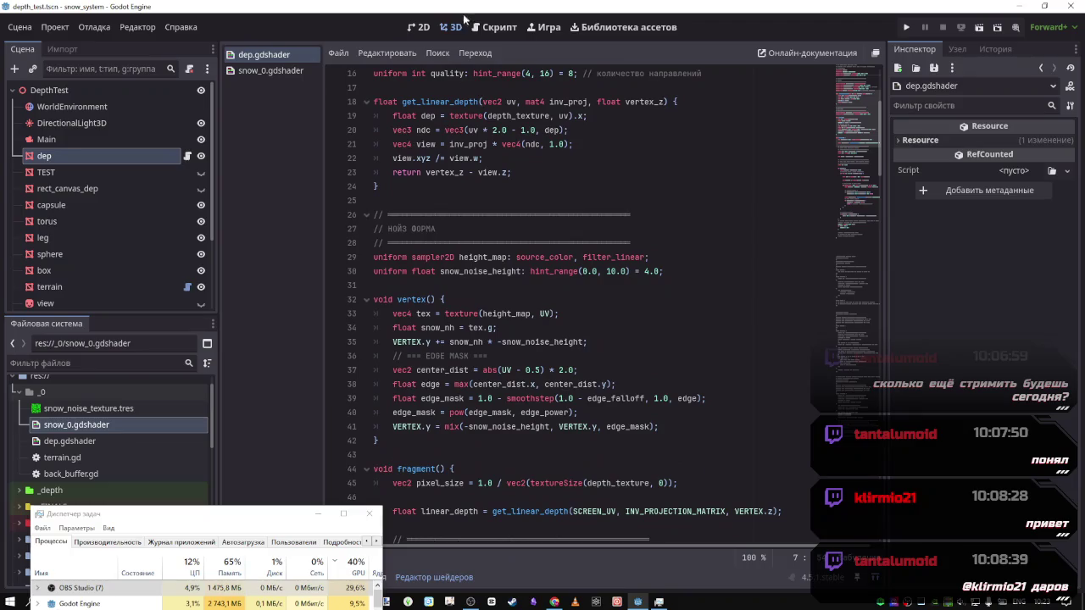
pyautogui.click(876, 576)
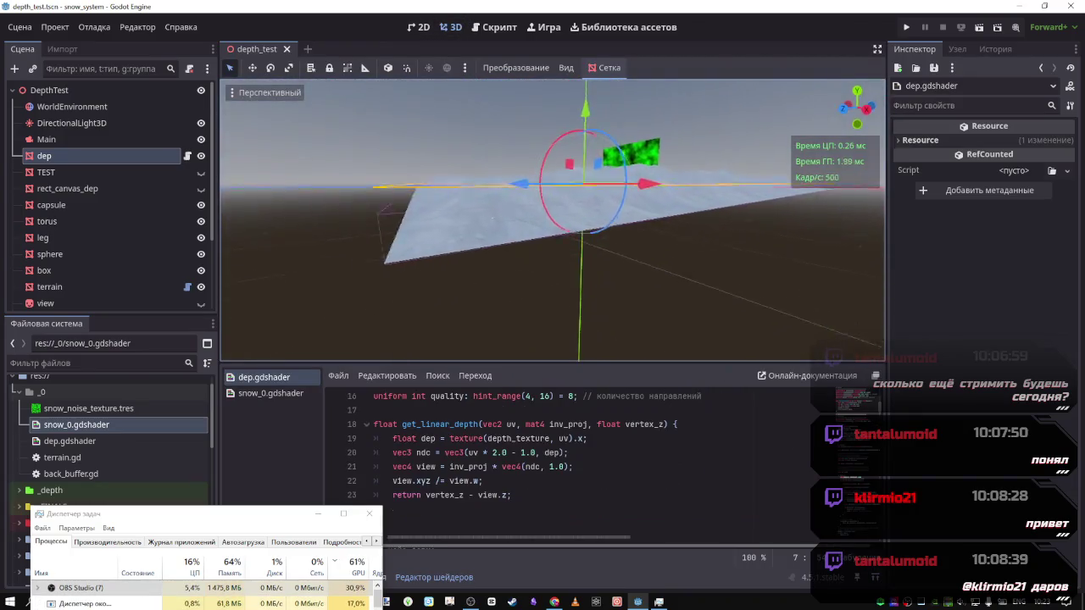
# Assign snow_noise_texture.tres as the dep material's Height Map
pyautogui.moveTo(594, 254)
pyautogui.mouseDown()
pyautogui.moveTo(545, 100)
pyautogui.moveTo(554, 229)
pyautogui.moveTo(547, 173)
pyautogui.moveTo(555, 186)
pyautogui.moveTo(559, 144)
pyautogui.moveTo(593, 246)
pyautogui.moveTo(632, 266)
pyautogui.mouseUp()
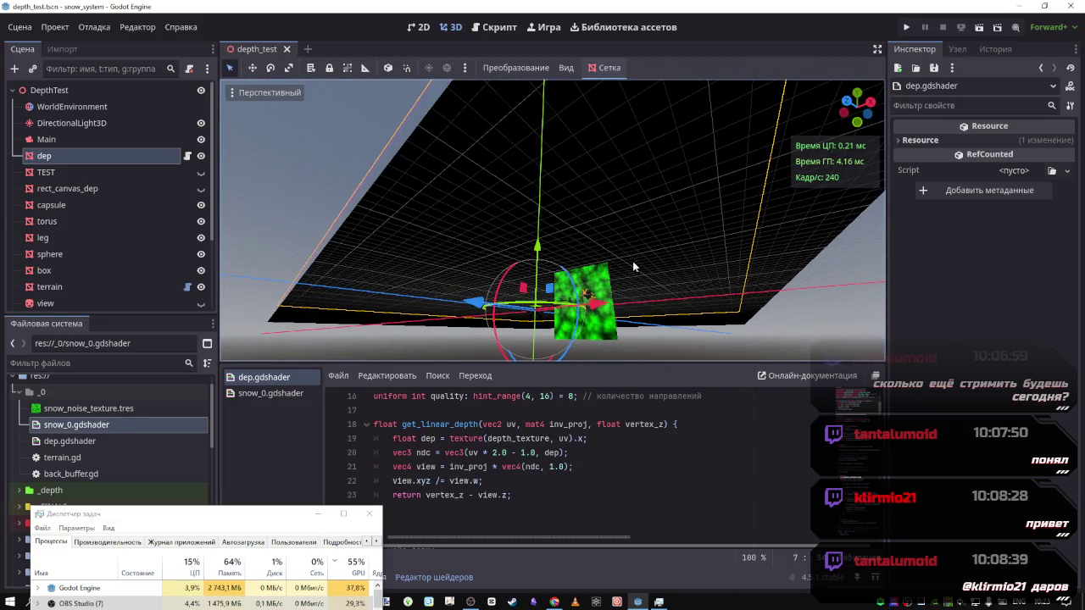
pyautogui.click(131, 154)
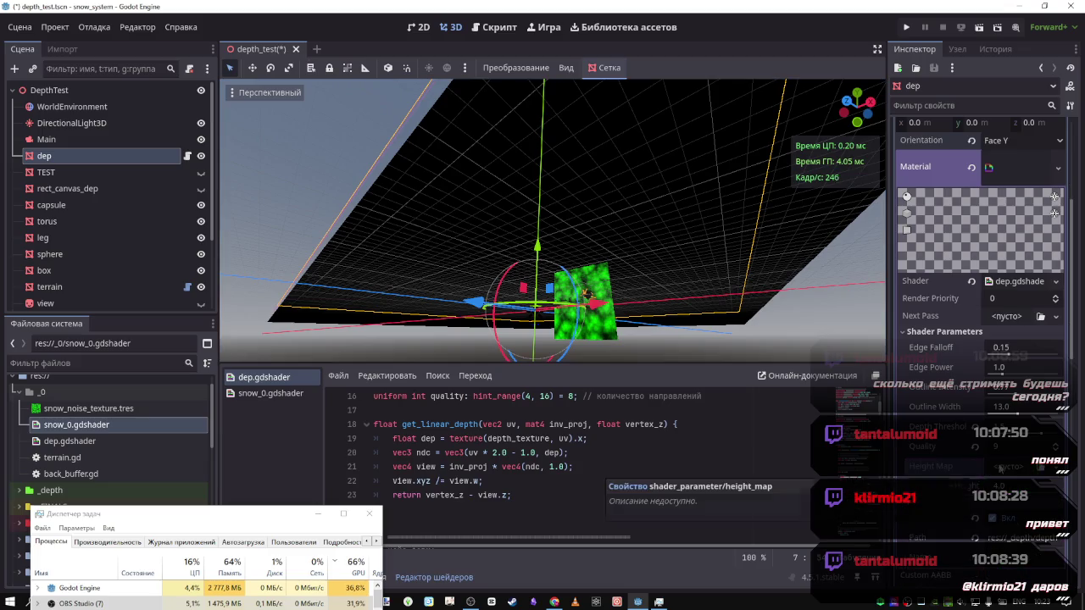
pyautogui.click(1055, 476)
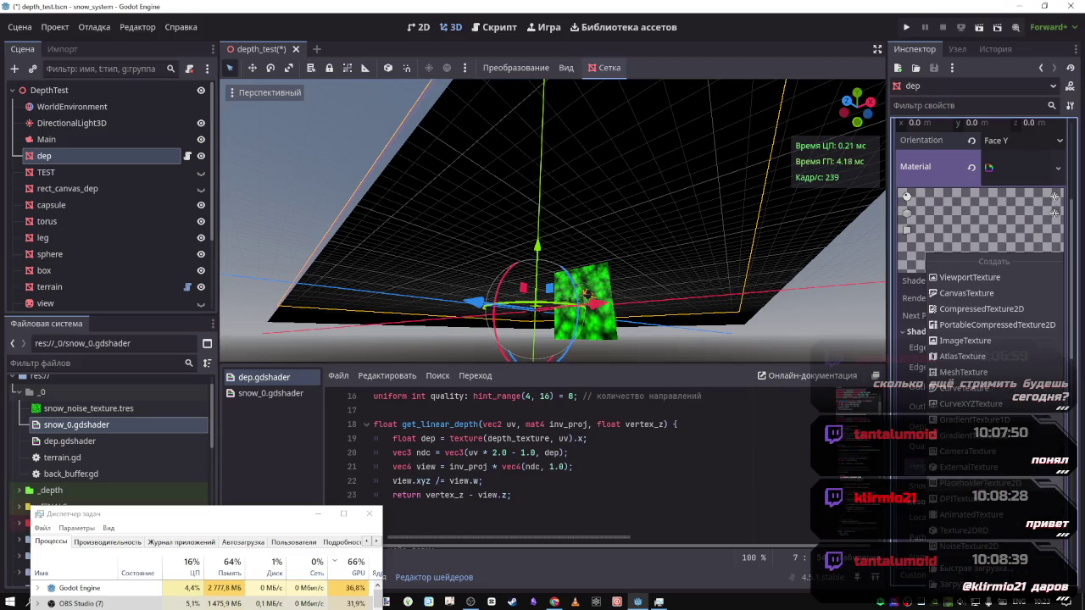
pyautogui.click(977, 545)
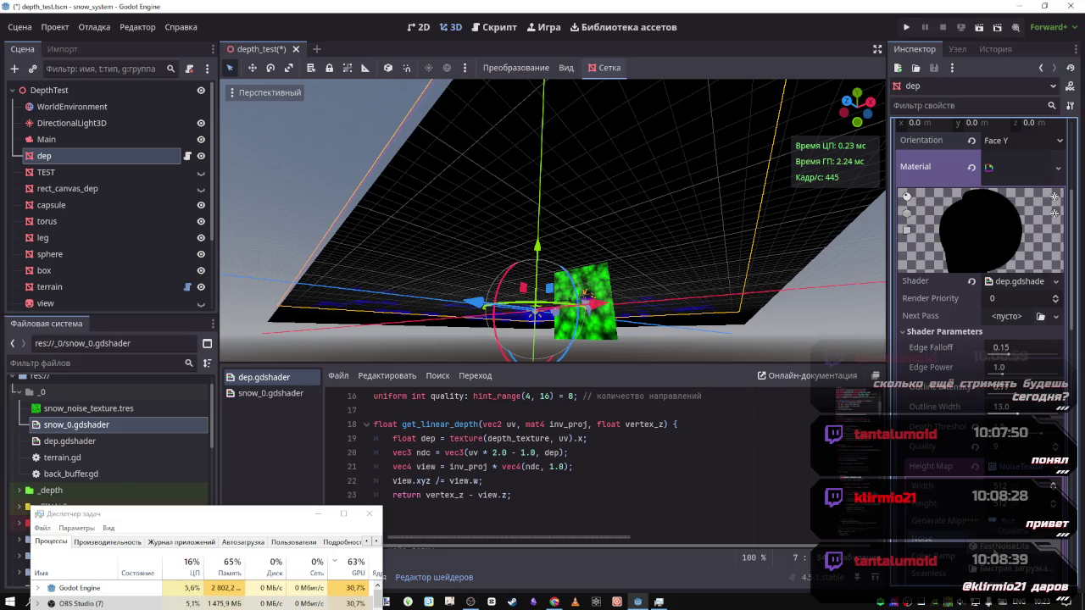
pyautogui.moveTo(585, 292)
pyautogui.mouseDown()
pyautogui.moveTo(552, 244)
pyautogui.moveTo(540, 285)
pyautogui.moveTo(563, 279)
pyautogui.moveTo(547, 282)
pyautogui.mouseUp()
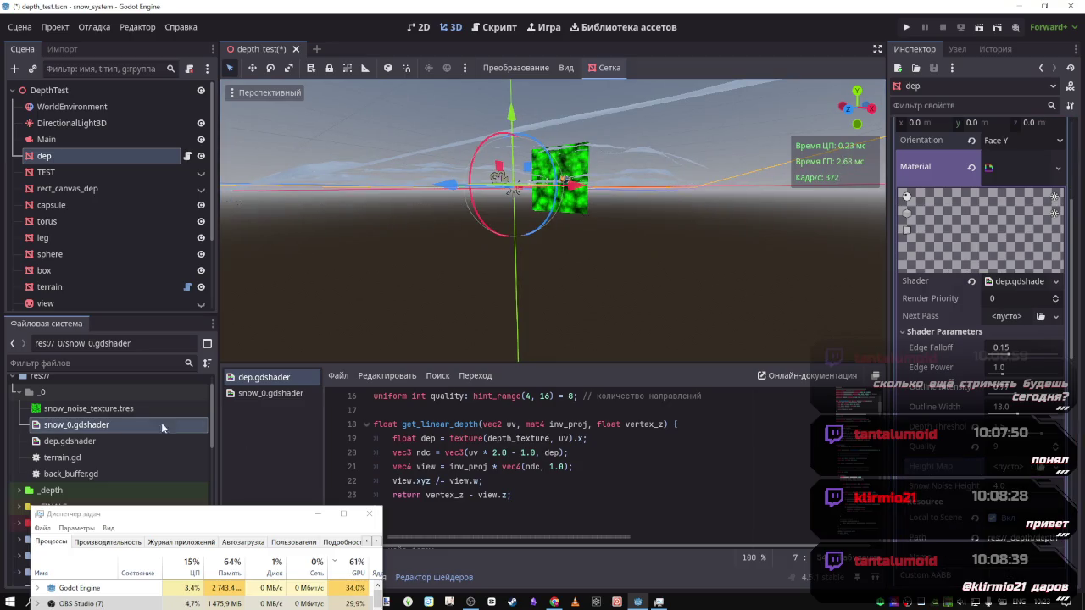
pyautogui.click(98, 408)
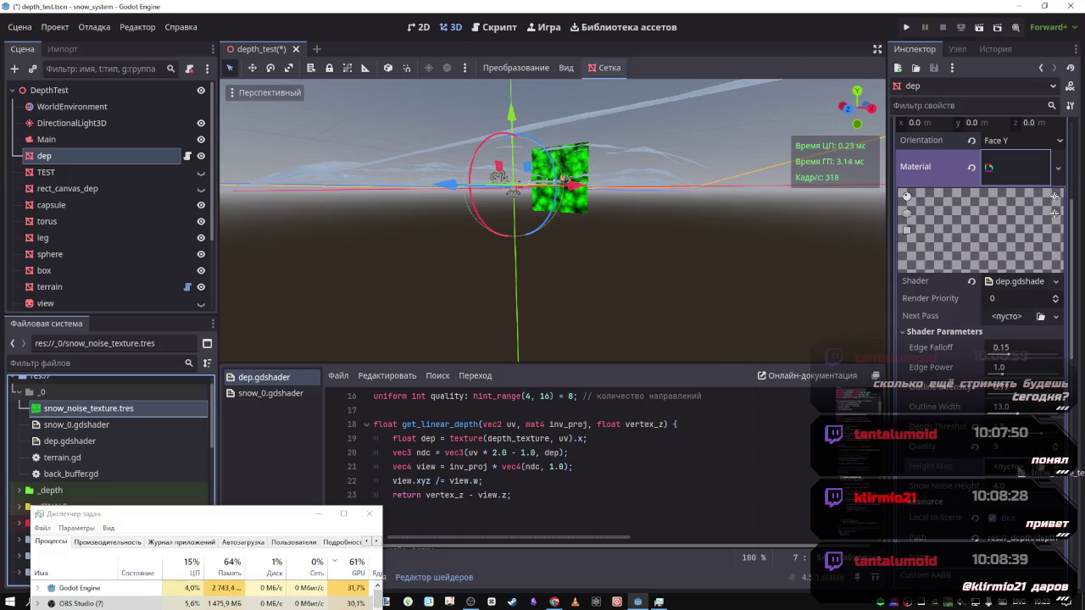
pyautogui.moveTo(514, 190)
pyautogui.mouseDown()
pyautogui.moveTo(468, 165)
pyautogui.moveTo(562, 302)
pyautogui.mouseUp()
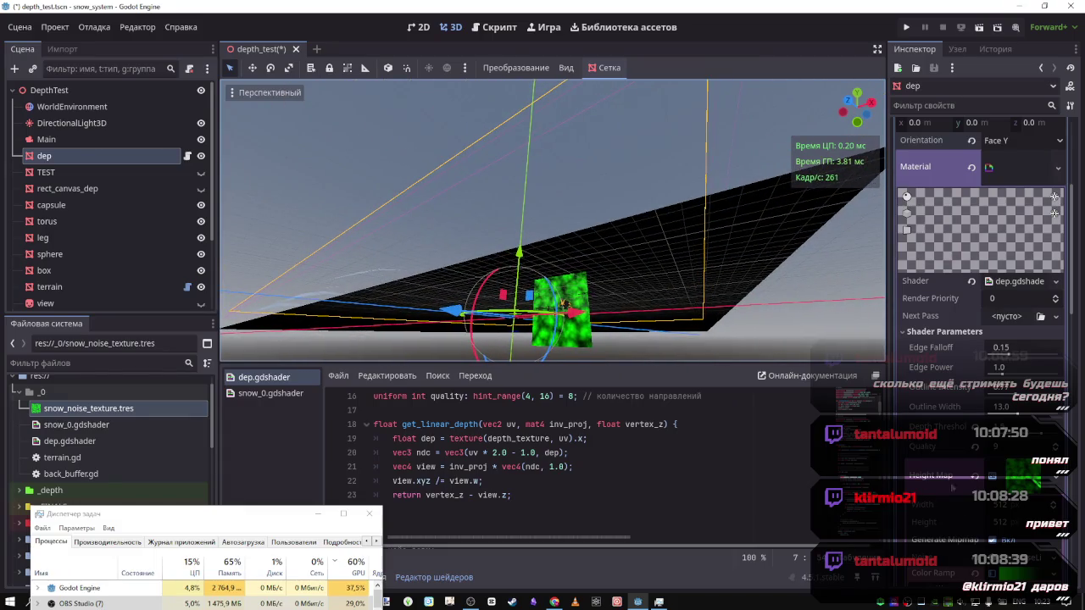
# Adjust the noise texture's width and height, enable Seamless and Invert, then open dep.gd
pyautogui.scroll(-2, 977, 525)
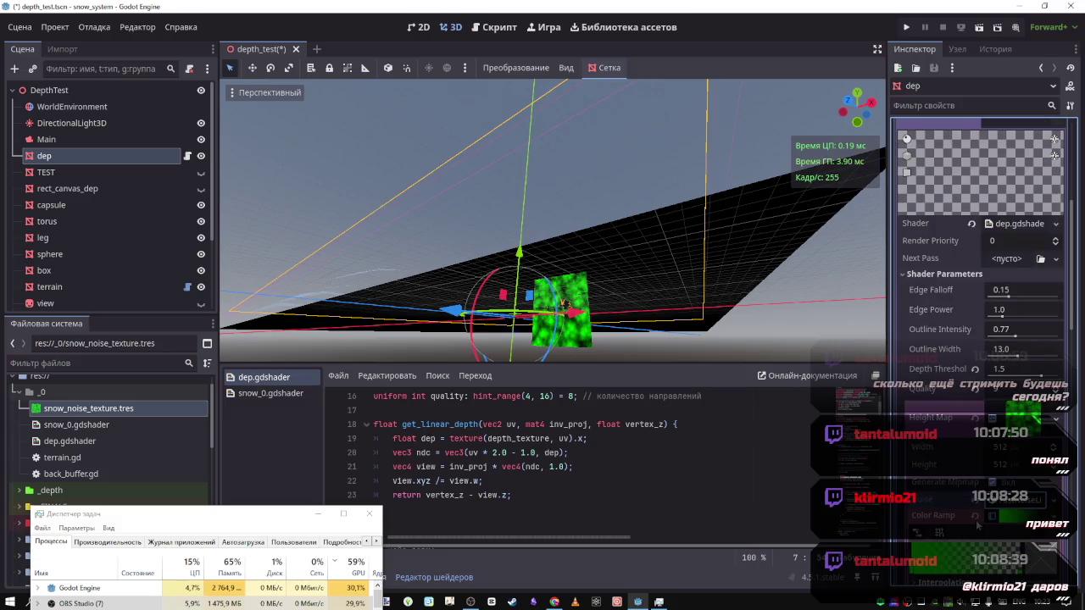
pyautogui.click(1055, 463)
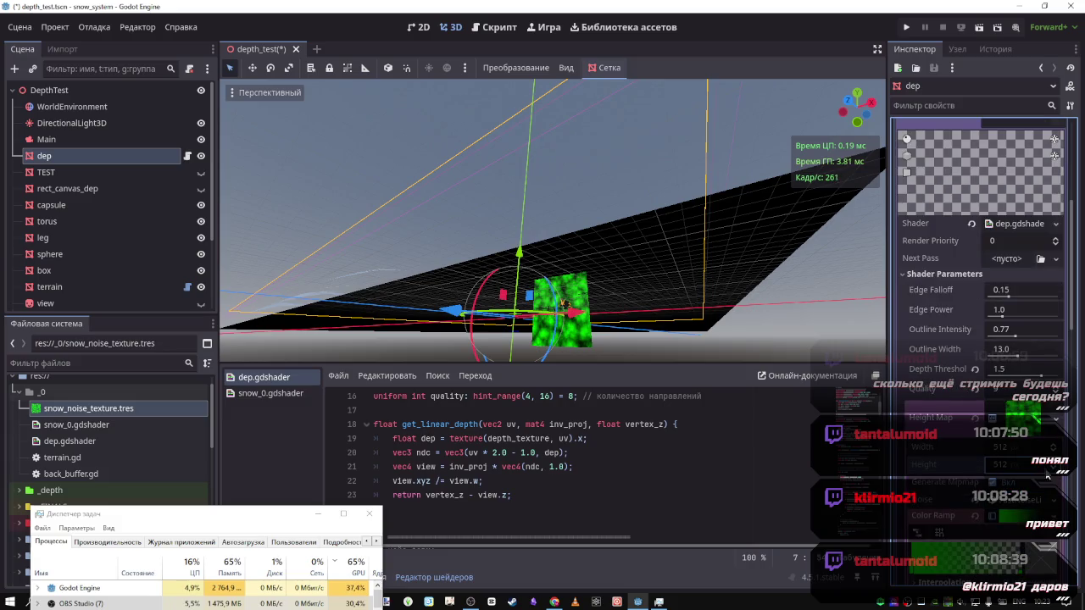
pyautogui.click(1055, 446)
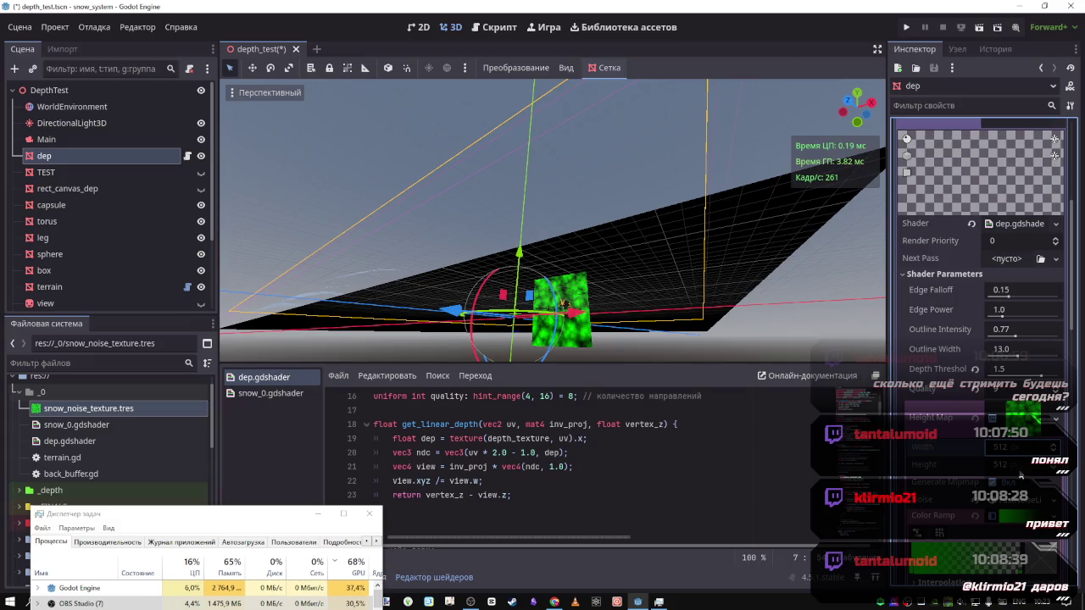
pyautogui.scroll(-3, 1055, 441)
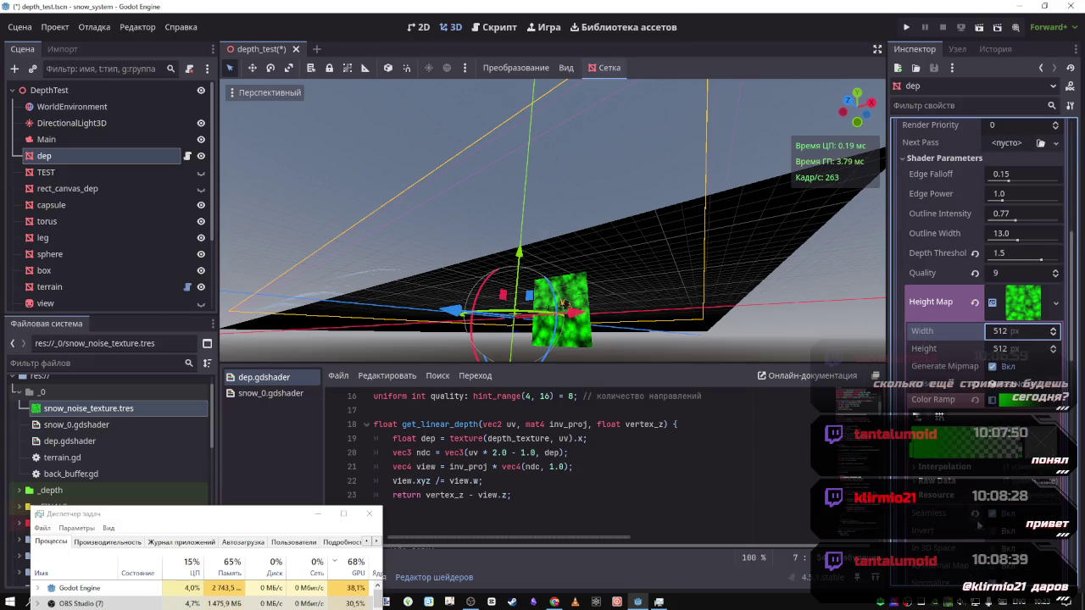
pyautogui.click(992, 514)
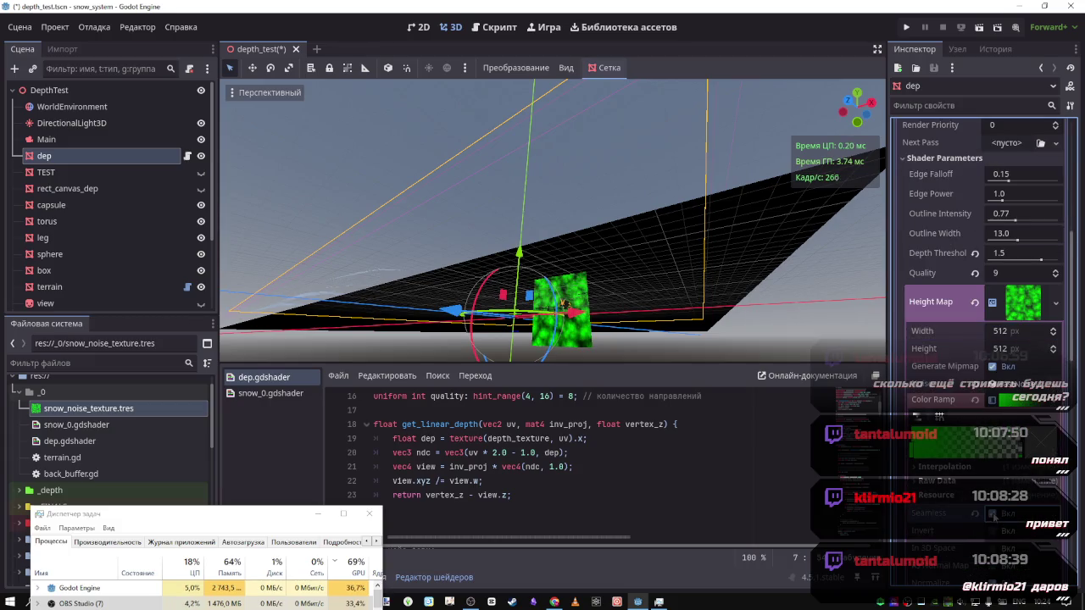
pyautogui.click(992, 531)
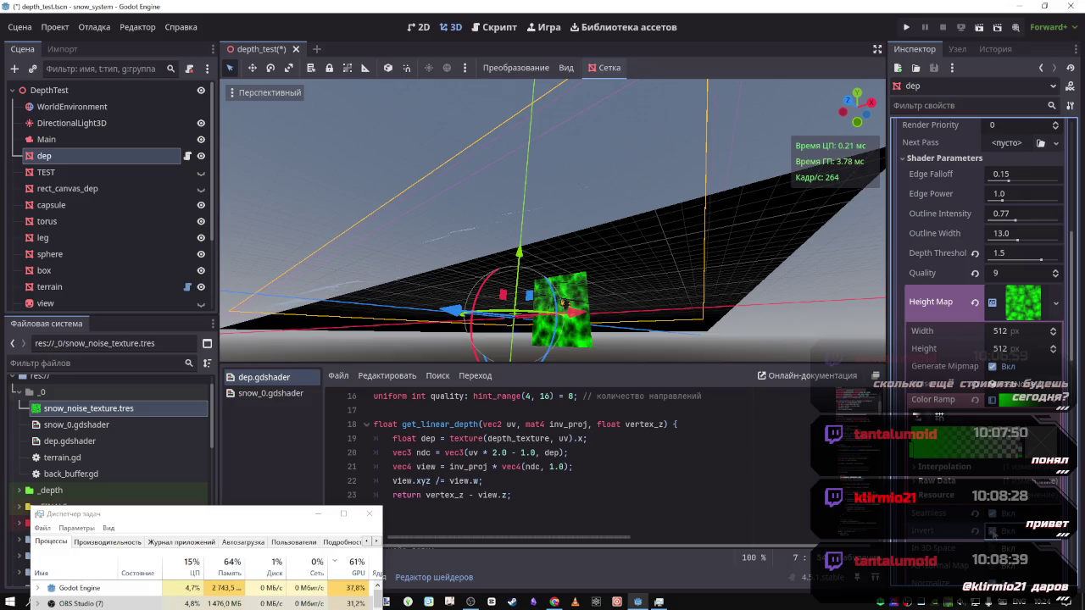
pyautogui.moveTo(565, 301); pyautogui.dragTo(563, 170)
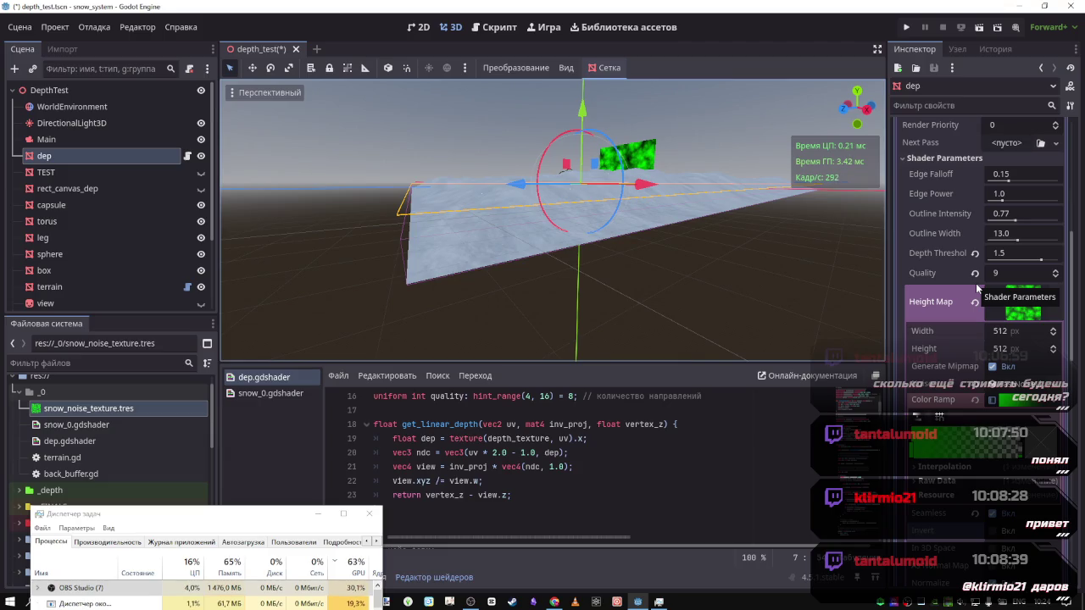
pyautogui.click(501, 28)
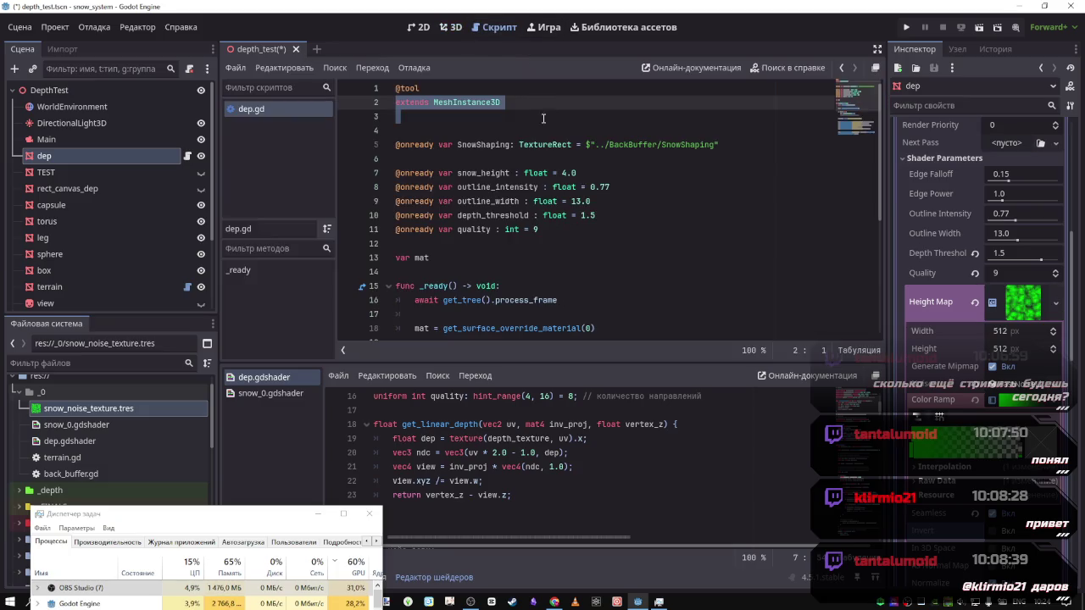
pyautogui.click(383, 159)
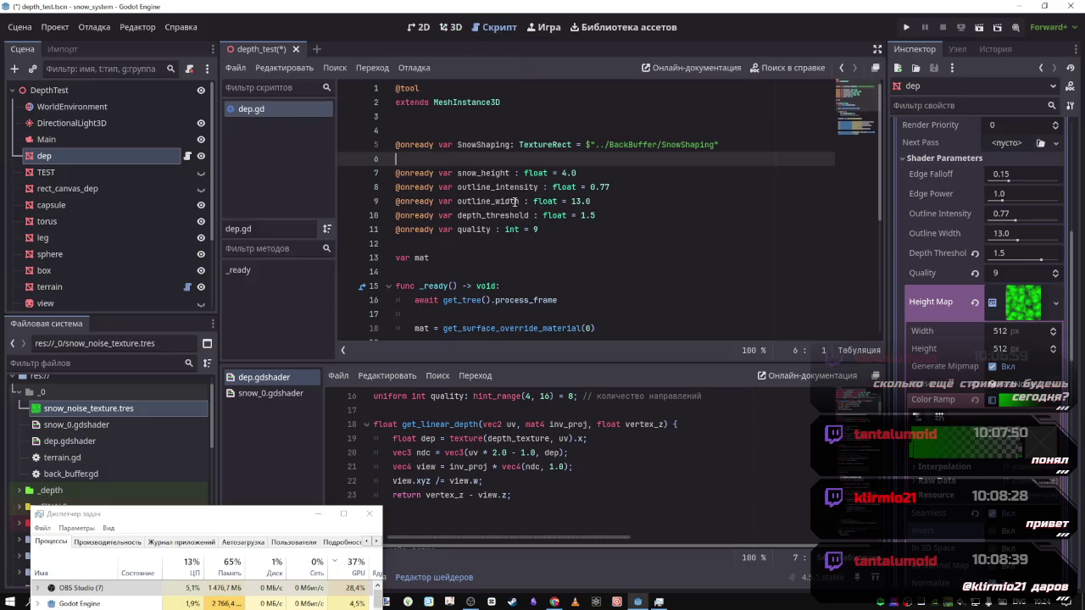
pyautogui.press('Return')
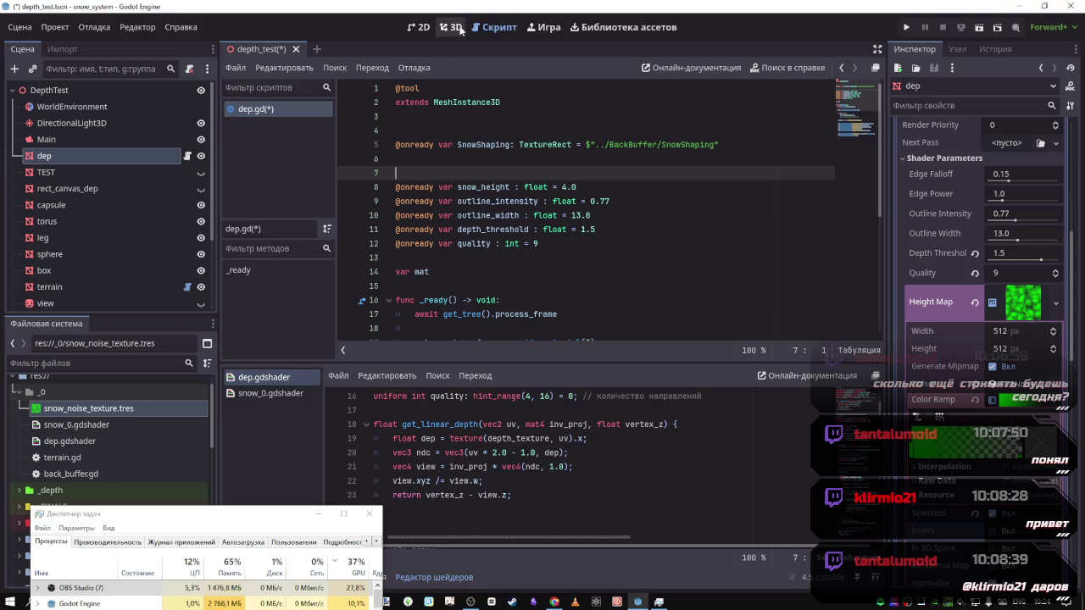
pyautogui.hotkey('ctrl', 's')
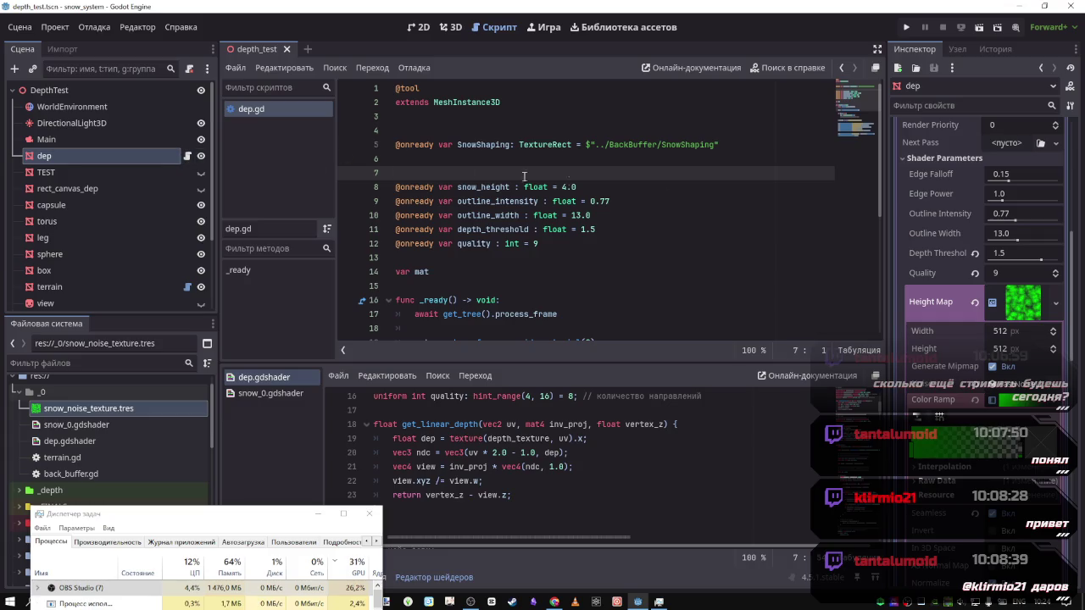
pyautogui.click(1021, 297)
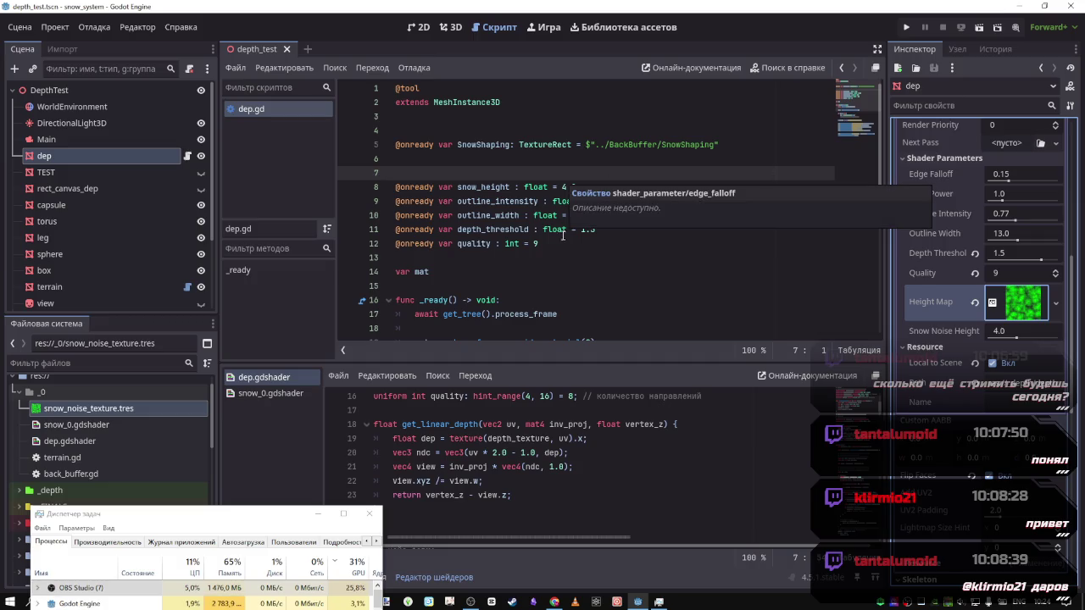
pyautogui.scroll(-5, 565, 248)
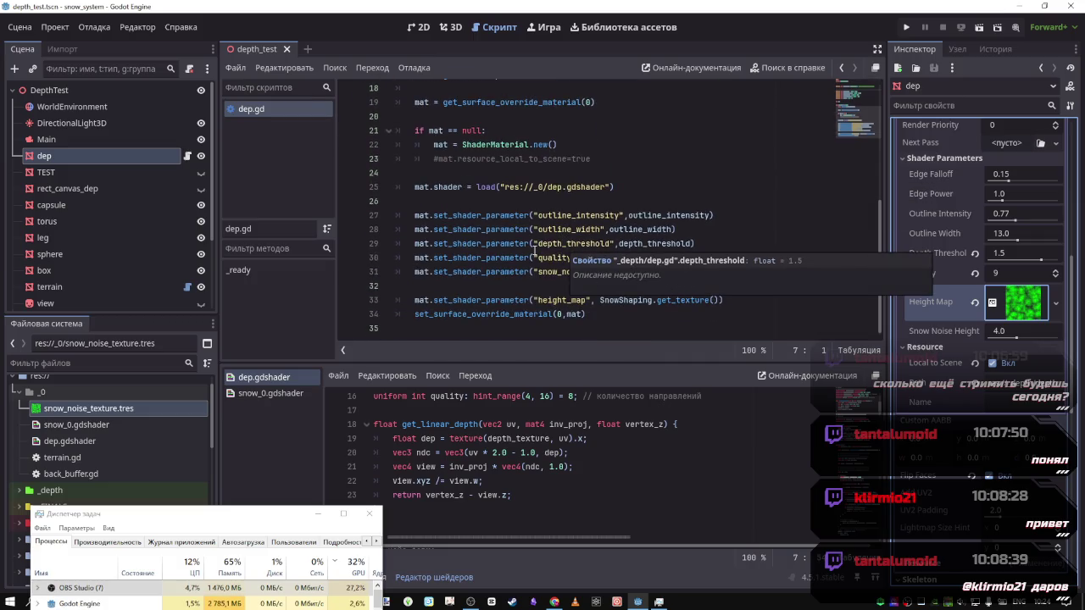
pyautogui.click(533, 243)
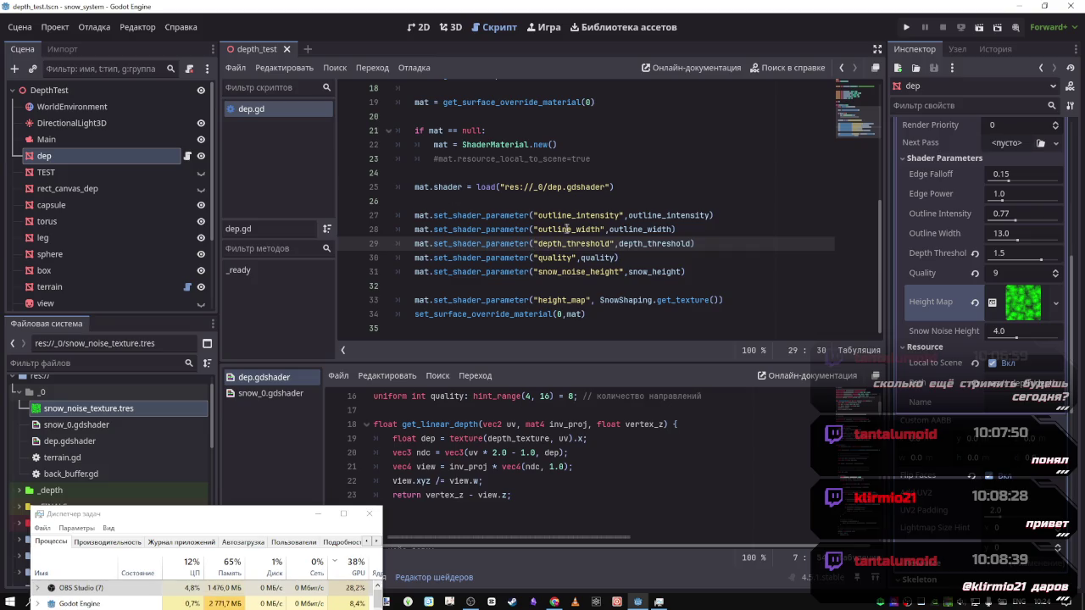
pyautogui.moveTo(715, 215); pyautogui.dragTo(416, 219)
pyautogui.hotkey('ctrl', 'c')
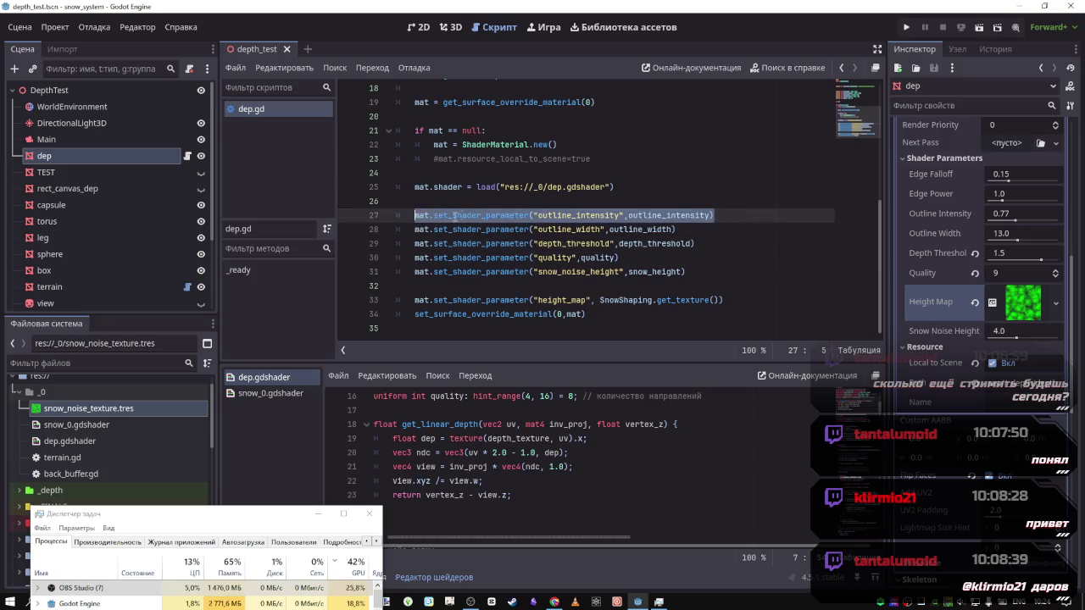
# Insert two copies of the outline_intensity set_shader_parameter line in _ready
pyautogui.click(474, 203)
pyautogui.press('Return')
pyautogui.hotkey('ctrl', 'v')
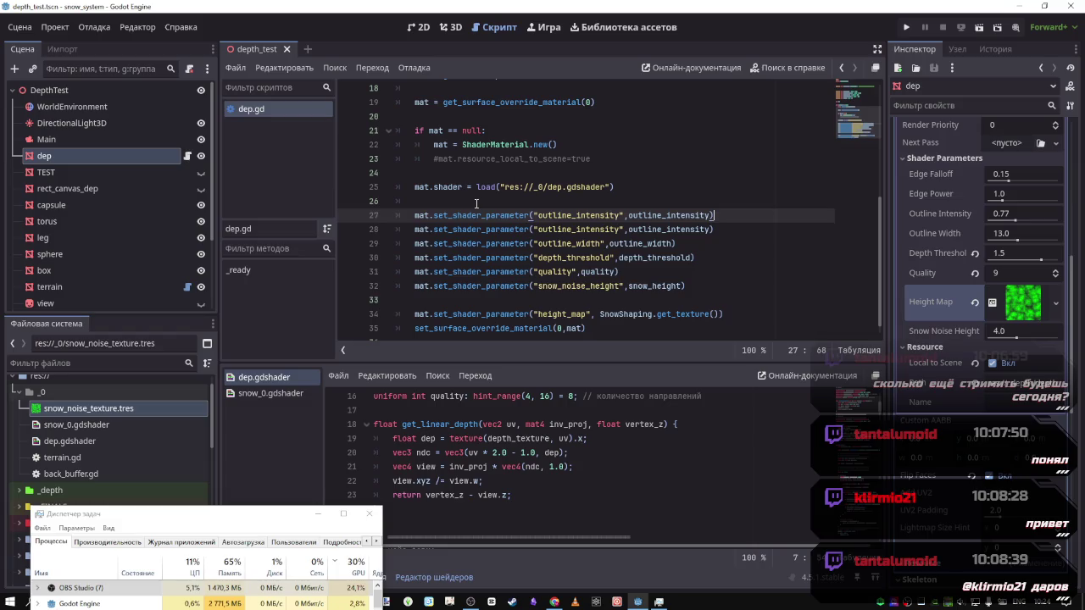
pyautogui.press('Return')
pyautogui.hotkey('ctrl', 'v')
# Rename the copies' parameter names to "edge_falloff" and "edge_power" using the Inspector-dragged paths
pyautogui.moveTo(933, 176); pyautogui.dragTo(734, 219)
pyautogui.doubleClick(801, 215)
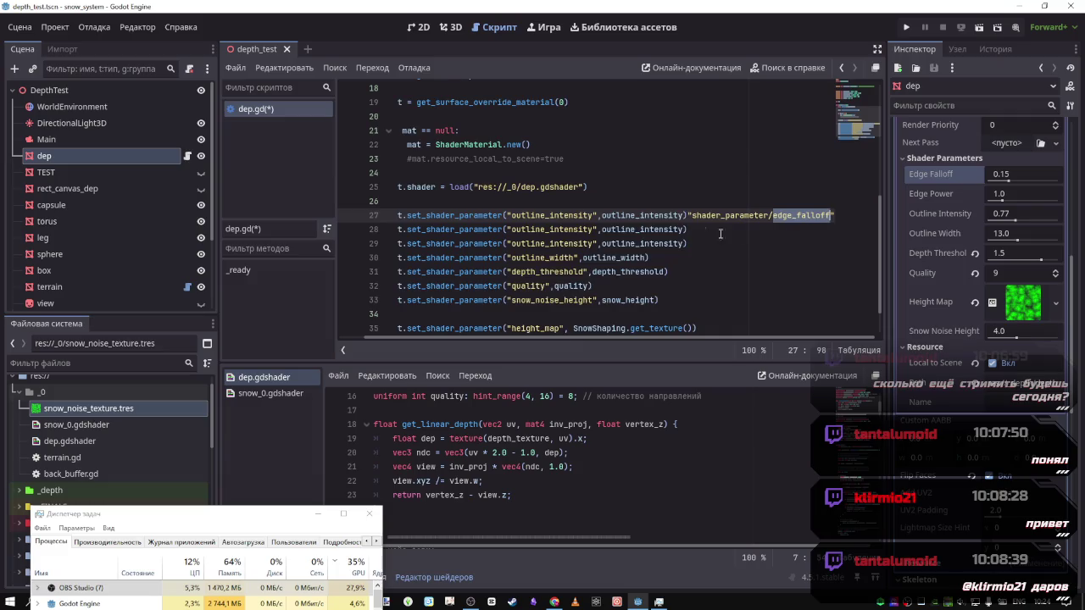
pyautogui.hotkey('ctrl', 'x')
pyautogui.doubleClick(578, 215)
pyautogui.hotkey('ctrl', 'v')
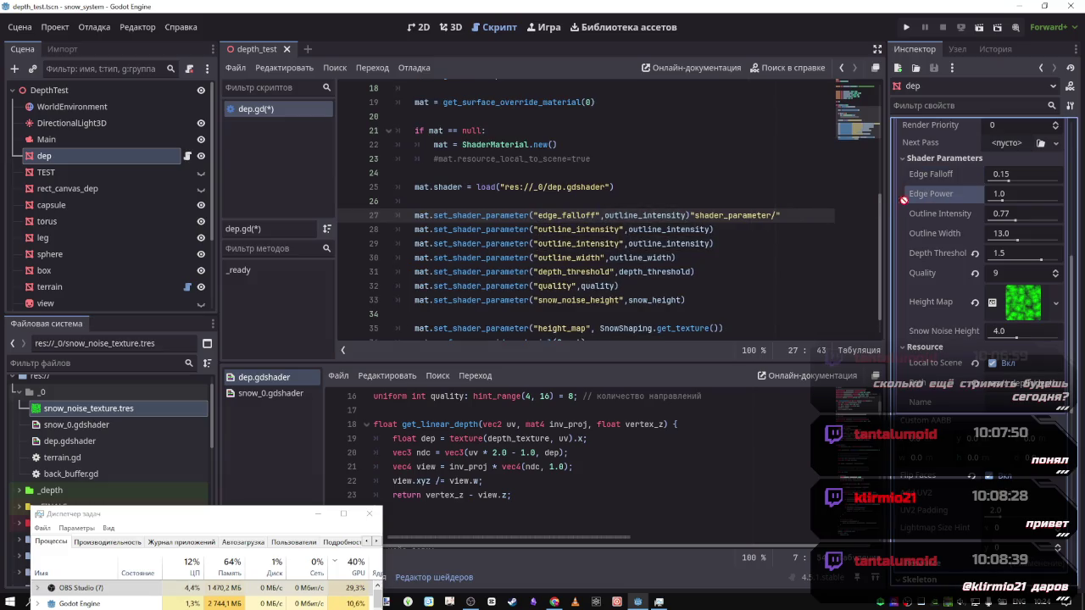
pyautogui.moveTo(902, 197)
pyautogui.mouseDown()
pyautogui.moveTo(746, 226)
pyautogui.moveTo(746, 243)
pyautogui.moveTo(763, 244)
pyautogui.moveTo(717, 244)
pyautogui.mouseUp()
pyautogui.doubleClick(809, 244)
pyautogui.press('BackSpace')
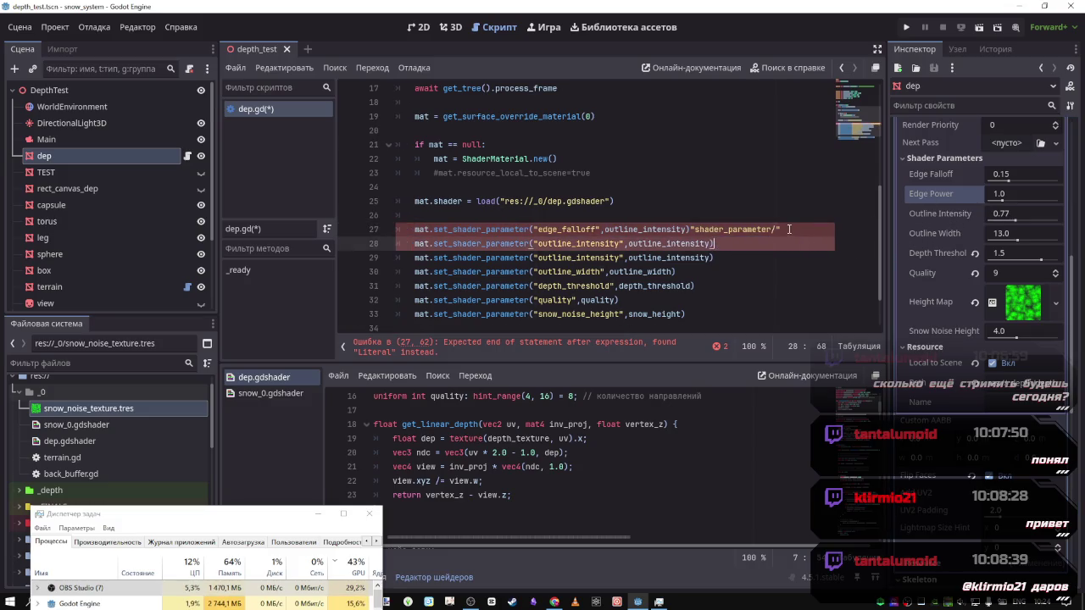
pyautogui.press('Delete')
pyautogui.click(656, 229)
pyautogui.click(691, 229)
pyautogui.doubleClick(617, 244)
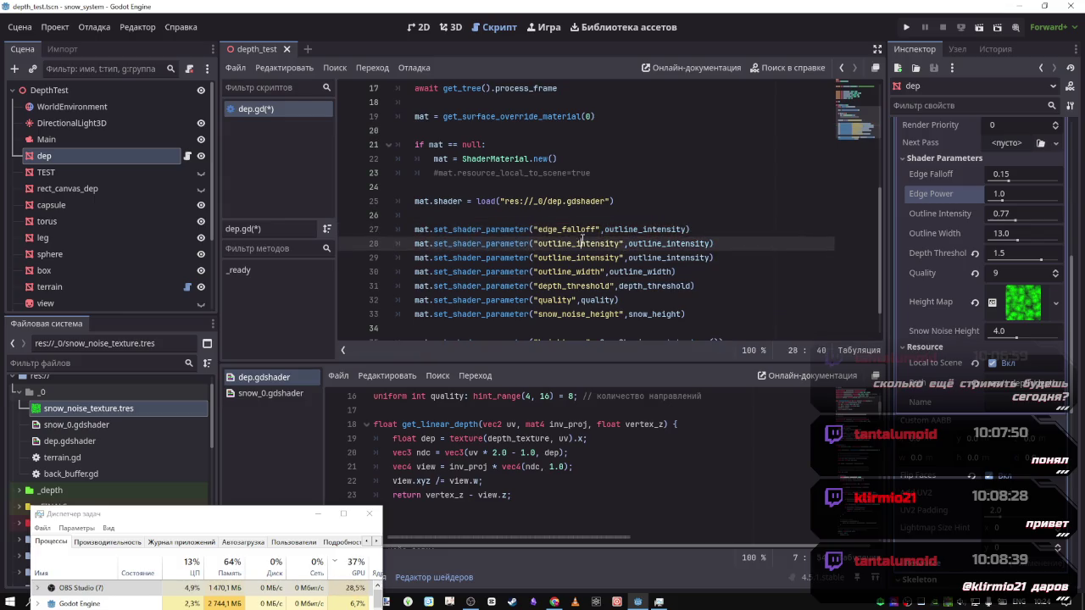
pyautogui.write('edge_power')
# Make edge_falloff and edge_power the value arguments on lines 27 and 28
pyautogui.doubleClick(576, 229)
pyautogui.hotkey('ctrl', 'c')
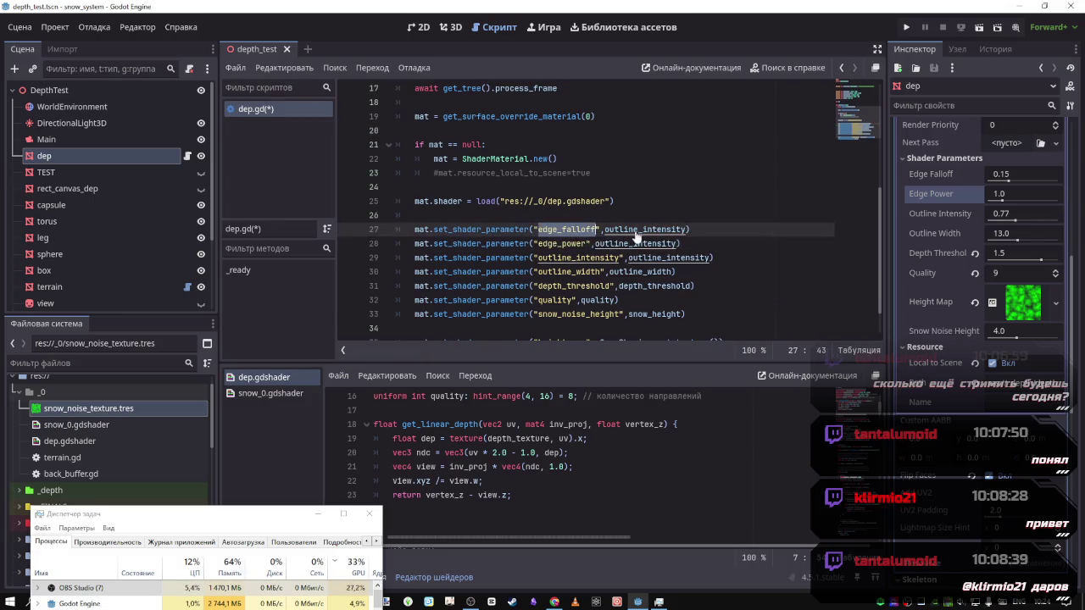
pyautogui.doubleClick(637, 230)
pyautogui.hotkey('ctrl', 'v')
pyautogui.doubleClick(561, 243)
pyautogui.hotkey('ctrl', 'c')
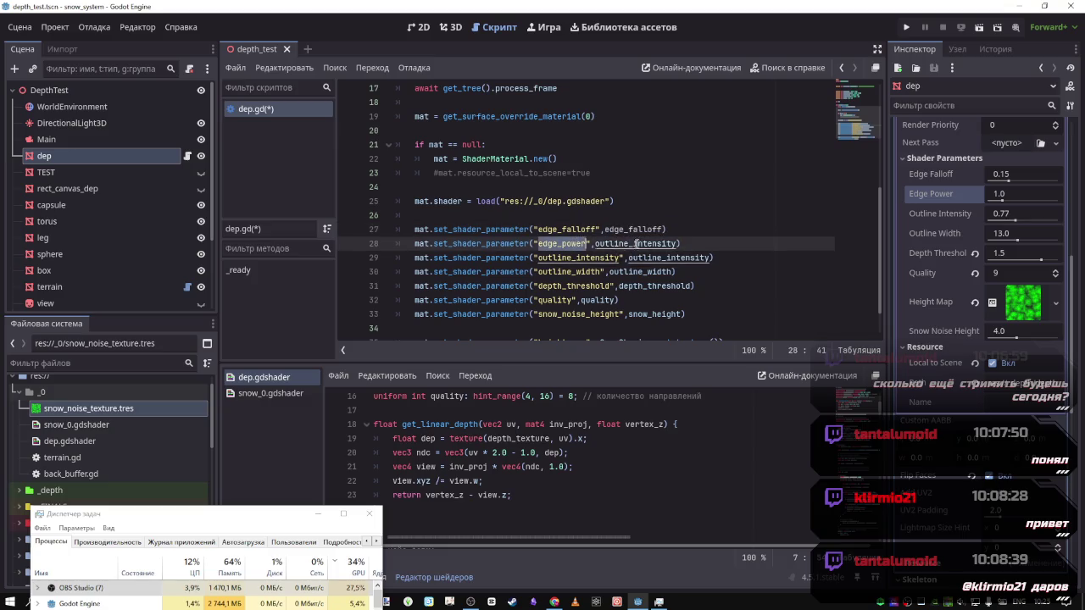
pyautogui.doubleClick(636, 243)
pyautogui.hotkey('ctrl', 'v')
pyautogui.scroll(2, 622, 260)
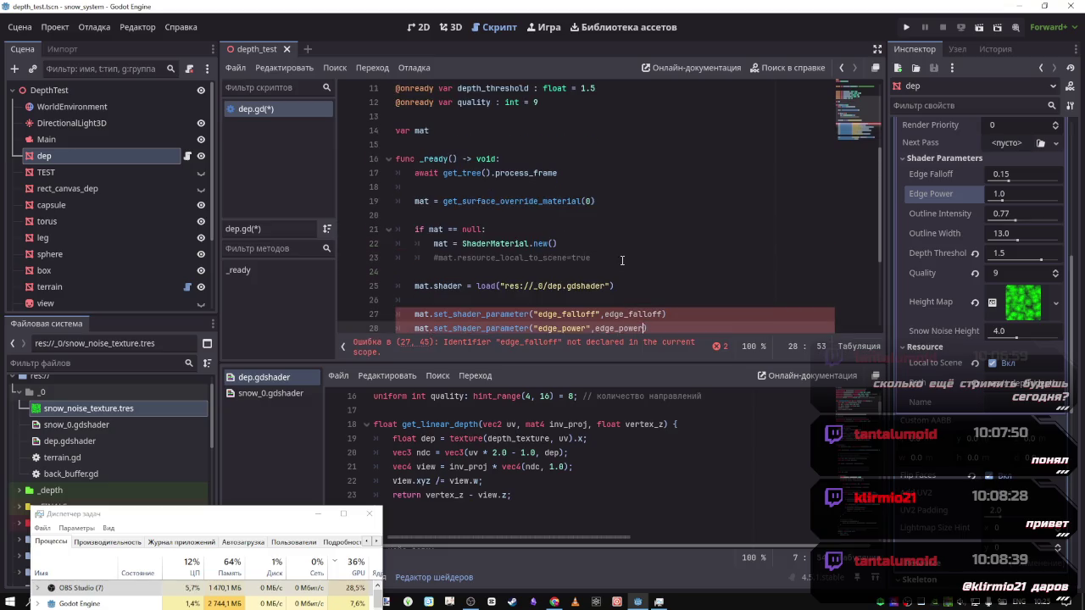
pyautogui.doubleClick(637, 314)
pyautogui.scroll(3, 561, 261)
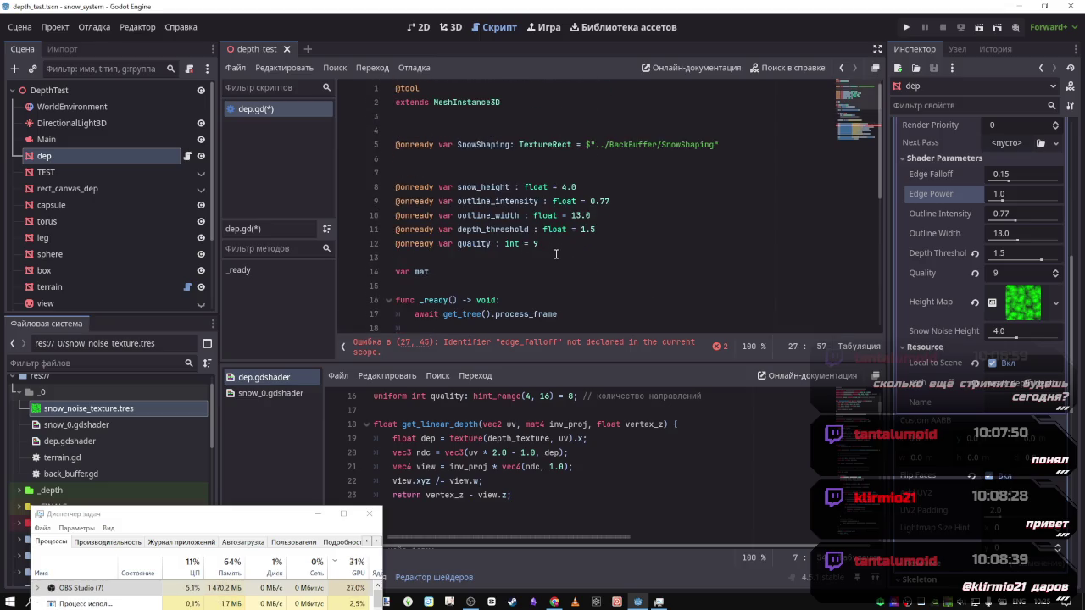
pyautogui.click(556, 257)
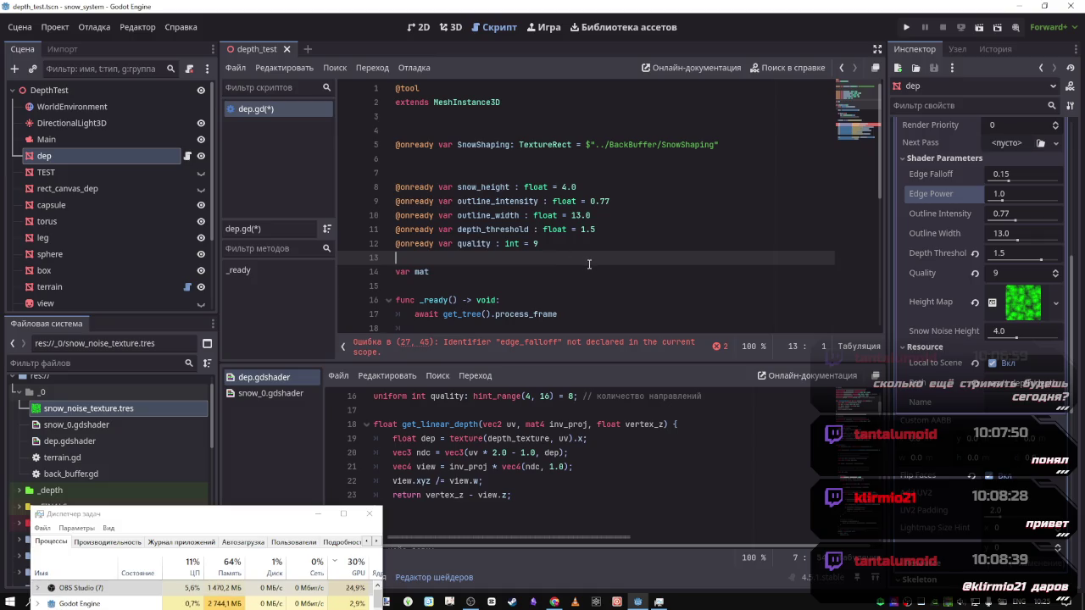
# Add edge_falloff and edge_power names on new lines 7–8 above snow_height
pyautogui.click(515, 173)
pyautogui.press('Return')
pyautogui.press('Up')
pyautogui.write('edge_falloff')
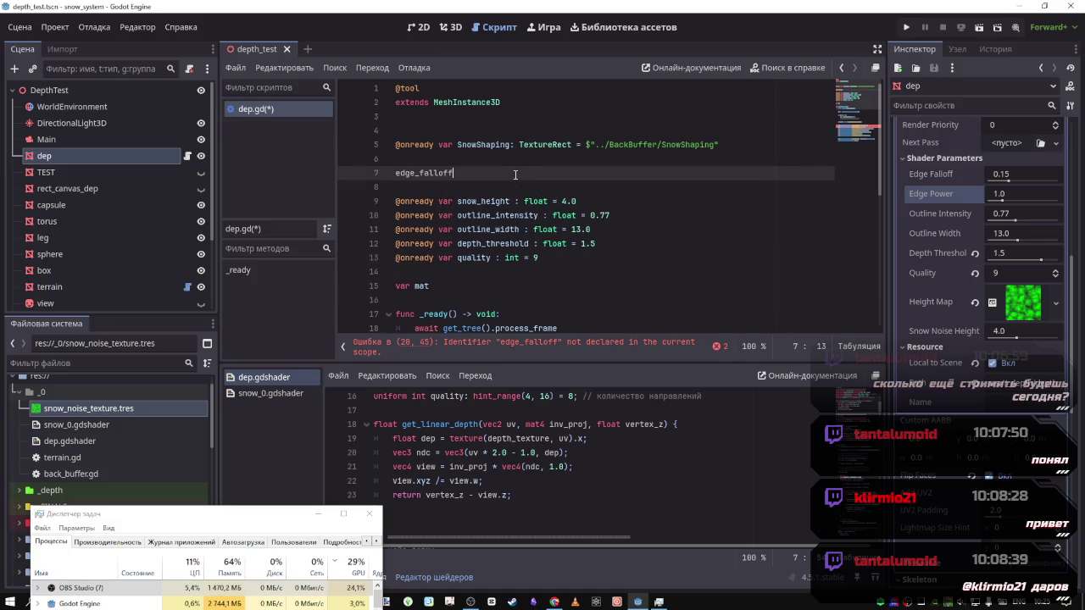
pyautogui.scroll(-2, 613, 275)
pyautogui.scroll(-4, 613, 274)
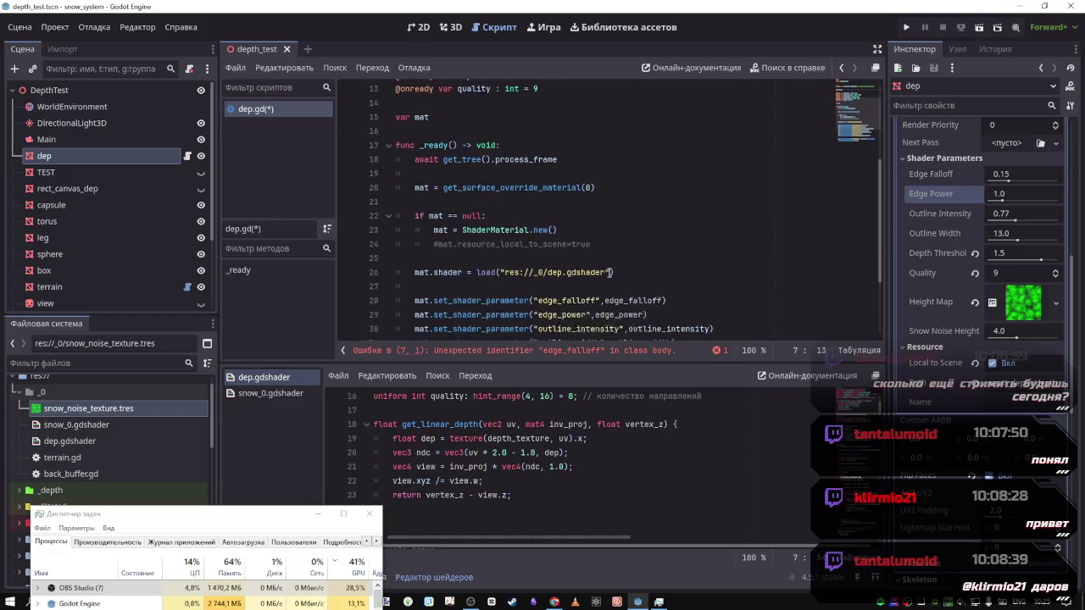
pyautogui.click(619, 229)
pyautogui.doubleClick(620, 229)
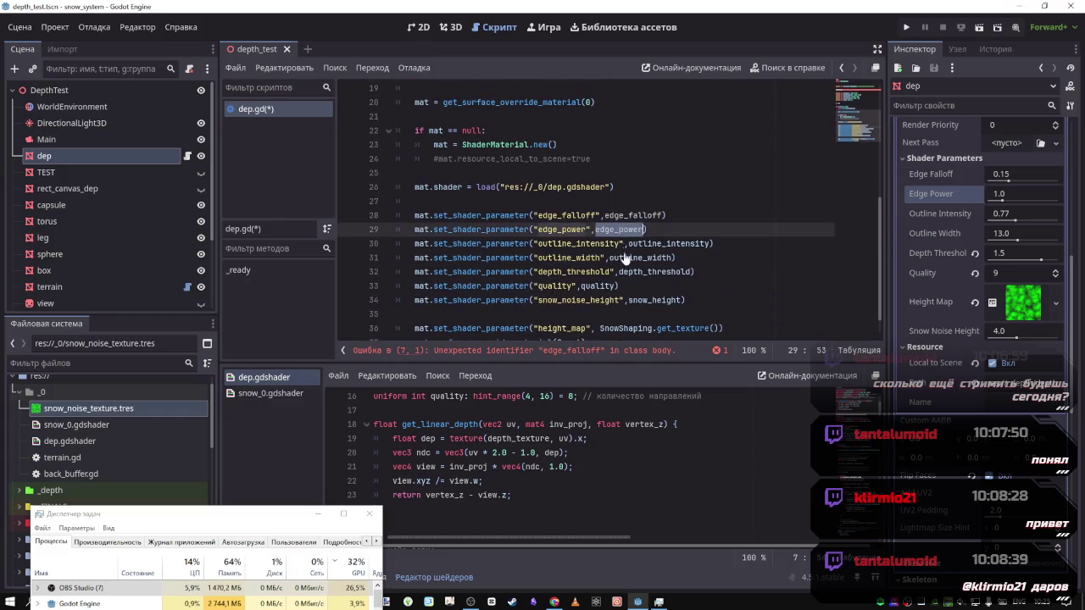
pyautogui.scroll(4, 438, 229)
pyautogui.click(428, 103)
pyautogui.hotkey('ctrl', 'v')
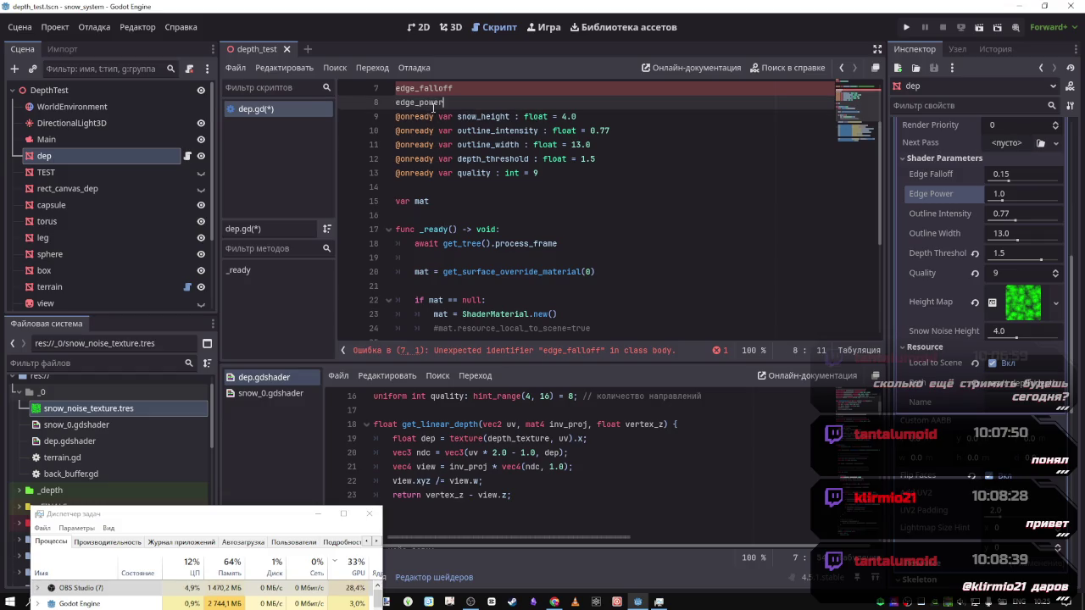
pyautogui.scroll(2, 478, 151)
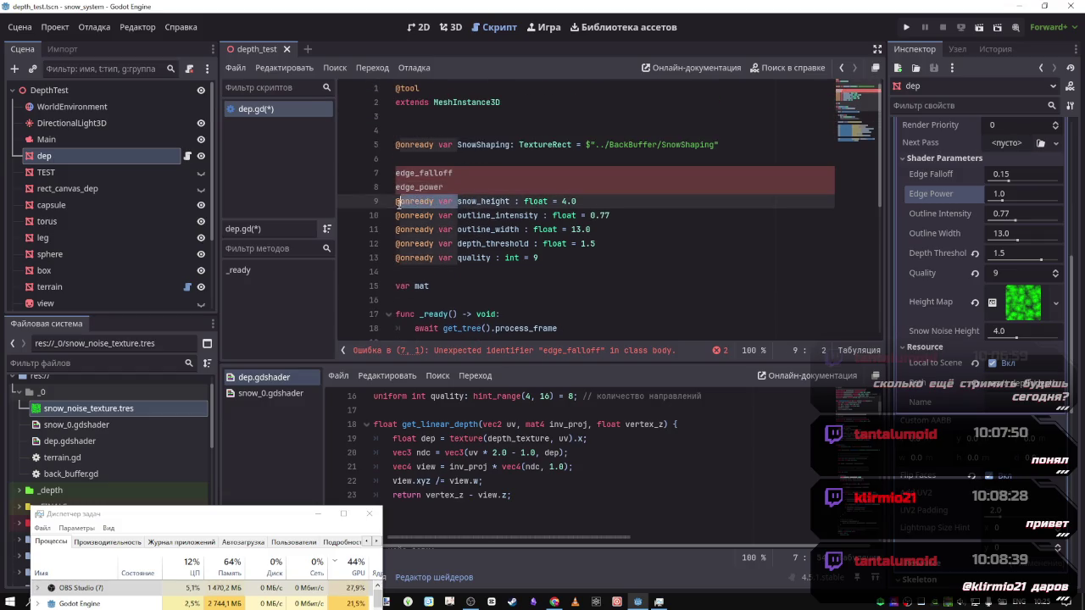
pyautogui.click(396, 173)
pyautogui.hotkey('shift', 'alt', 'Down')
pyautogui.write('@onready var')
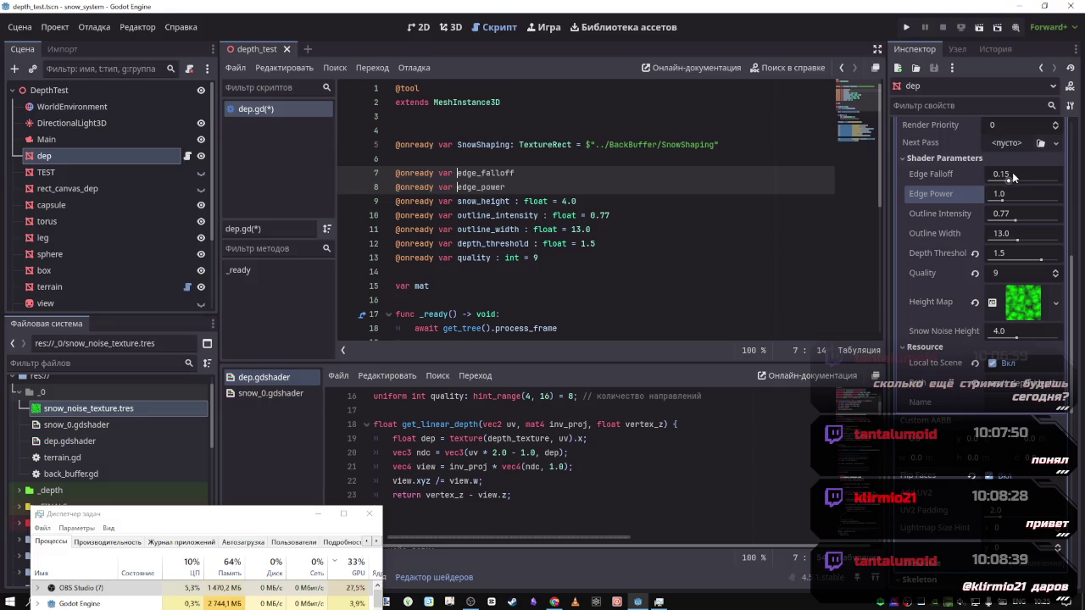
pyautogui.click(555, 169)
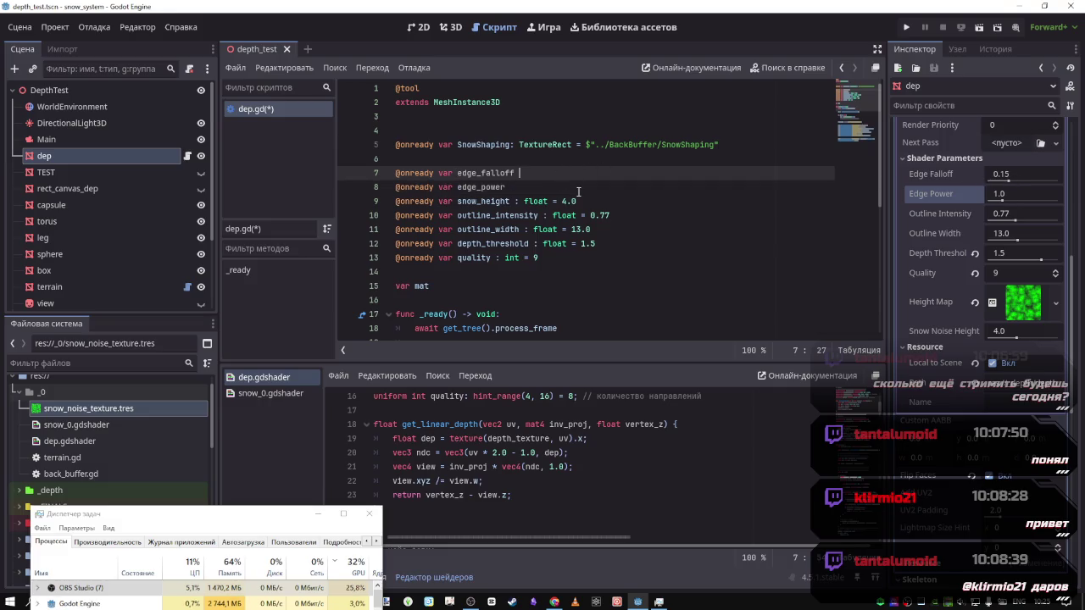
pyautogui.write('=')
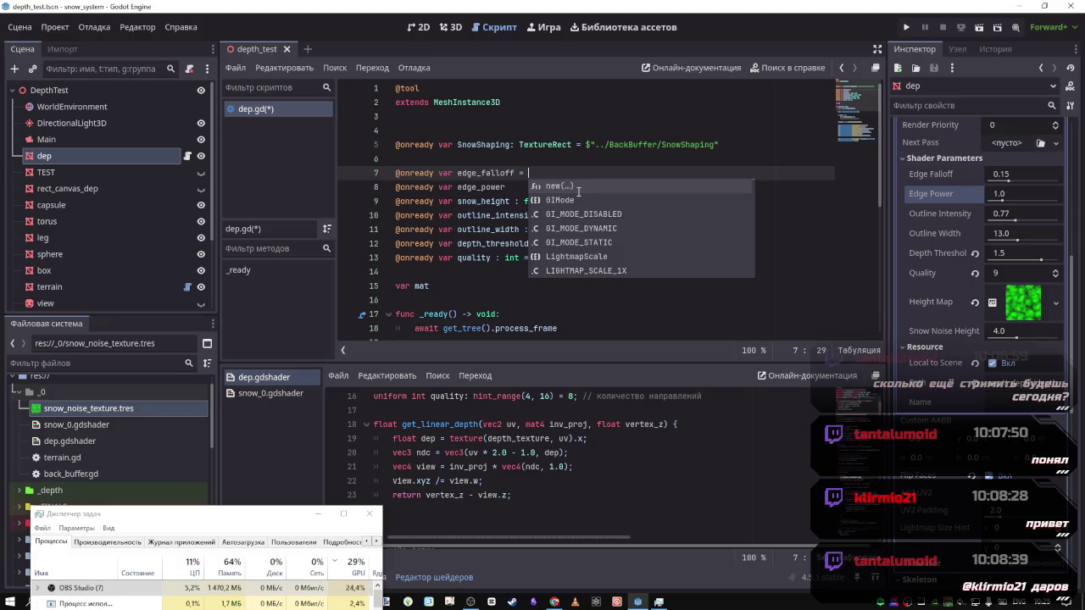
pyautogui.click(467, 214)
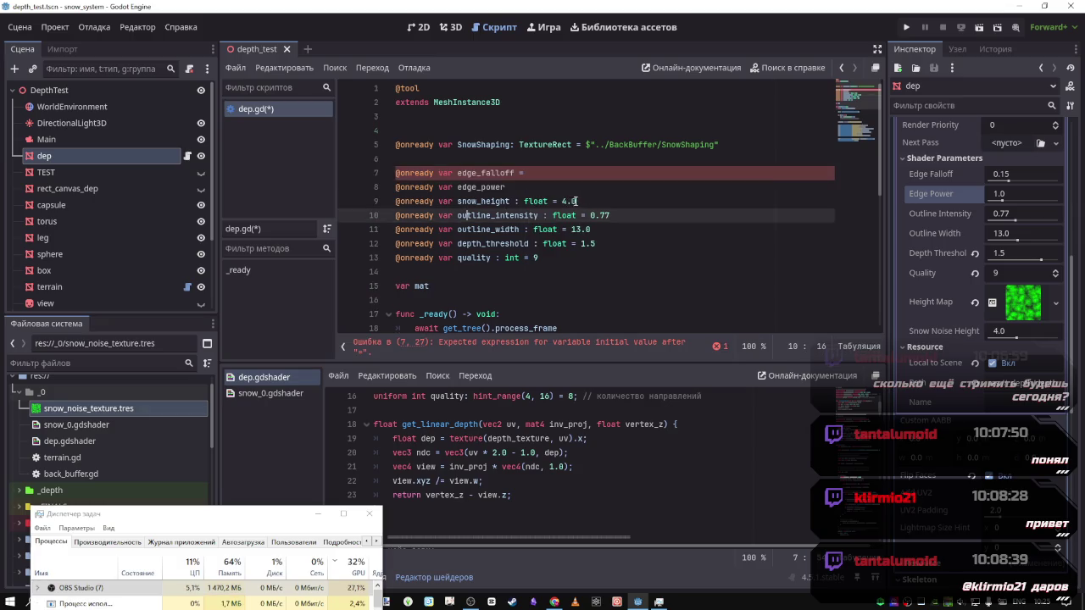
pyautogui.moveTo(576, 202); pyautogui.dragTo(511, 202)
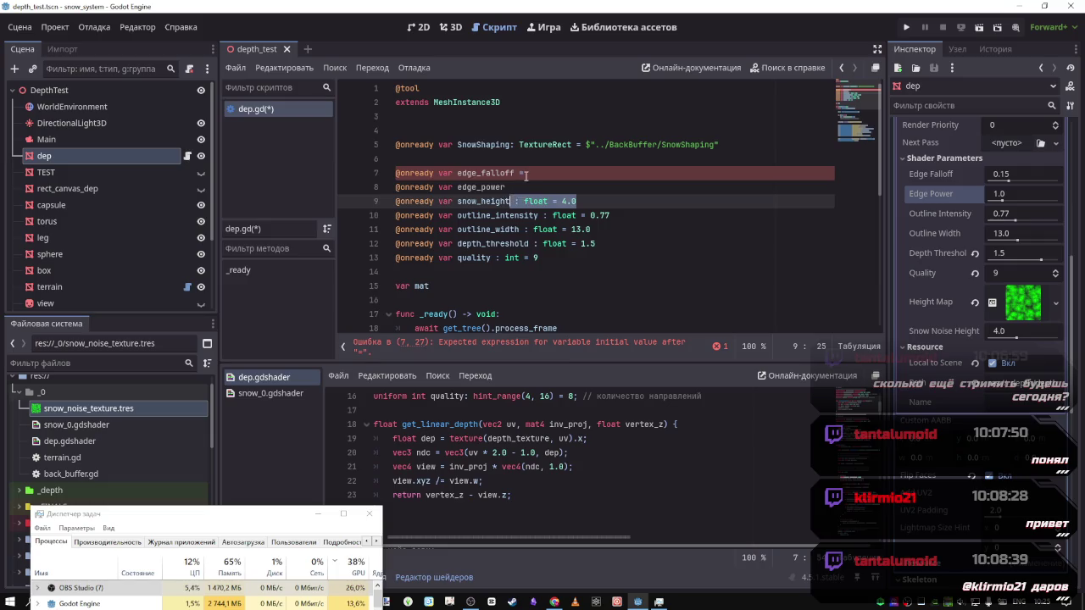
pyautogui.hotkey('ctrl', 'c')
pyautogui.click(525, 175)
pyautogui.press('BackSpace')
pyautogui.press('BackSpace')
pyautogui.press('BackSpace')
pyautogui.hotkey('ctrl', 'v')
pyautogui.click(505, 187)
pyautogui.hotkey('ctrl', 'v')
# Set edge_falloff to 0.15 and edge_power to 1.0, save dep.gd, and return to the 3D scene
pyautogui.click(583, 174)
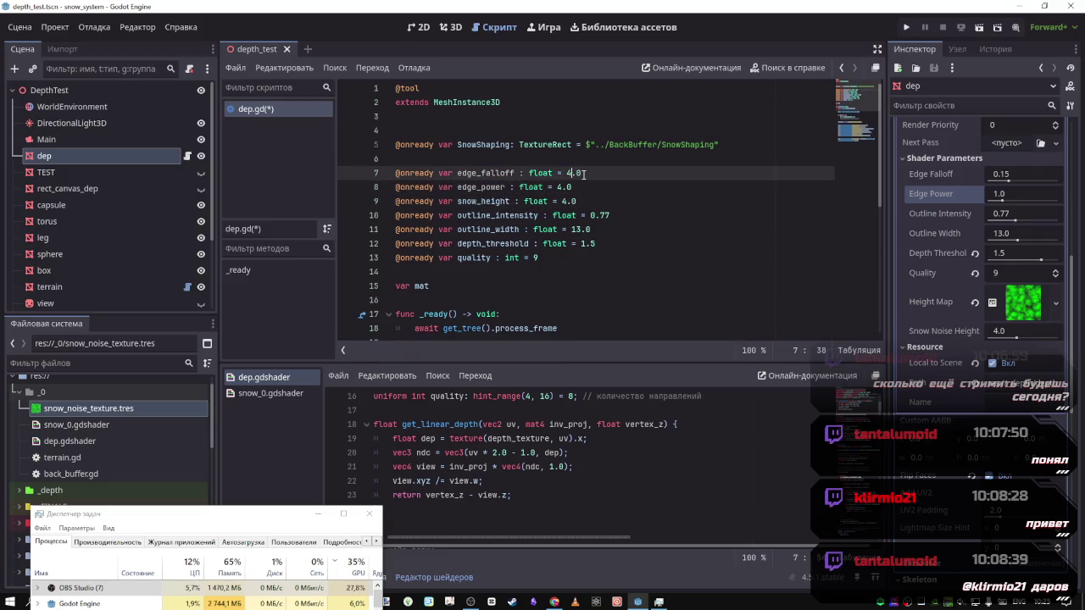
pyautogui.press('End')
pyautogui.write('1')
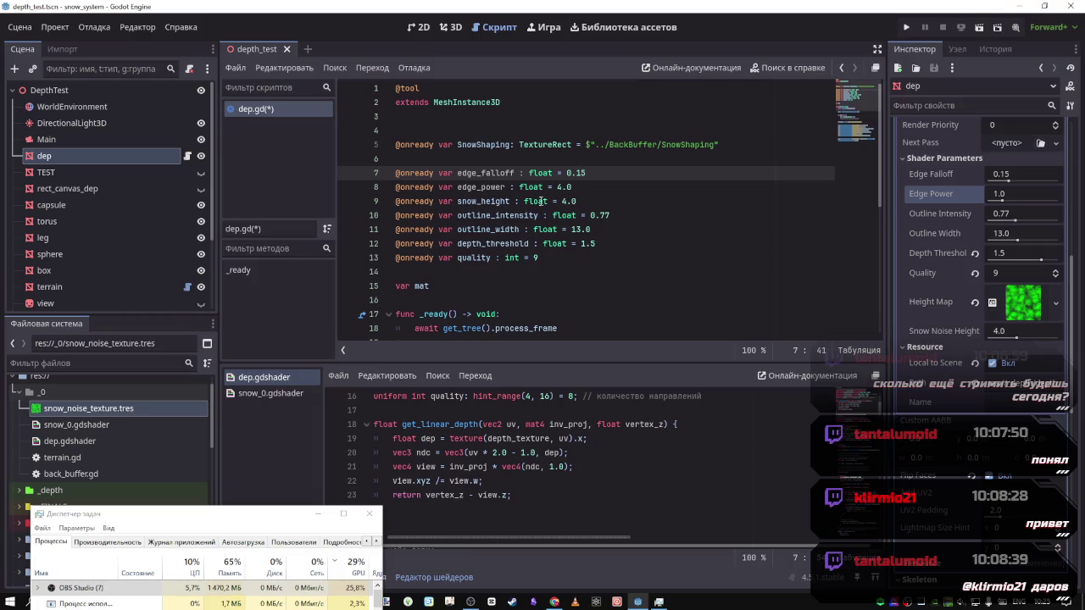
pyautogui.click(555, 188)
pyautogui.press('Delete')
pyautogui.write('1')
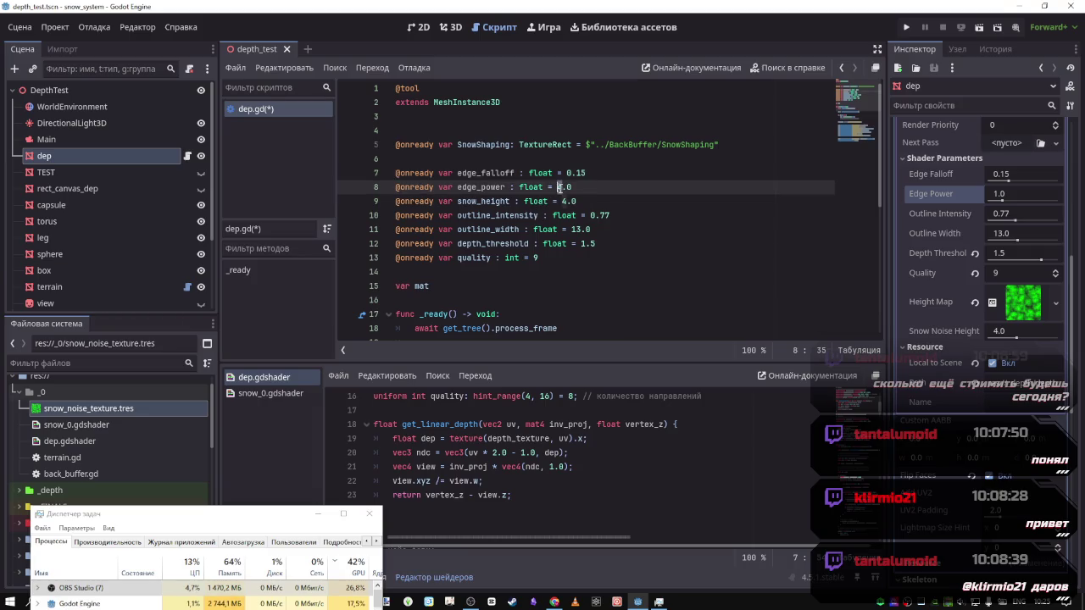
pyautogui.press('End')
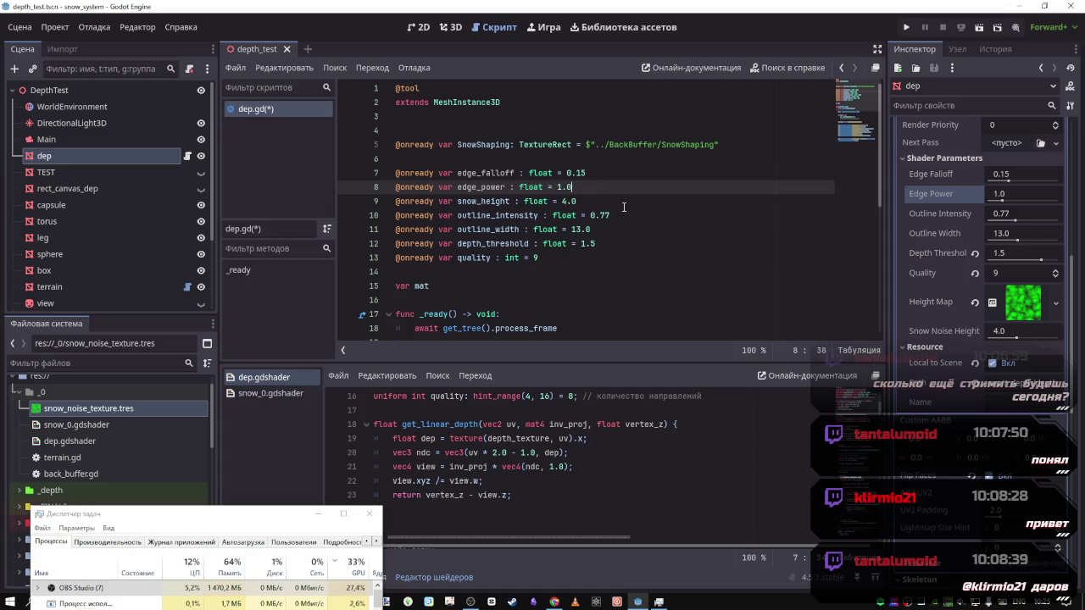
pyautogui.click(622, 207)
pyautogui.hotkey('ctrl', 's')
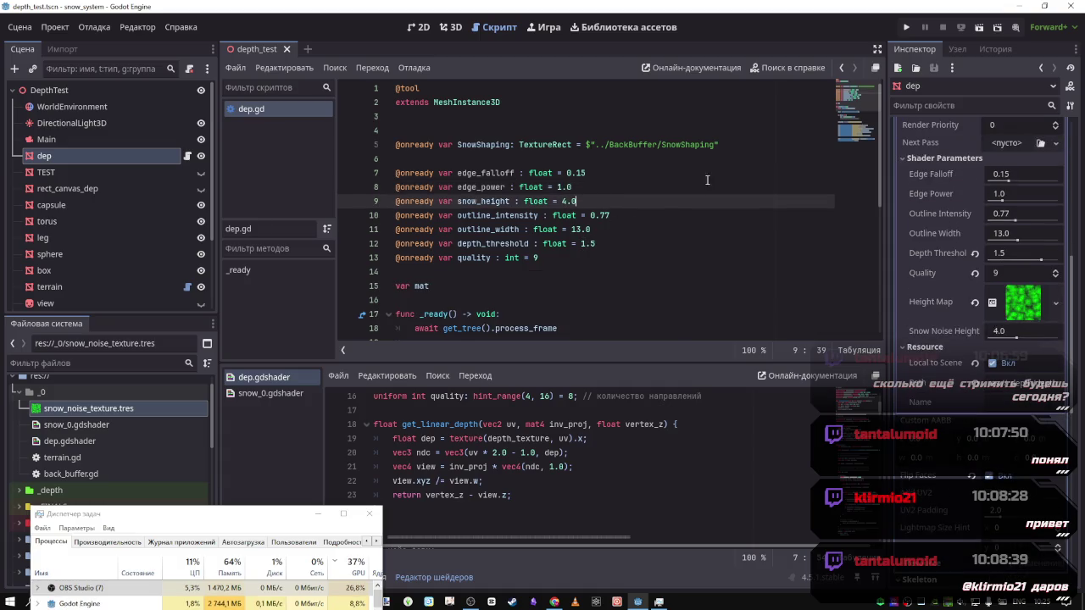
pyautogui.click(457, 30)
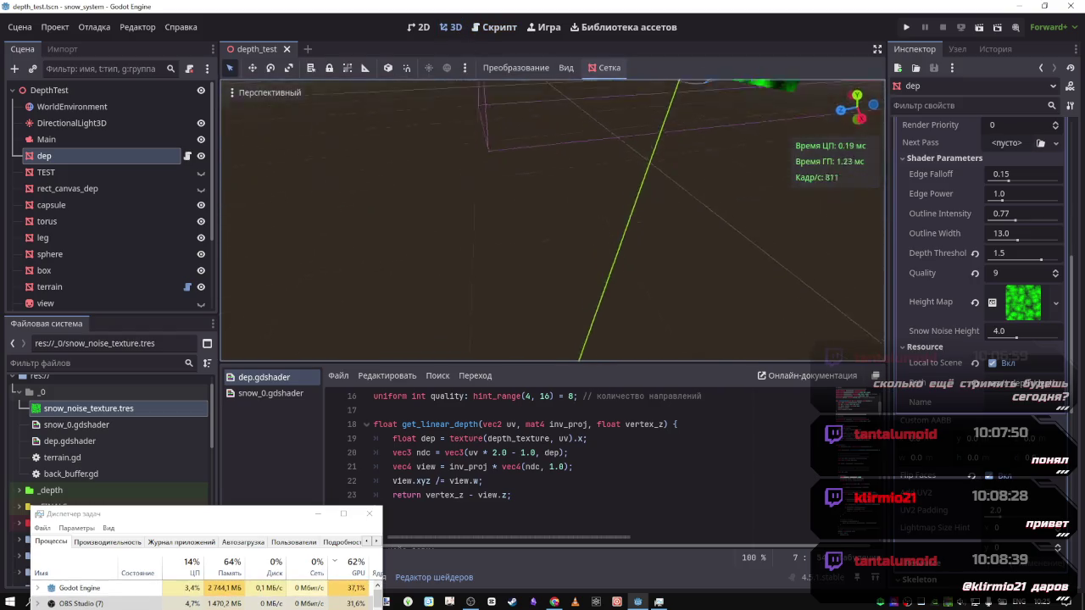
# Review the shader parameter variables in the dep.gd script against the 3D scene
pyautogui.moveTo(669, 185)
pyautogui.mouseDown()
pyautogui.moveTo(619, 174)
pyautogui.moveTo(670, 185)
pyautogui.moveTo(644, 199)
pyautogui.moveTo(601, 326)
pyautogui.moveTo(551, 229)
pyautogui.moveTo(559, 280)
pyautogui.mouseUp()
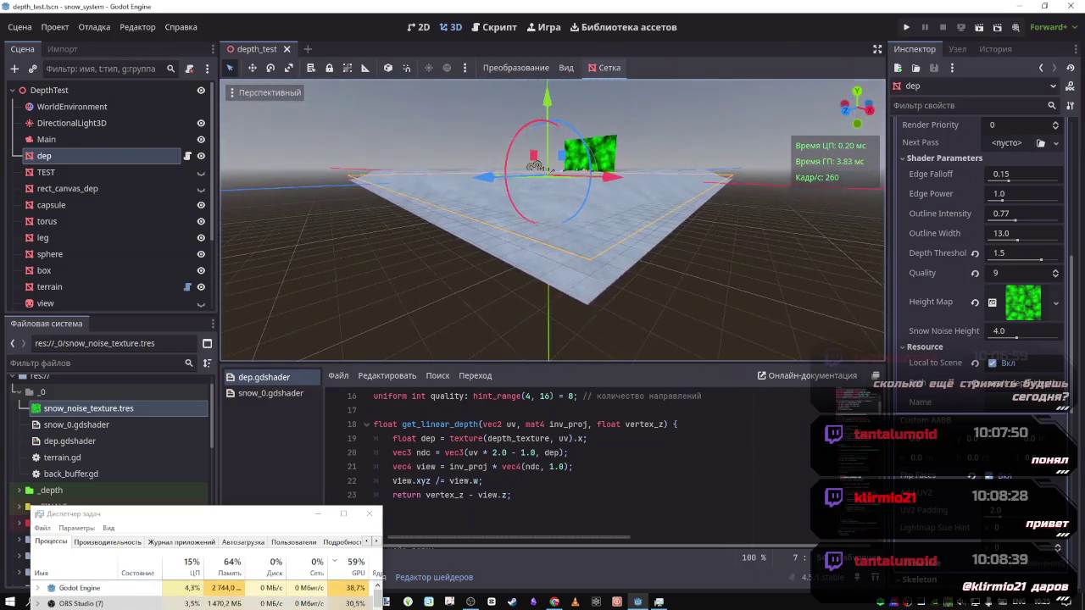
pyautogui.click(499, 27)
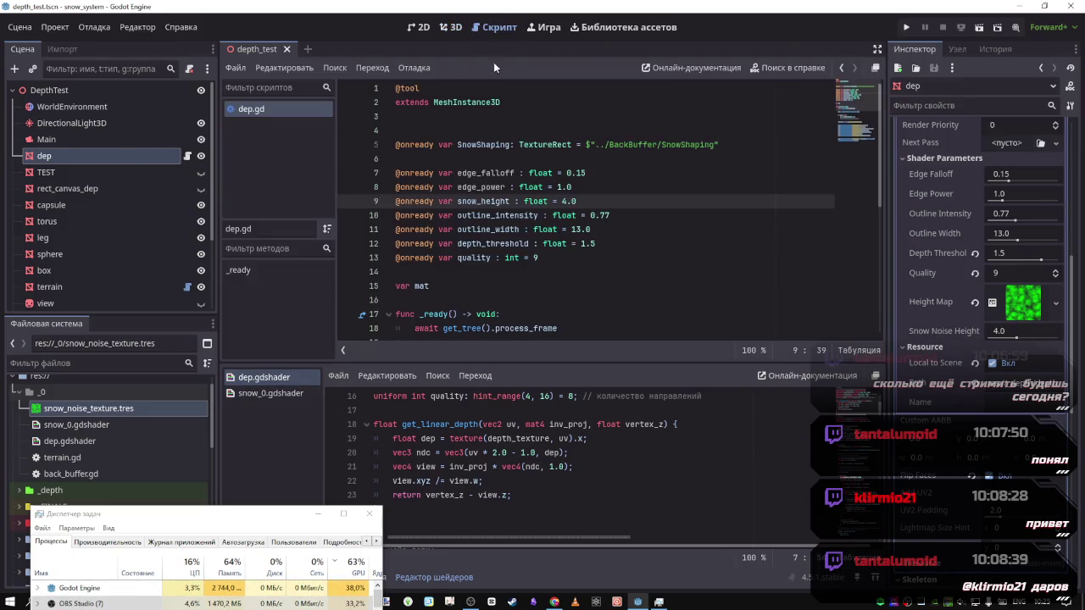
pyautogui.click(543, 217)
pyautogui.scroll(-5, 543, 221)
pyautogui.scroll(5, 542, 221)
pyautogui.scroll(-4, 547, 218)
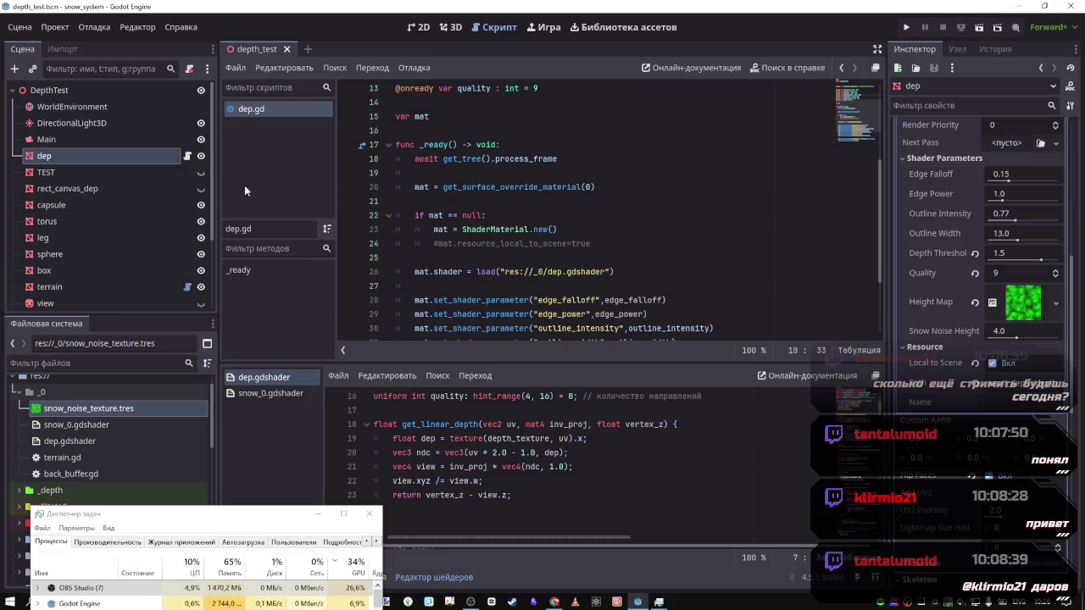
pyautogui.scroll(-3, 136, 258)
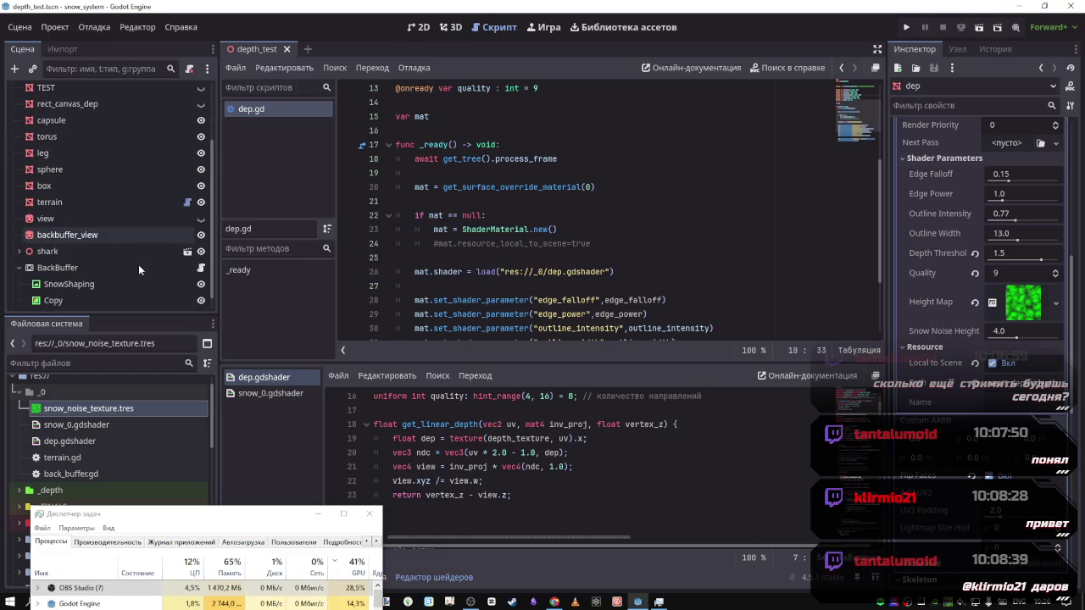
pyautogui.click(453, 27)
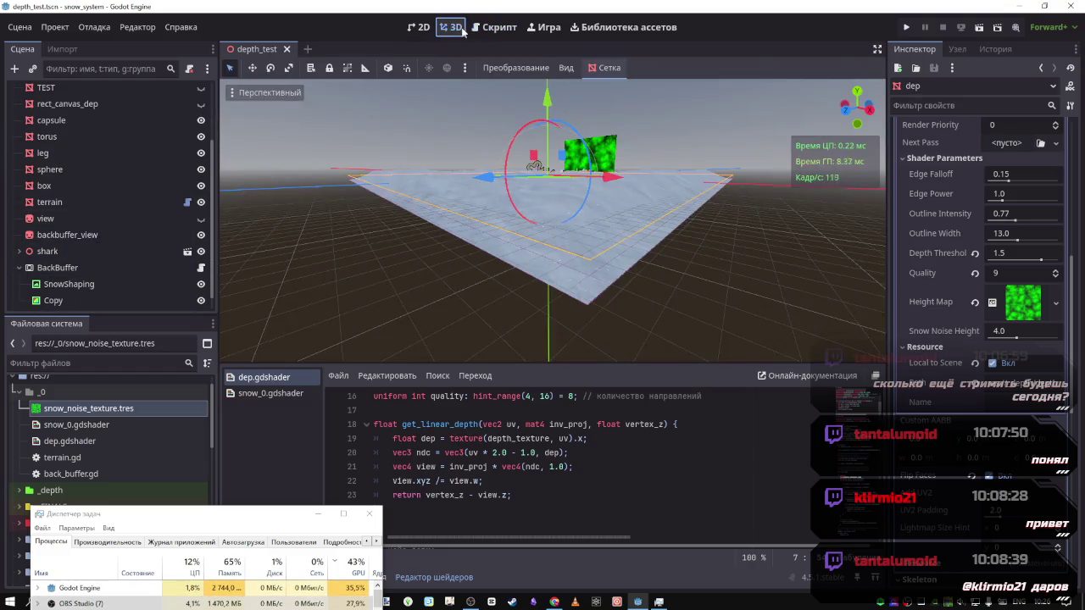
pyautogui.click(477, 27)
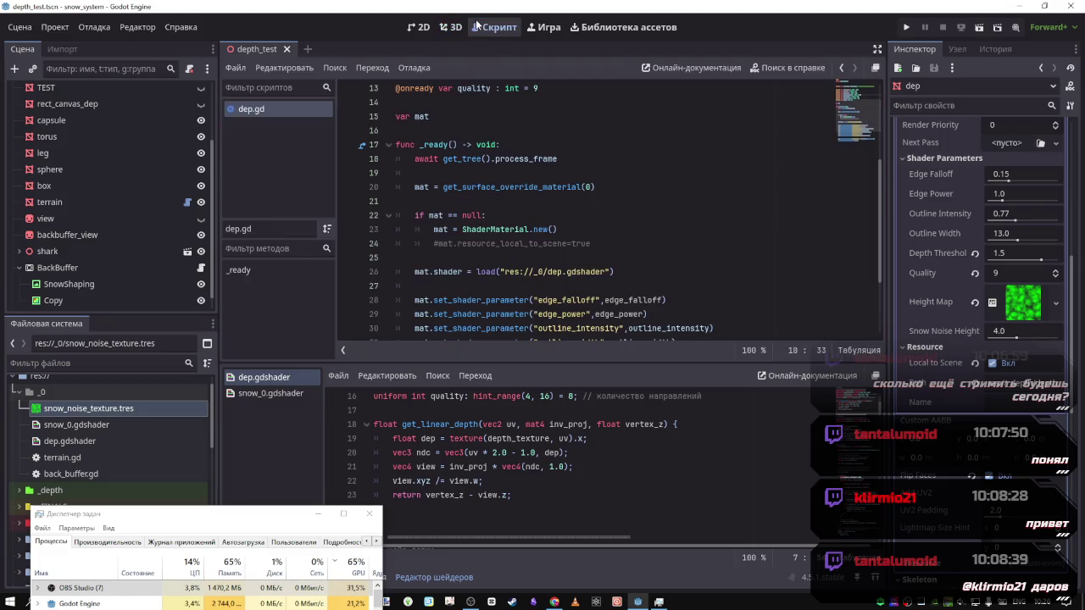
pyautogui.click(453, 27)
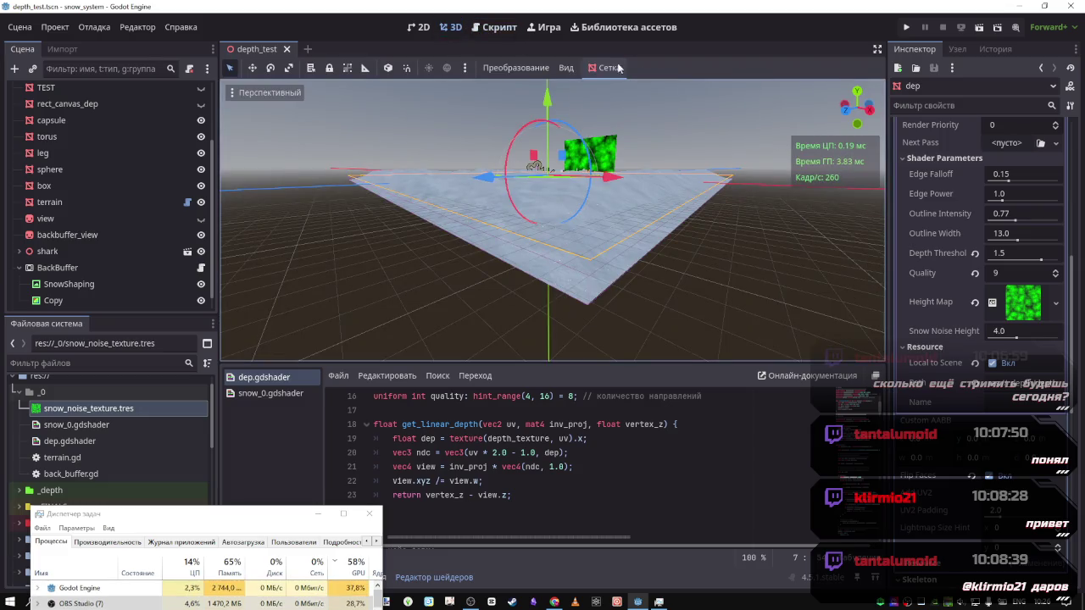
pyautogui.click(498, 28)
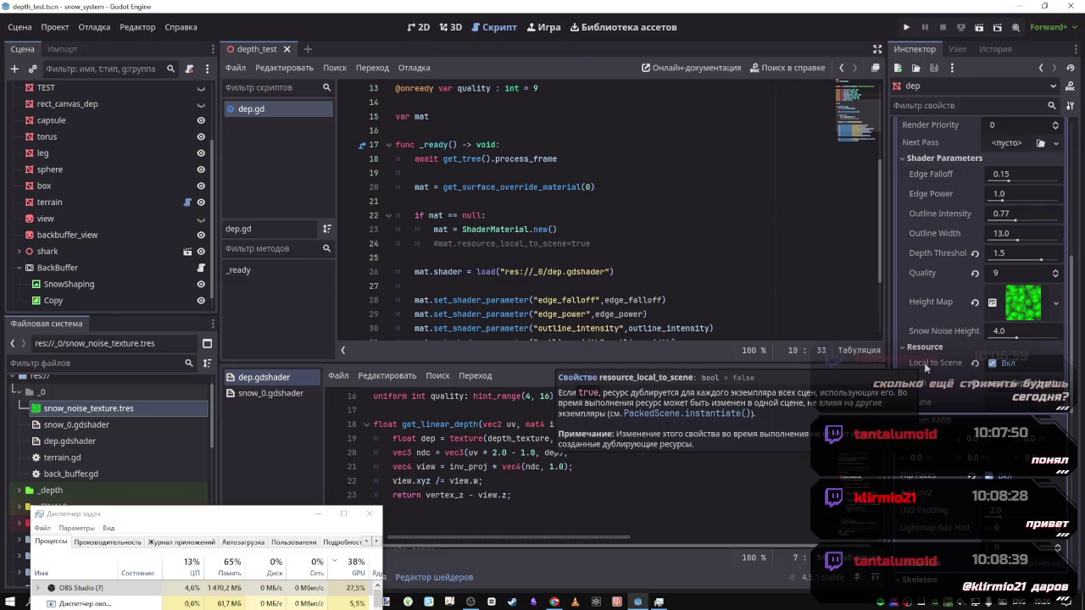
# Turn off Local to Scene on dep's shader material and save the scene
pyautogui.click(974, 363)
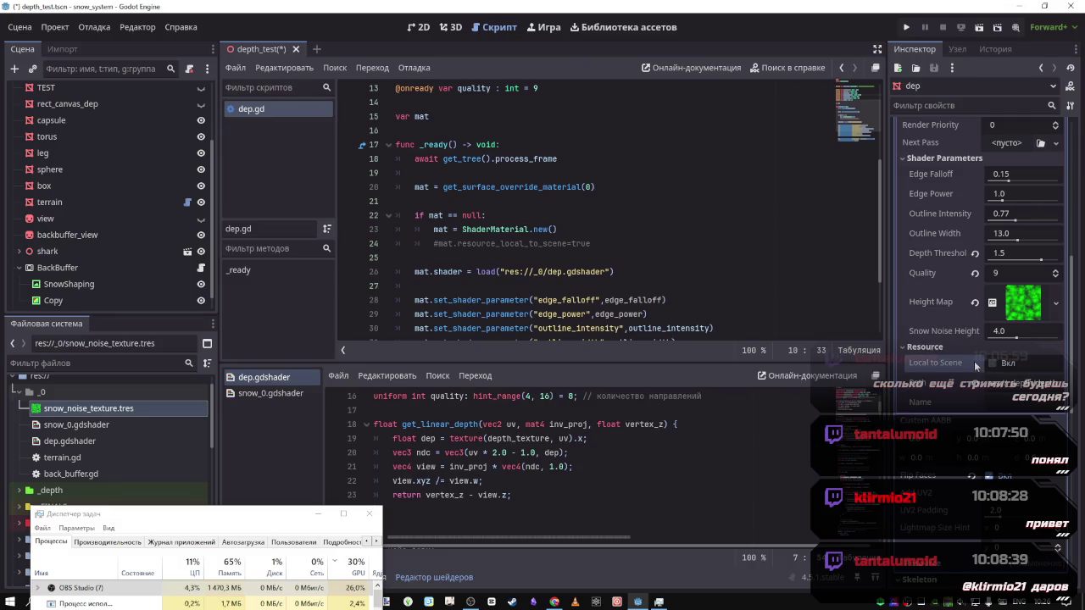
pyautogui.hotkey('ctrl', 's')
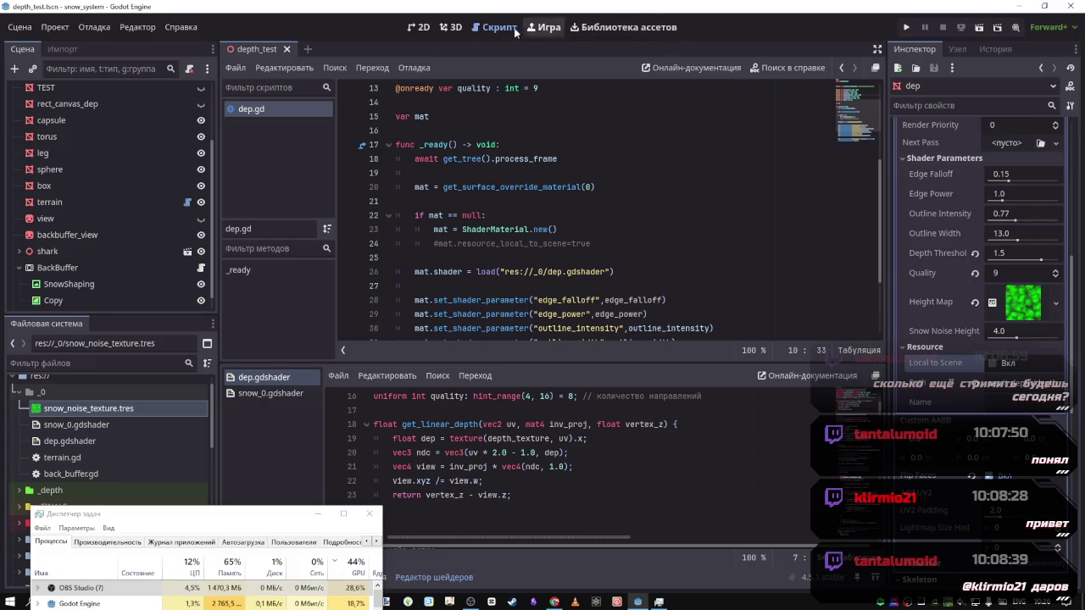
pyautogui.click(455, 29)
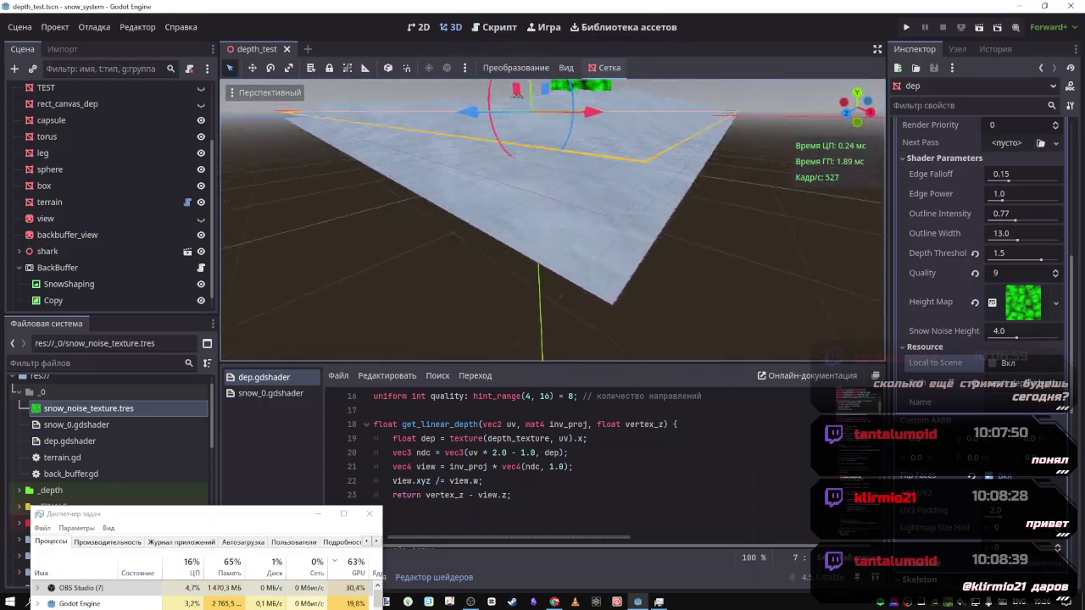
pyautogui.moveTo(540, 131); pyautogui.dragTo(545, 204)
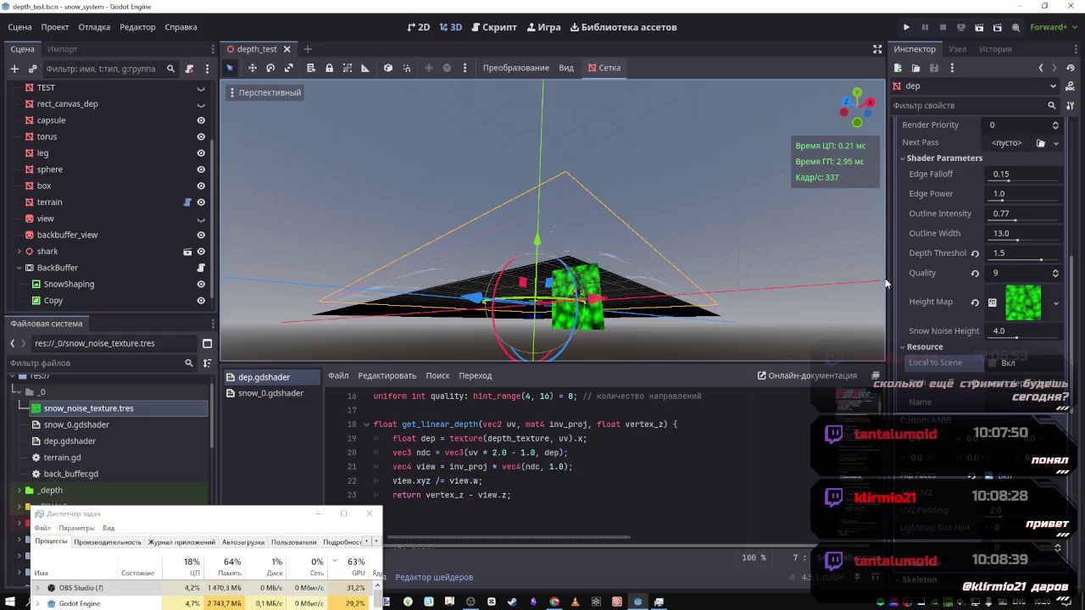
# Clear dep's Height Map texture and maximize the dep.gdshader code editor
pyautogui.click(975, 302)
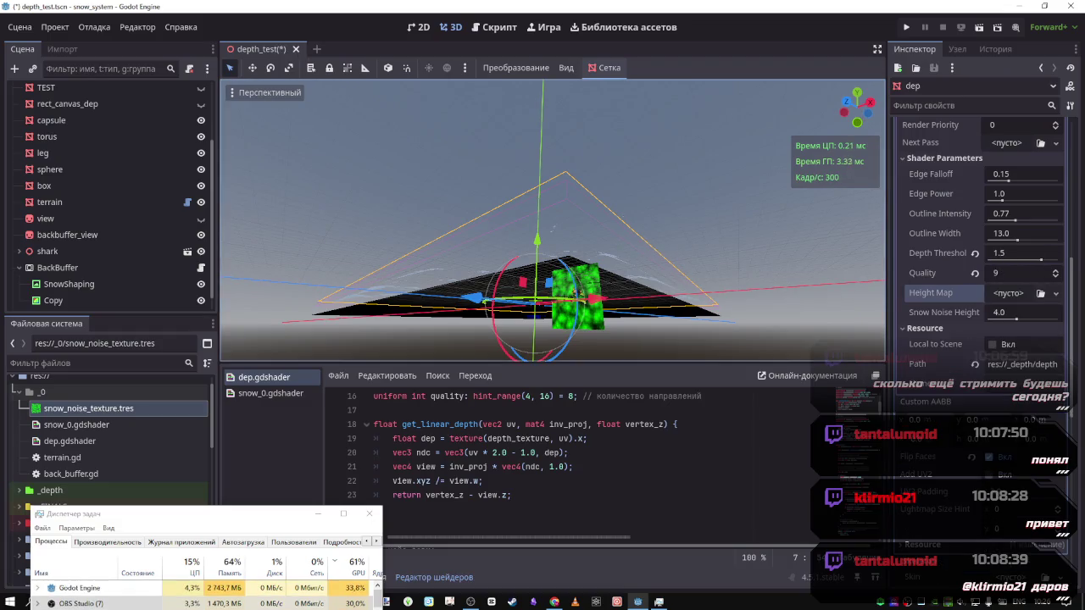
pyautogui.moveTo(526, 255); pyautogui.dragTo(513, 414)
pyautogui.scroll(5, 513, 413)
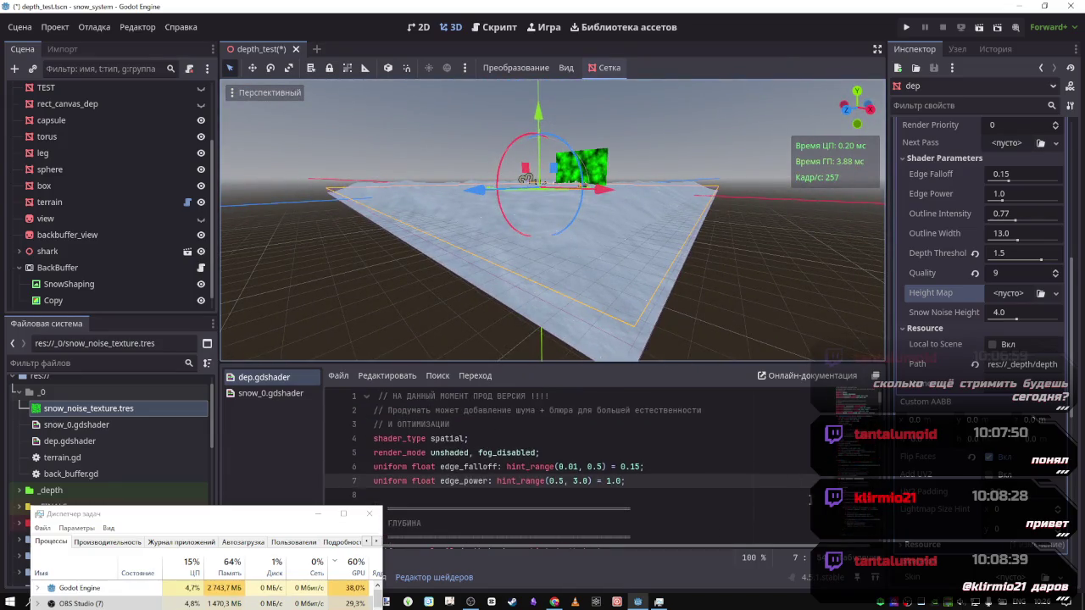
pyautogui.hotkey('shift', 'F12')
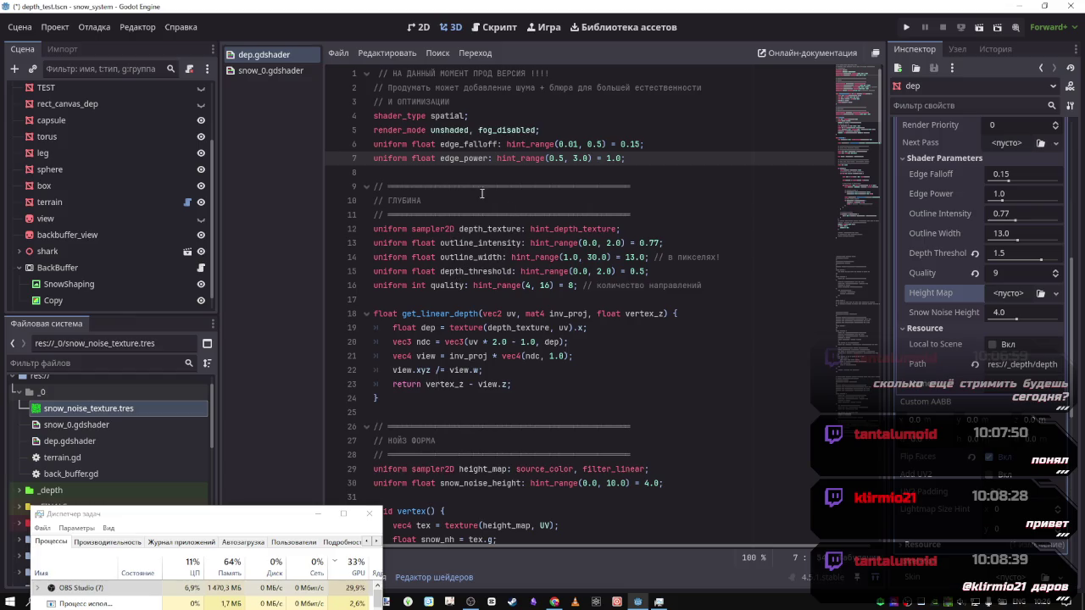
# Compare dep.gdshader with snow_0.gdshader and save dep.gdshader
pyautogui.click(270, 71)
pyautogui.click(263, 54)
pyautogui.hotkey('ctrl', 's')
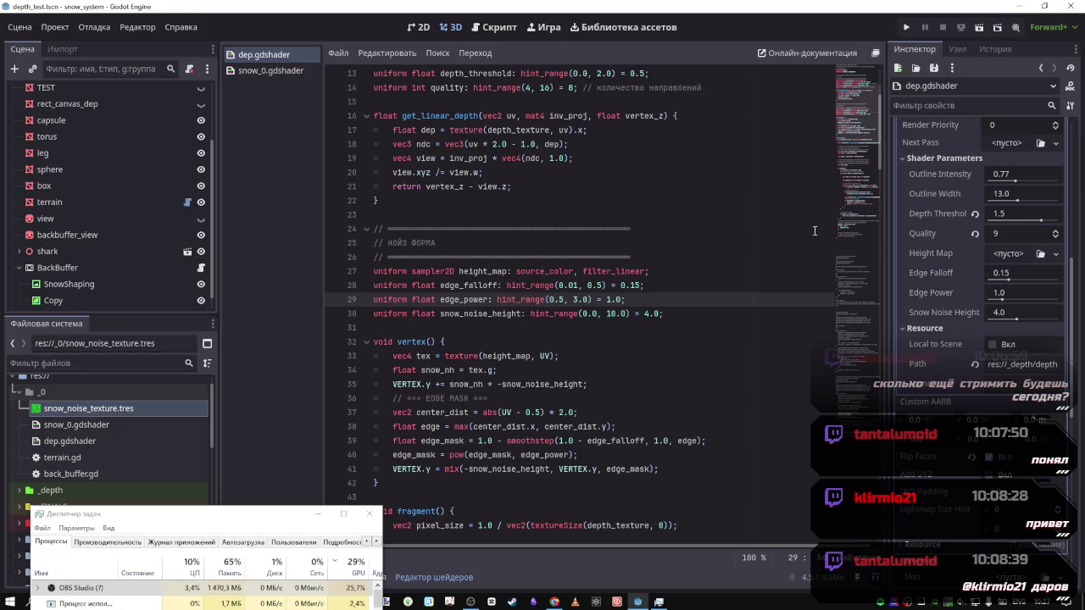
# Go over dep.gdshader's vertex mix call, edge mask code and edge uniforms
pyautogui.scroll(-2, 510, 385)
pyautogui.click(464, 384)
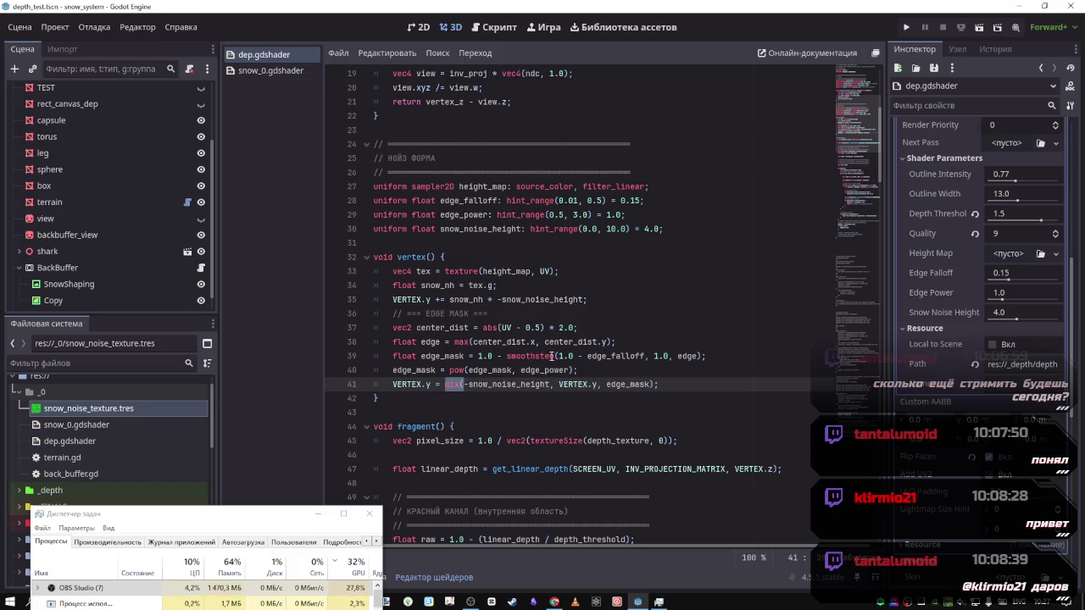
pyautogui.scroll(2, 551, 373)
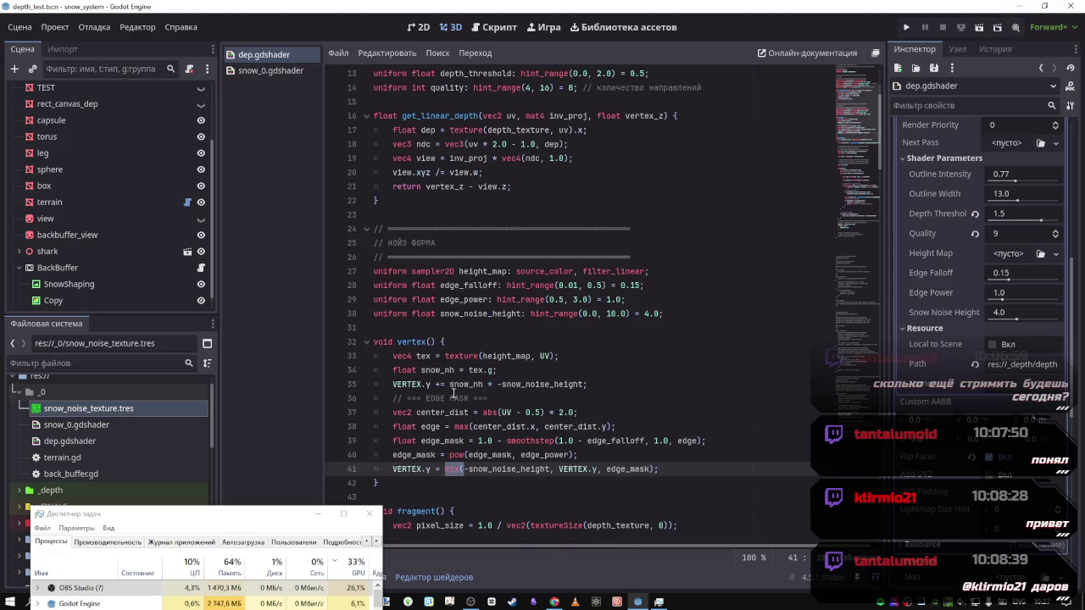
pyautogui.click(511, 395)
pyautogui.scroll(-11, 397, 348)
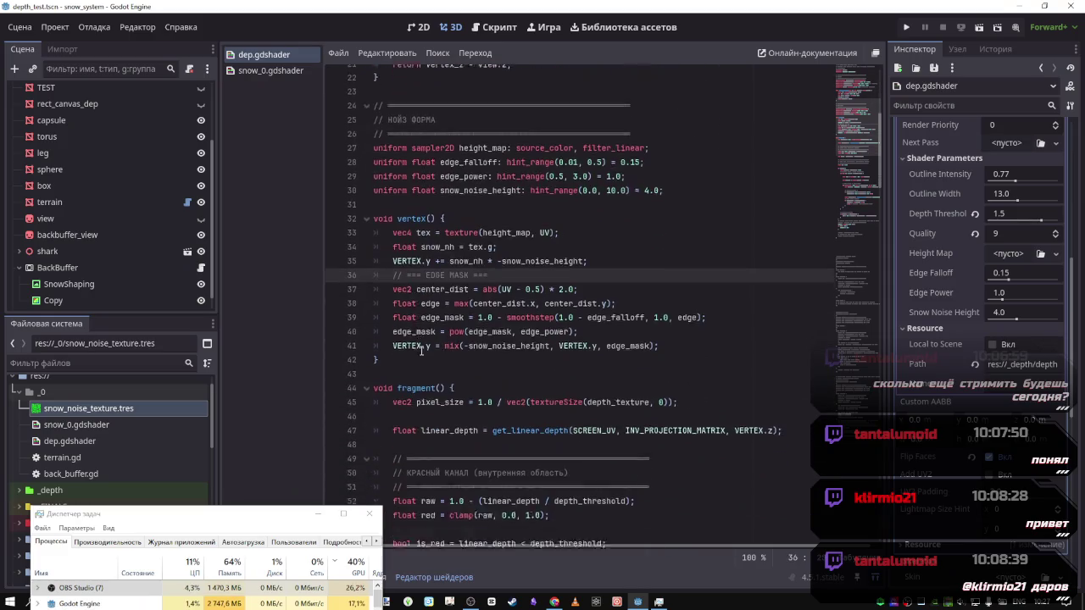
pyautogui.scroll(-14, 859, 268)
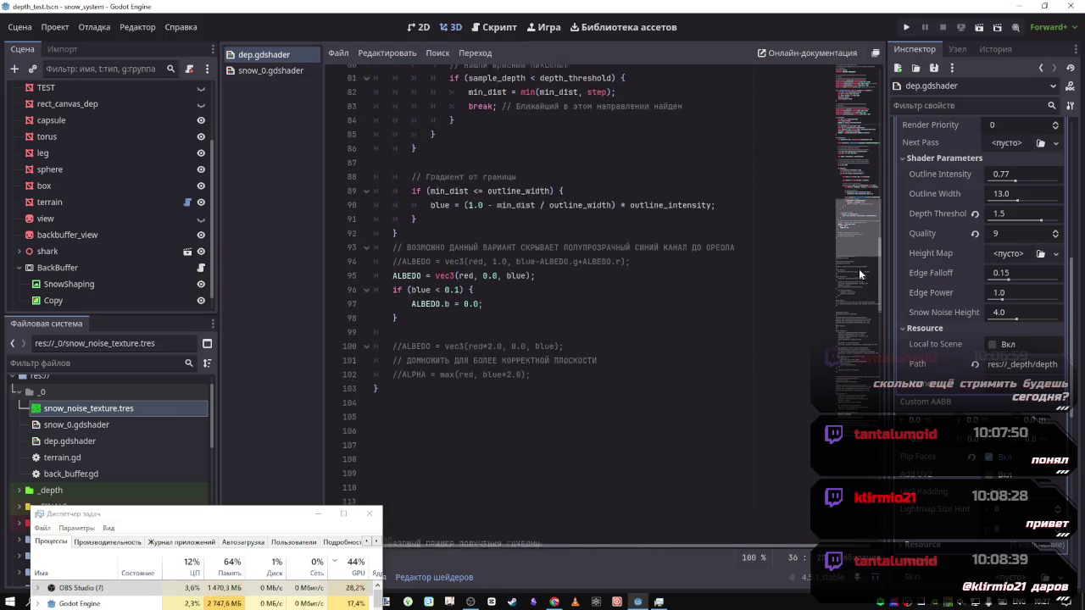
pyautogui.moveTo(860, 267)
pyautogui.mouseDown()
pyautogui.moveTo(860, 286)
pyautogui.moveTo(865, 227)
pyautogui.moveTo(867, 248)
pyautogui.mouseUp()
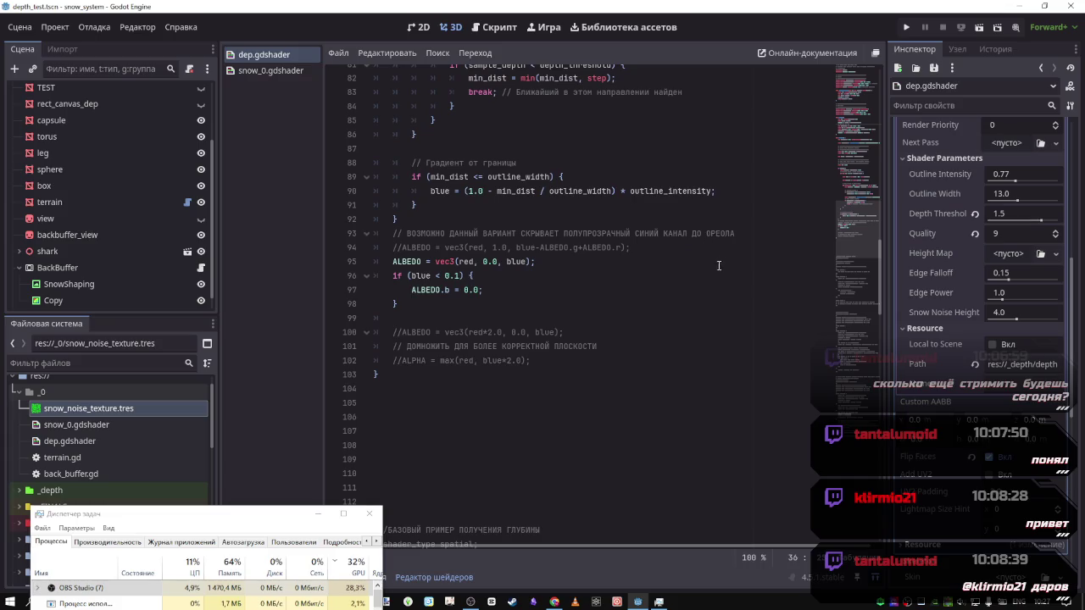
pyautogui.moveTo(854, 241); pyautogui.dragTo(856, 80)
pyautogui.click(616, 229)
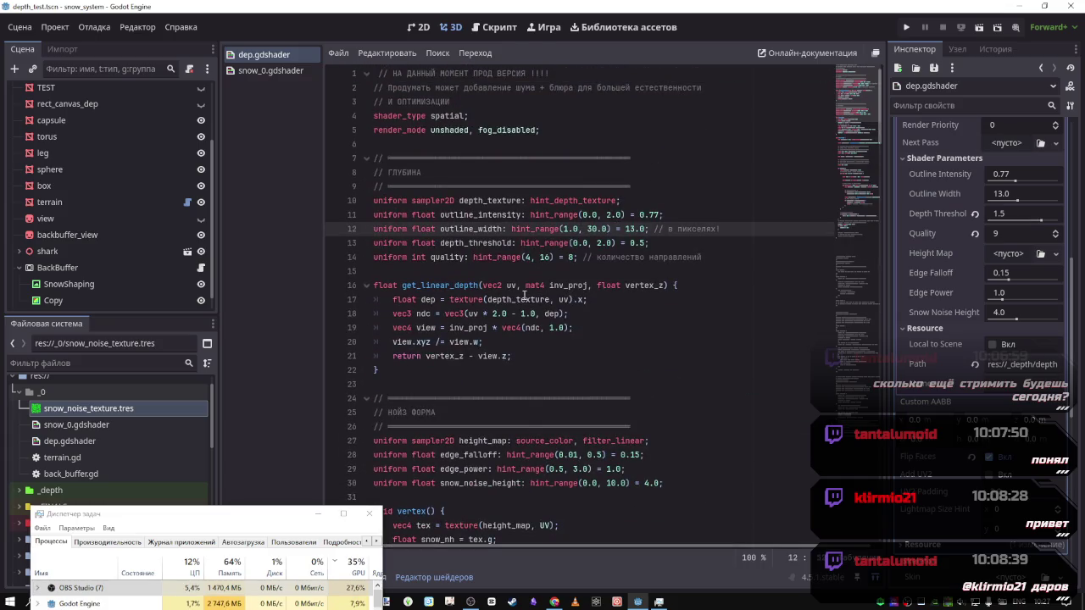
# Check snow_0.gdshader's uniform declarations, then restore the 3D scene beside dep.gdshader
pyautogui.click(293, 72)
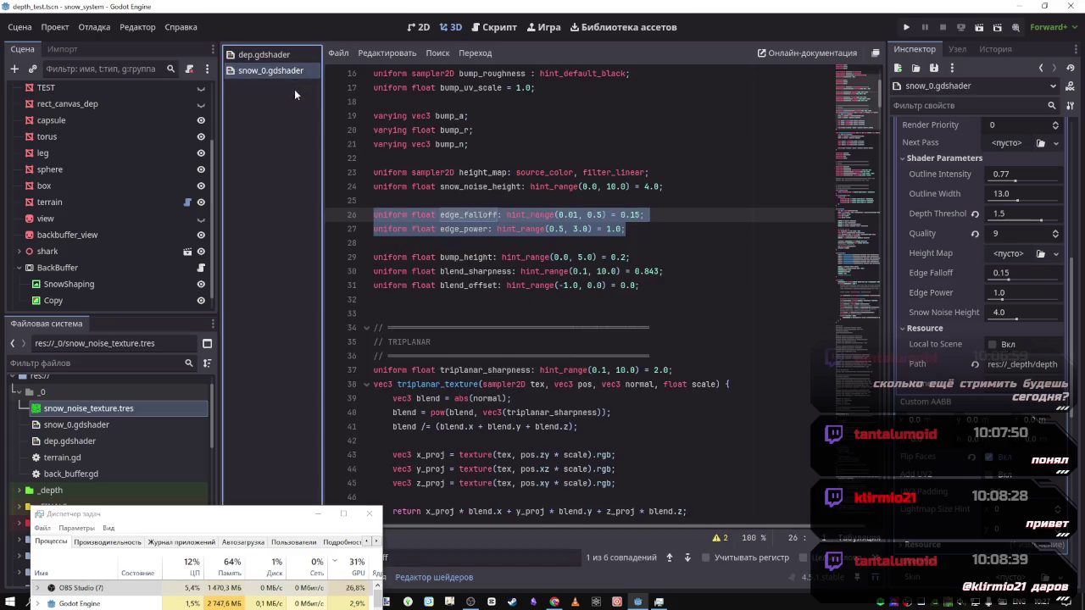
pyautogui.click(843, 317)
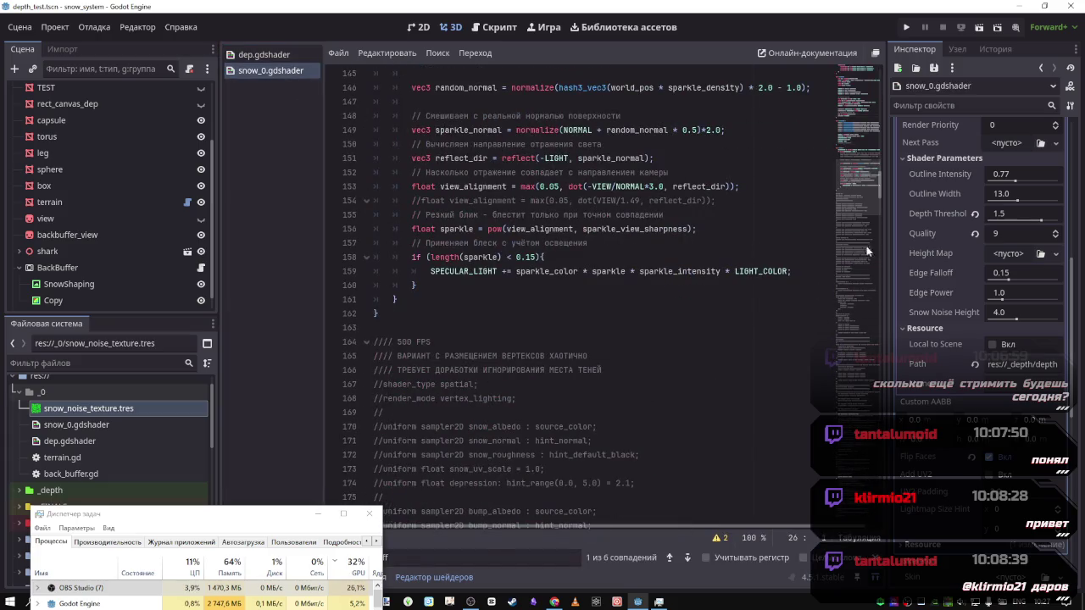
pyautogui.click(841, 91)
pyautogui.scroll(2, 842, 90)
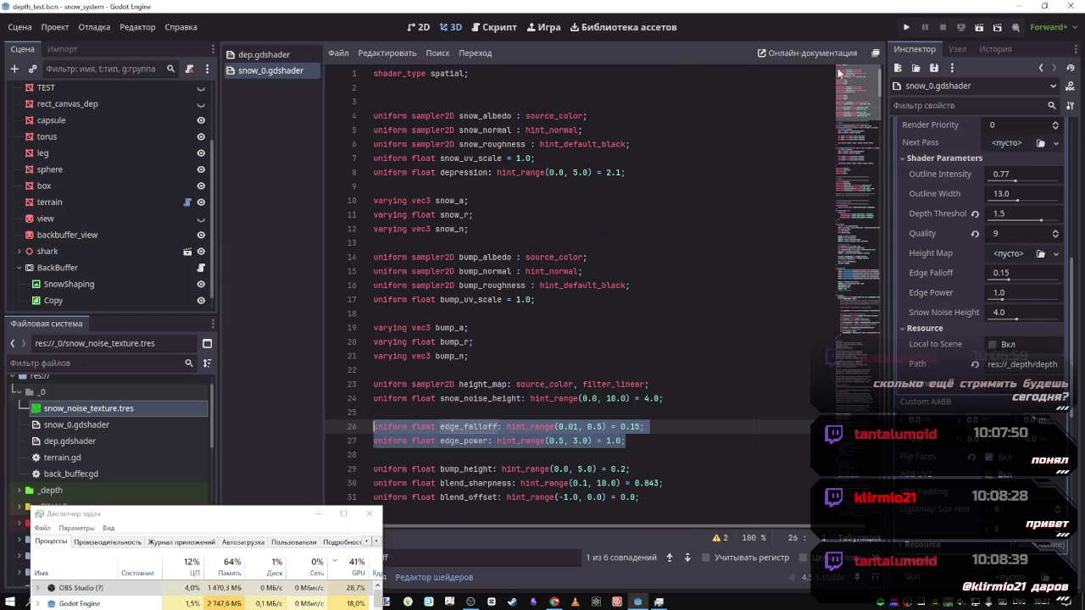
pyautogui.click(365, 101)
pyautogui.click(254, 55)
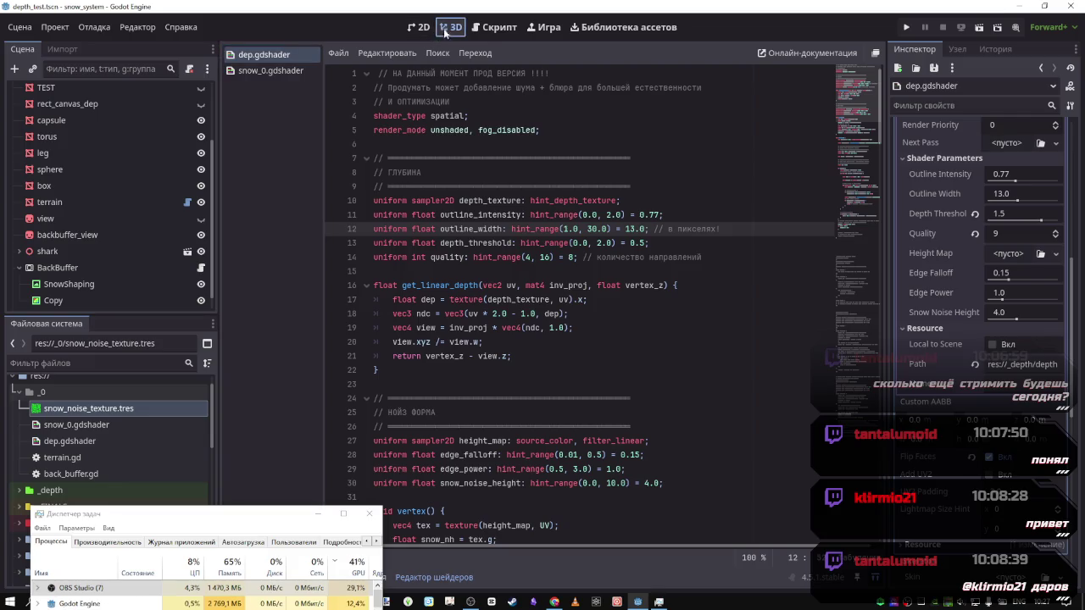
pyautogui.click(877, 577)
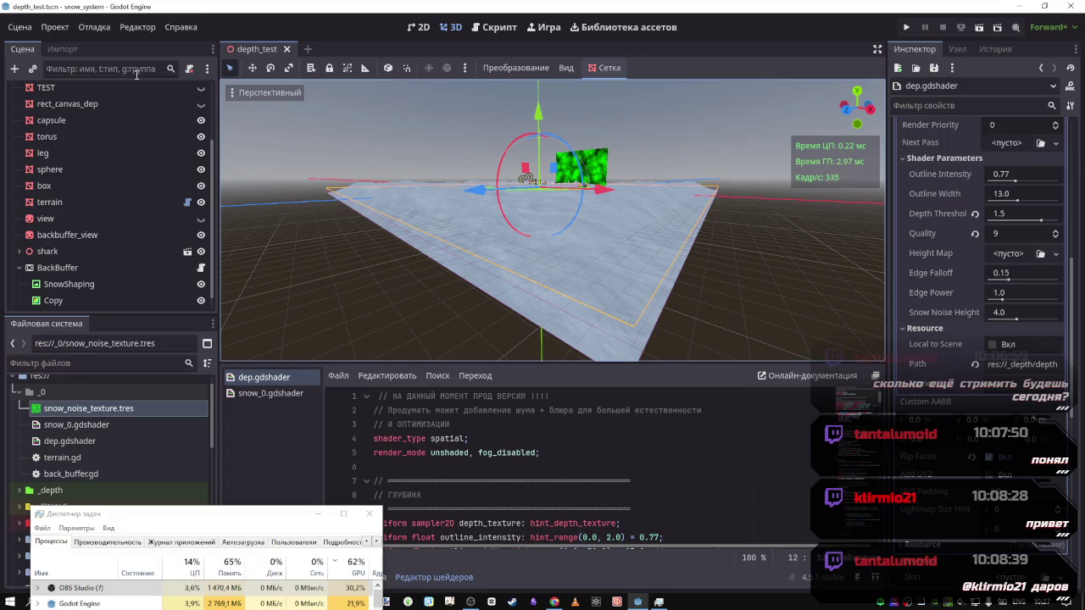
# Reopen the dep.gd script and scroll through its code
pyautogui.scroll(2, 93, 161)
pyautogui.scroll(1, 94, 161)
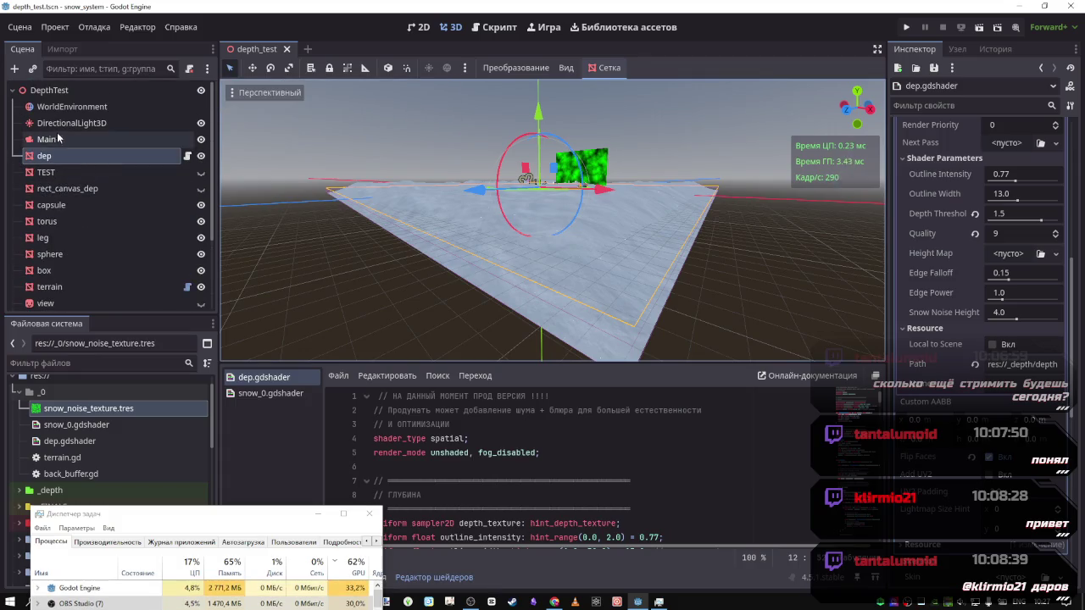
pyautogui.click(494, 27)
pyautogui.scroll(2, 483, 98)
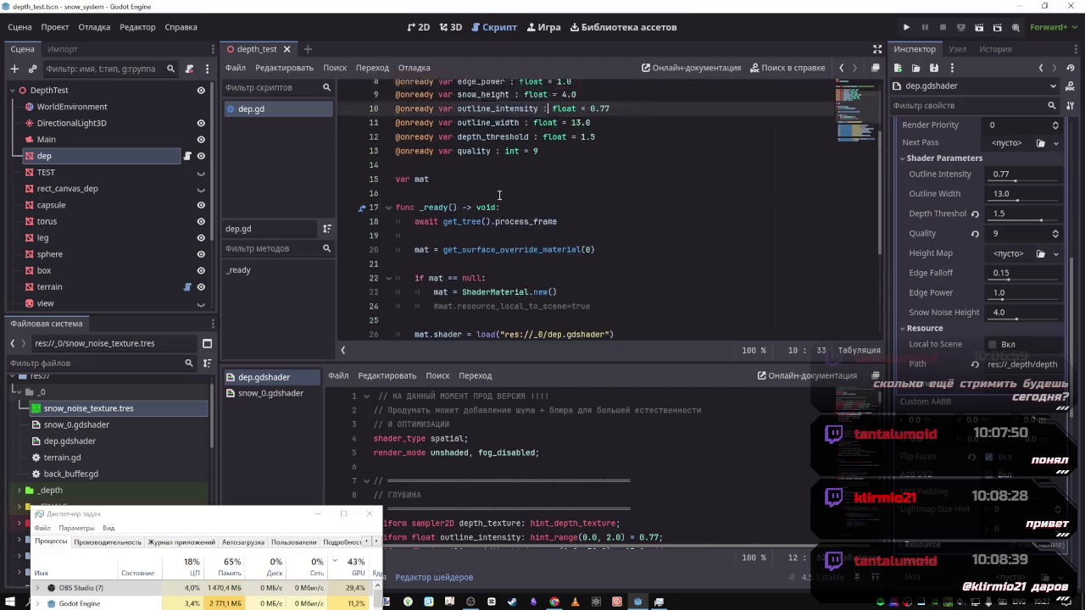
pyautogui.scroll(-3, 483, 98)
pyautogui.moveTo(537, 229); pyautogui.dragTo(591, 230)
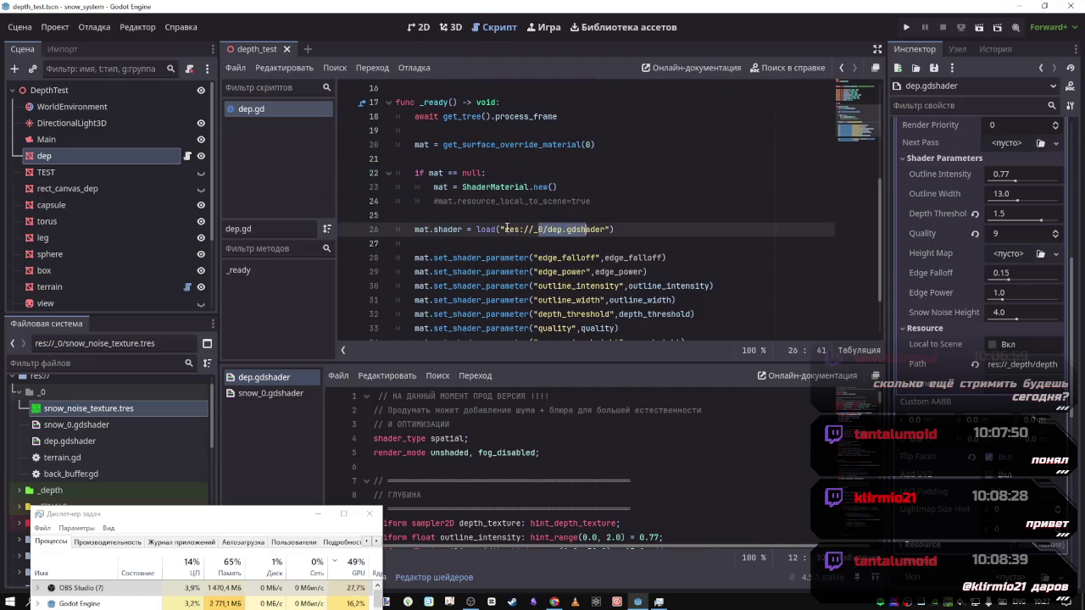
# Select the terrain node to show its surface material override using snow_0.gdshader
pyautogui.rightClick(66, 424)
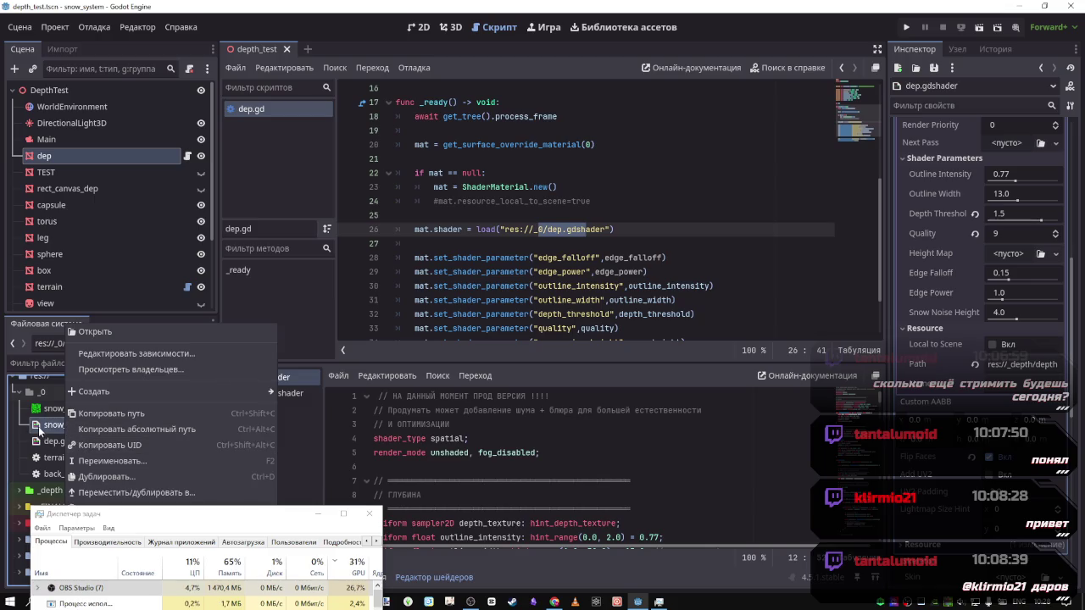
pyautogui.click(38, 426)
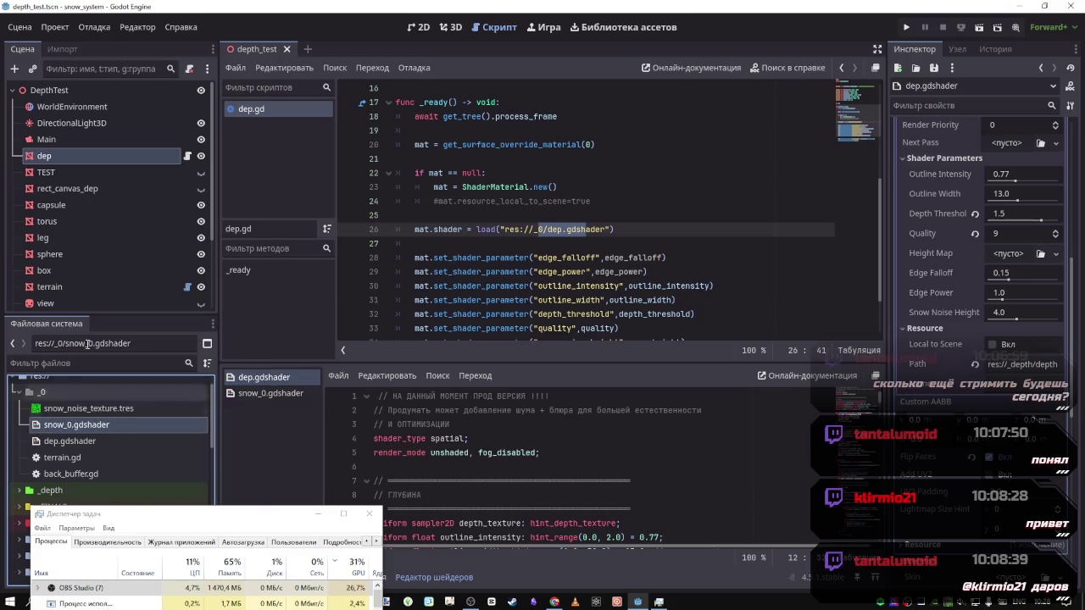
pyautogui.doubleClick(49, 286)
pyautogui.scroll(-2, 528, 251)
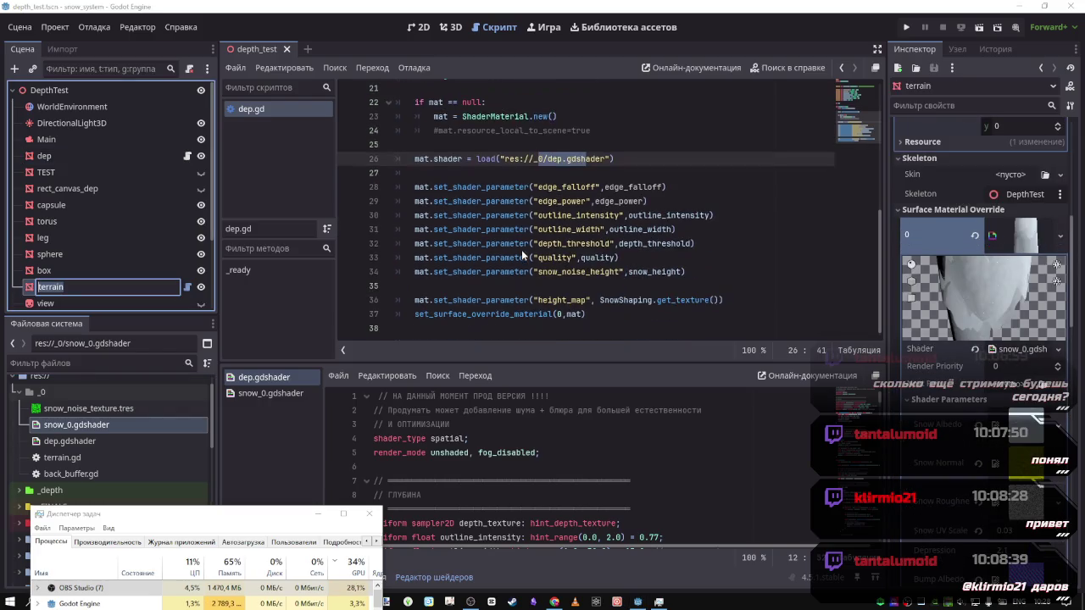
# Open terrain.gd and compare it with dep.gd's snow_height default value
pyautogui.click(187, 286)
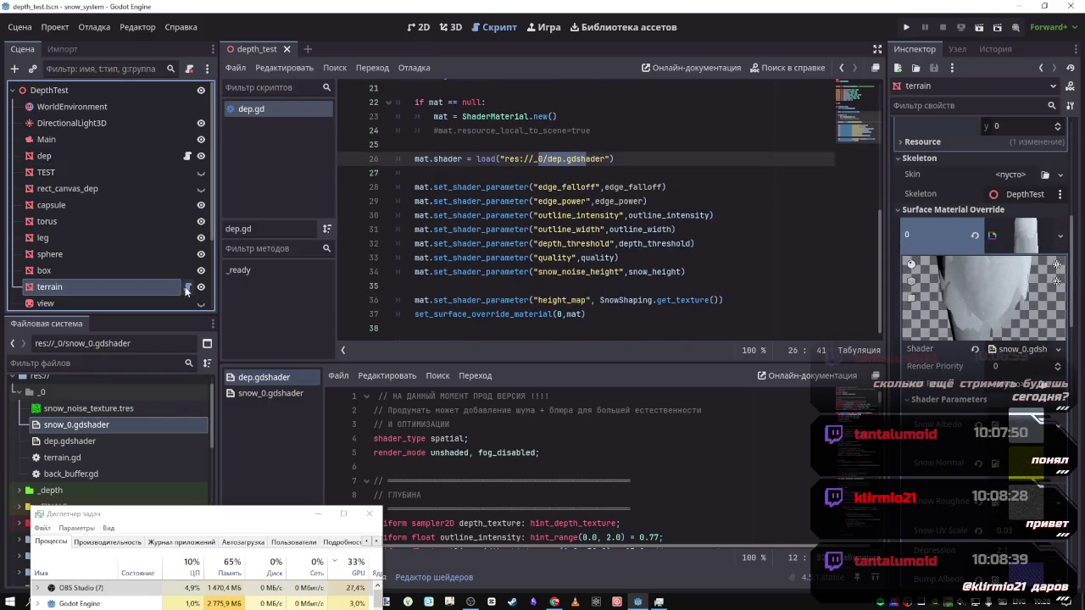
pyautogui.scroll(-5, 511, 231)
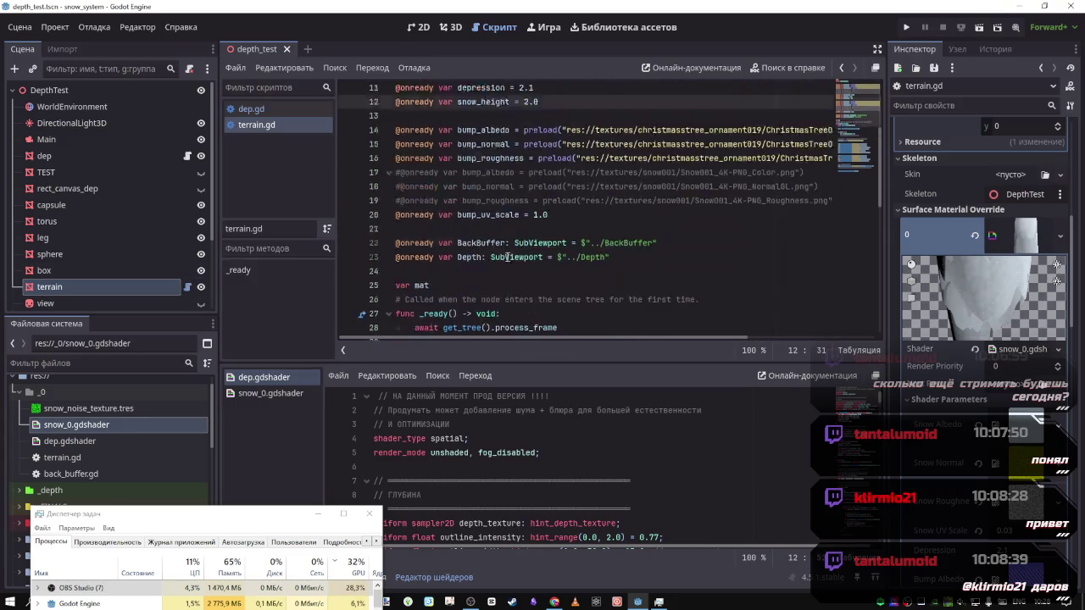
pyautogui.scroll(5, 526, 210)
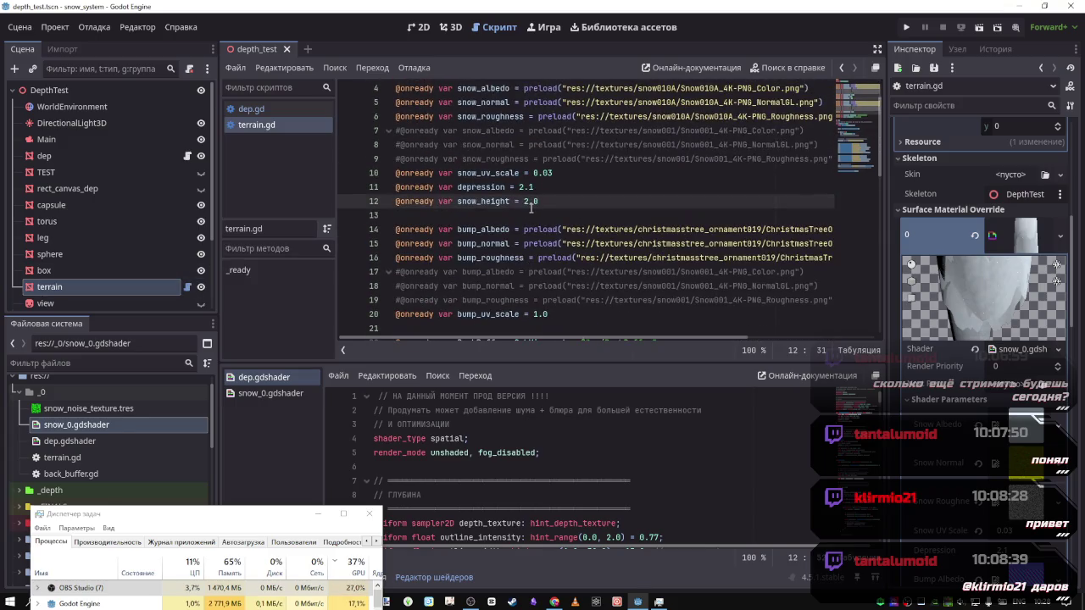
pyautogui.click(254, 110)
pyautogui.scroll(6, 458, 124)
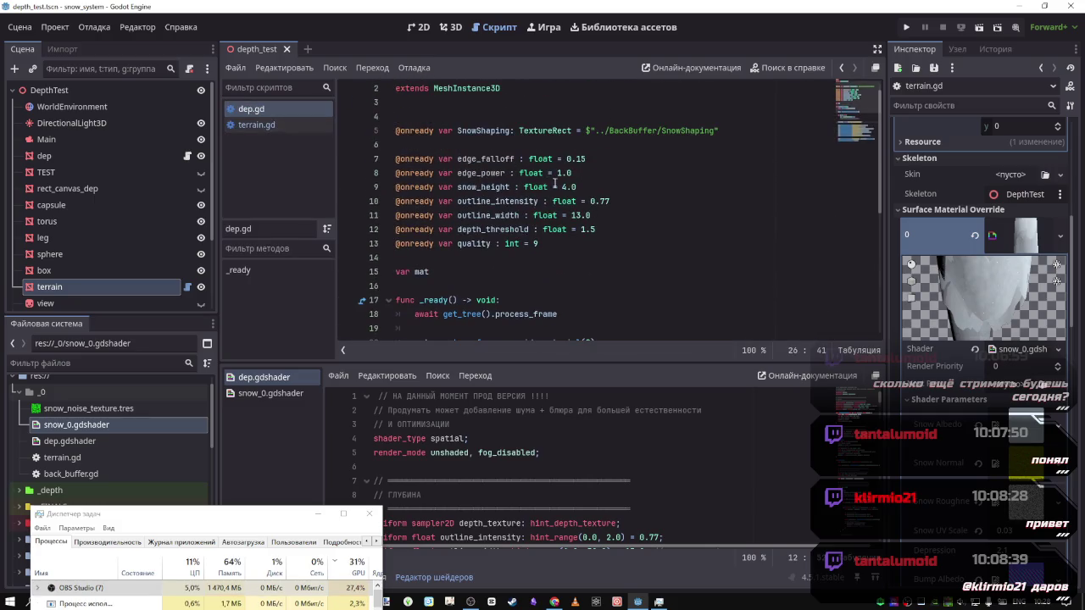
pyautogui.click(564, 187)
pyautogui.write('2')
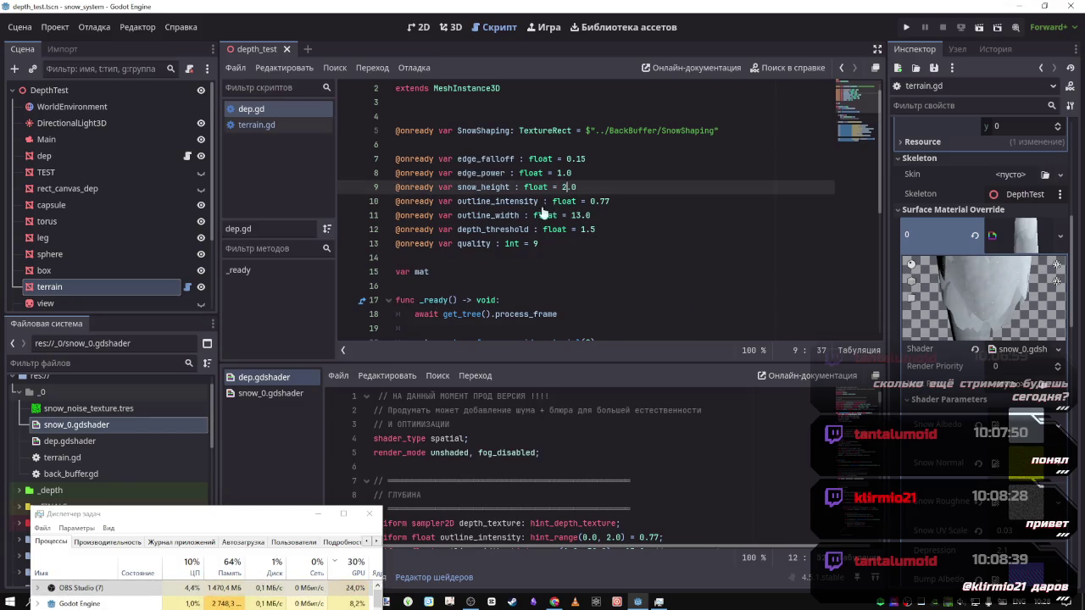
pyautogui.click(266, 127)
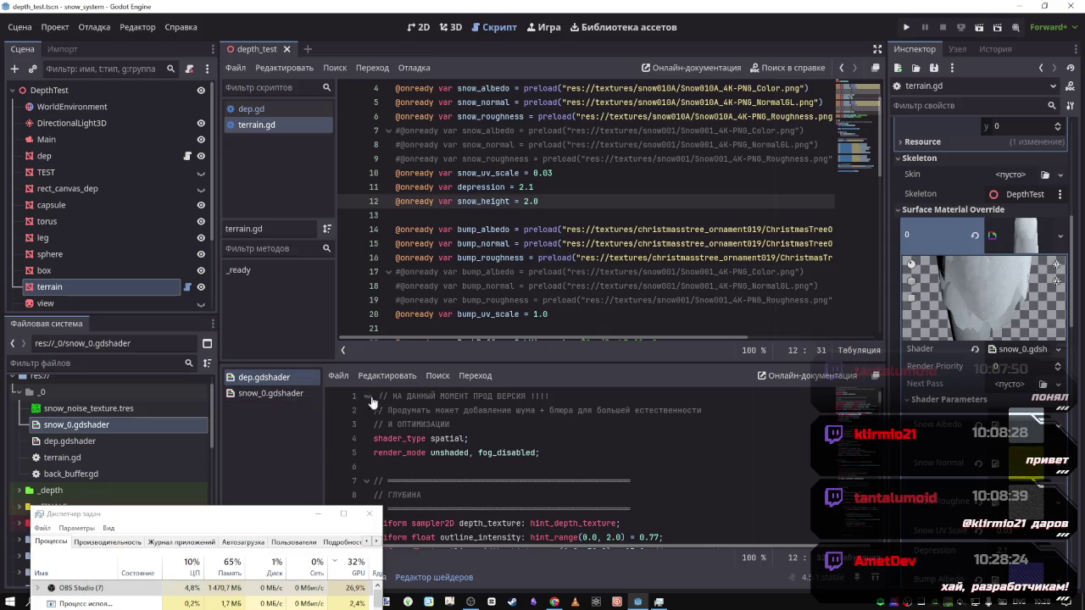
# Delete the commented '#var viewport_texture =' line from terrain.gd and save
pyautogui.click(544, 314)
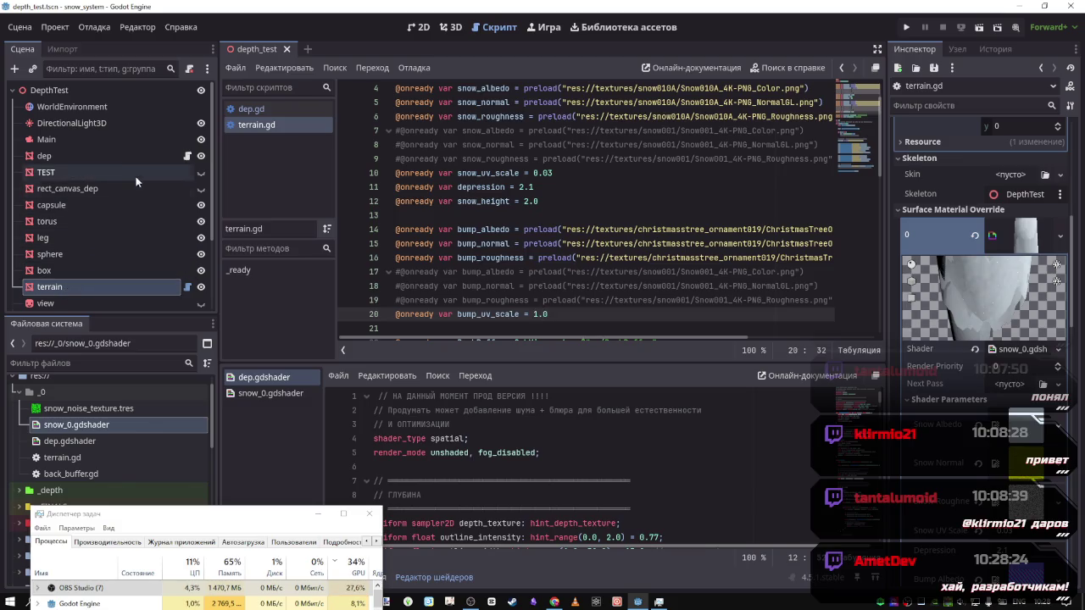
pyautogui.scroll(-5, 520, 265)
pyautogui.scroll(3, 520, 264)
pyautogui.scroll(3, 520, 264)
pyautogui.scroll(-10, 513, 263)
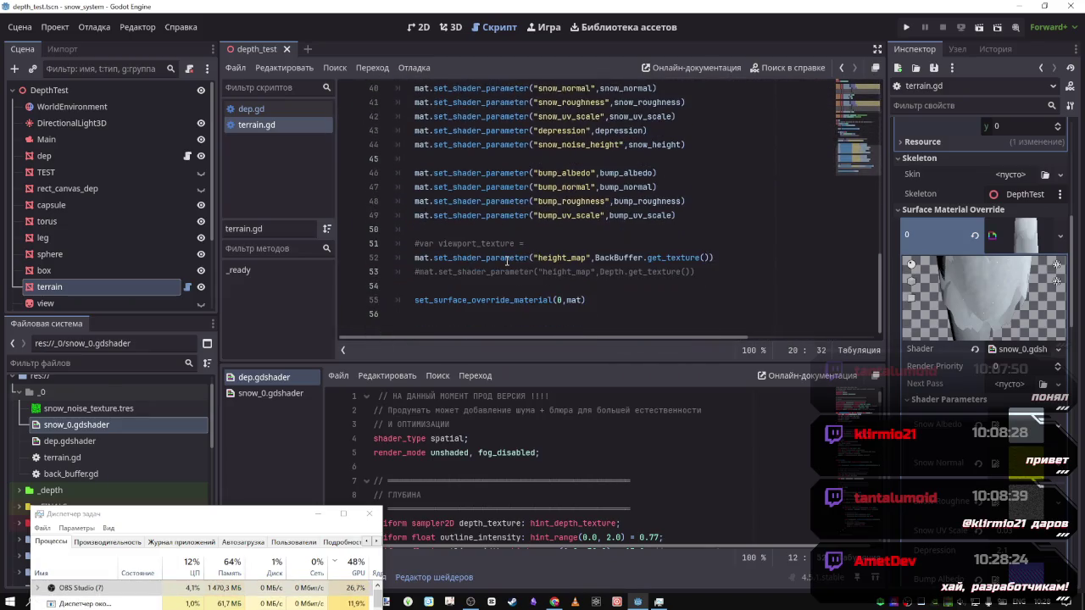
pyautogui.moveTo(717, 273); pyautogui.dragTo(365, 271)
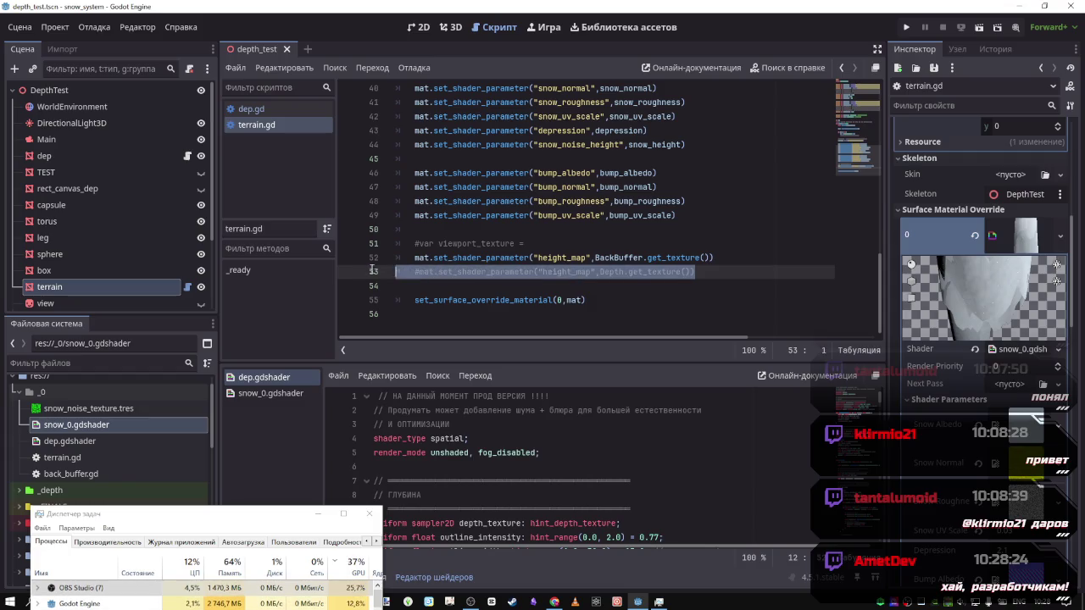
pyautogui.moveTo(527, 243); pyautogui.dragTo(311, 232)
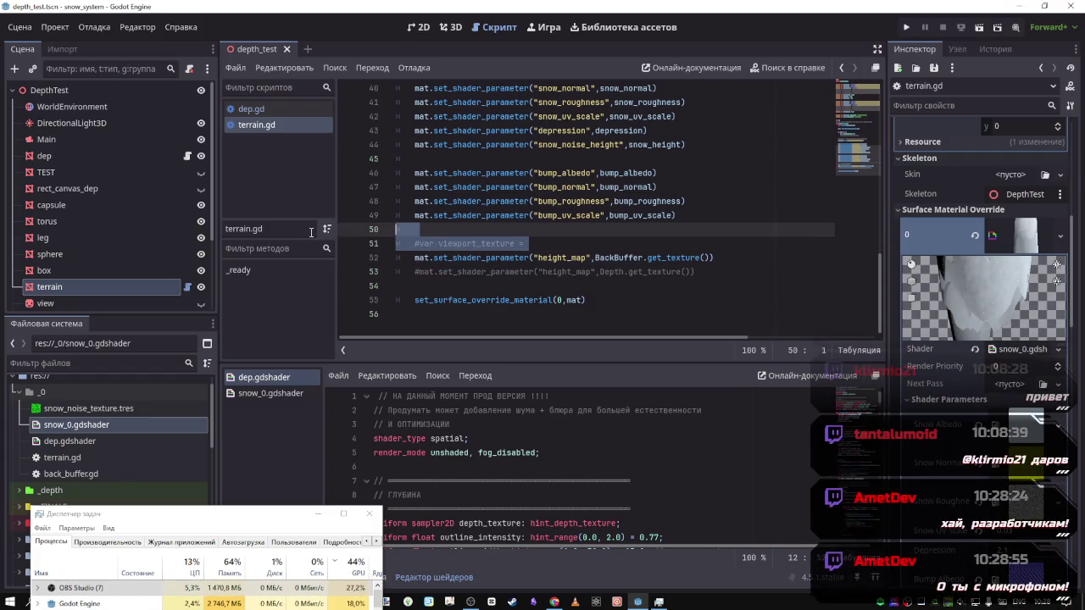
pyautogui.press('Delete')
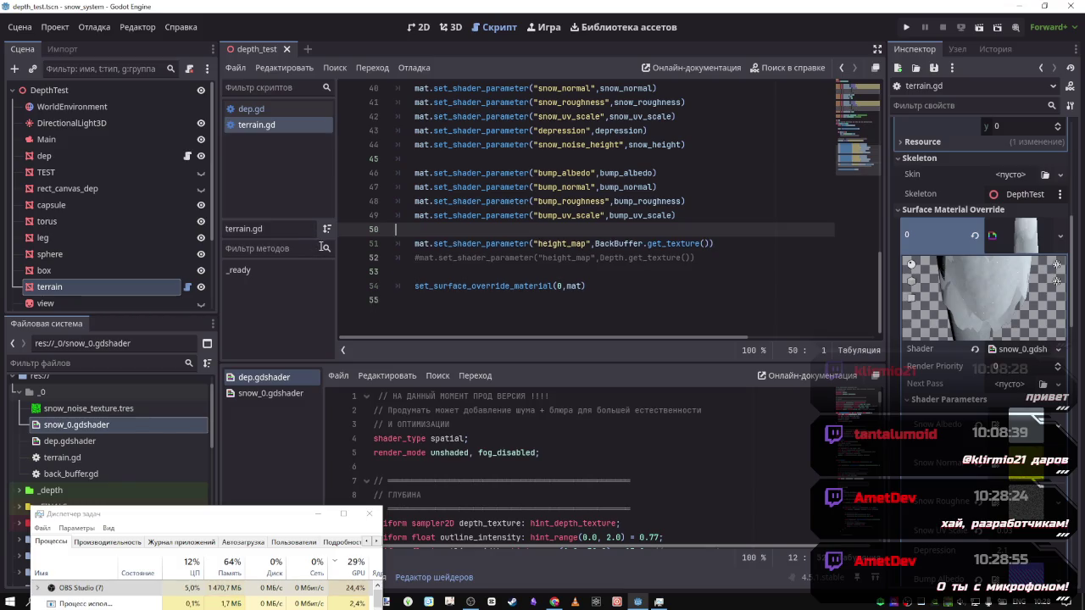
pyautogui.hotkey('ctrl', 's')
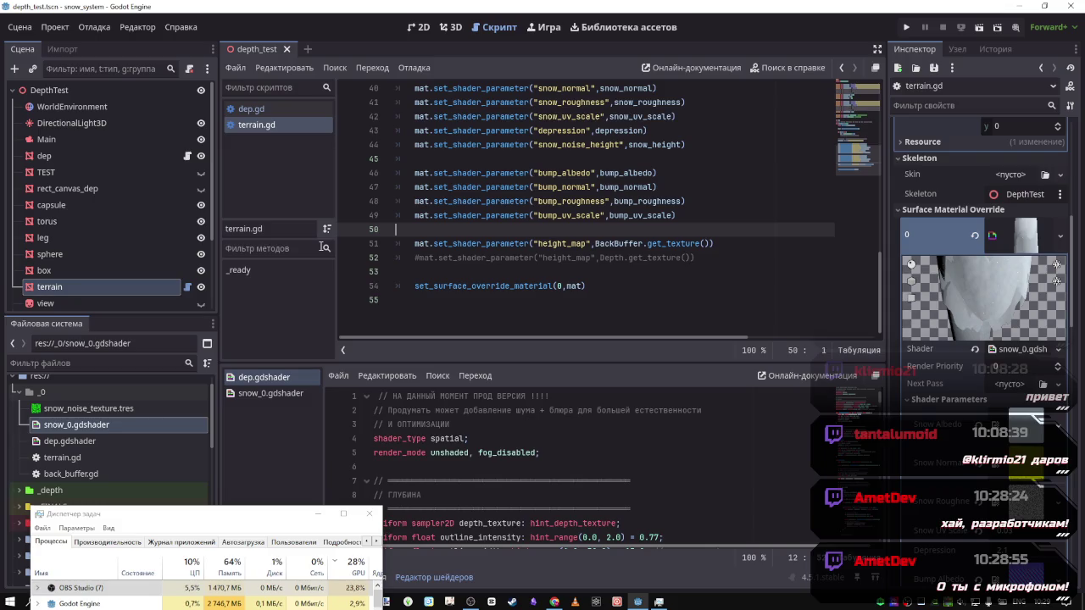
# Remove the stray blank line before the material call and switch to dep.gd
pyautogui.click(438, 271)
pyautogui.press('BackSpace')
pyautogui.click(431, 228)
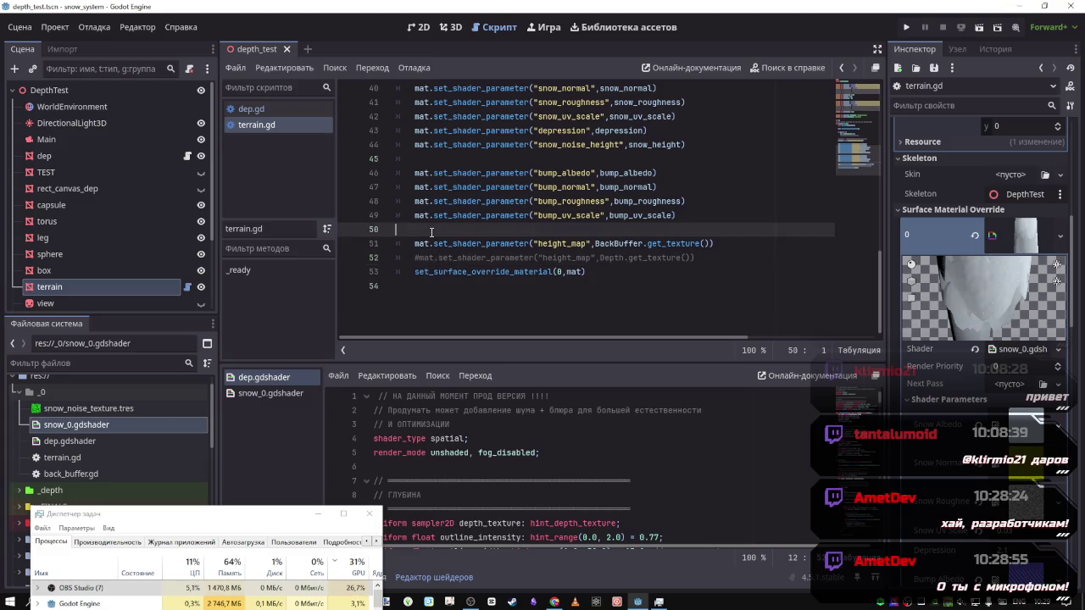
pyautogui.press('Return')
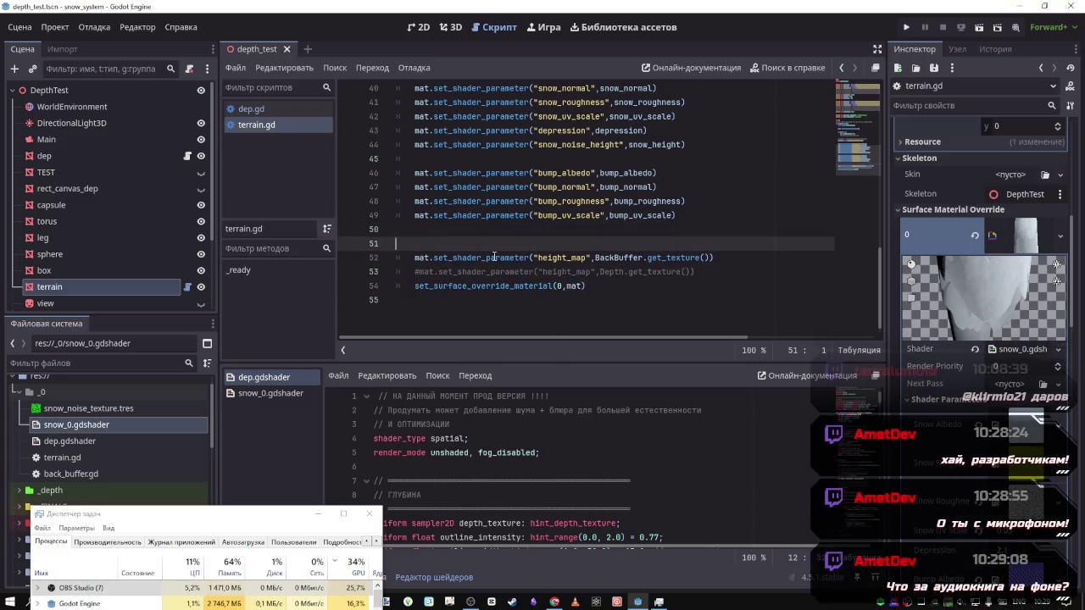
pyautogui.press('BackSpace')
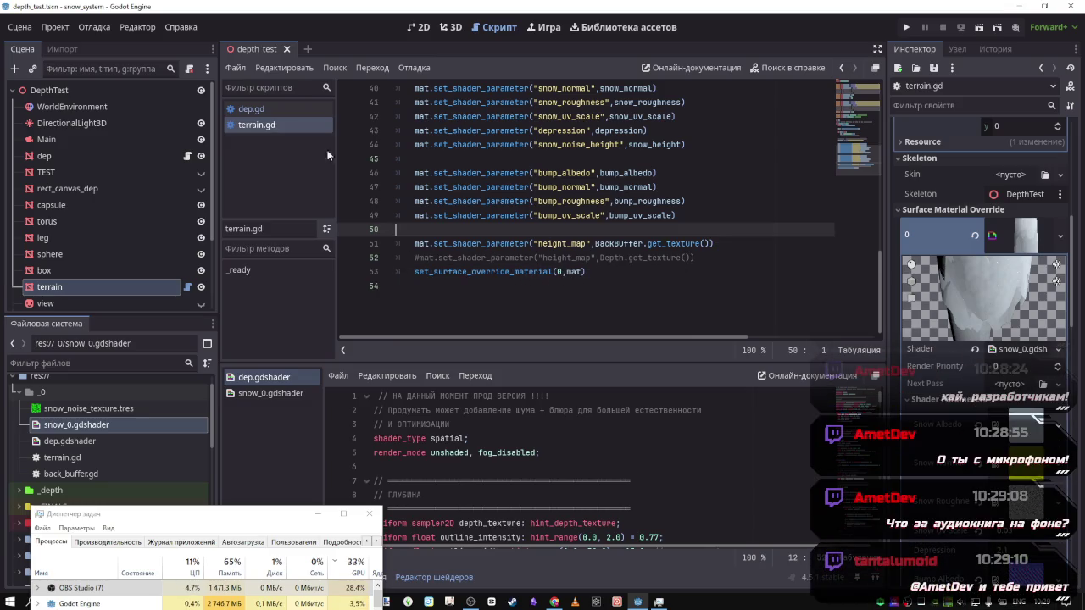
pyautogui.click(287, 108)
pyautogui.scroll(-6, 652, 316)
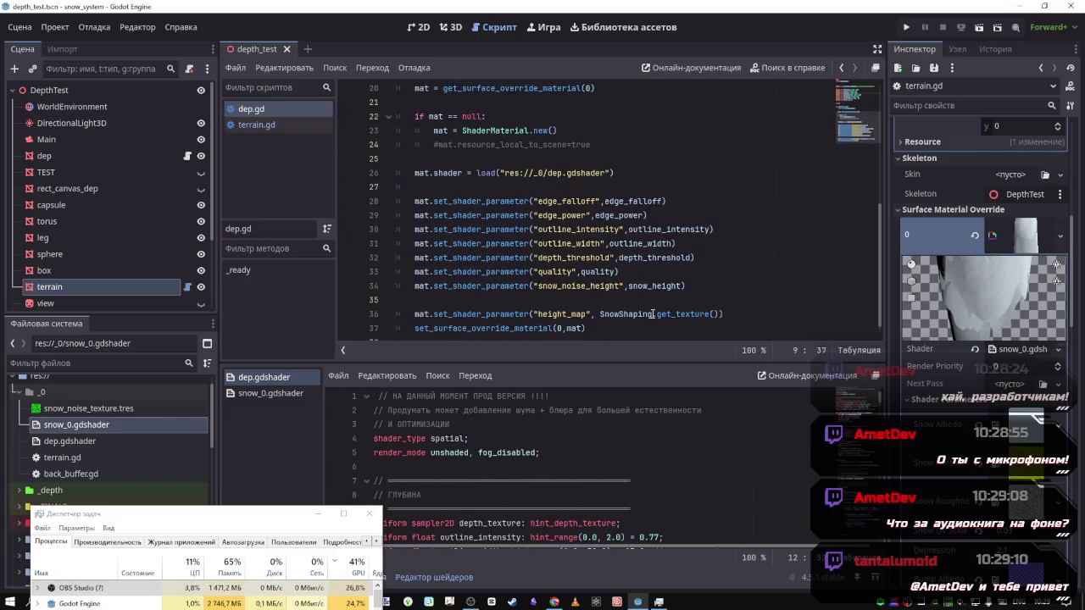
pyautogui.scroll(-1, 653, 315)
pyautogui.scroll(3, 536, 249)
pyautogui.scroll(-3, 535, 249)
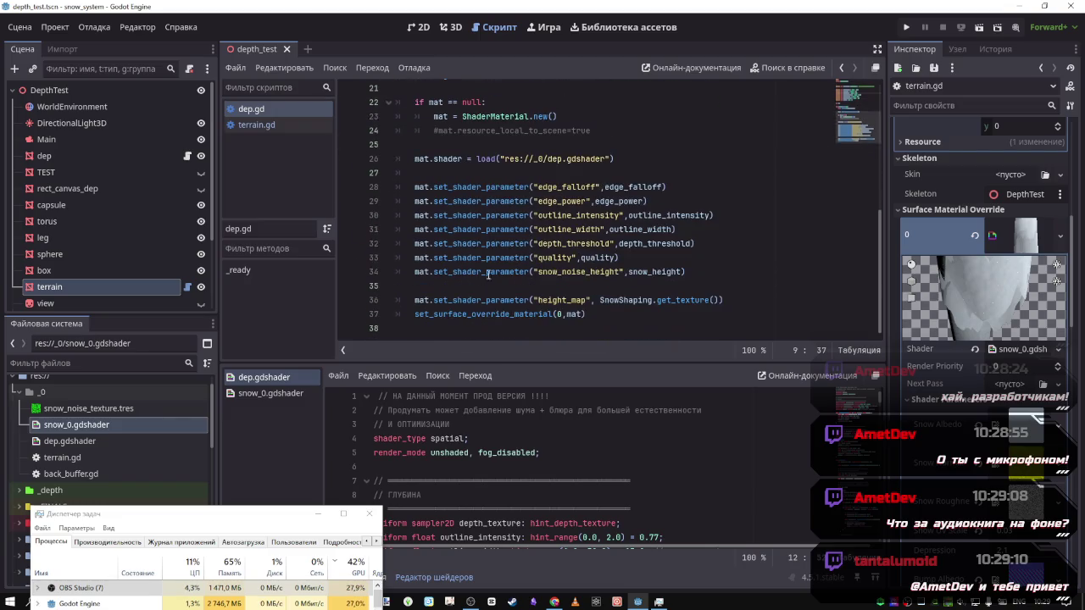
pyautogui.click(414, 332)
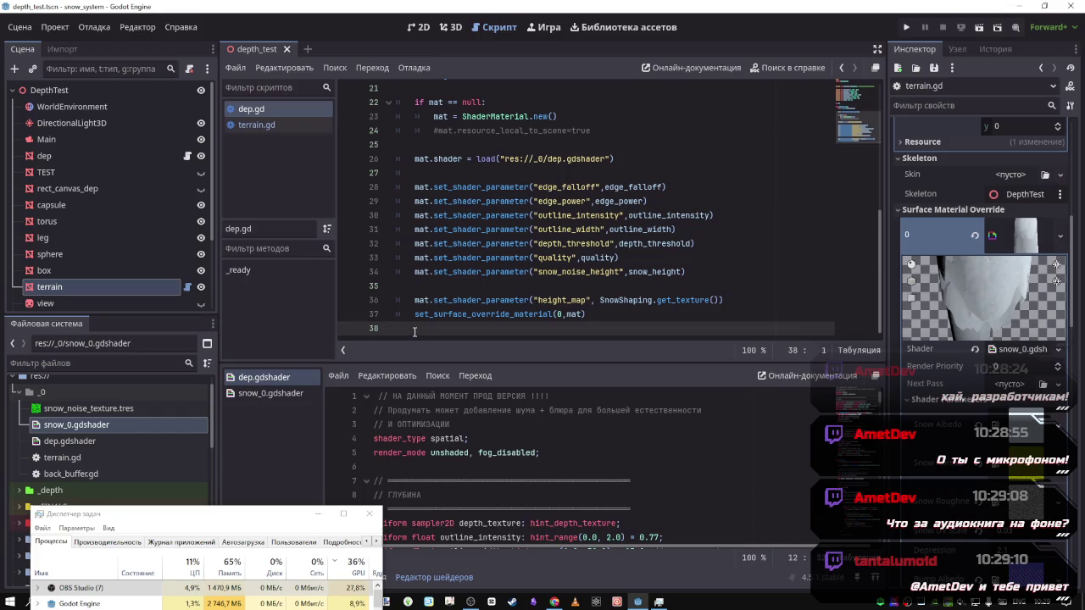
pyautogui.press('Left')
pyautogui.scroll(3, 464, 288)
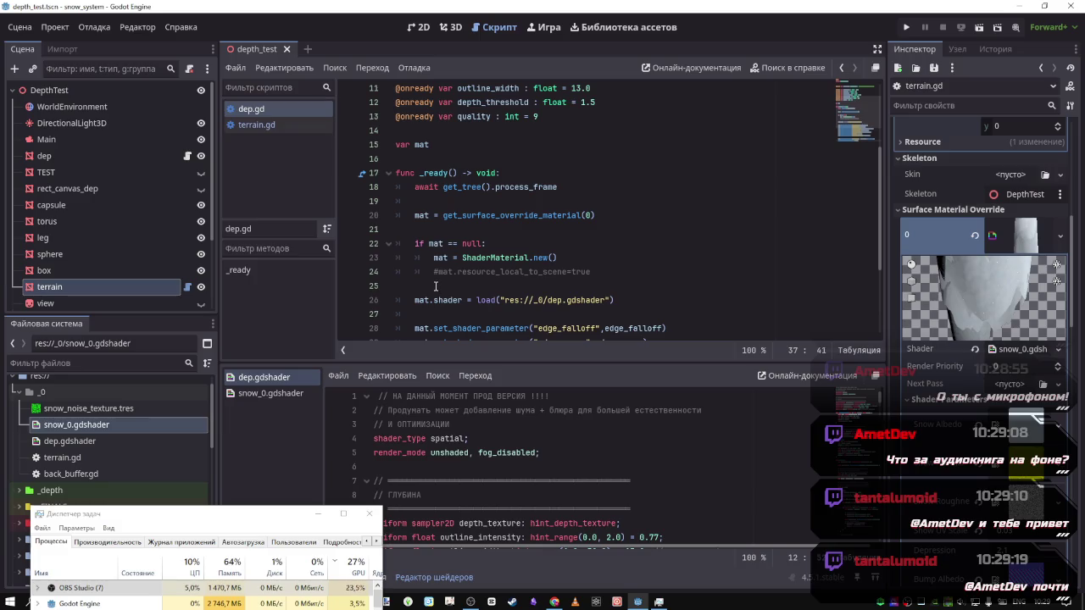
pyautogui.scroll(-1, 539, 276)
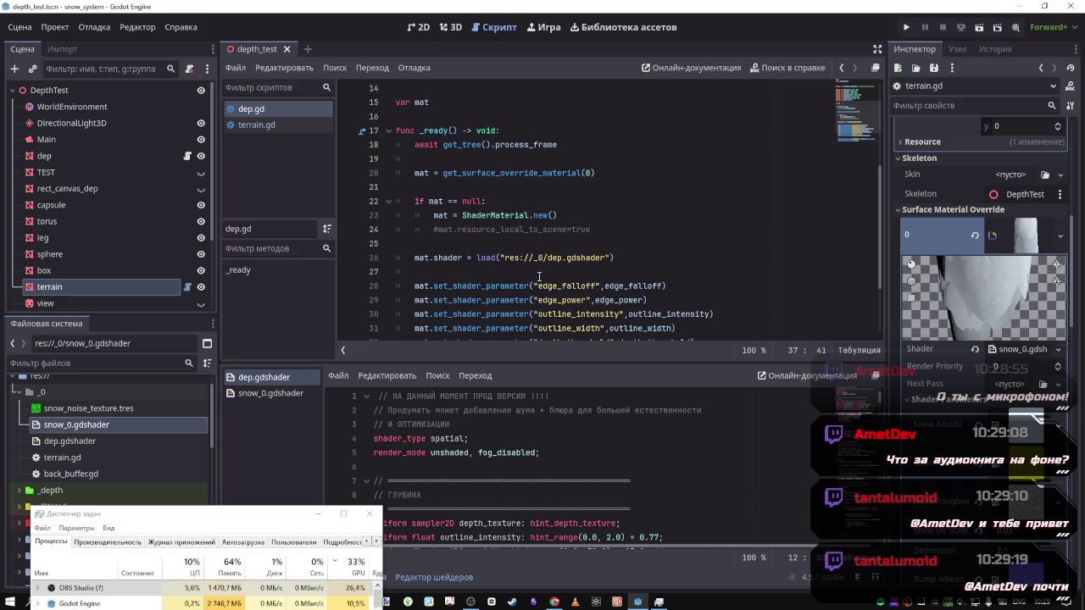
pyautogui.click(558, 602)
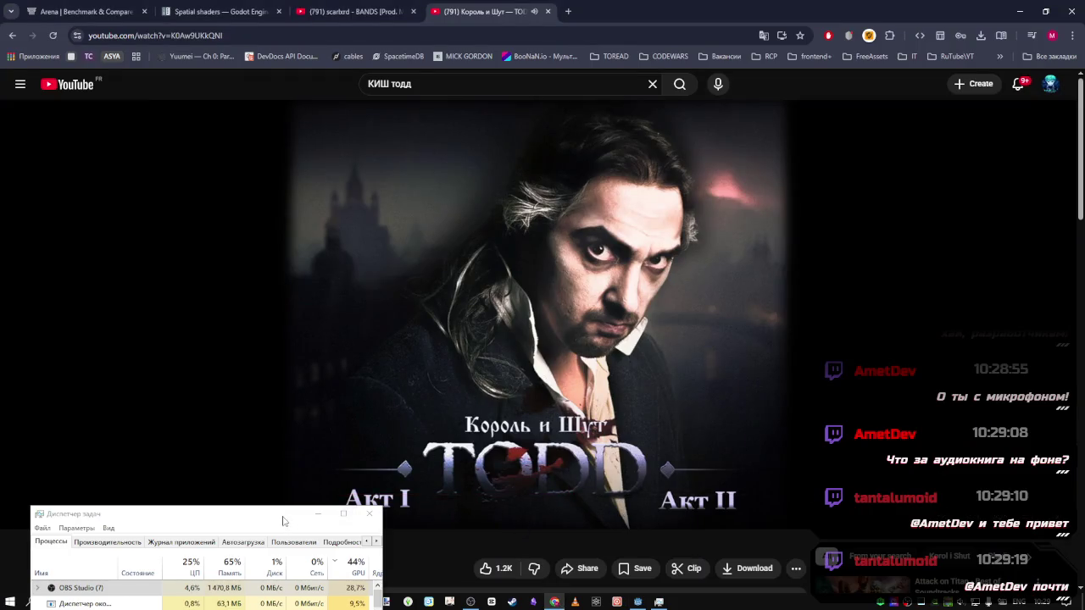
pyautogui.moveTo(283, 520); pyautogui.dragTo(283, 573)
pyautogui.moveTo(121, 544)
pyautogui.mouseDown()
pyautogui.moveTo(152, 544)
pyautogui.moveTo(29, 545)
pyautogui.mouseUp()
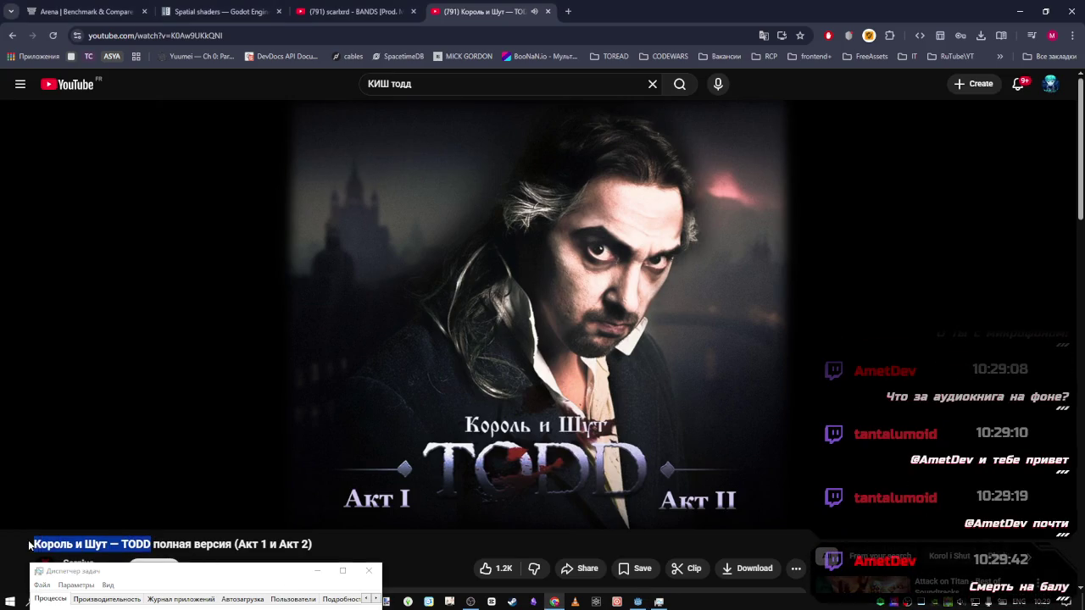
pyautogui.moveTo(281, 577); pyautogui.dragTo(254, 521)
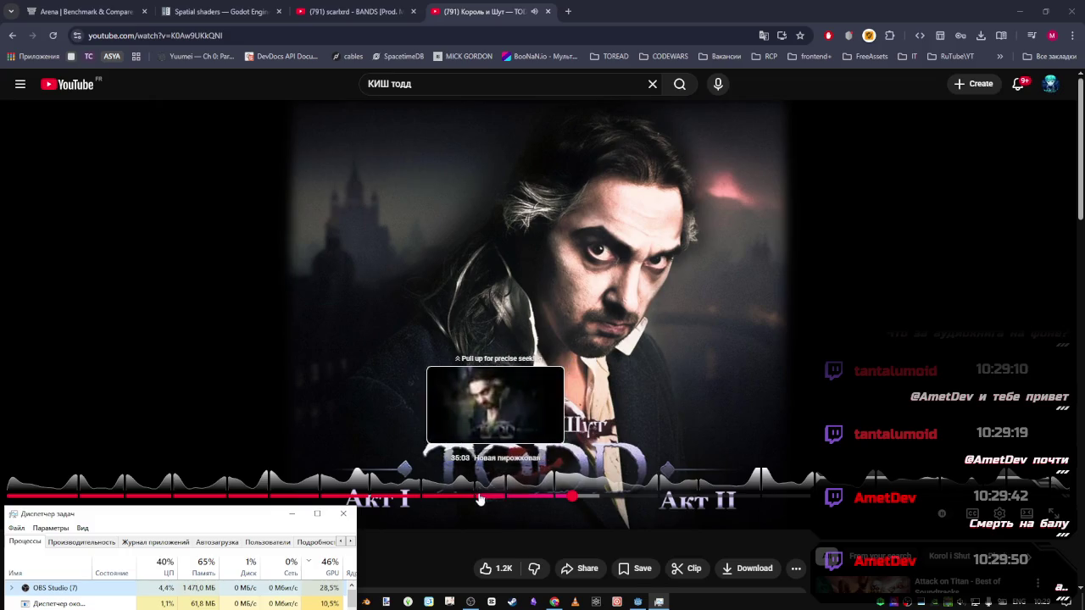
pyautogui.moveTo(175, 514)
pyautogui.mouseDown()
pyautogui.moveTo(205, 466)
pyautogui.moveTo(223, 407)
pyautogui.moveTo(217, 392)
pyautogui.moveTo(183, 452)
pyautogui.moveTo(196, 500)
pyautogui.mouseUp()
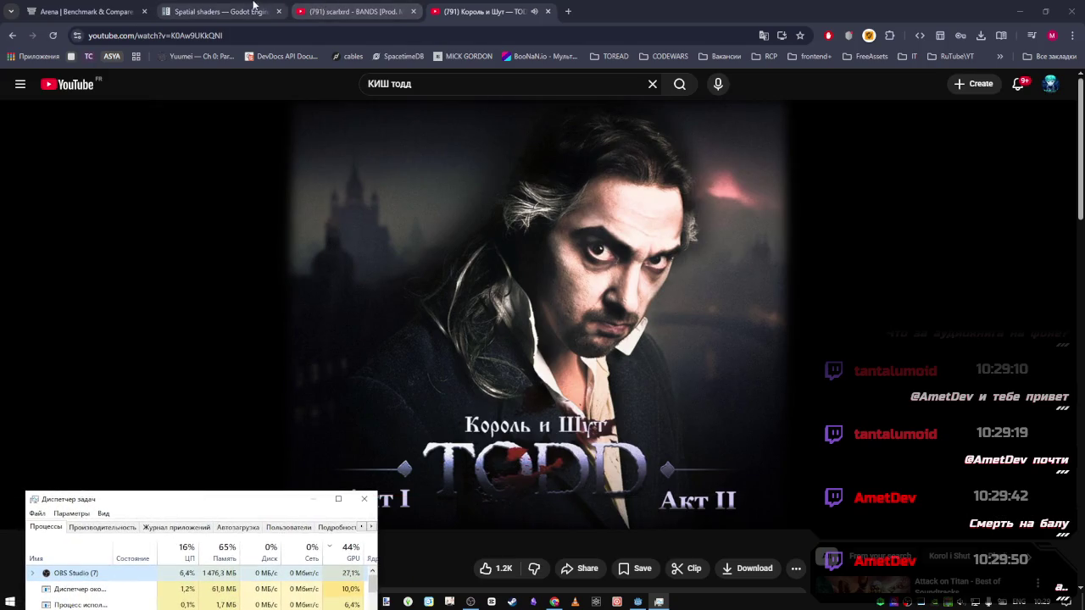
pyautogui.click(222, 11)
pyautogui.click(84, 11)
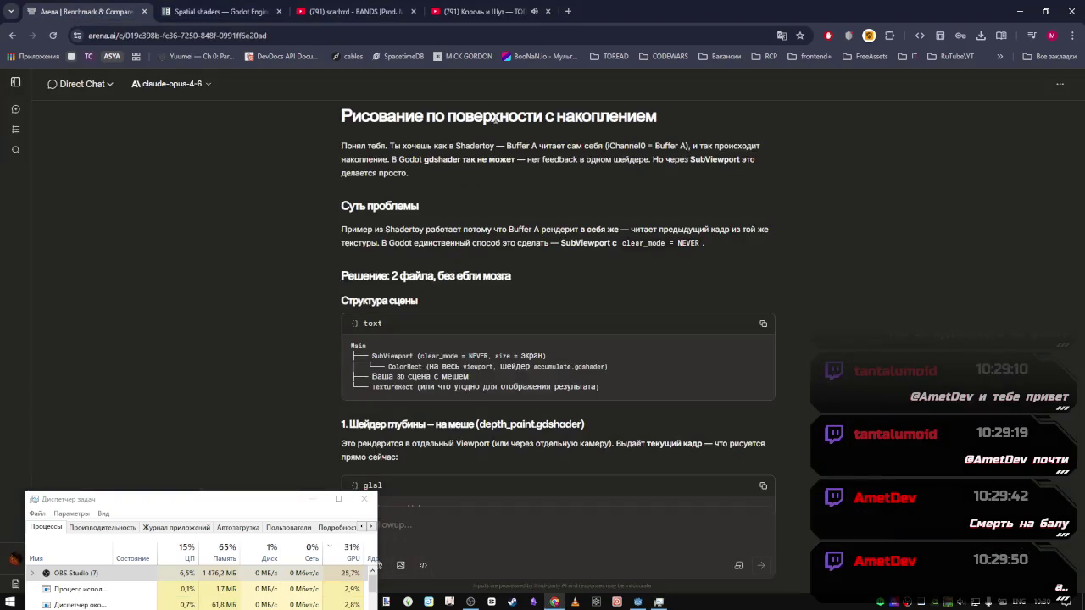
pyautogui.moveTo(638, 604)
pyautogui.click(631, 569)
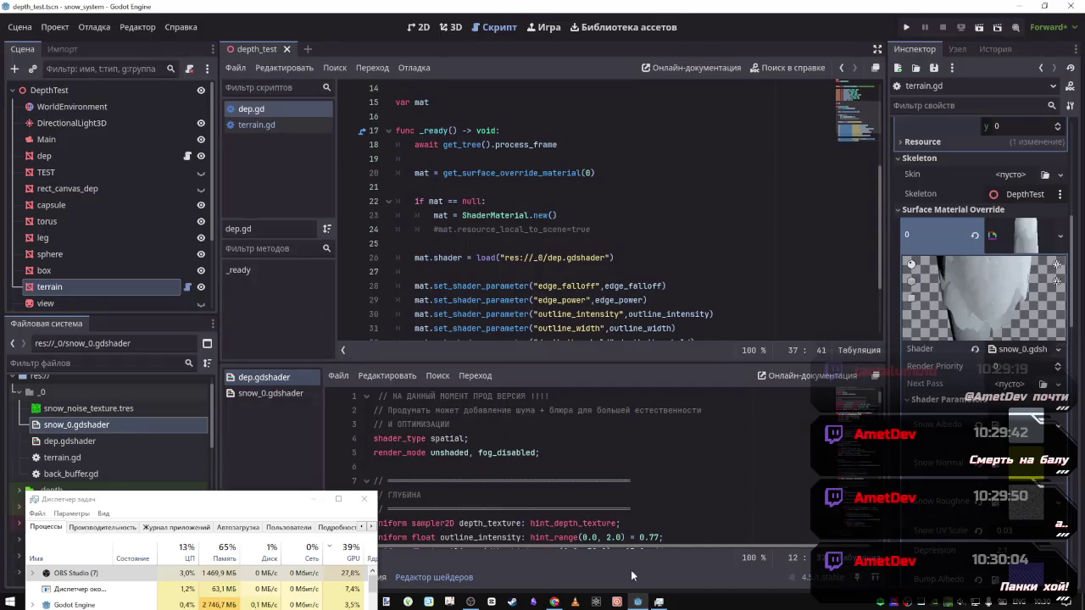
pyautogui.click(601, 230)
pyautogui.hotkey('ctrl', 's')
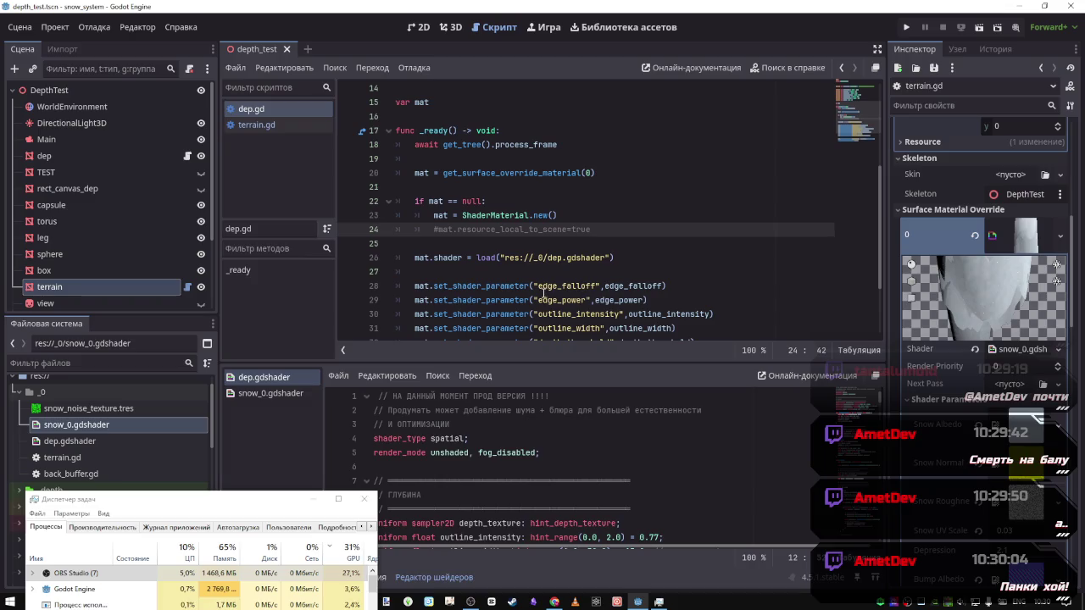
pyautogui.scroll(-3, 583, 292)
pyautogui.scroll(8, 551, 288)
pyautogui.click(542, 217)
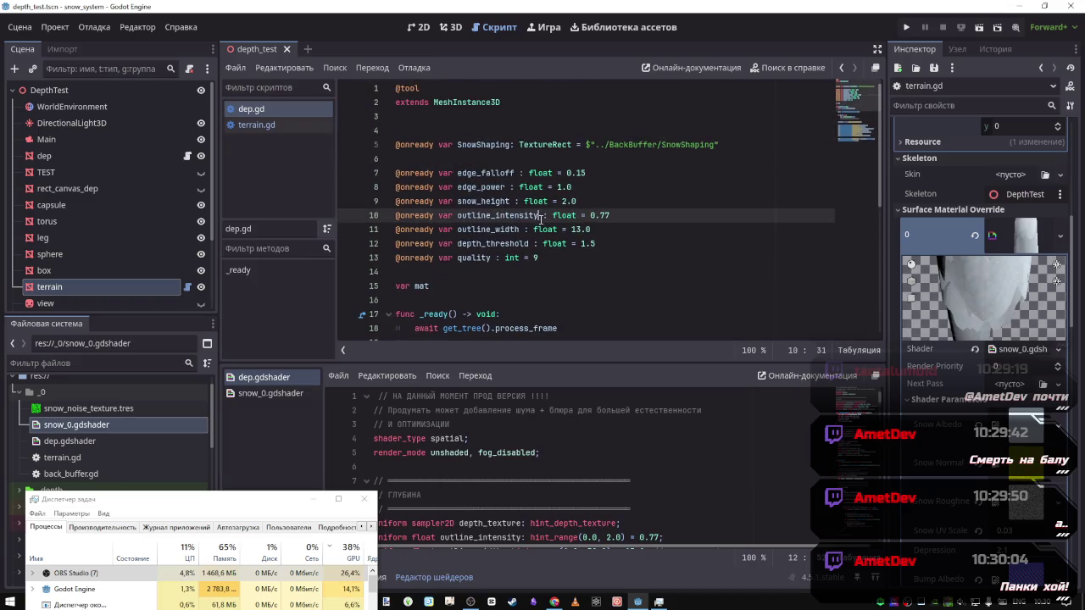
pyautogui.click(546, 256)
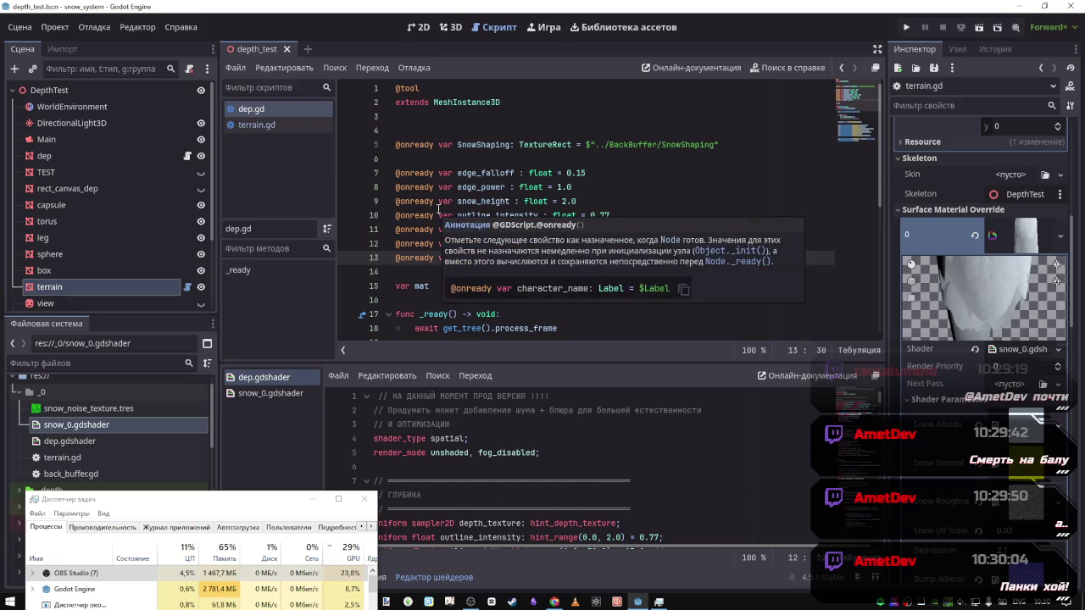
pyautogui.scroll(-3, 509, 229)
pyautogui.scroll(3, 537, 236)
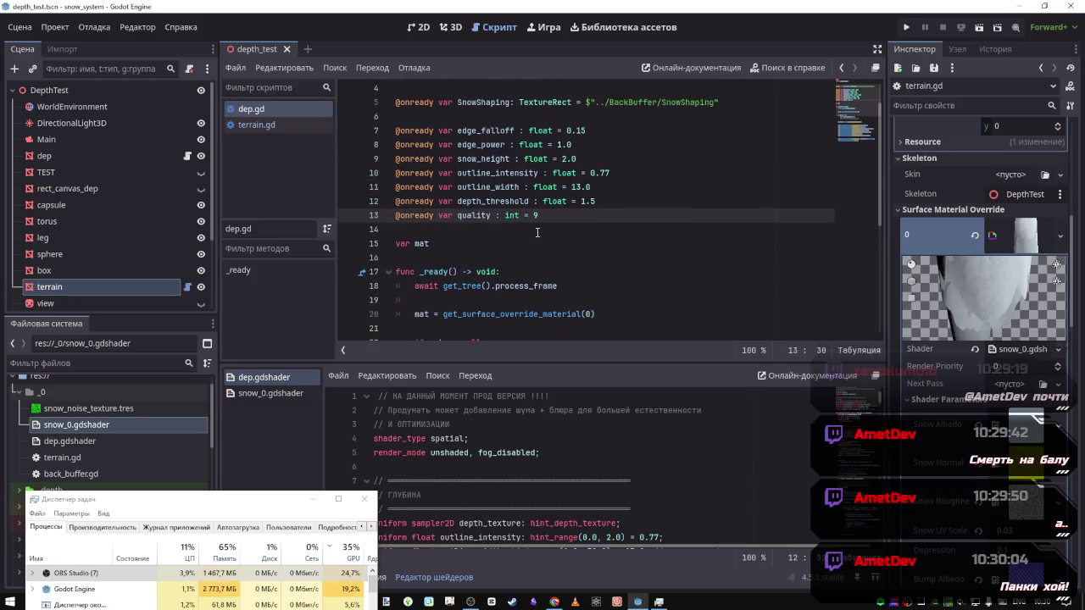
# Scroll through terrain.gd's declarations: bump_uv_scale = 1.0, BackBuffer and Depth SubViewport references
pyautogui.click(292, 127)
pyautogui.scroll(10, 594, 246)
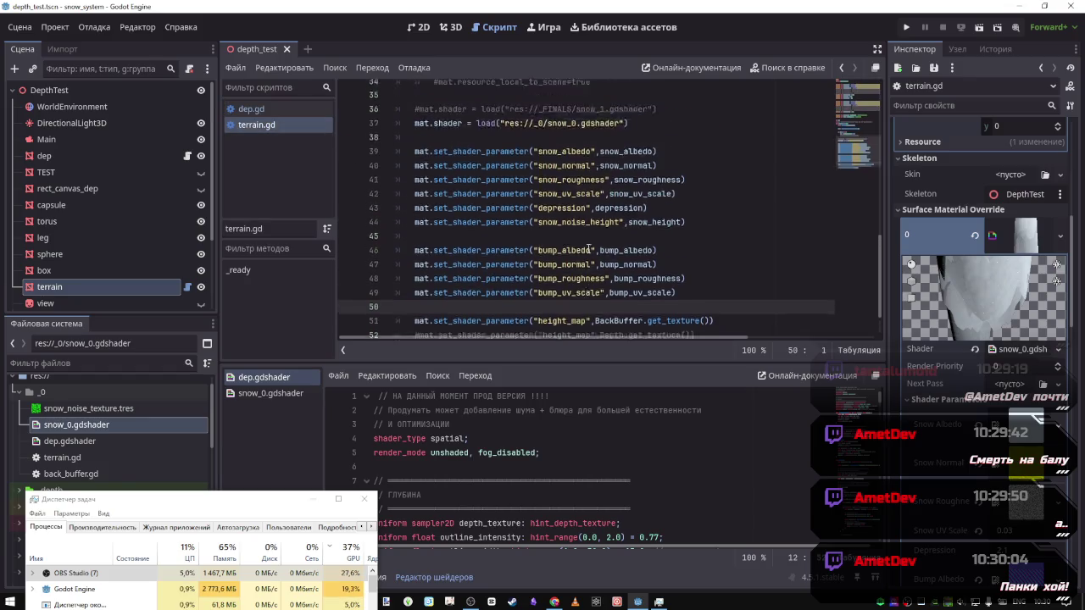
pyautogui.scroll(2, 594, 251)
pyautogui.scroll(-5, 552, 271)
pyautogui.scroll(3, 551, 271)
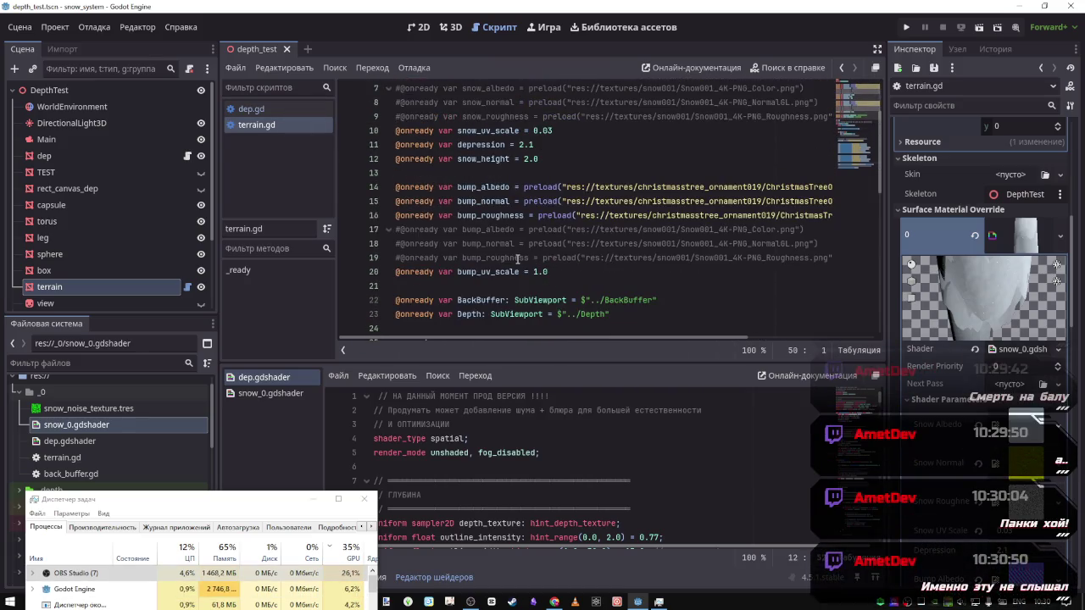
pyautogui.scroll(-3, 552, 272)
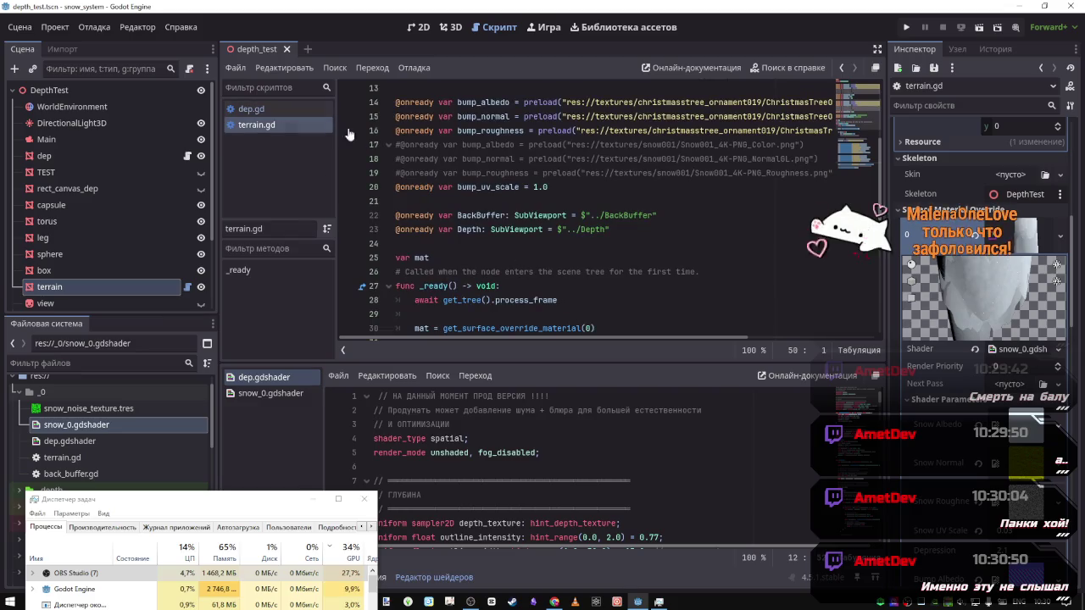
pyautogui.moveTo(473, 598)
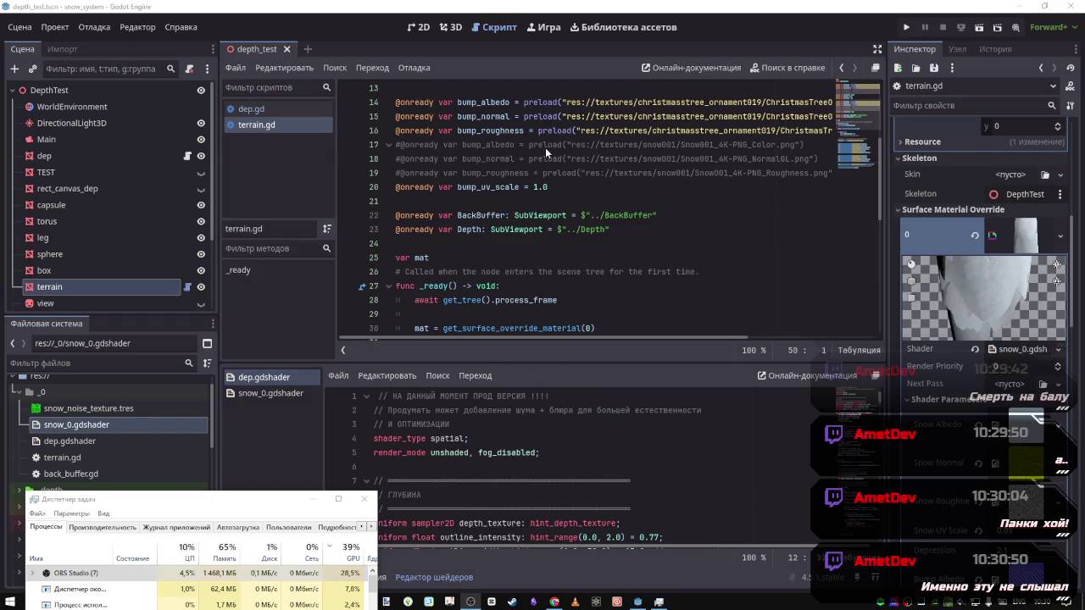
pyautogui.moveTo(555, 603)
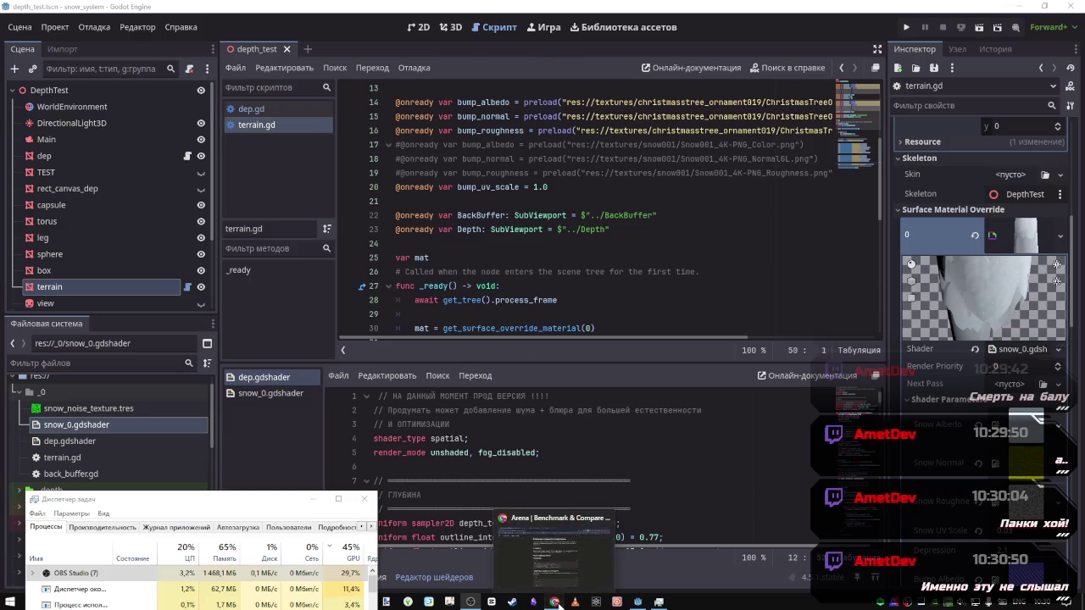
pyautogui.click(552, 546)
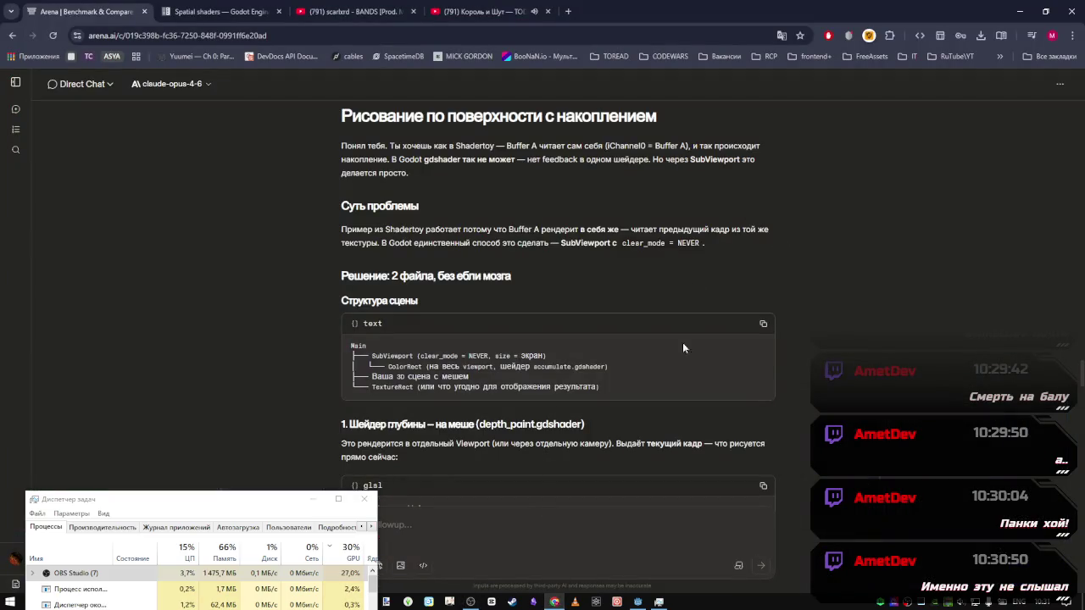
pyautogui.moveTo(638, 602)
pyautogui.click(652, 582)
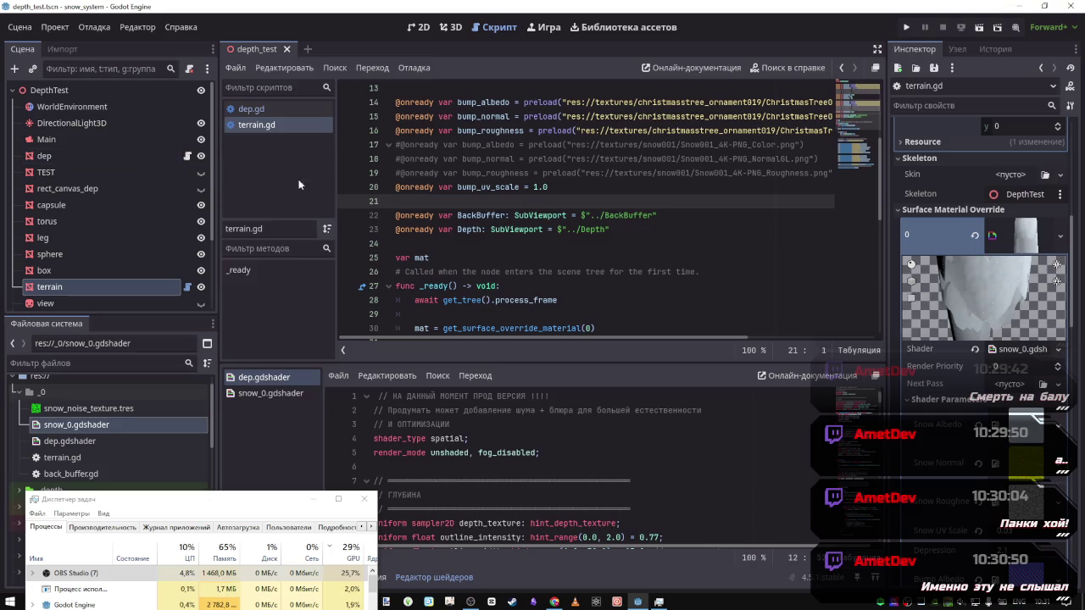
# Delete the comment above _ready in terrain.gd and save
pyautogui.click(439, 187)
pyautogui.moveTo(559, 187)
pyautogui.mouseDown()
pyautogui.moveTo(398, 85)
pyautogui.moveTo(396, 215)
pyautogui.mouseUp()
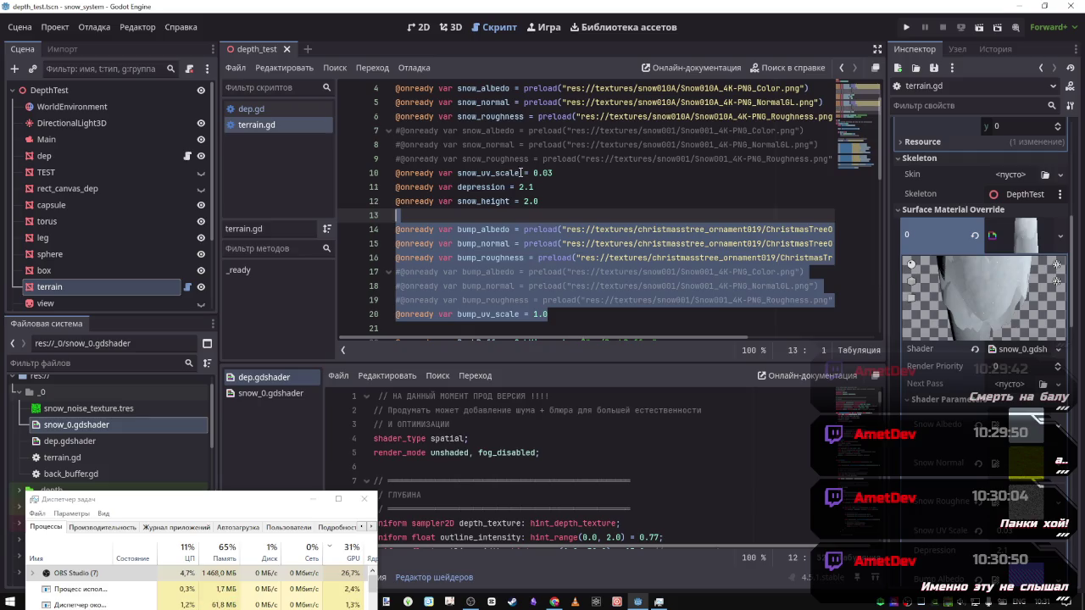
pyautogui.click(526, 172)
pyautogui.scroll(-3, 555, 215)
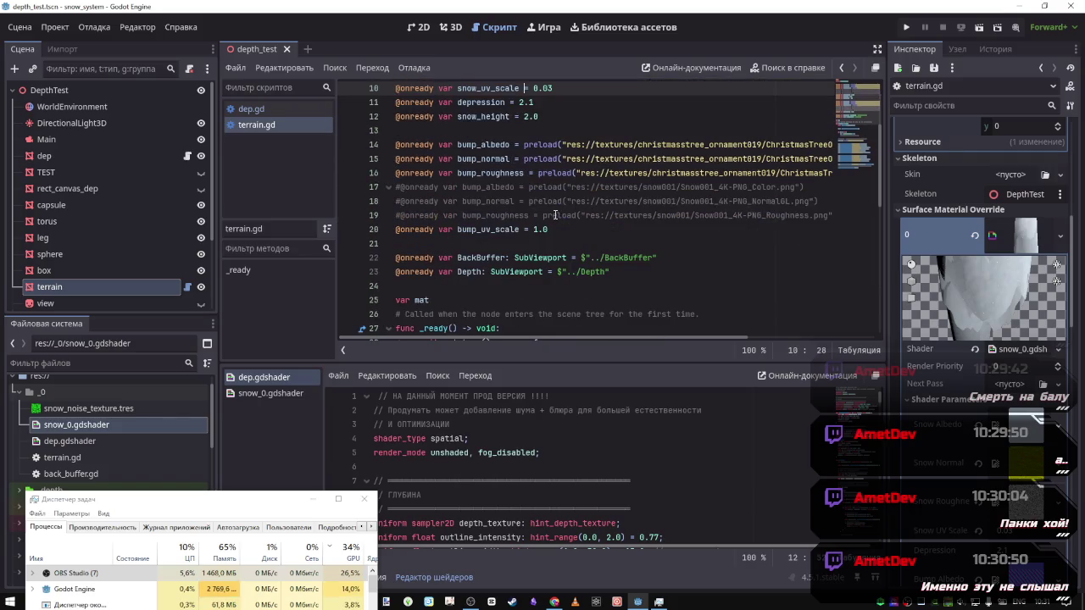
pyautogui.moveTo(555, 215)
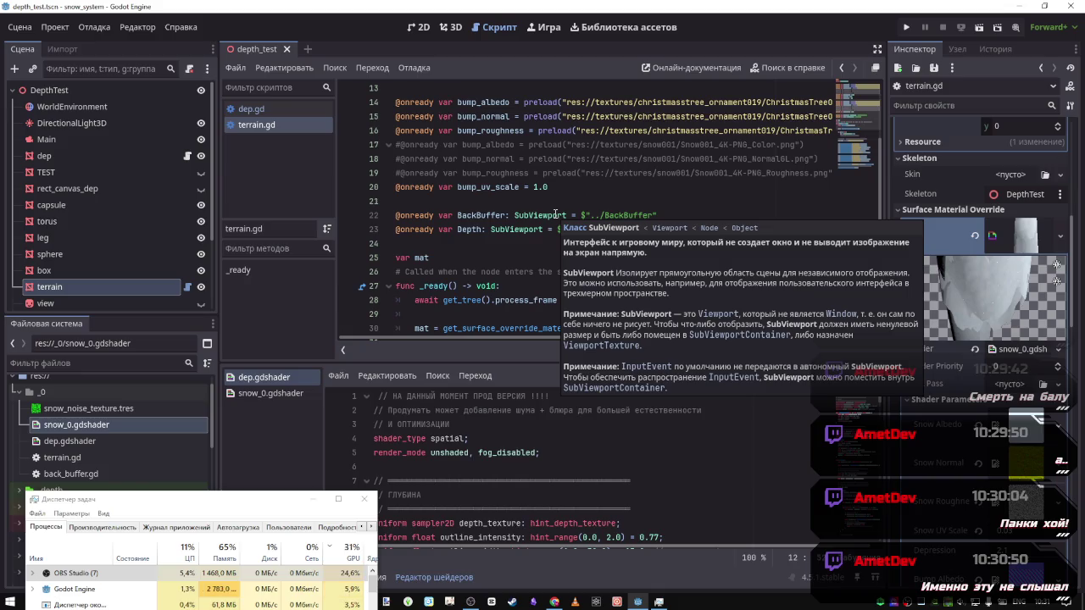
pyautogui.scroll(-3, 527, 219)
pyautogui.scroll(-3, 526, 218)
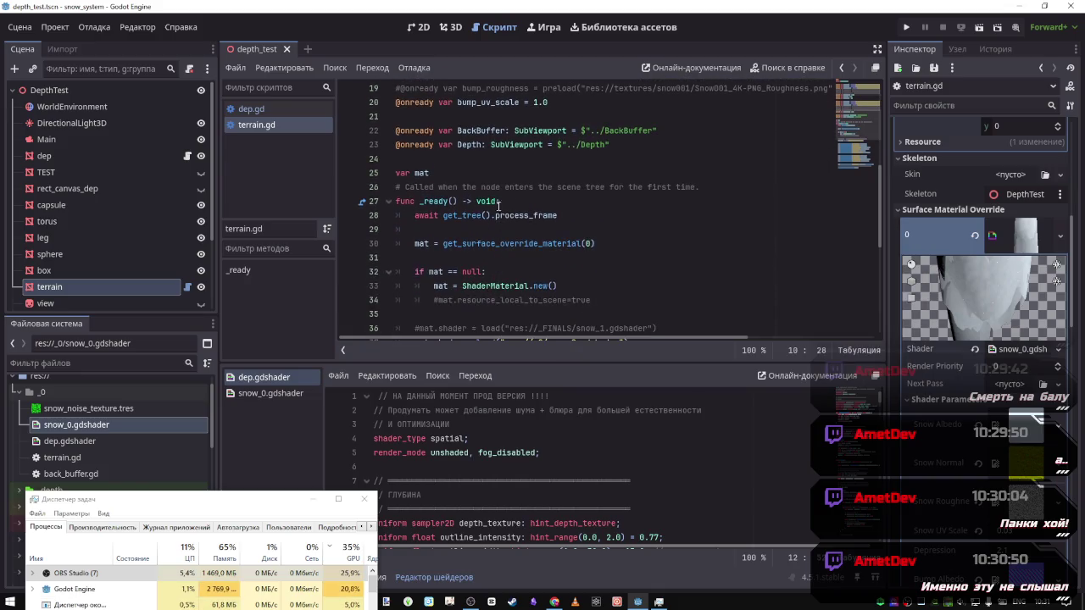
pyautogui.click(714, 185)
pyautogui.moveTo(714, 185); pyautogui.dragTo(386, 186)
pyautogui.press('BackSpace')
pyautogui.moveTo(517, 291)
pyautogui.hotkey('ctrl', 's')
# Change terrain.gd's shader load path to res://_0/snow.gdshader and save
pyautogui.scroll(-2, 471, 244)
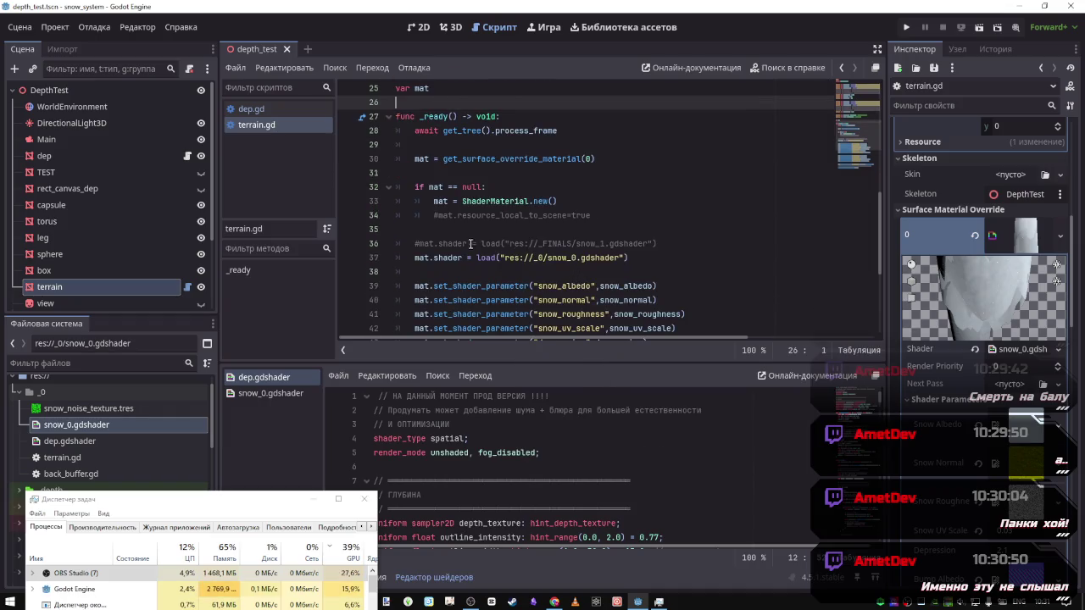
pyautogui.scroll(-1, 509, 251)
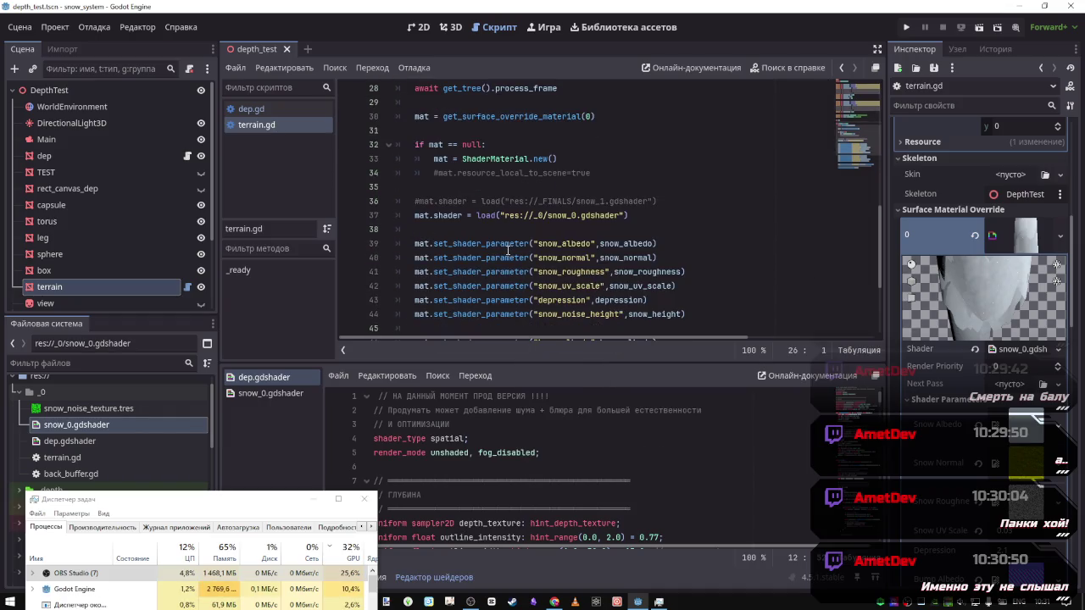
pyautogui.moveTo(575, 215); pyautogui.dragTo(556, 217)
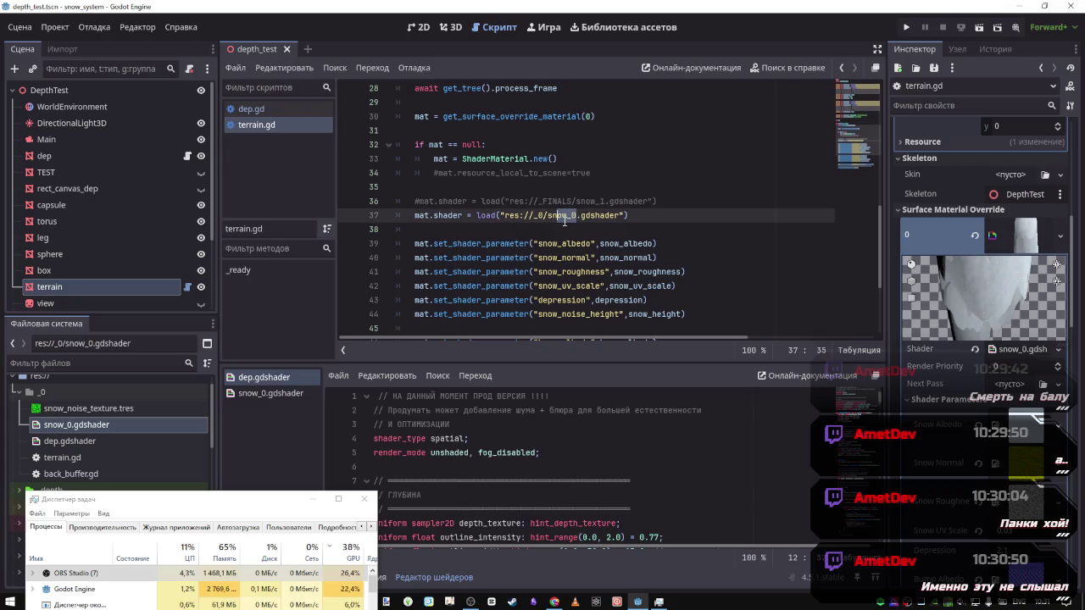
pyautogui.write('ow')
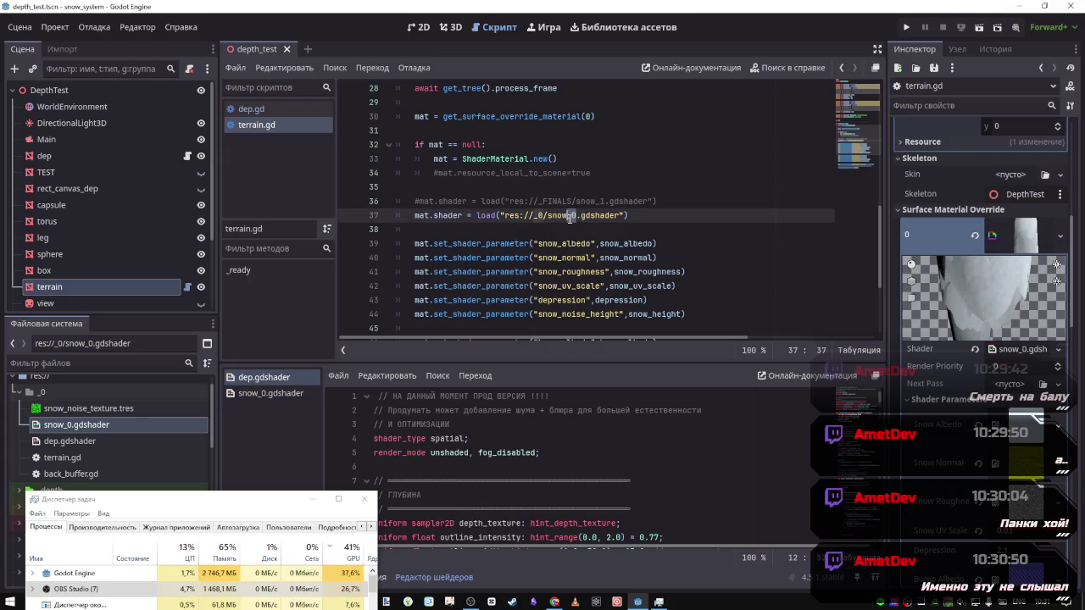
pyautogui.press('Escape')
pyautogui.press('Up')
pyautogui.hotkey('ctrl', 's')
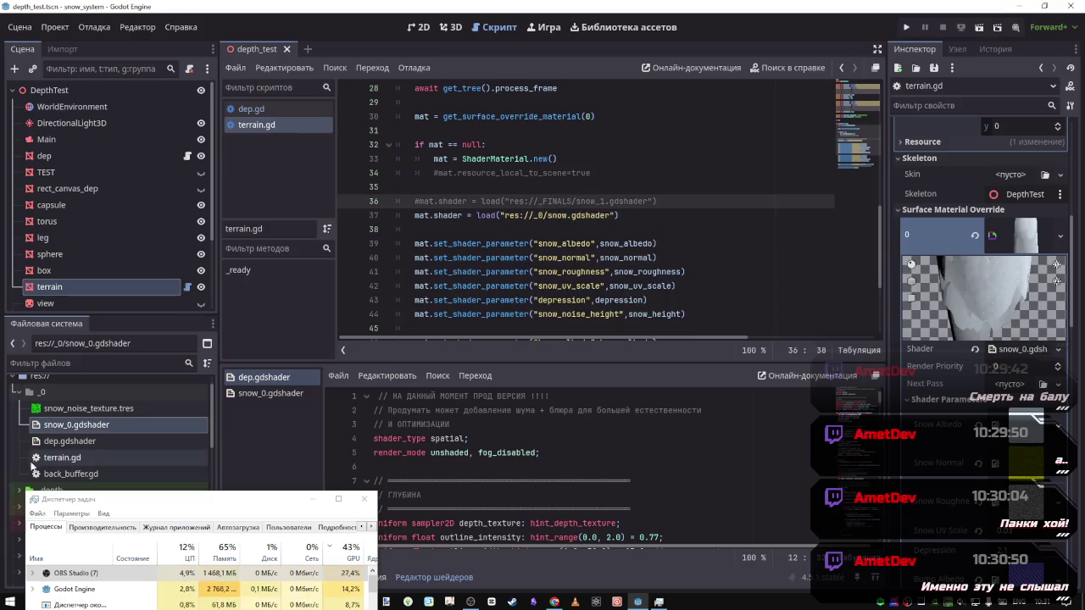
pyautogui.rightClick(75, 430)
# Keep snow_0.gdshader's name and restore terrain.gd's path to res://_0/snow_0.gdshader
pyautogui.click(113, 464)
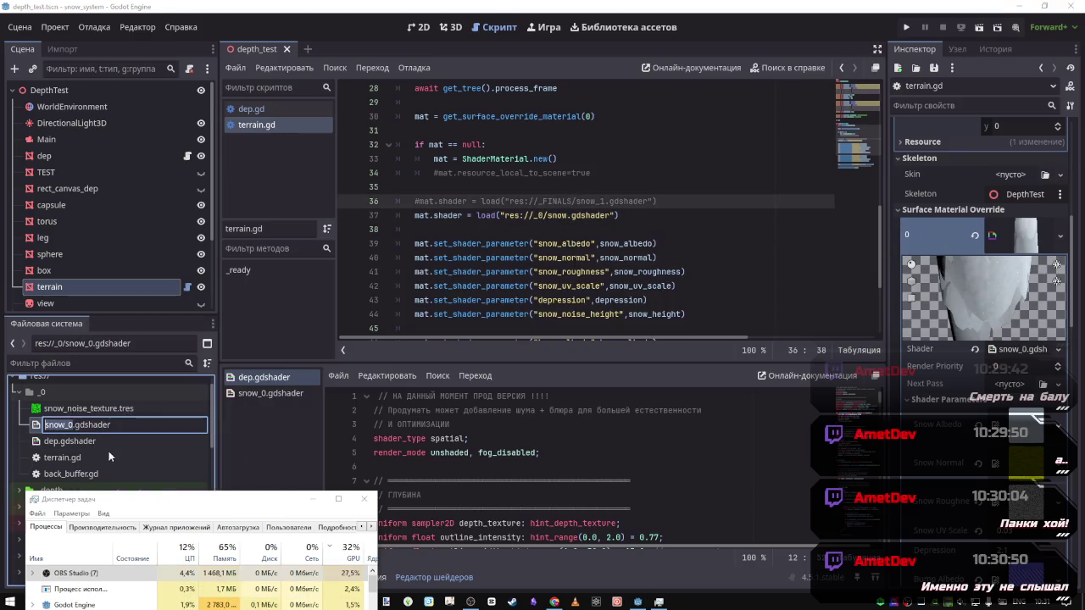
pyautogui.click(76, 425)
pyautogui.press('BackSpace')
pyautogui.press('BackSpace')
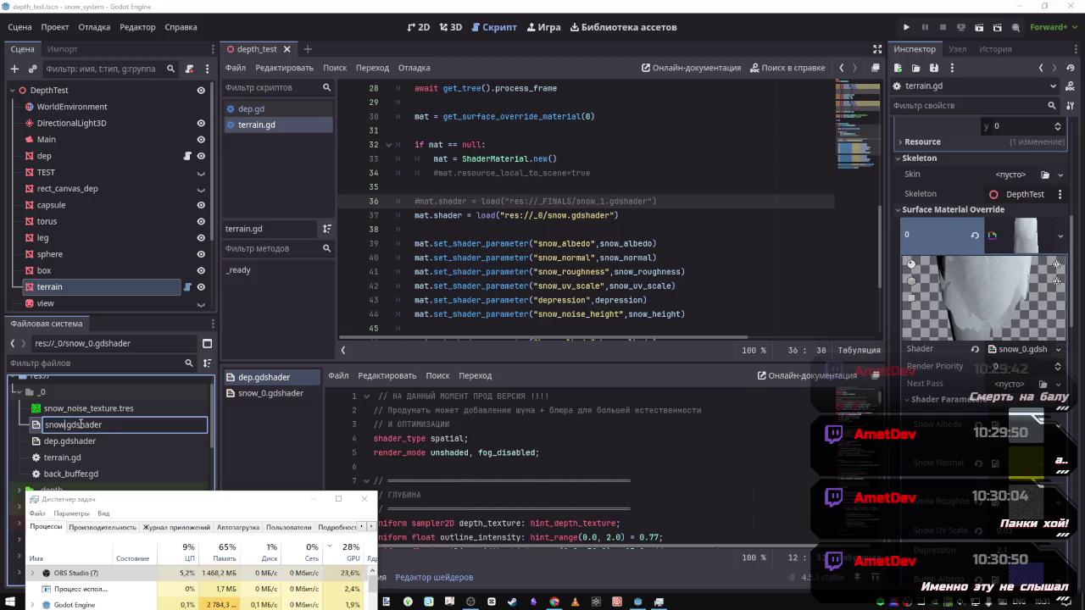
pyautogui.write('_0')
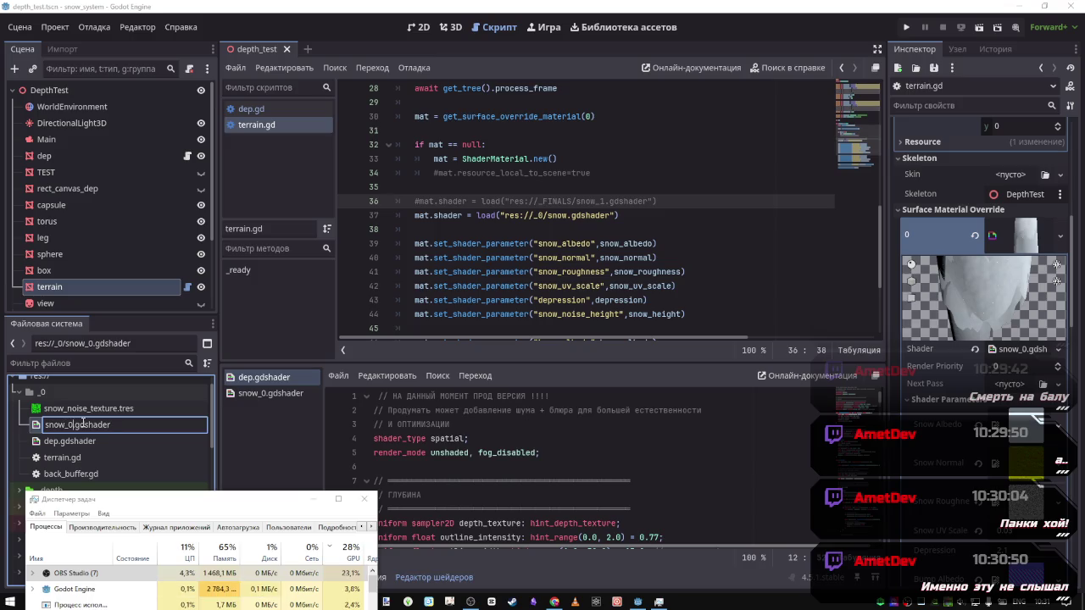
pyautogui.press('Return')
pyautogui.click(566, 215)
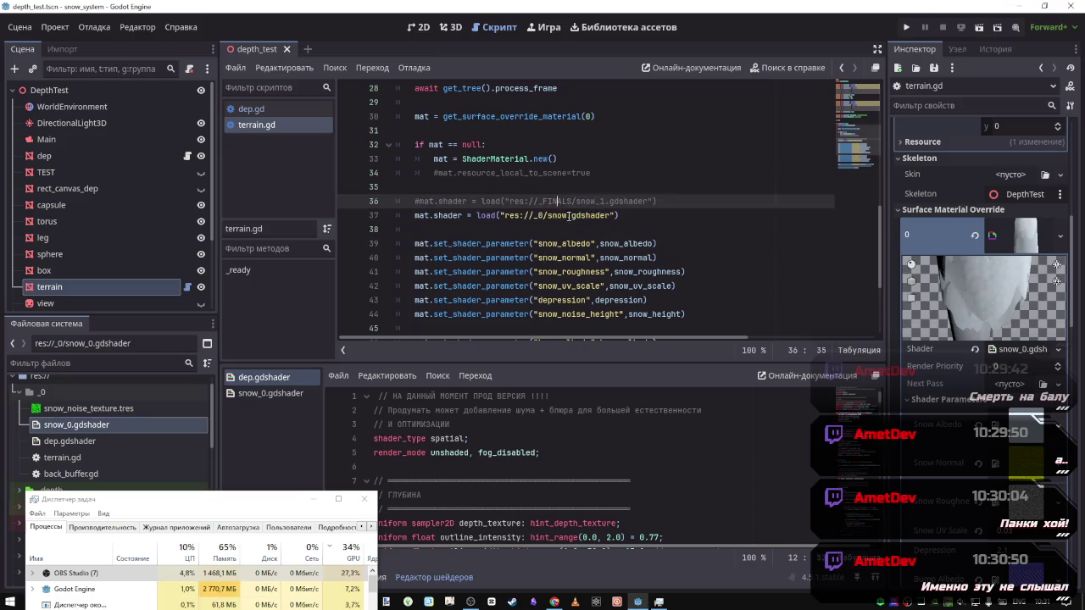
pyautogui.write('_0')
# Rename dep.gdshader to dep_0.gdshader in the FileSystem dock
pyautogui.click(65, 442)
pyautogui.rightClick(61, 441)
pyautogui.click(113, 462)
pyautogui.click(61, 442)
pyautogui.write('_0')
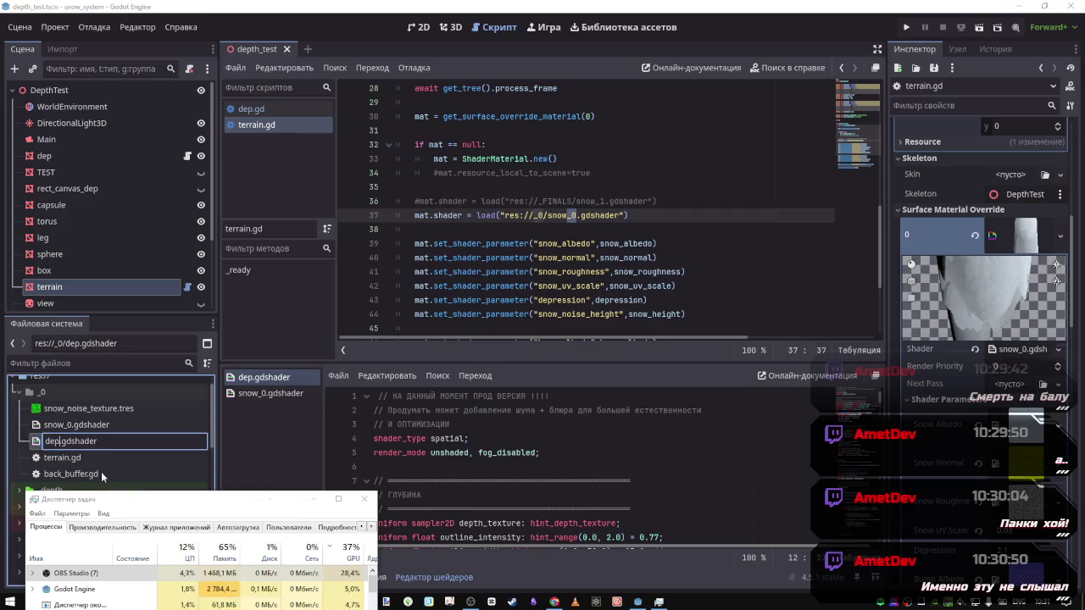
pyautogui.press('Return')
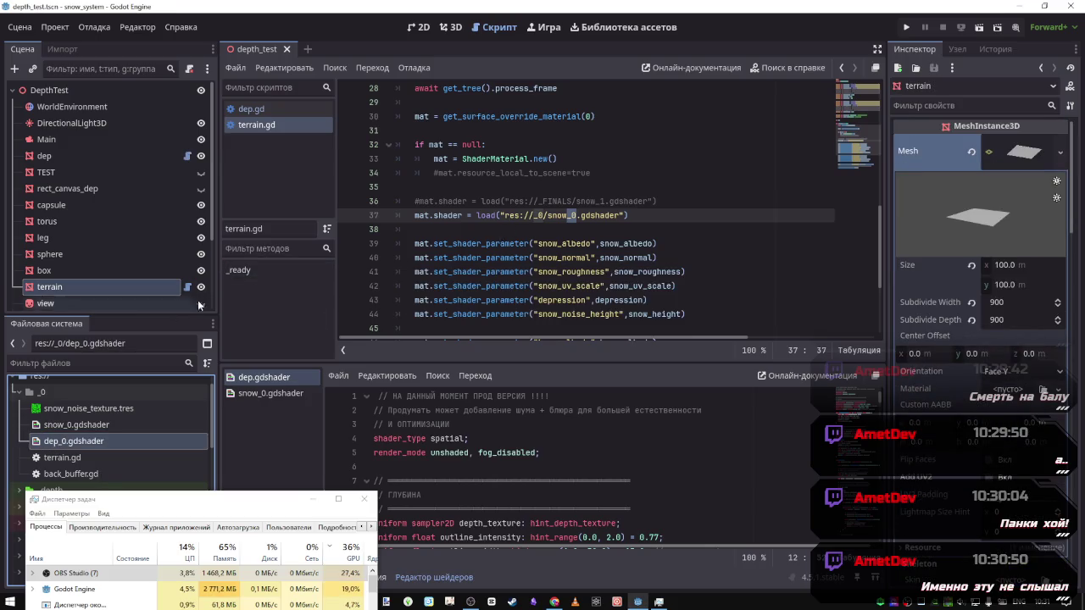
pyautogui.scroll(-4, 592, 253)
pyautogui.scroll(6, 592, 253)
pyautogui.scroll(-1, 591, 254)
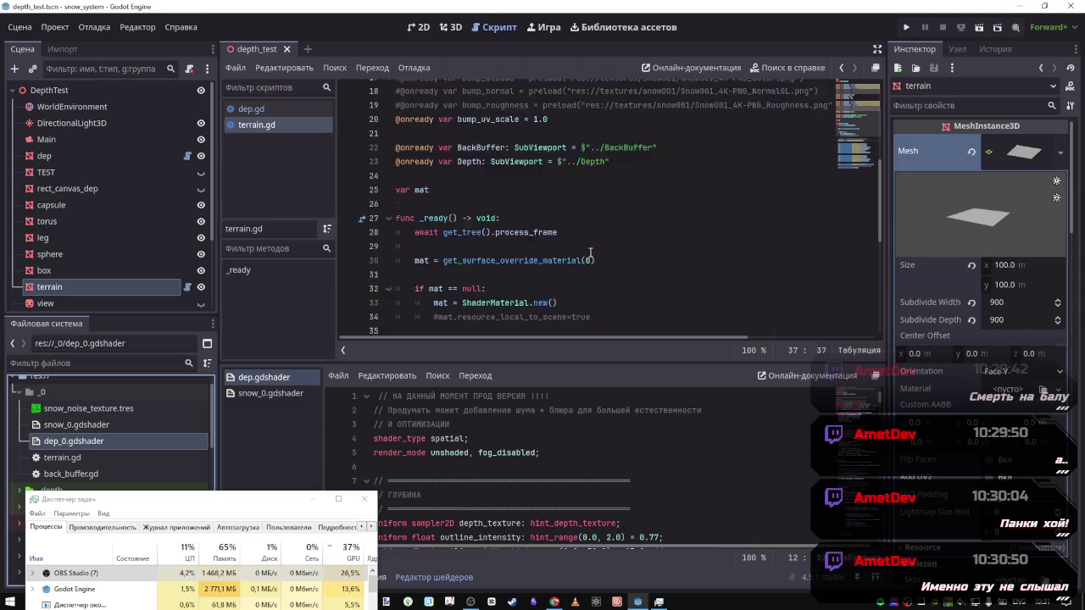
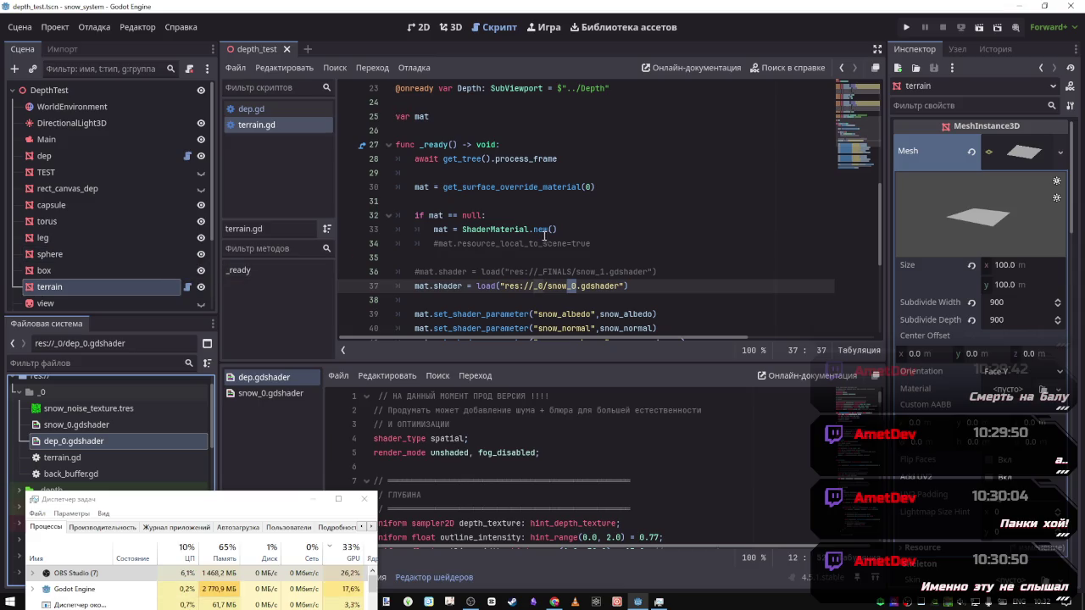
# Delete terrain.gd's commented _FINALS shader line and fix dep.gd to load res://_0/dep_0.gdshader
pyautogui.moveTo(657, 271); pyautogui.dragTo(381, 274)
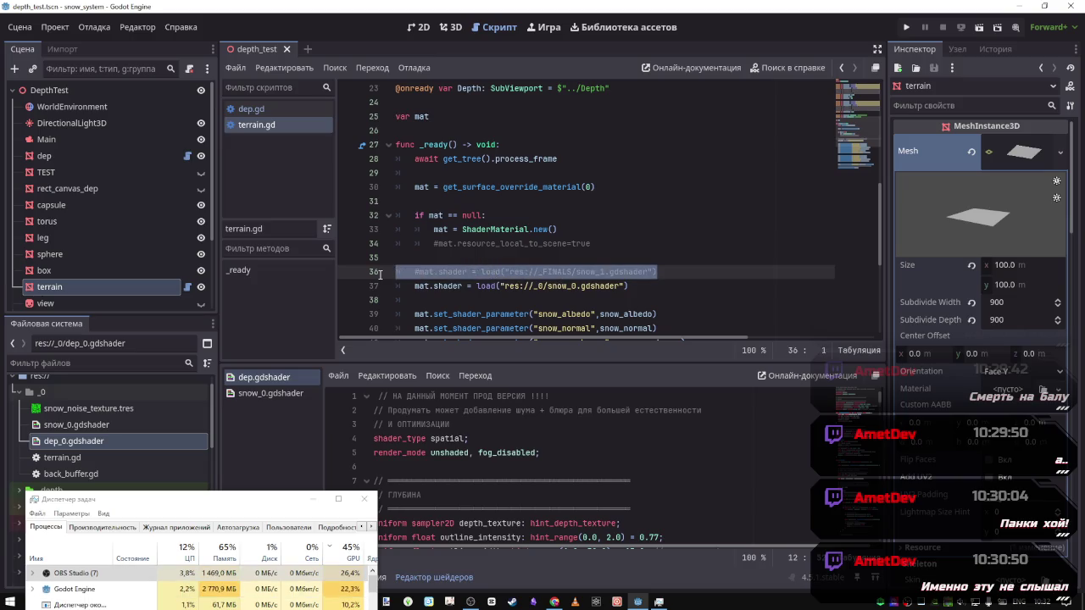
pyautogui.press('BackSpace')
pyautogui.press('BackSpace')
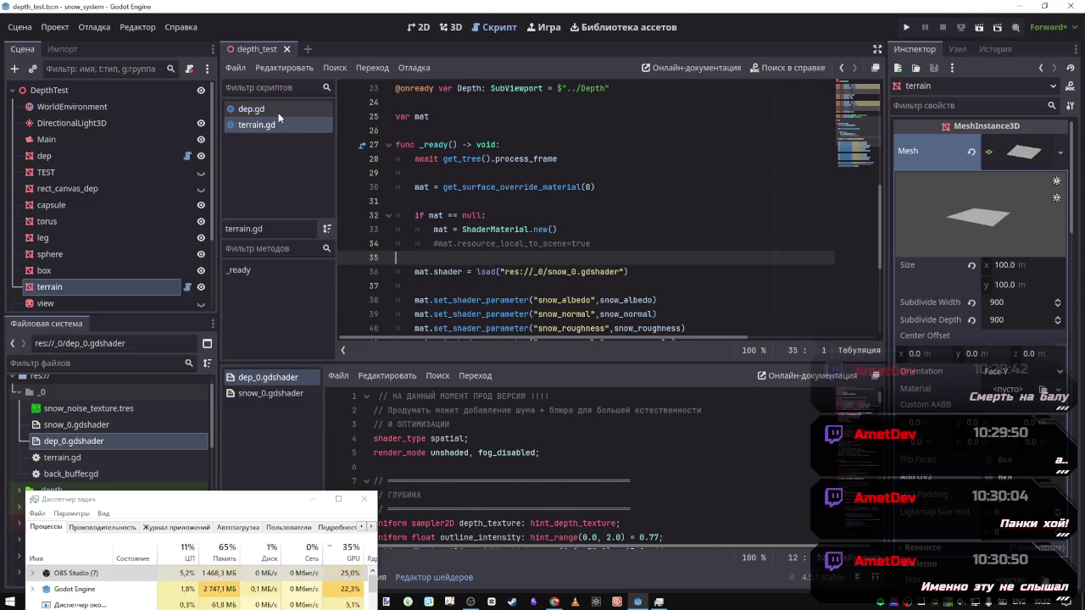
pyautogui.click(251, 108)
pyautogui.scroll(-5, 533, 230)
pyautogui.click(556, 219)
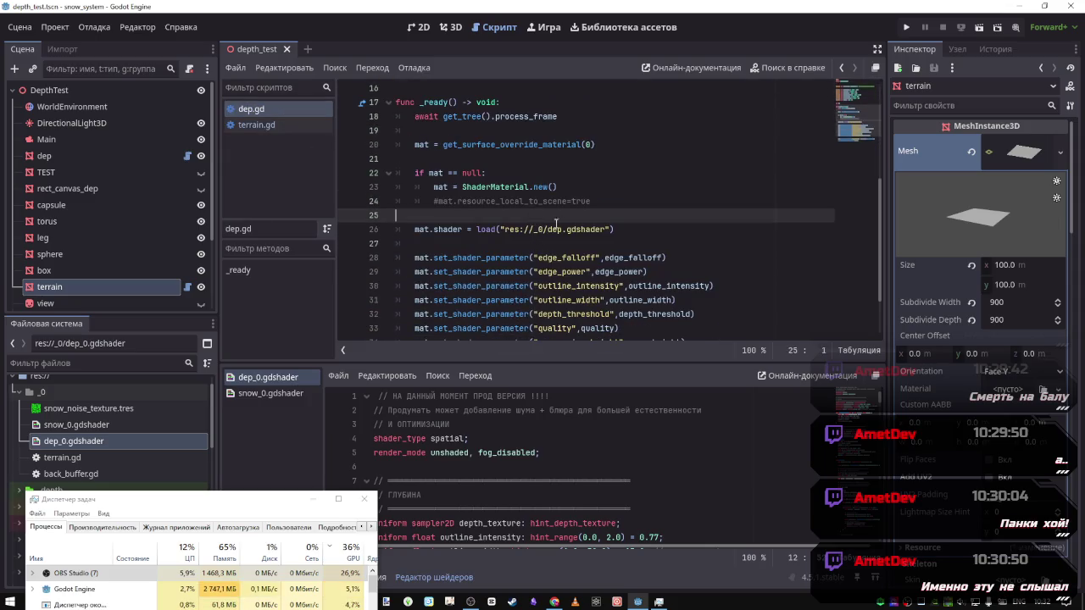
pyautogui.click(544, 229)
pyautogui.write('/')
pyautogui.press('Right')
pyautogui.press('Right')
pyautogui.press('Right')
pyautogui.write('_0')
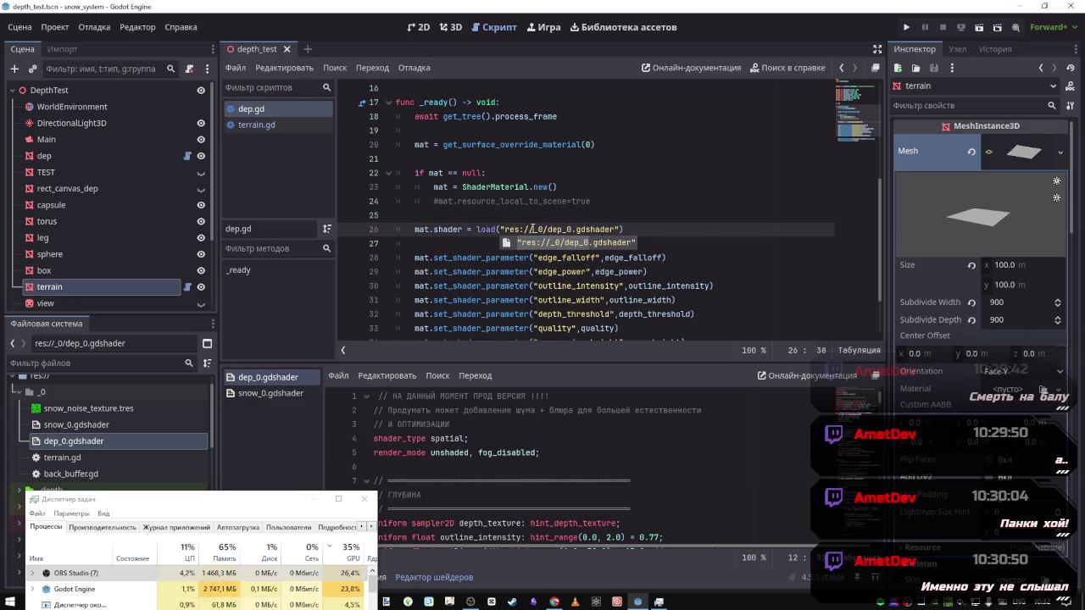
# Review the rest of dep.gd, then bring up the back_buffer.gd script
pyautogui.scroll(-1, 92, 439)
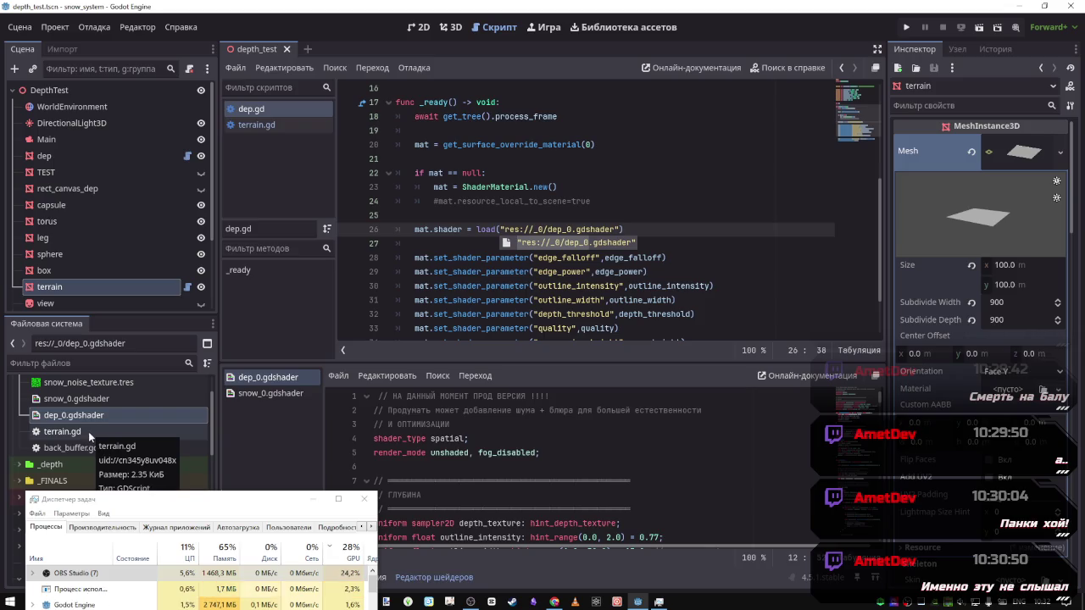
pyautogui.scroll(-2, 555, 286)
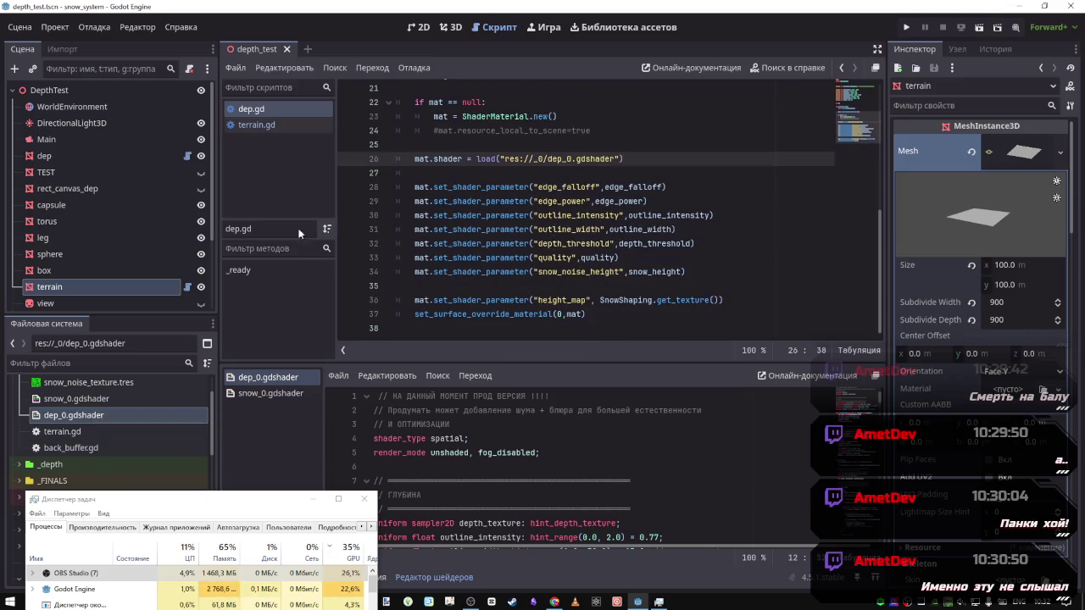
pyautogui.scroll(1, 100, 427)
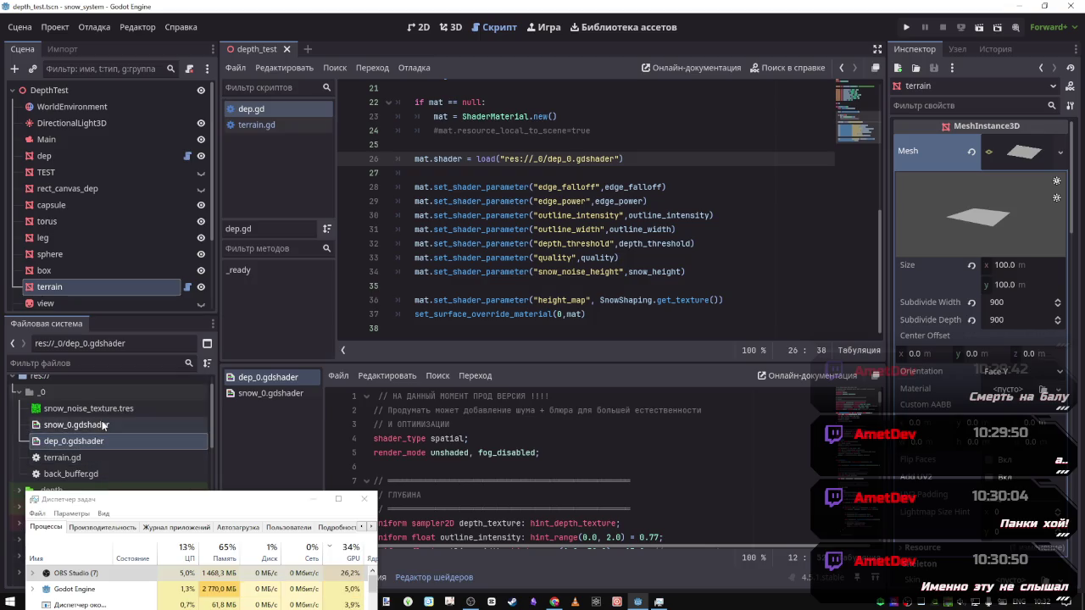
pyautogui.moveTo(78, 410)
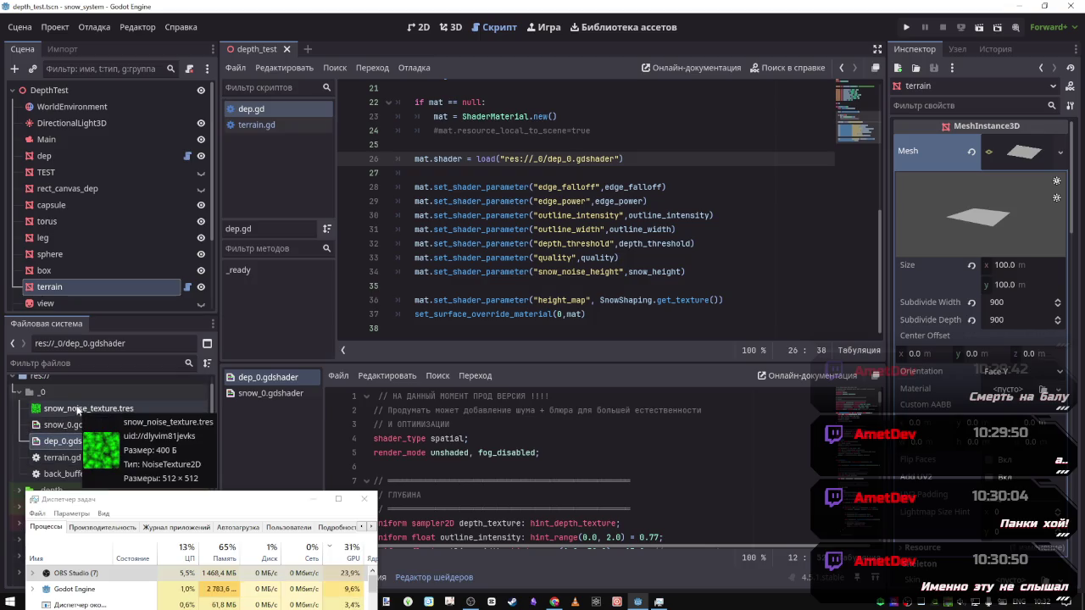
pyautogui.scroll(-1, 100, 242)
pyautogui.scroll(-3, 100, 236)
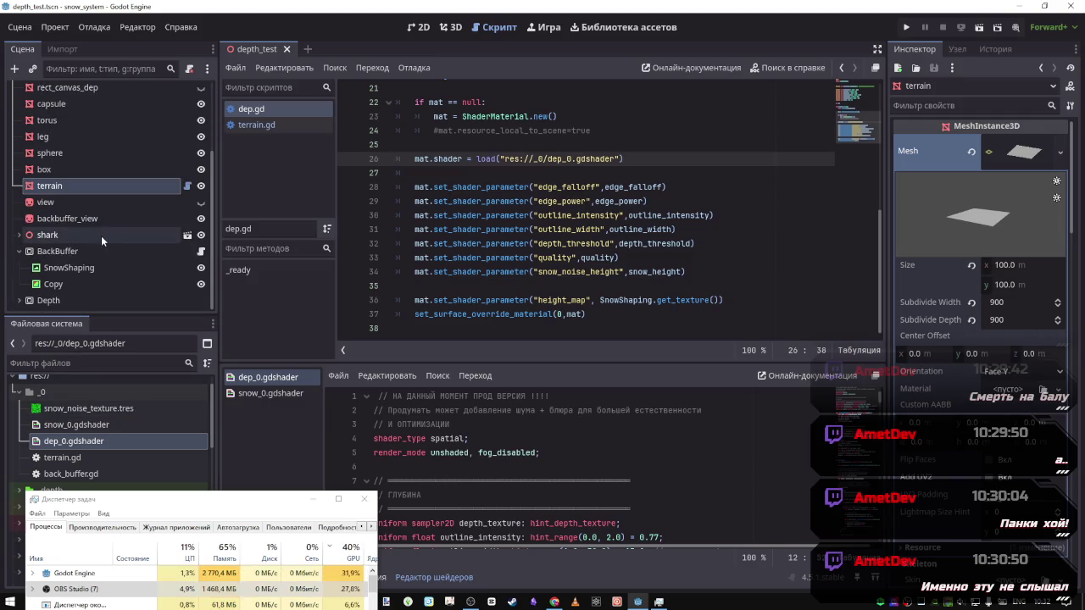
pyautogui.click(204, 247)
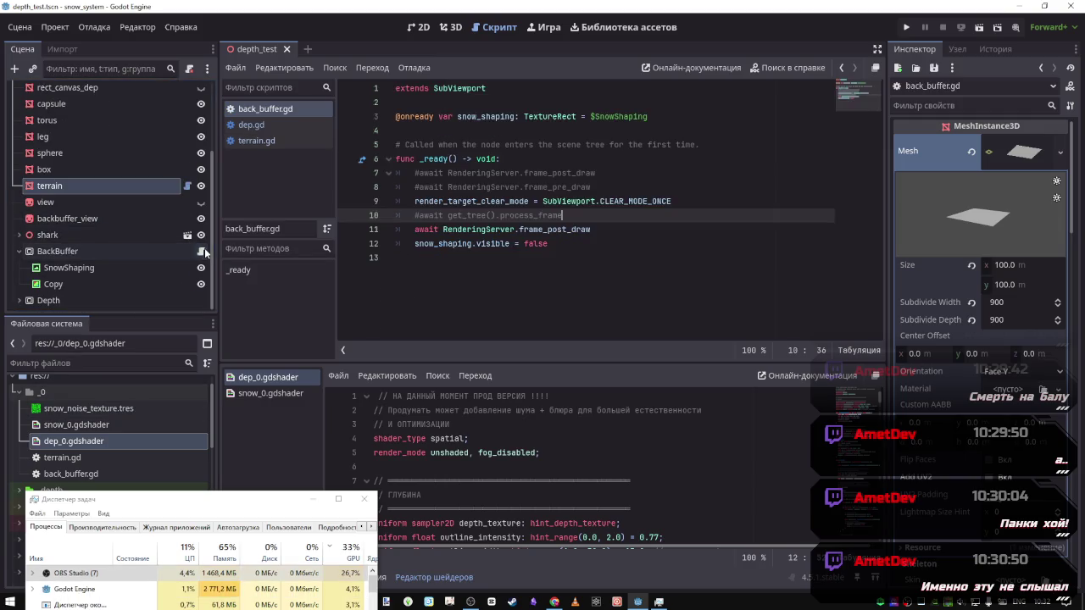
# Reveal back_buffer.gd in the FileSystem dock via Show in FileSystem
pyautogui.rightClick(272, 108)
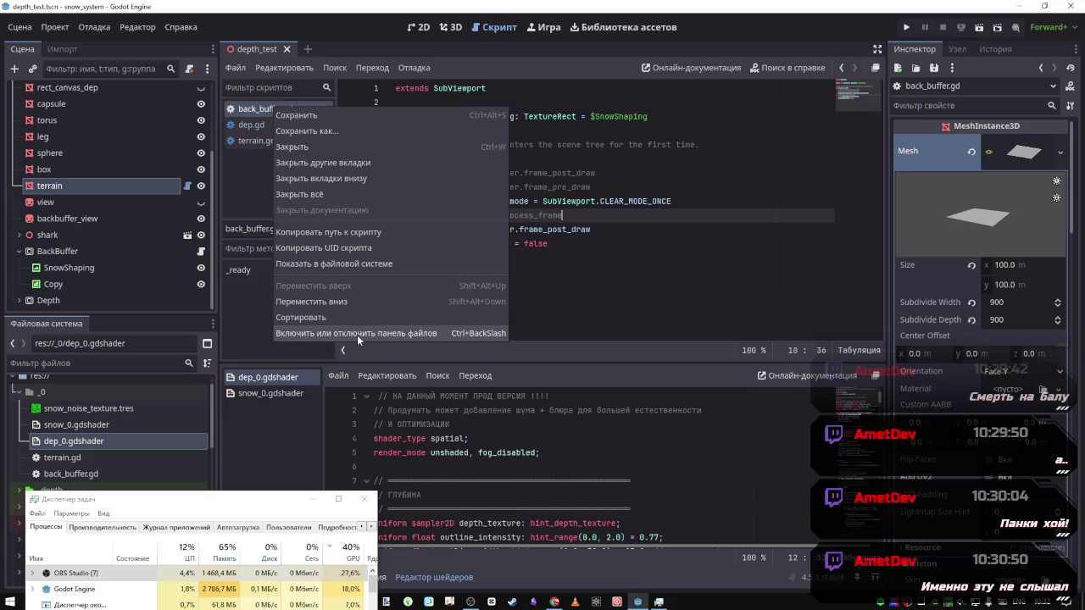
pyautogui.click(326, 263)
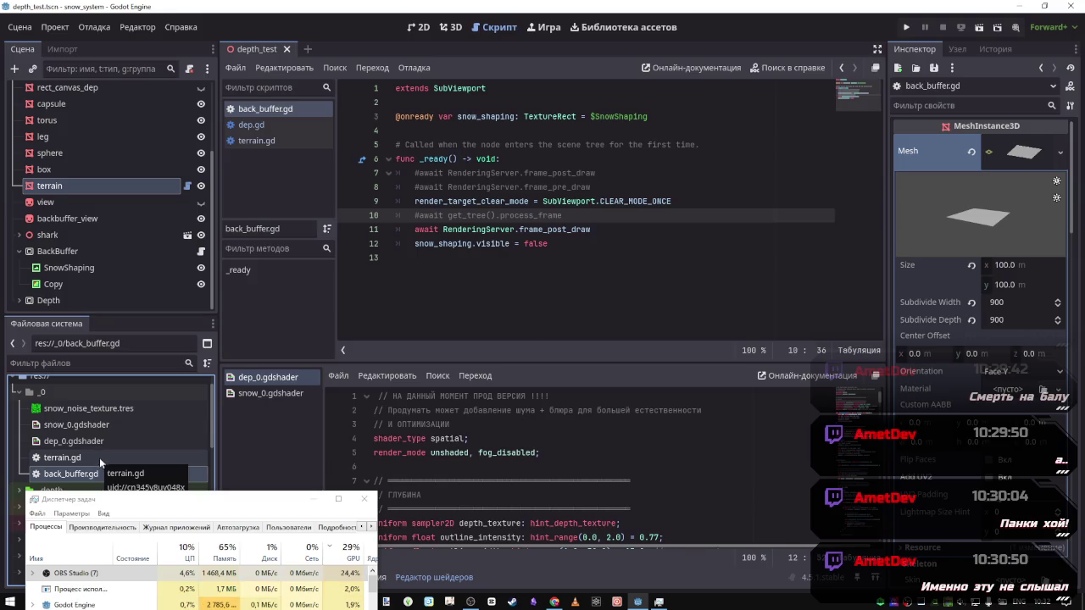
pyautogui.scroll(3, 176, 226)
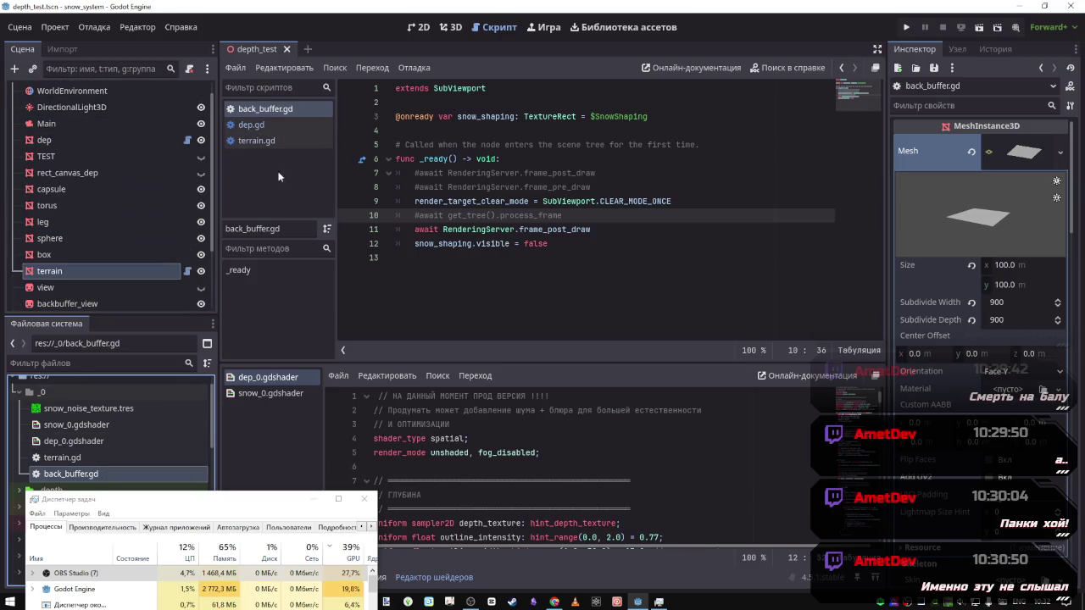
pyautogui.scroll(-3, 148, 284)
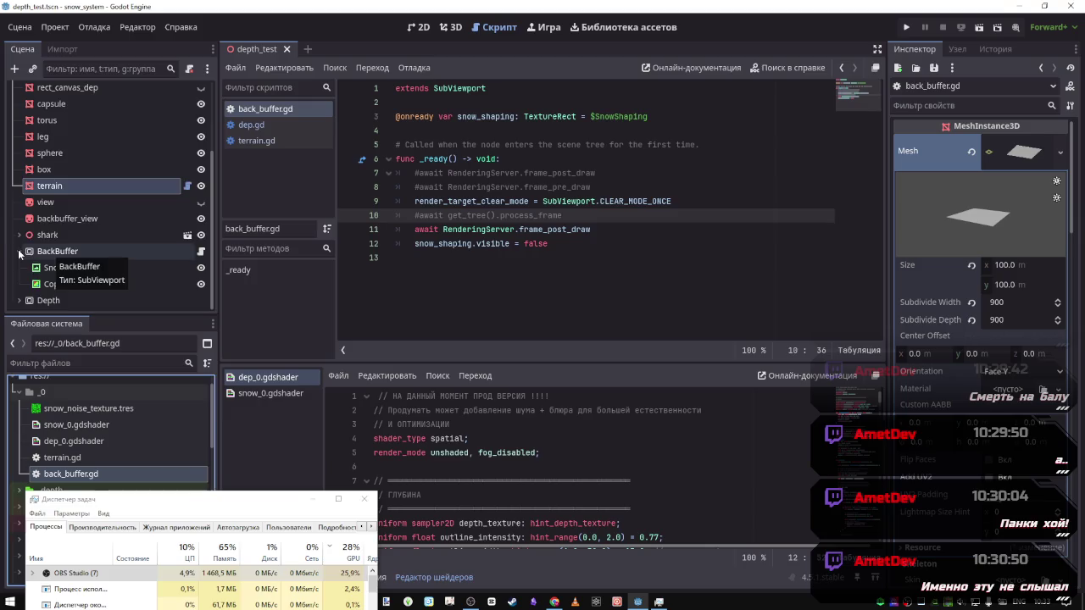
# Collapse the BackBuffer node's children in the Scene tree and switch to the 3D workspace
pyautogui.scroll(1, 25, 254)
pyautogui.scroll(-1, 28, 292)
pyautogui.scroll(-1, 25, 297)
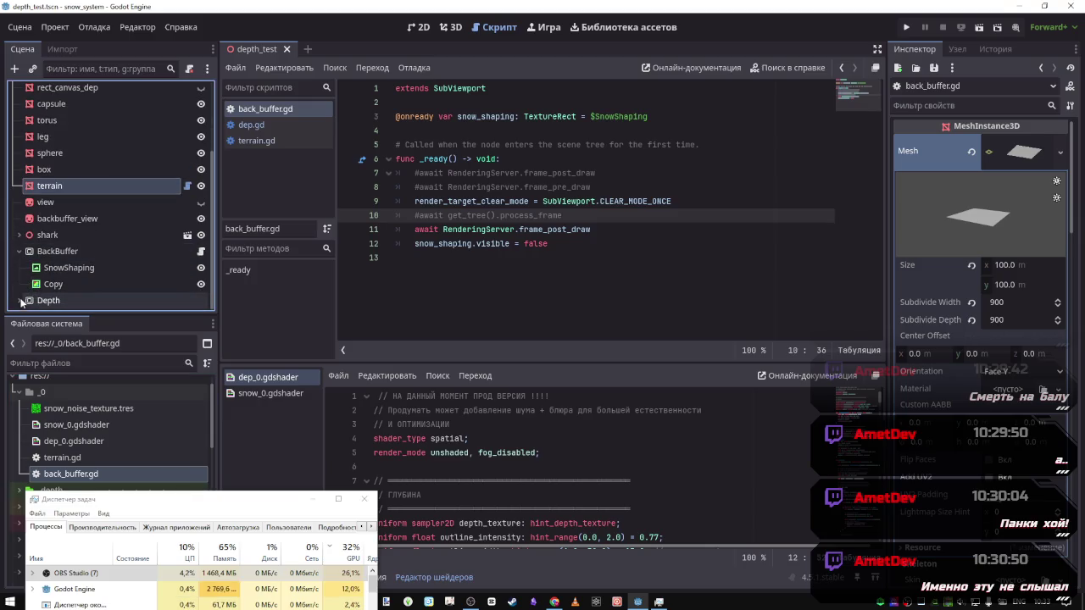
pyautogui.click(19, 252)
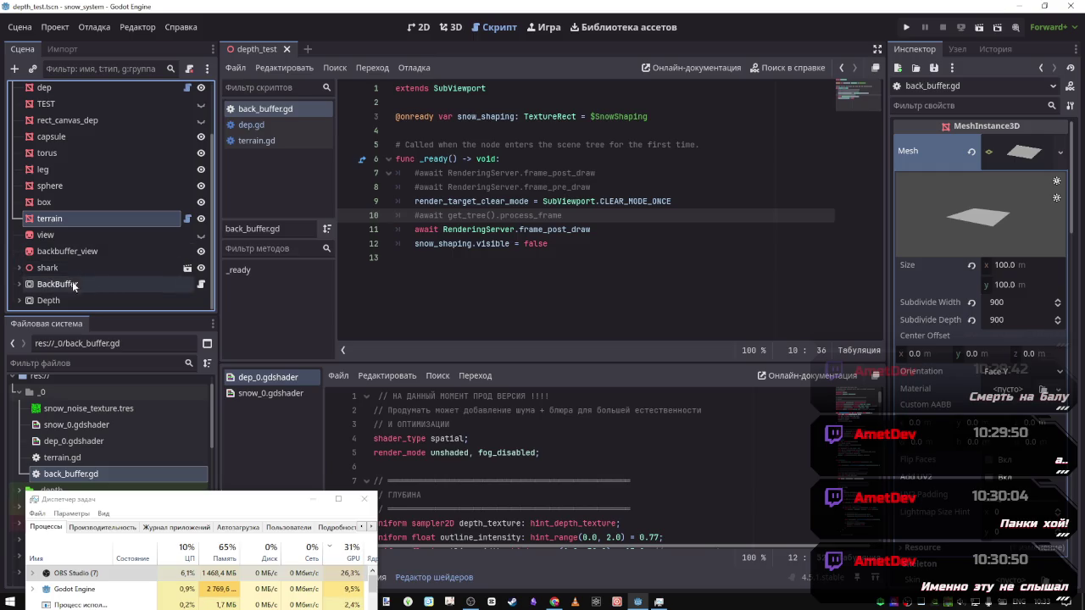
pyautogui.click(456, 27)
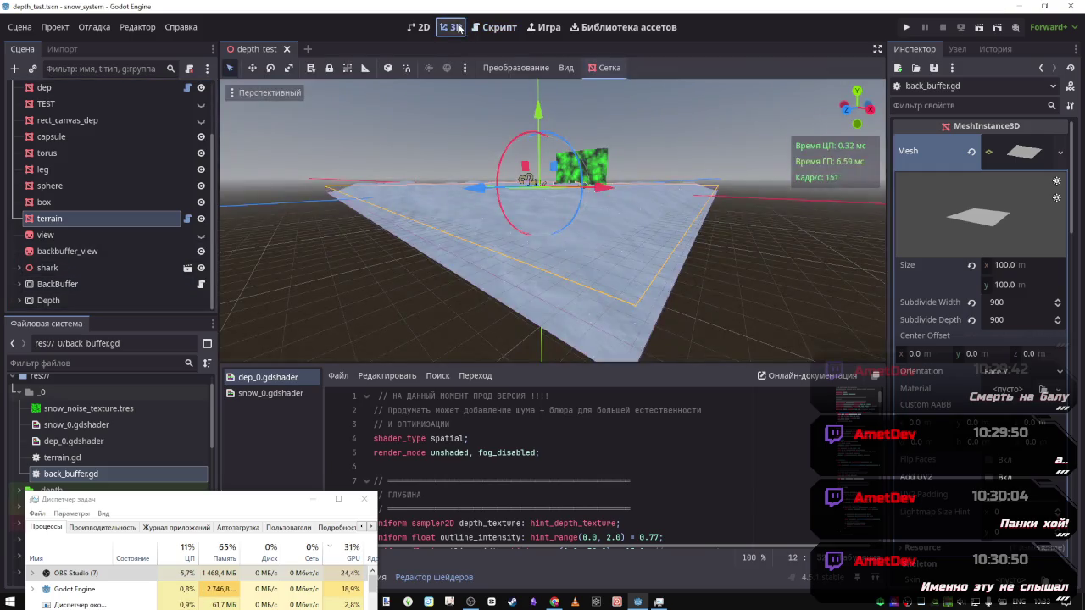
# Frame the selection with F, orbit beneath the terrain plane, and select the dep node
pyautogui.scroll(3, 619, 267)
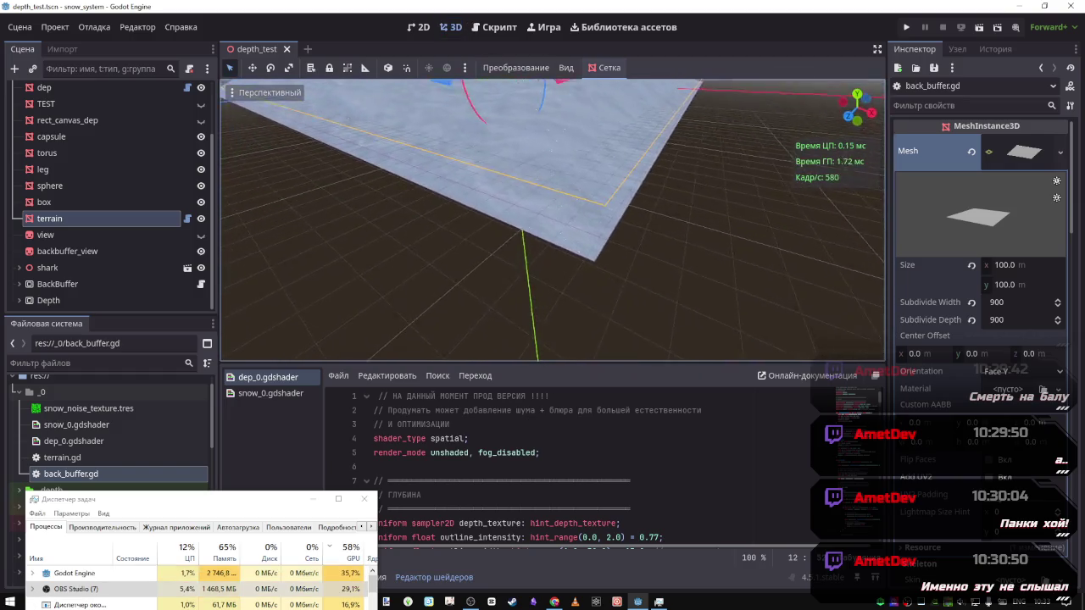
pyautogui.press('f')
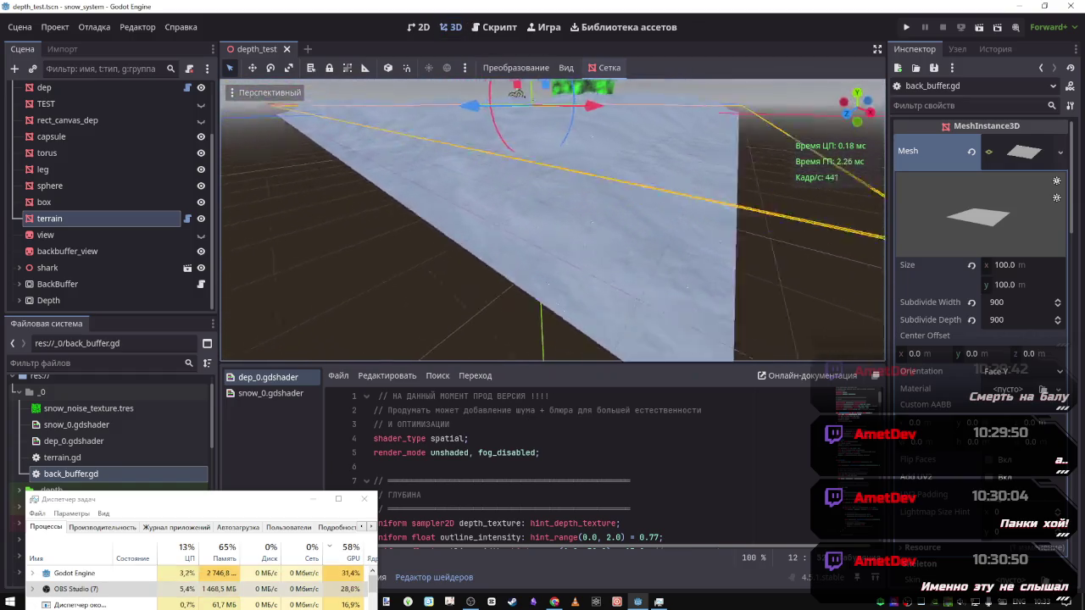
pyautogui.moveTo(567, 239)
pyautogui.mouseDown()
pyautogui.moveTo(547, 205)
pyautogui.moveTo(499, 193)
pyautogui.moveTo(478, 204)
pyautogui.moveTo(473, 250)
pyautogui.mouseUp()
pyautogui.scroll(4, 80, 195)
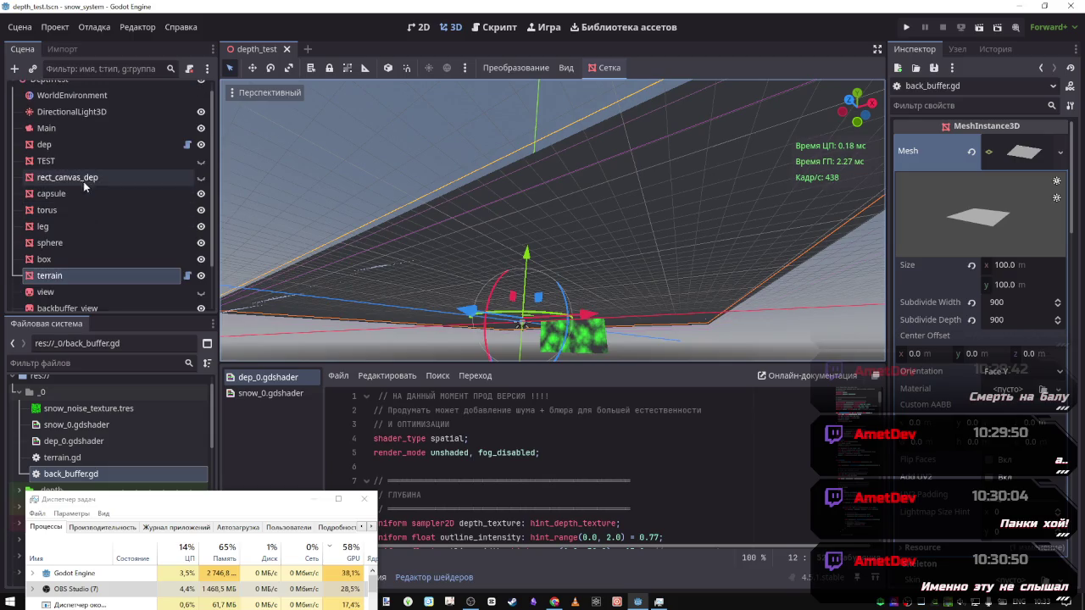
pyautogui.click(84, 154)
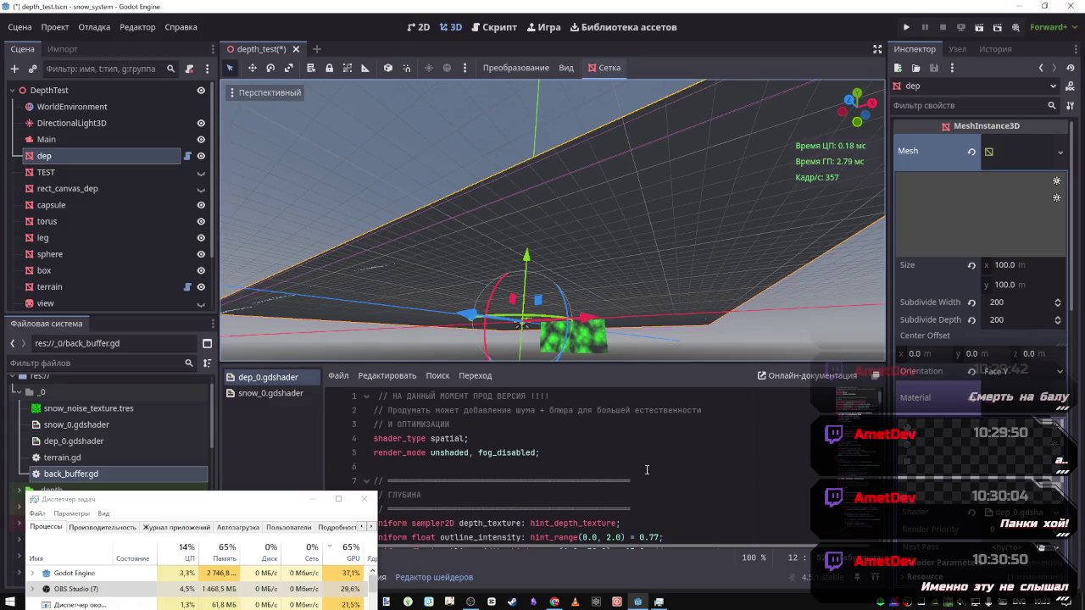
# Browse the dep_0 shader code, then switch to the snow_0 shader code
pyautogui.scroll(-8, 646, 470)
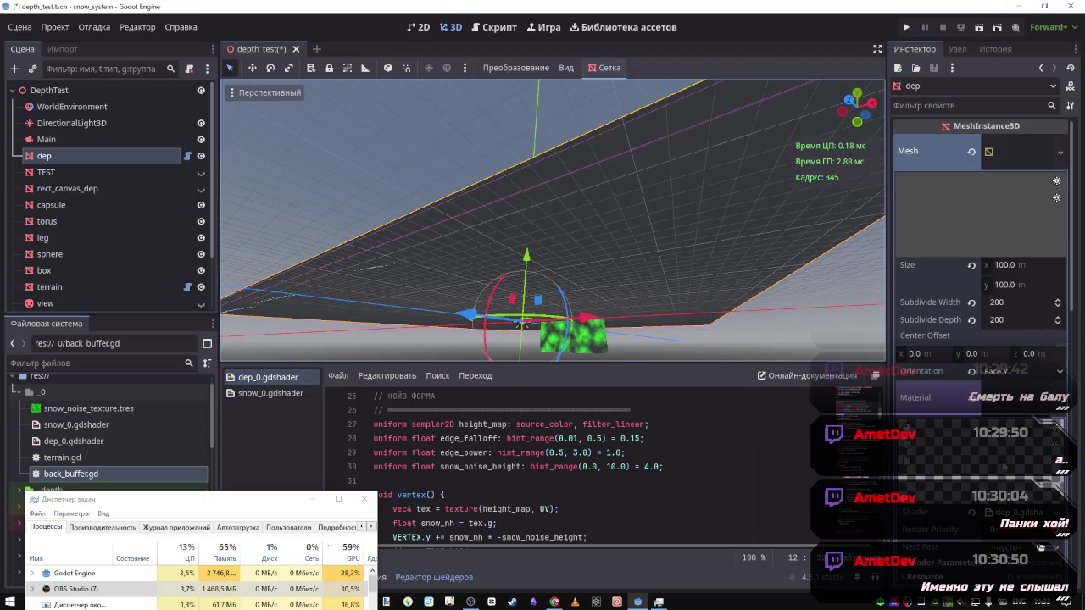
pyautogui.scroll(-2, 1007, 457)
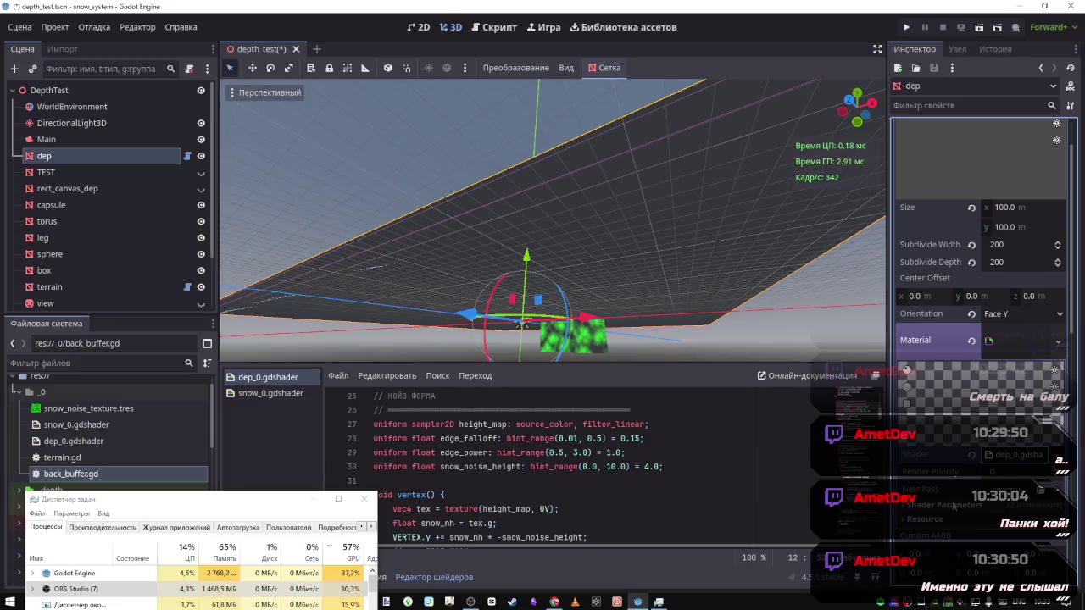
pyautogui.scroll(-5, 934, 414)
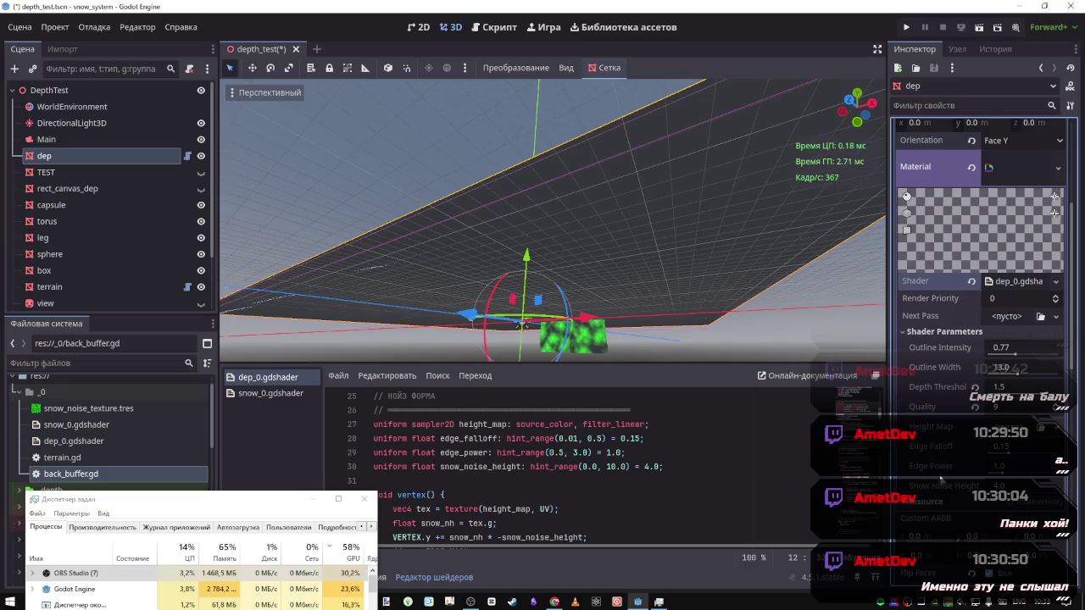
pyautogui.scroll(-4, 567, 453)
pyautogui.scroll(5, 567, 452)
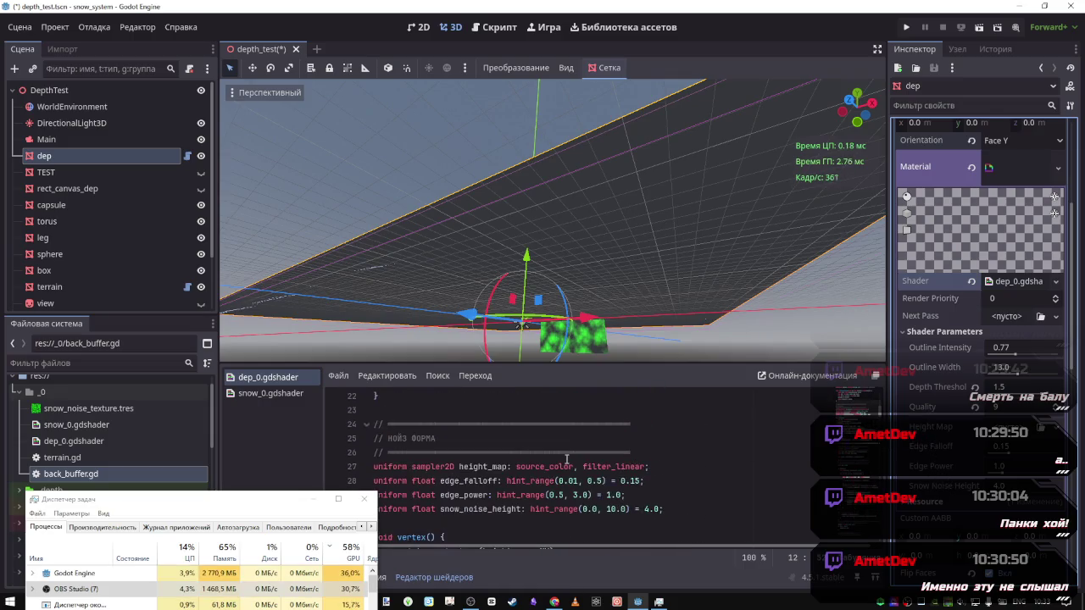
pyautogui.scroll(-3, 567, 452)
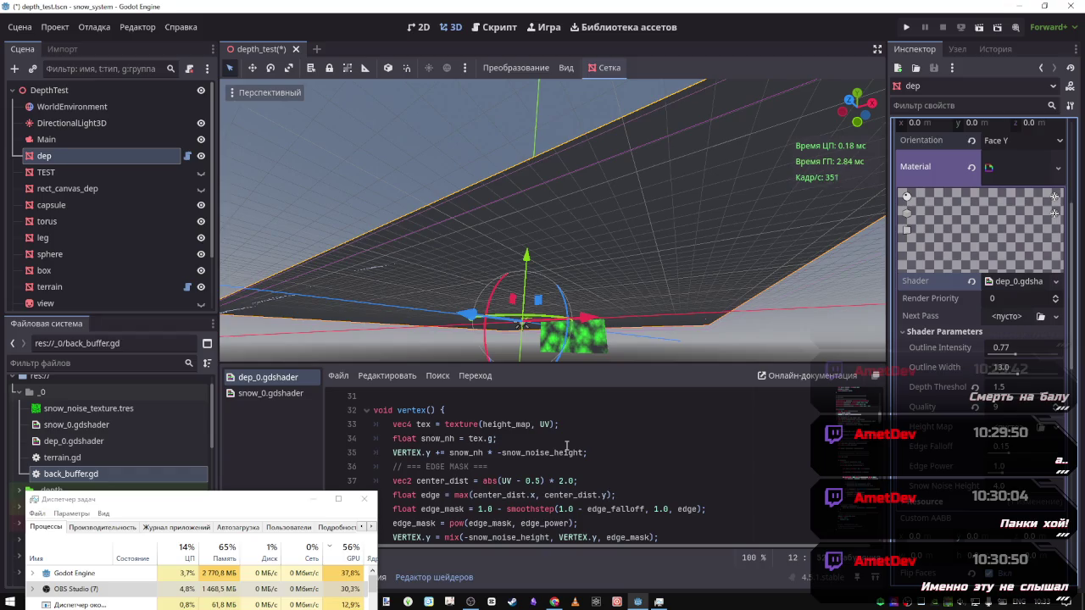
pyautogui.click(269, 394)
pyautogui.click(293, 383)
pyautogui.click(293, 394)
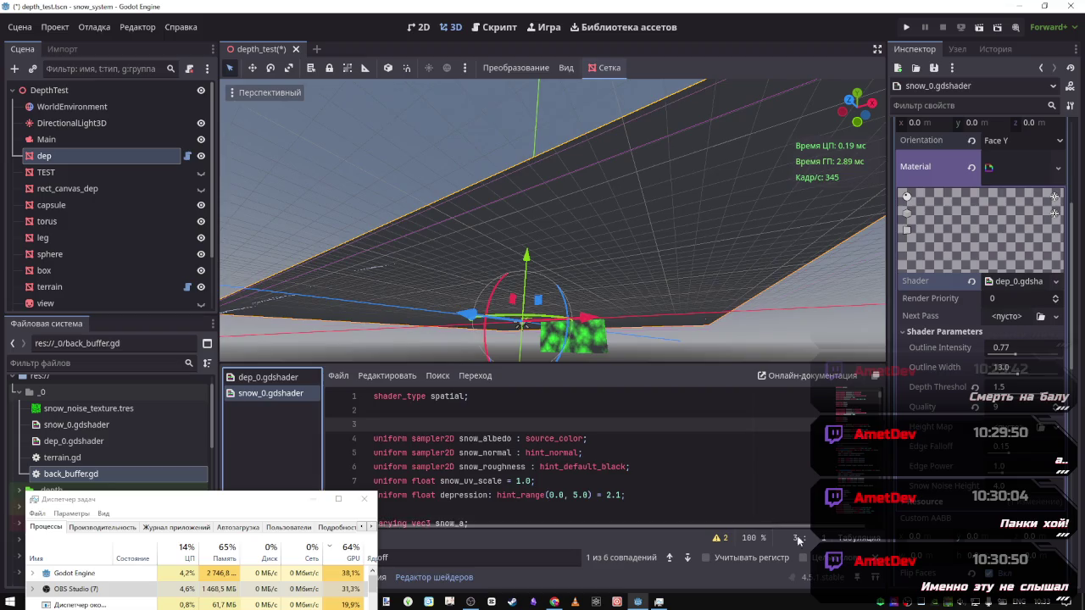
# Close the shader Find bar and save the depth_test scene with Ctrl+S
pyautogui.press('Escape')
pyautogui.scroll(-2, 859, 419)
pyautogui.scroll(-15, 860, 419)
pyautogui.scroll(15, 860, 419)
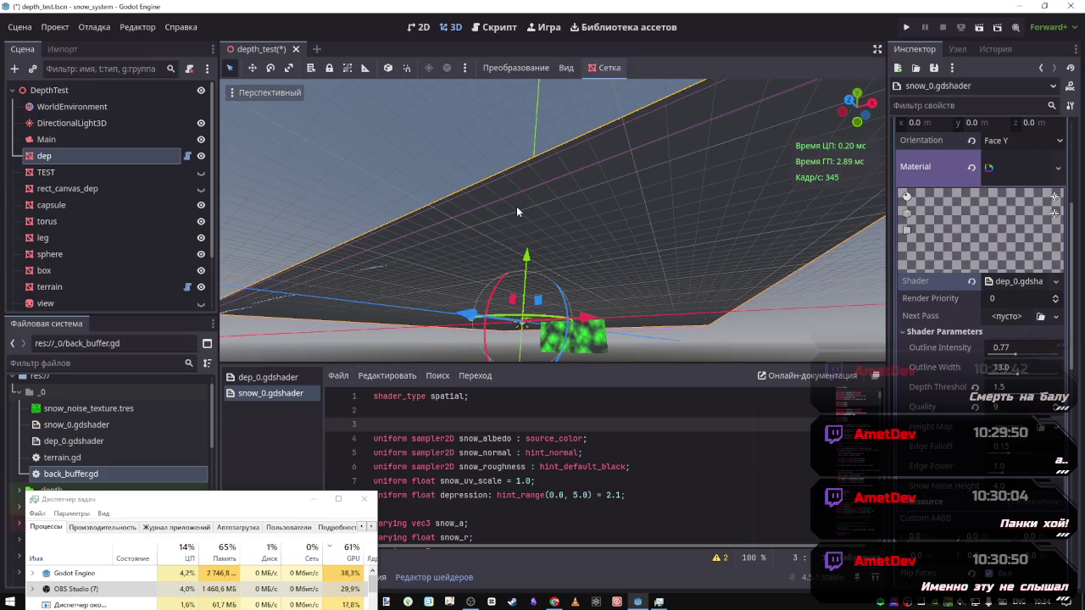
pyautogui.hotkey('ctrl', 's')
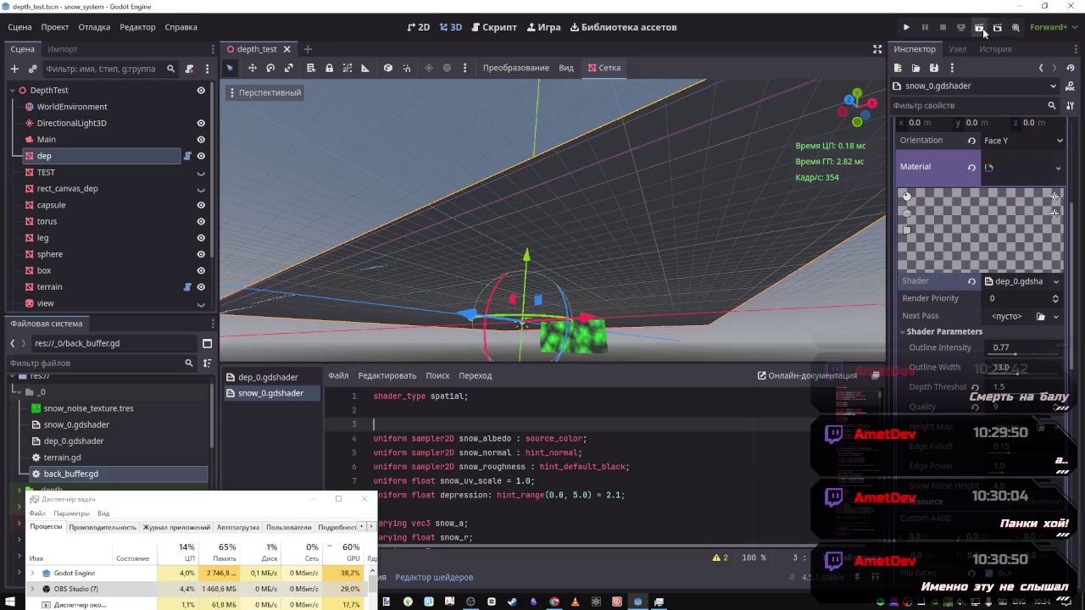
# Test-run the current scene with the editor camera override, expand DepthTest in the Remote tree, then stop
pyautogui.click(979, 26)
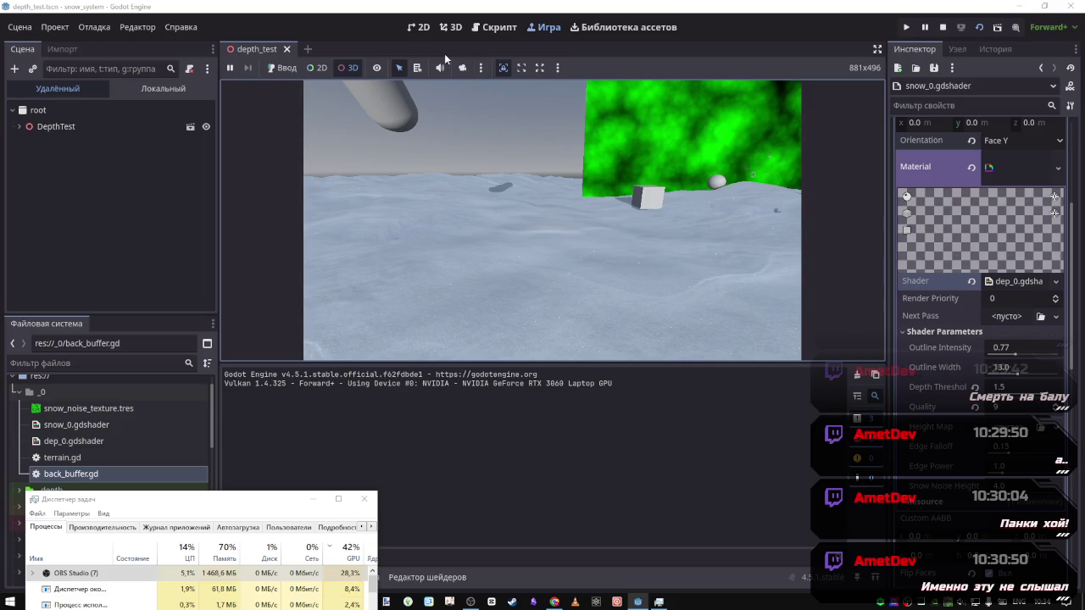
pyautogui.click(462, 68)
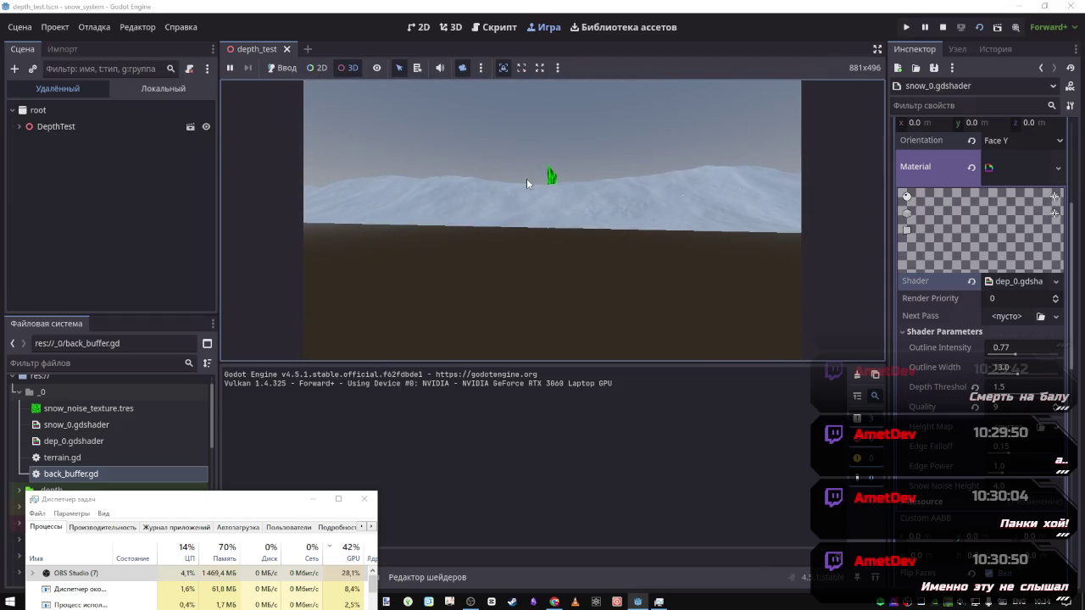
pyautogui.click(19, 126)
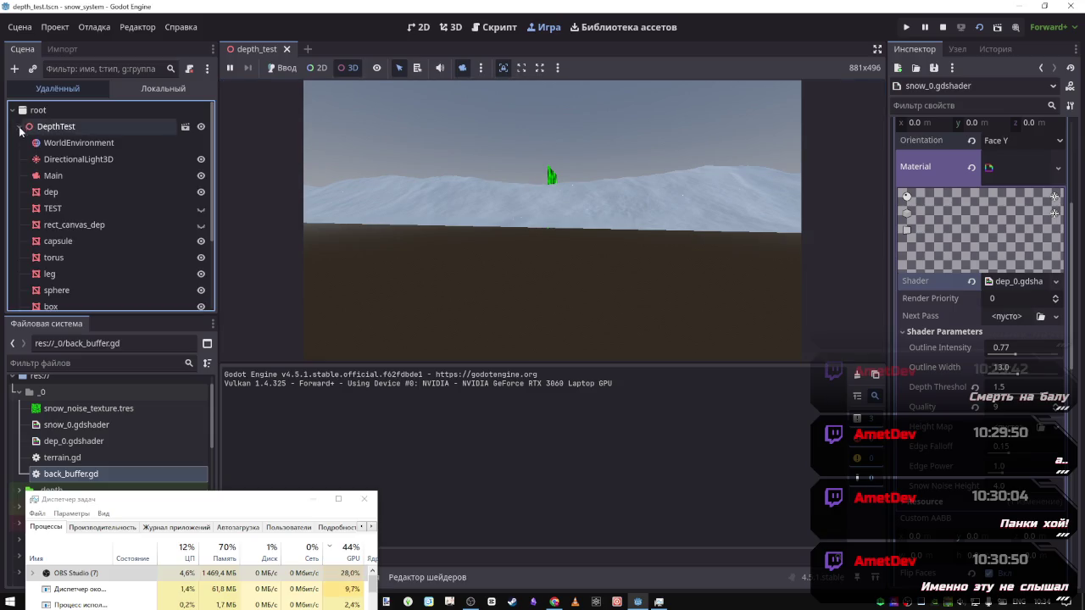
pyautogui.scroll(-2, 85, 246)
pyautogui.scroll(2, 84, 244)
pyautogui.click(942, 27)
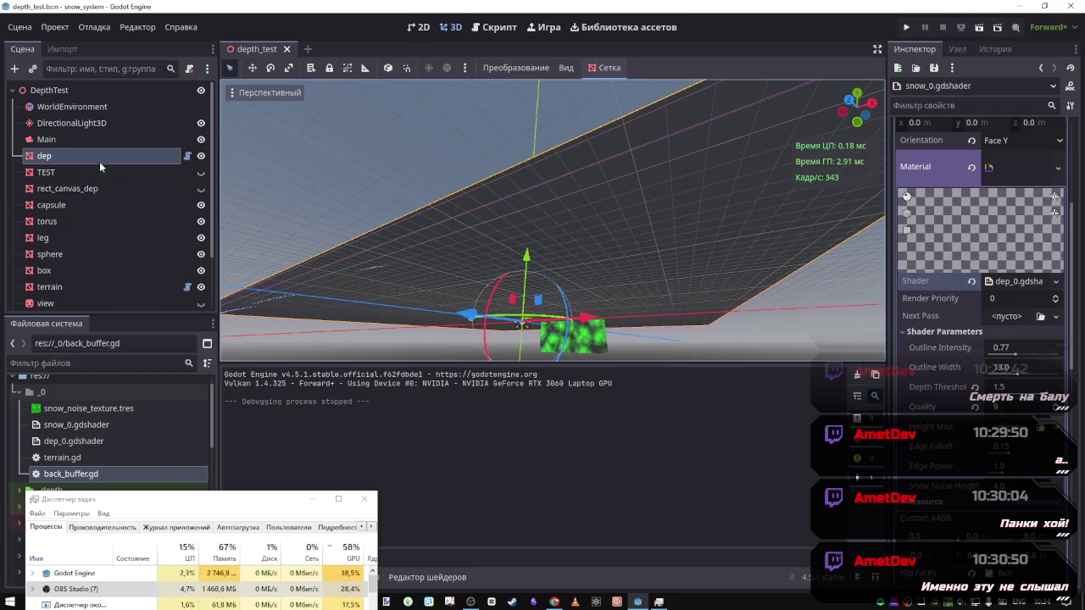
# Open dep's script and reload the depth_test scene with Scene > Reload Saved Scene
pyautogui.click(188, 156)
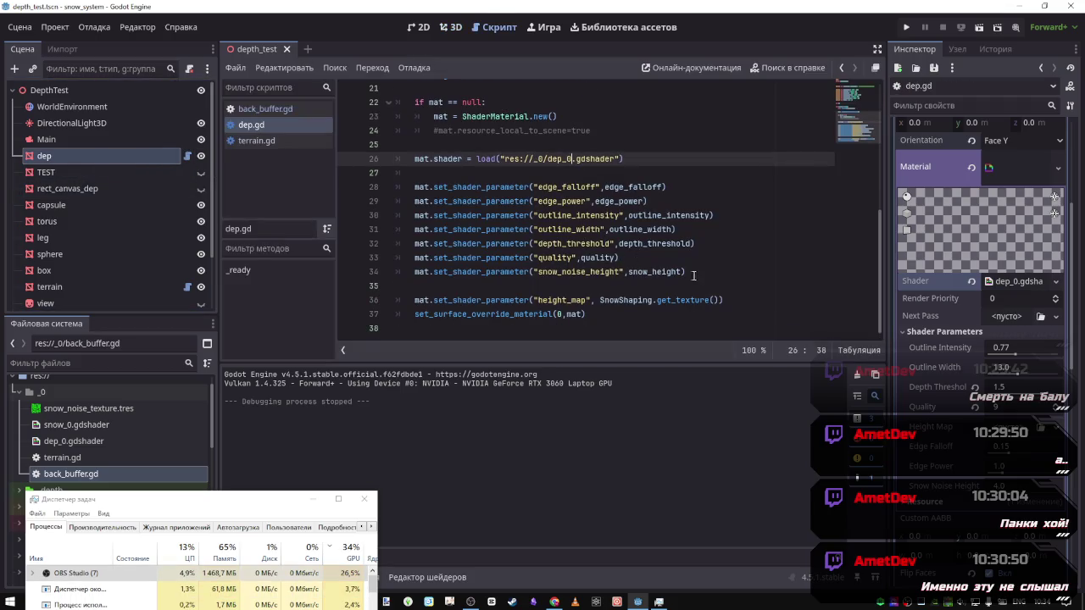
pyautogui.click(20, 27)
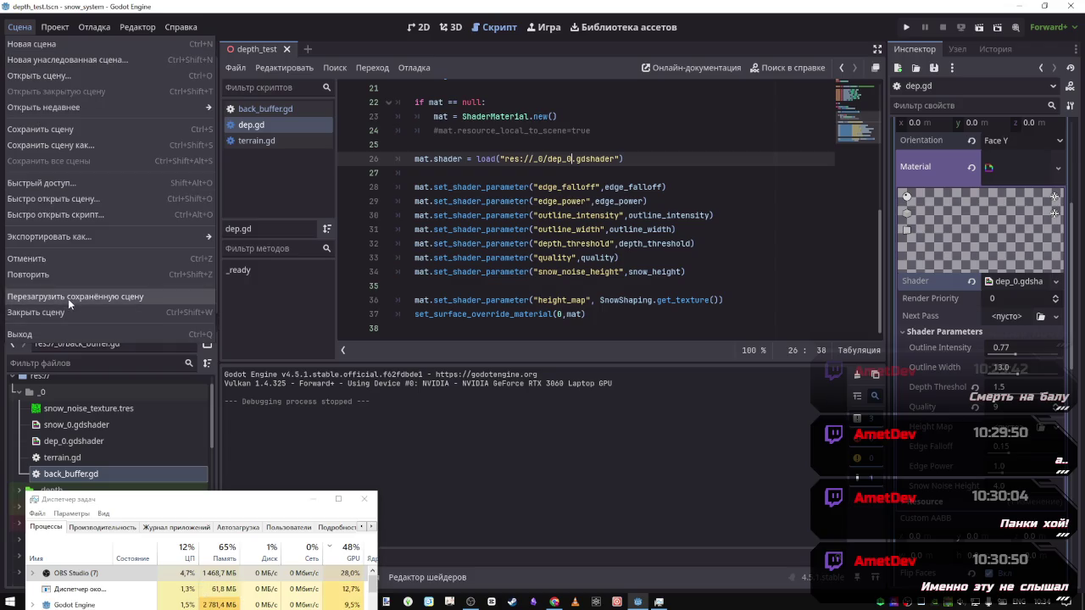
pyautogui.click(68, 299)
pyautogui.scroll(-3, 1023, 411)
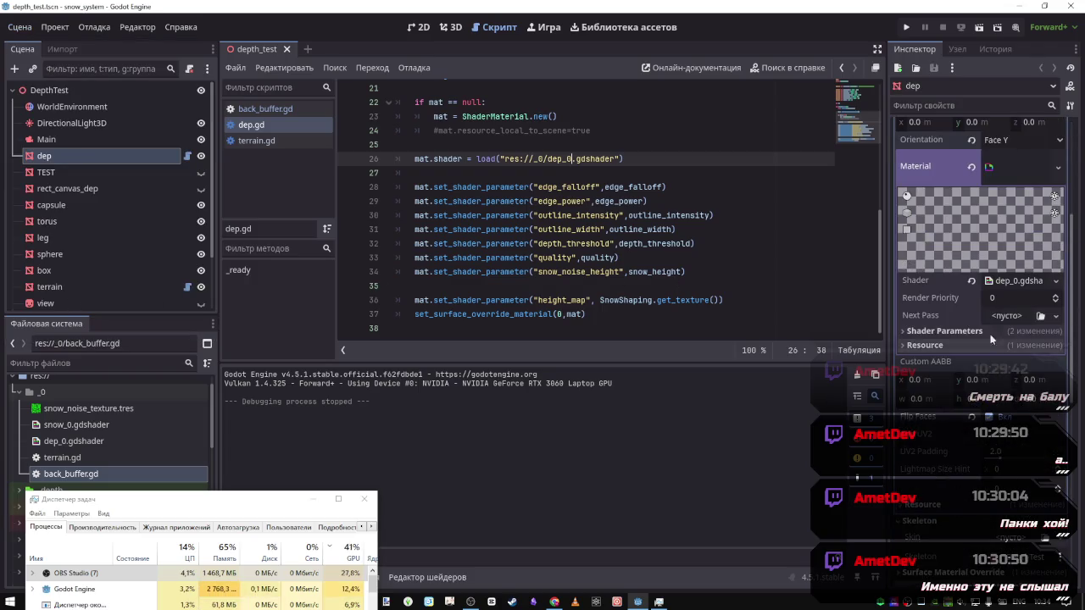
# Orbit around the dep mesh in the 3D view, then return to dep.gd's shader-parameter code
pyautogui.click(450, 27)
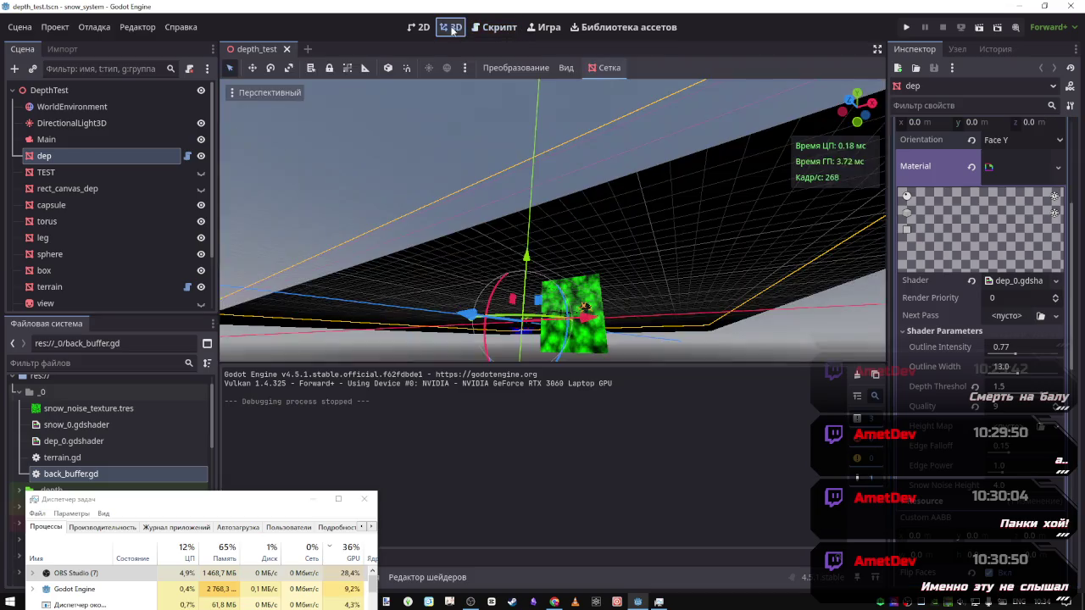
pyautogui.moveTo(551, 254)
pyautogui.mouseDown()
pyautogui.moveTo(652, 217)
pyautogui.moveTo(794, 317)
pyautogui.moveTo(729, 292)
pyautogui.moveTo(729, 228)
pyautogui.moveTo(729, 305)
pyautogui.mouseUp()
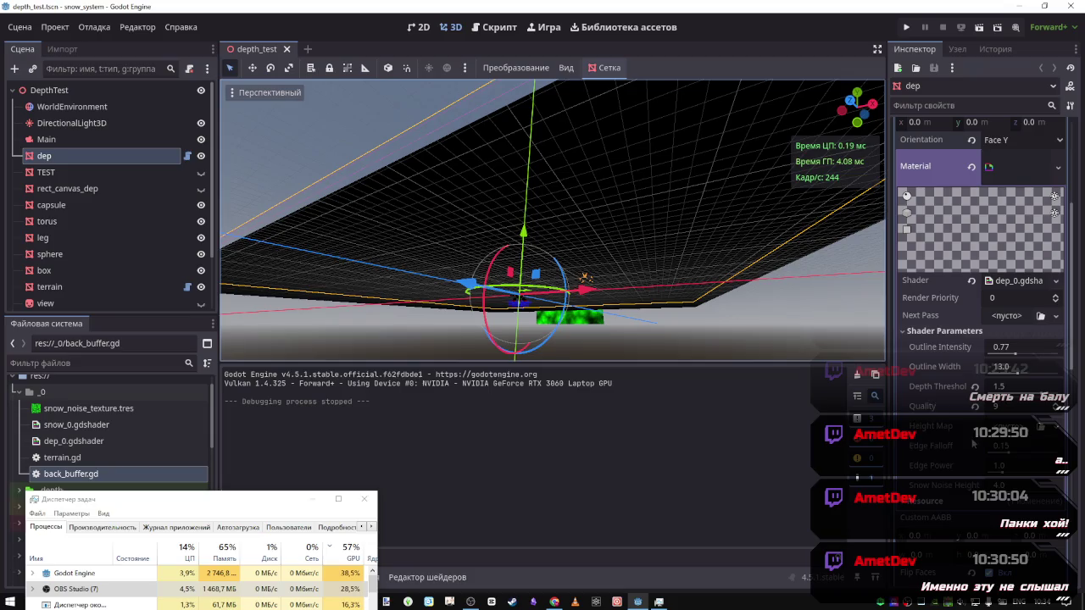
pyautogui.click(498, 27)
pyautogui.moveTo(250, 505)
pyautogui.mouseDown()
pyautogui.moveTo(661, 494)
pyautogui.moveTo(244, 459)
pyautogui.mouseUp()
pyautogui.scroll(-1, 572, 269)
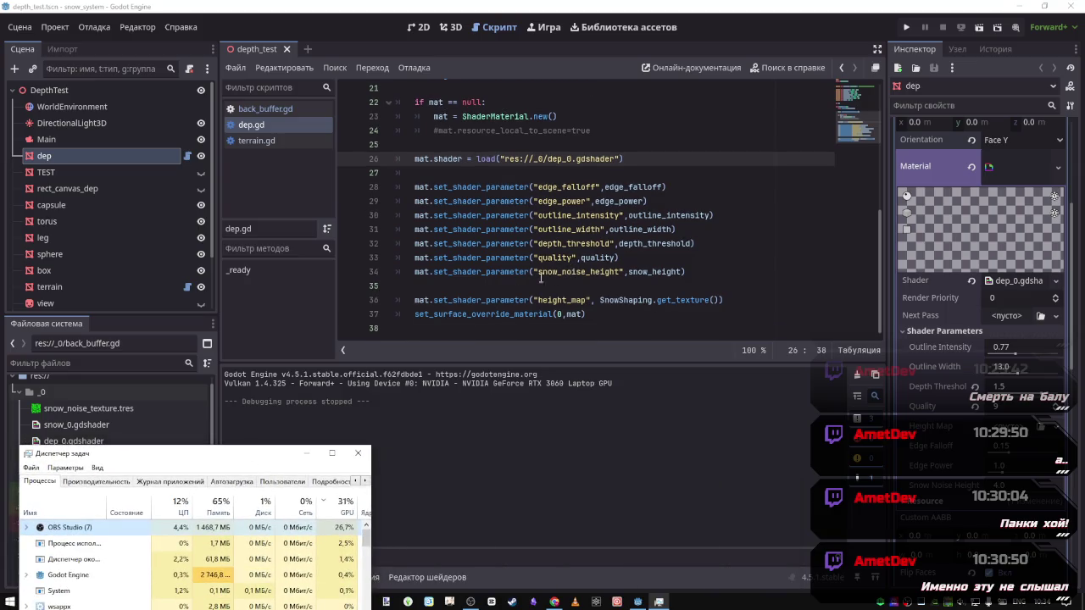
# Expand BackBuffer in the Scene tree and select its SnowShaping child
pyautogui.scroll(-3, 53, 269)
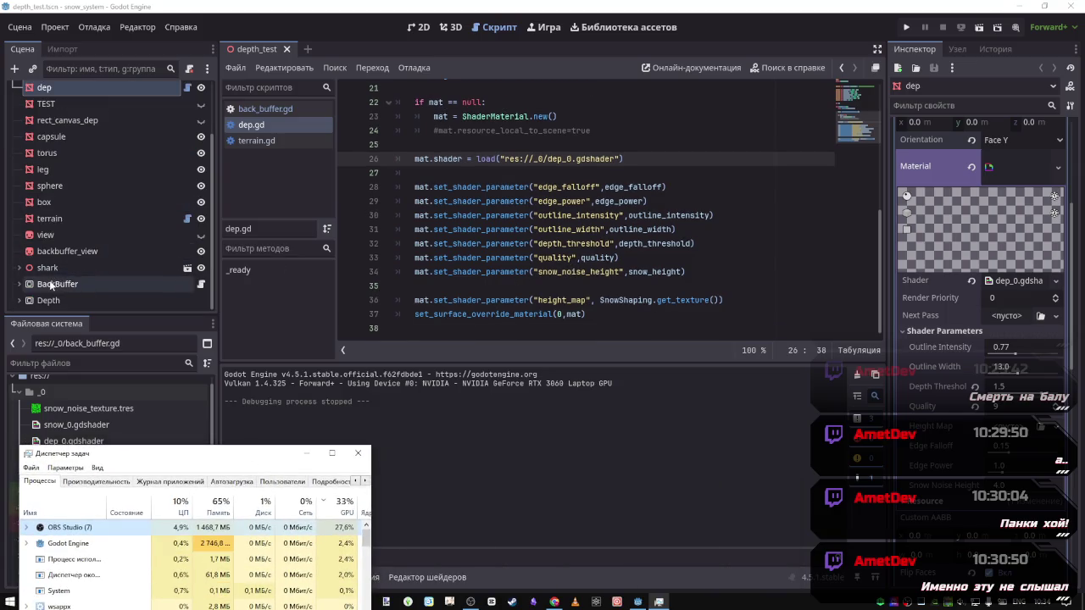
pyautogui.click(57, 283)
pyautogui.click(19, 284)
pyautogui.scroll(-1, 91, 285)
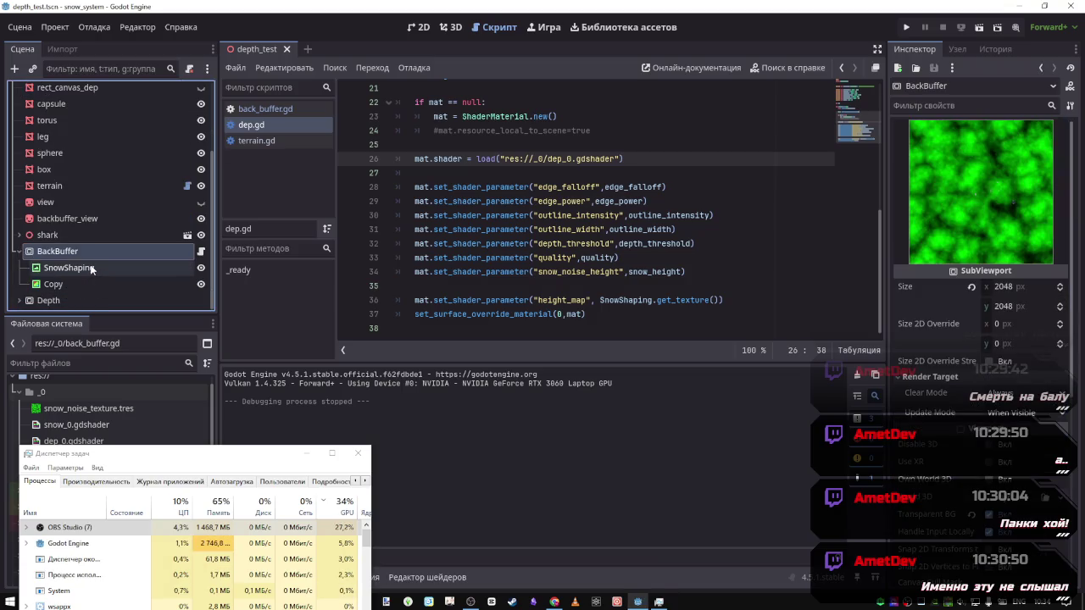
pyautogui.click(92, 269)
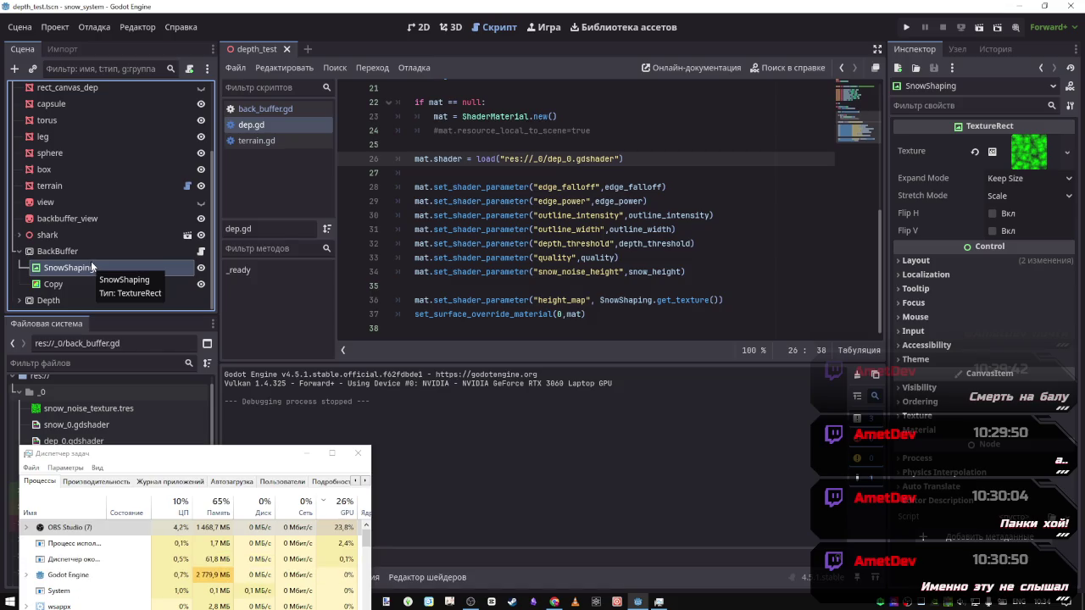
# Inspect SnowShaping's 512×512 FastNoiseLite snow_noise_texture.tres, checking texture types without changing it
pyautogui.click(1022, 164)
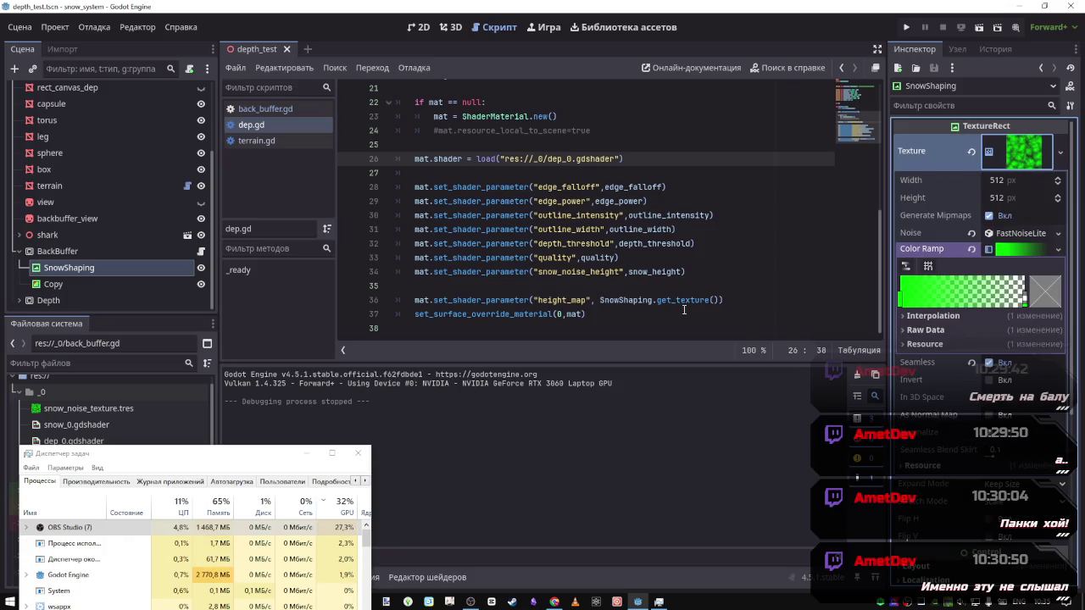
pyautogui.scroll(7, 658, 300)
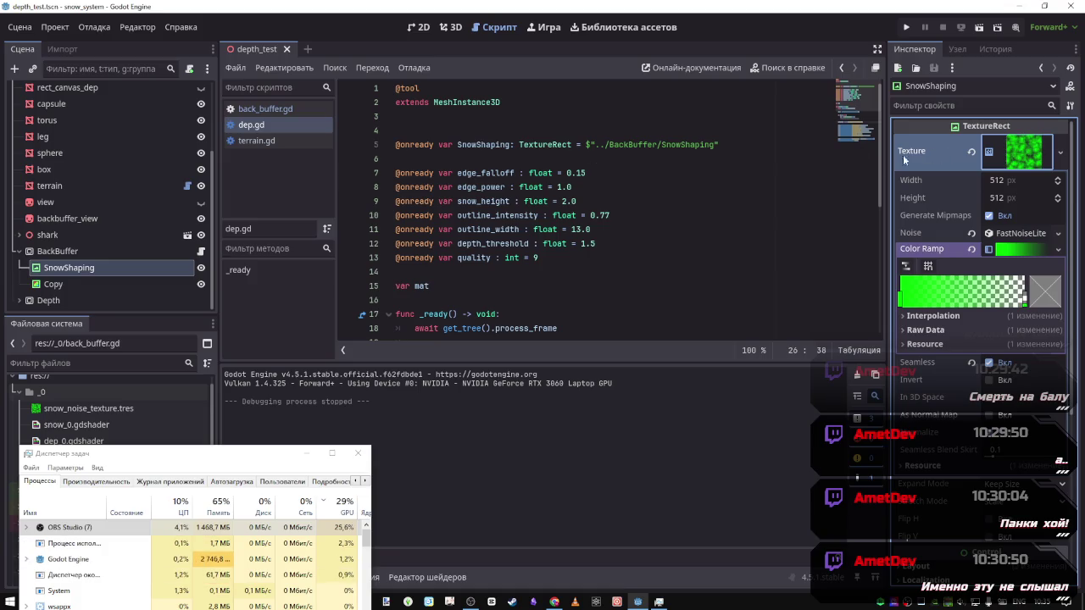
pyautogui.scroll(-3, 625, 211)
pyautogui.scroll(-4, 627, 220)
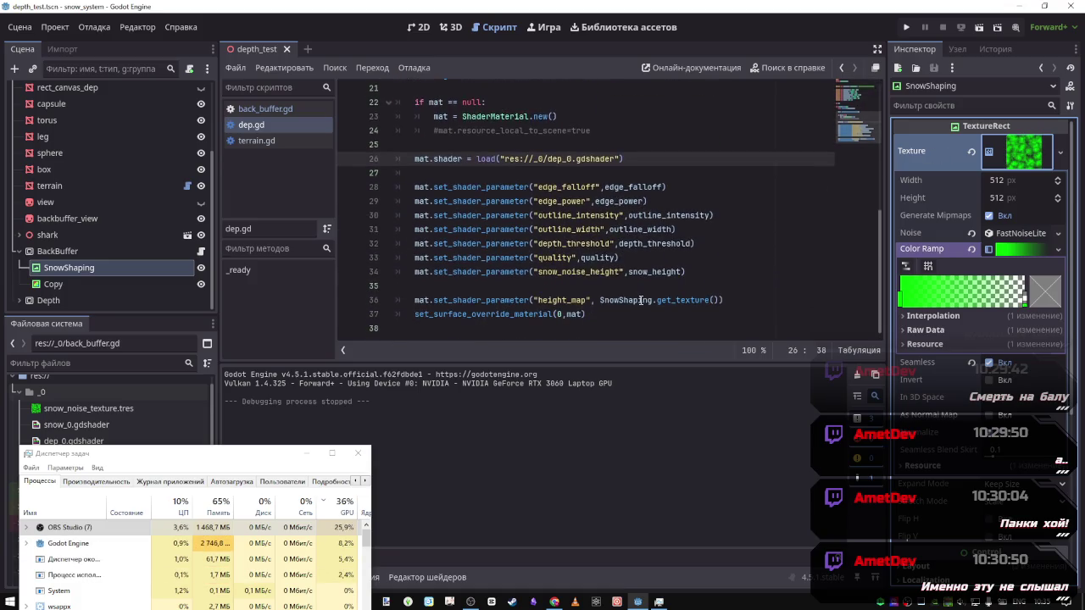
pyautogui.rightClick(1007, 142)
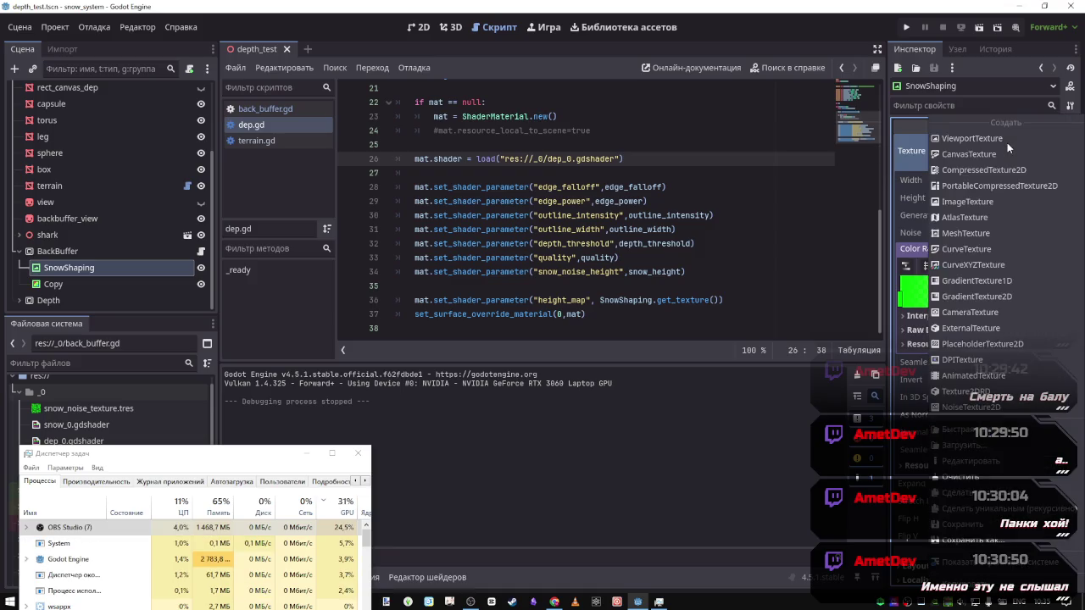
pyautogui.click(914, 150)
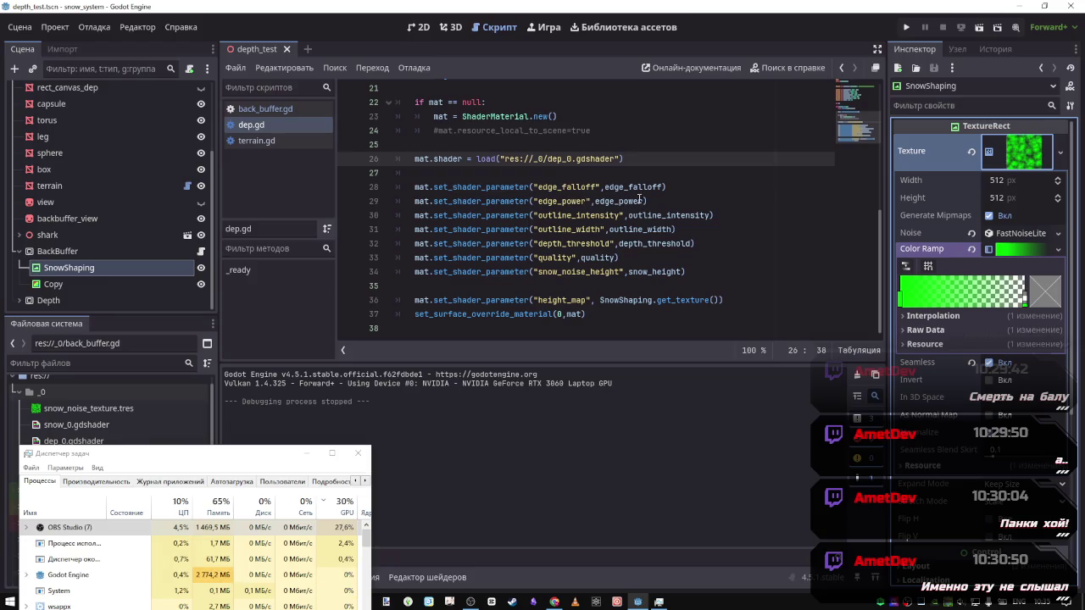
pyautogui.click(20, 27)
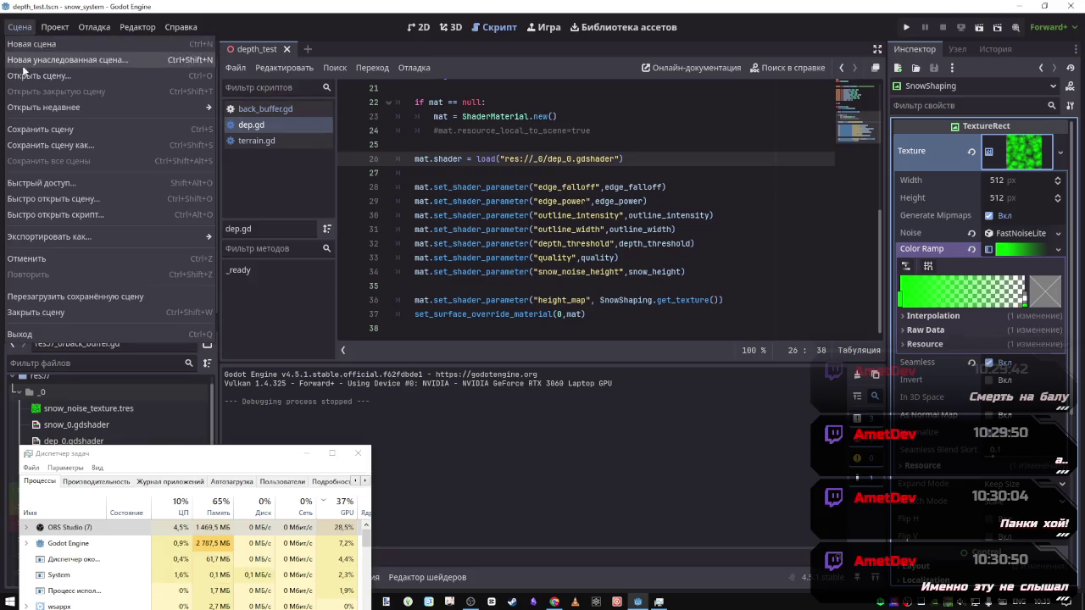
# Reload the project via Project > Reload Current Project
pyautogui.moveTo(55, 26)
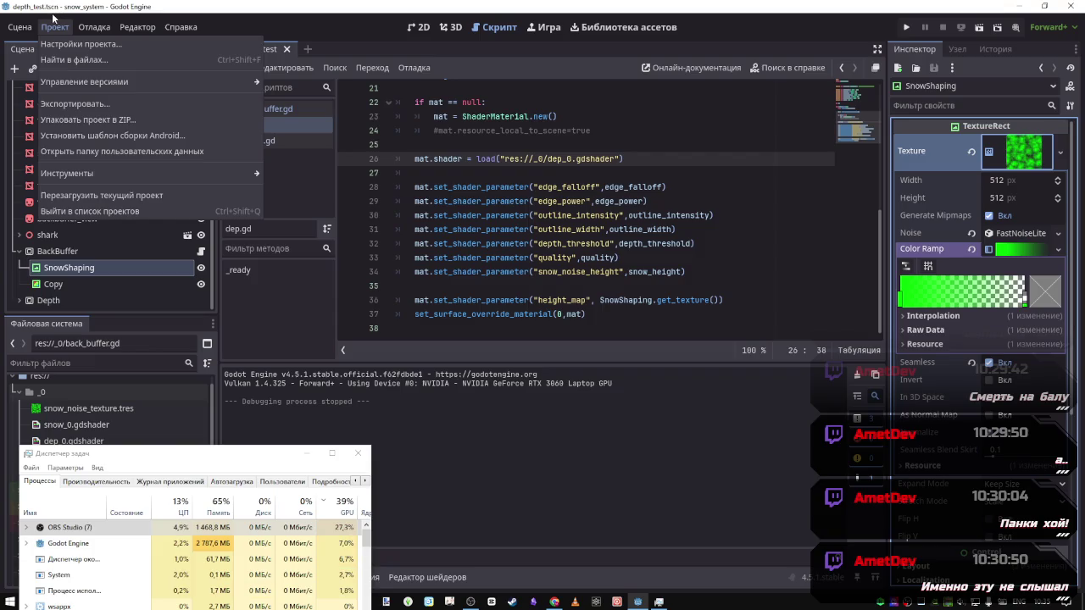
pyautogui.click(89, 195)
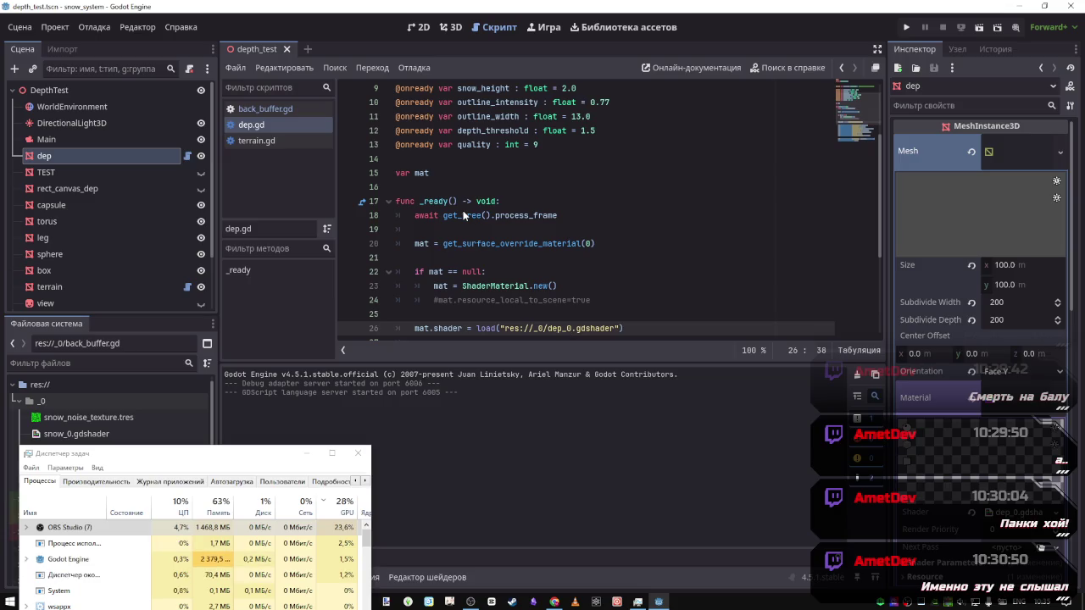
# Undo the stray shader_parameter/height_map text accidentally dropped into line 36 of dep.gd
pyautogui.scroll(-4, 486, 169)
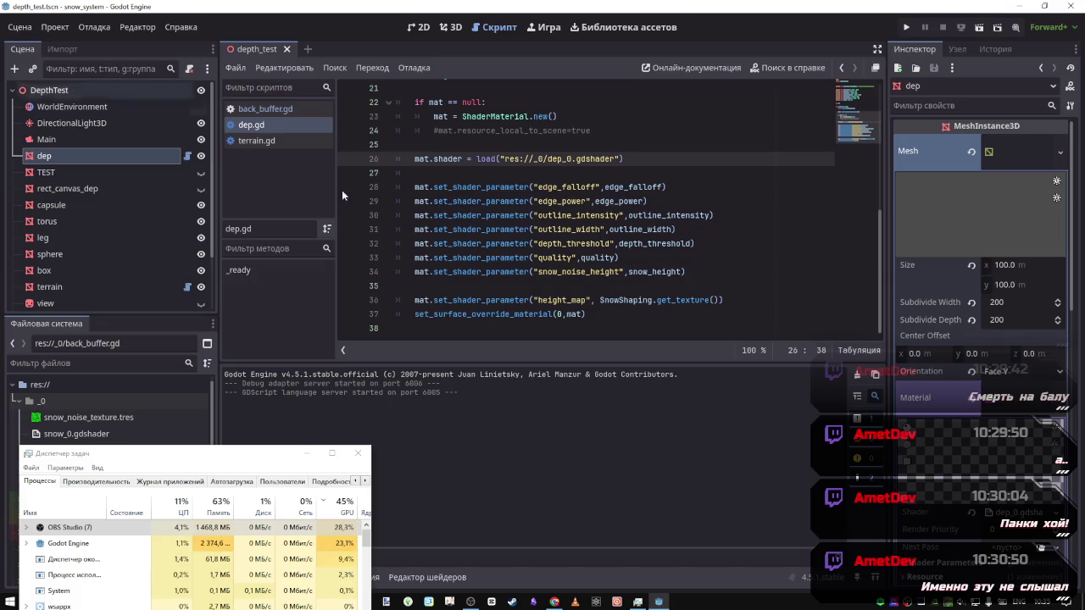
pyautogui.click(953, 570)
pyautogui.scroll(-5, 950, 466)
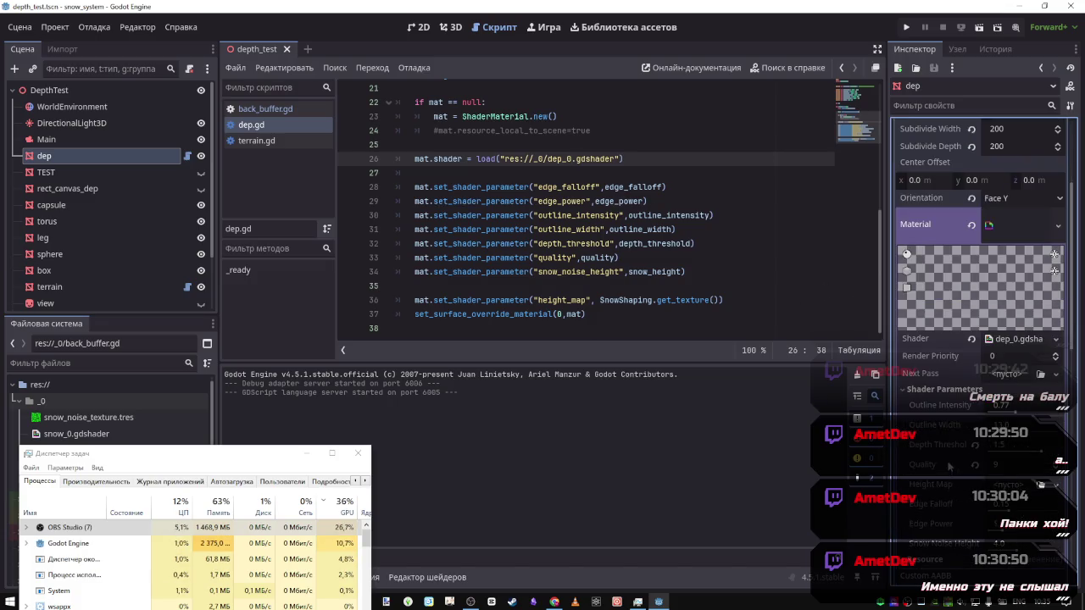
pyautogui.click(722, 327)
pyautogui.moveTo(722, 328); pyautogui.dragTo(727, 302)
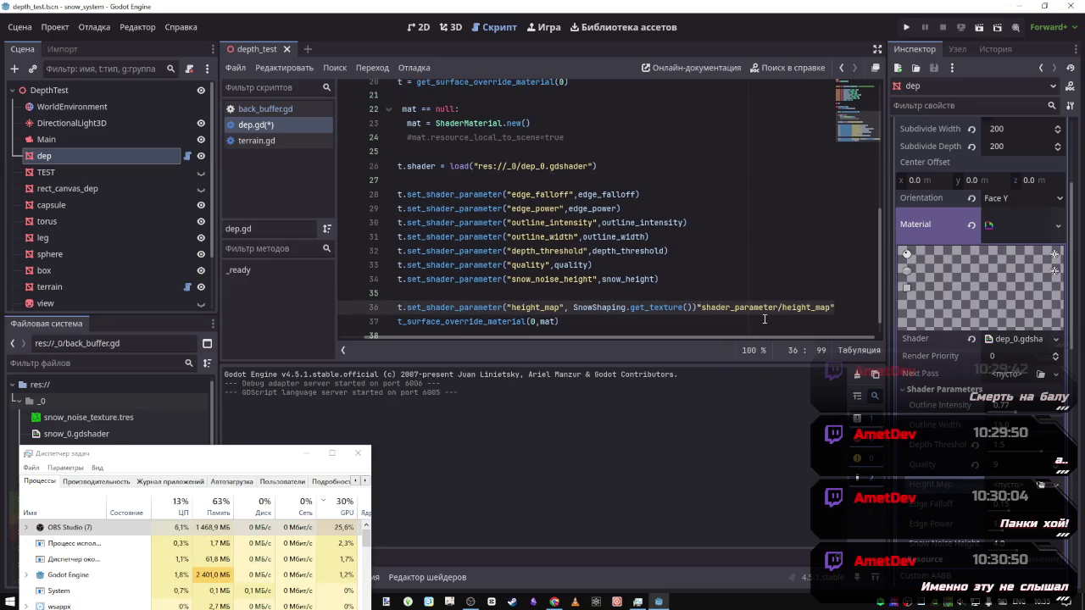
pyautogui.hotkey('ctrl', 'z')
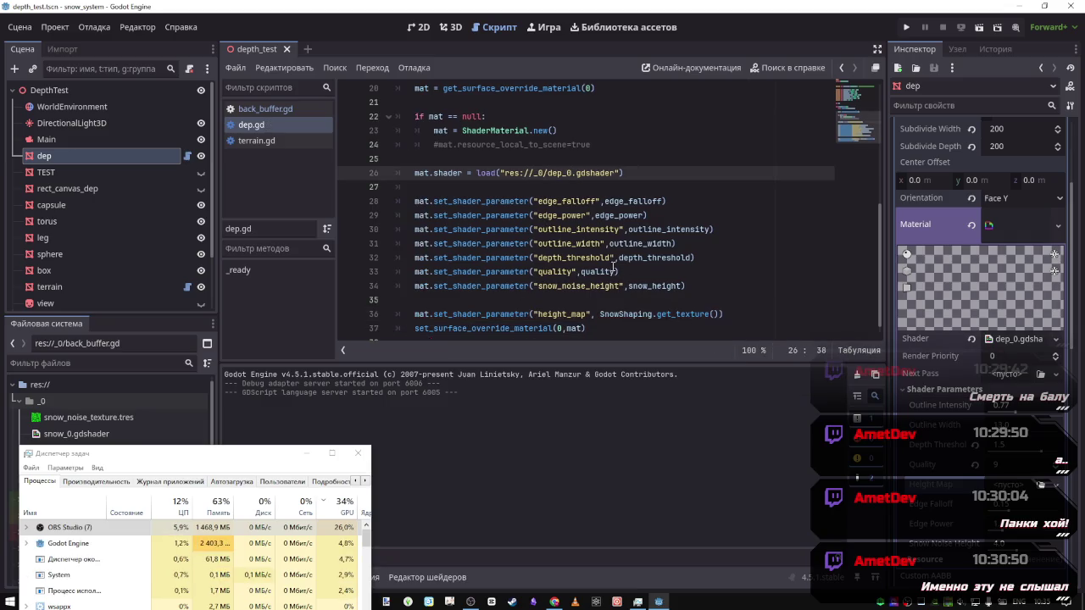
# Select SnowShaping.get_texture() on line 36 and place the cursor on empty line 35
pyautogui.scroll(6, 593, 237)
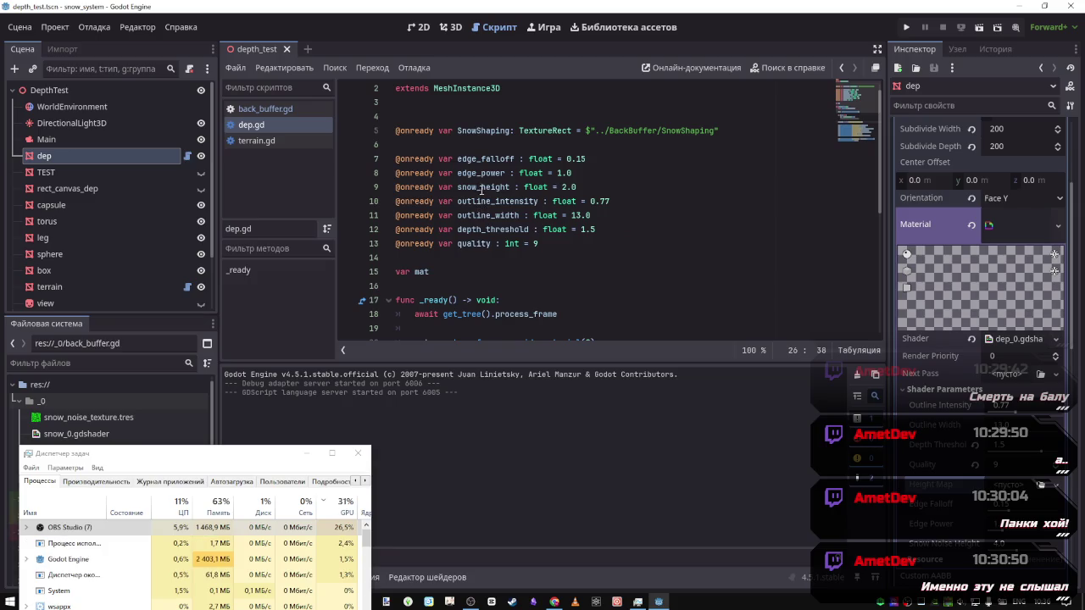
pyautogui.scroll(-5, 500, 203)
pyautogui.scroll(5, 500, 203)
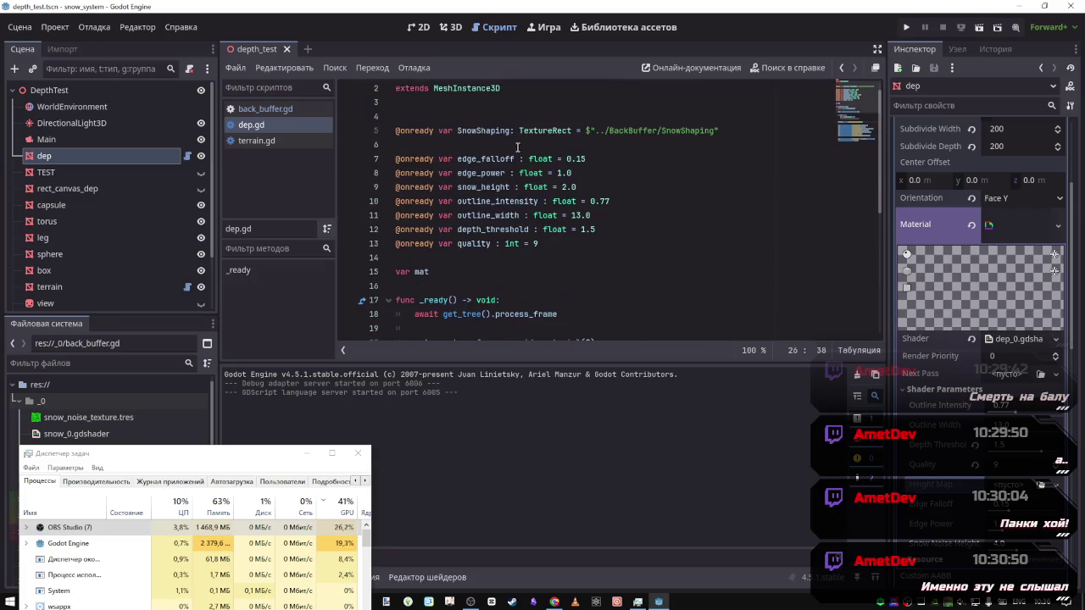
pyautogui.doubleClick(493, 131)
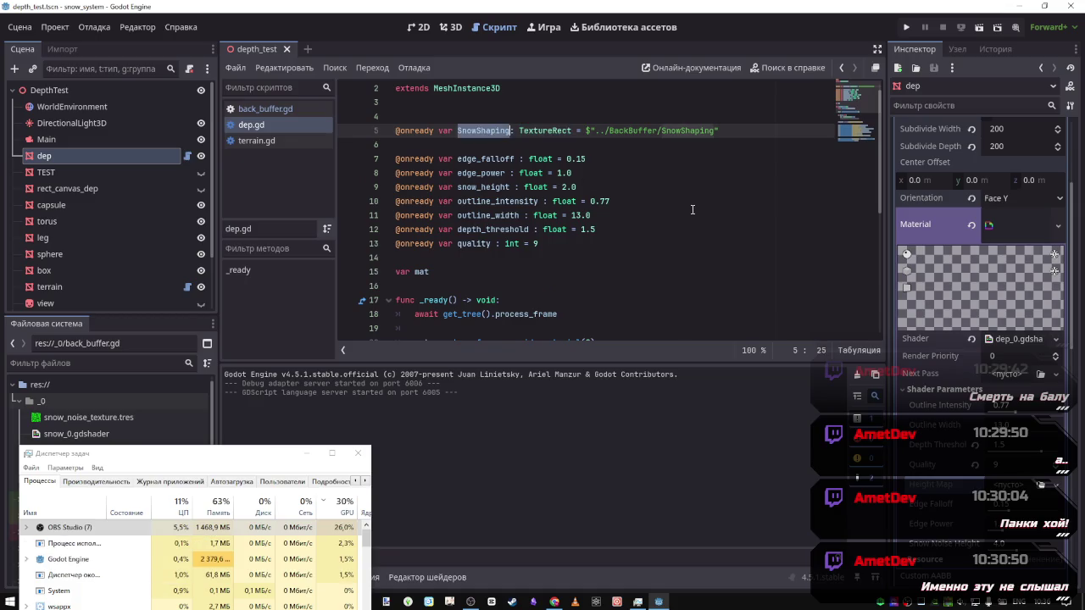
pyautogui.scroll(-6, 663, 219)
pyautogui.moveTo(596, 212)
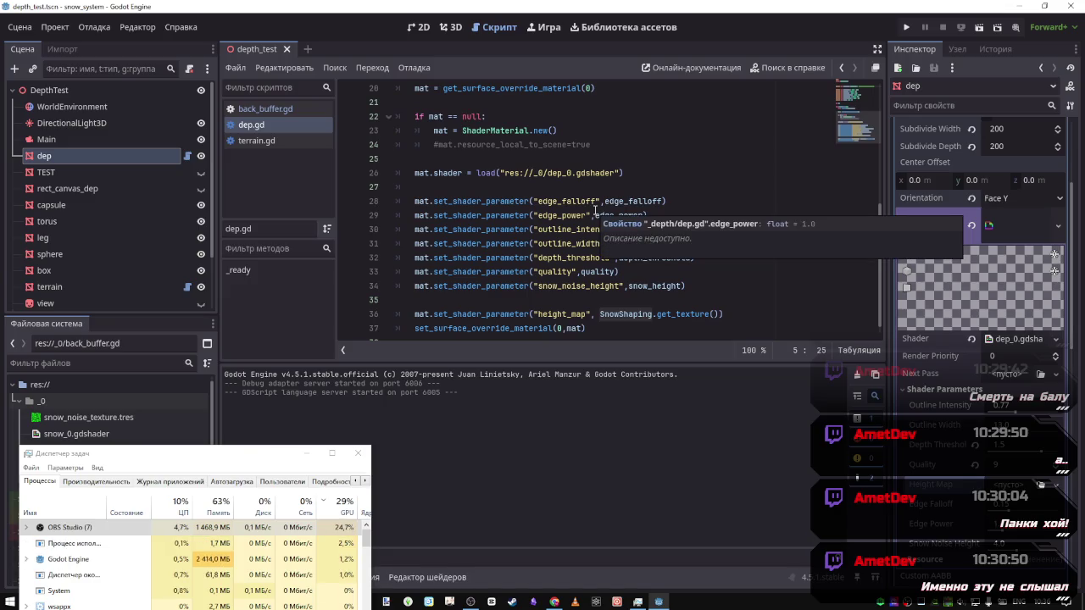
pyautogui.moveTo(746, 314); pyautogui.dragTo(598, 315)
pyautogui.hotkey('ctrl', 'c')
pyautogui.click(531, 301)
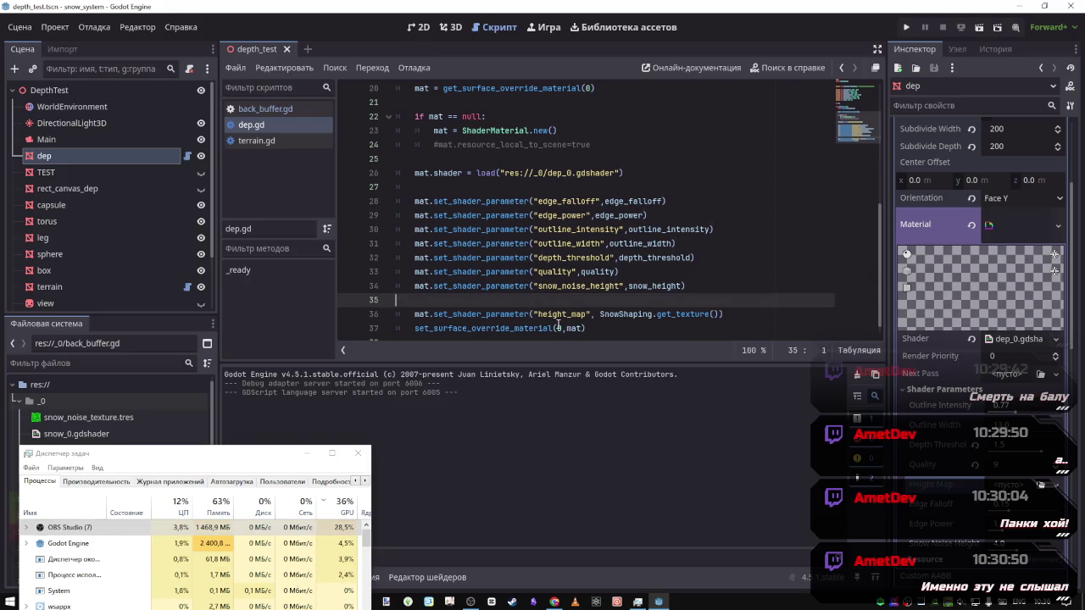
# Add print(SnowShaping.get_texture()) on line 35 and reload the scene to print NoiseTexture2D
pyautogui.write('print(')
pyautogui.hotkey('ctrl', 'v')
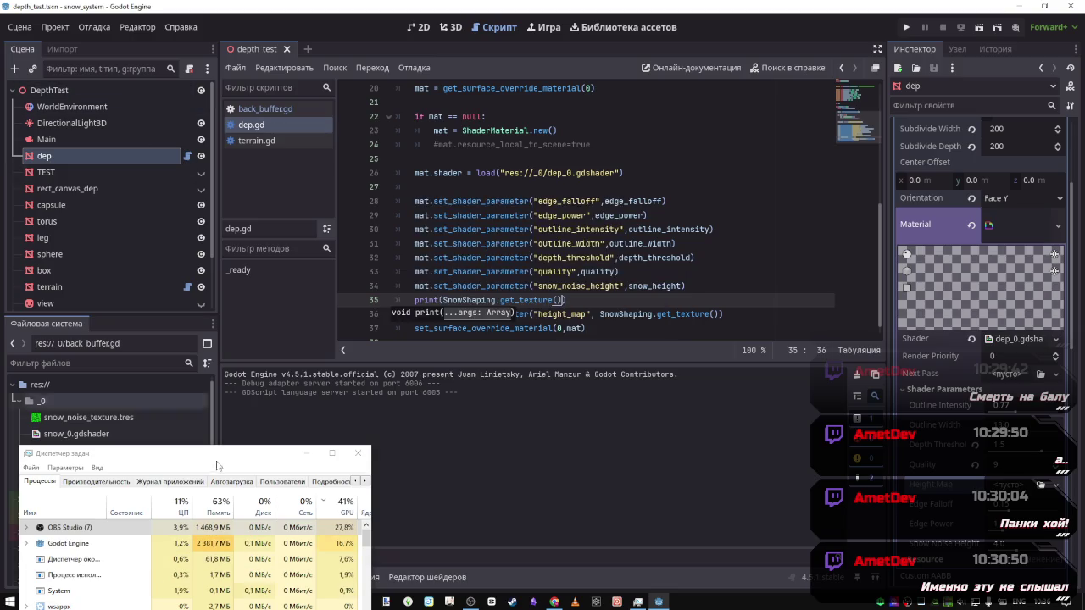
pyautogui.moveTo(224, 462)
pyautogui.mouseDown()
pyautogui.moveTo(225, 254)
pyautogui.moveTo(224, 514)
pyautogui.mouseUp()
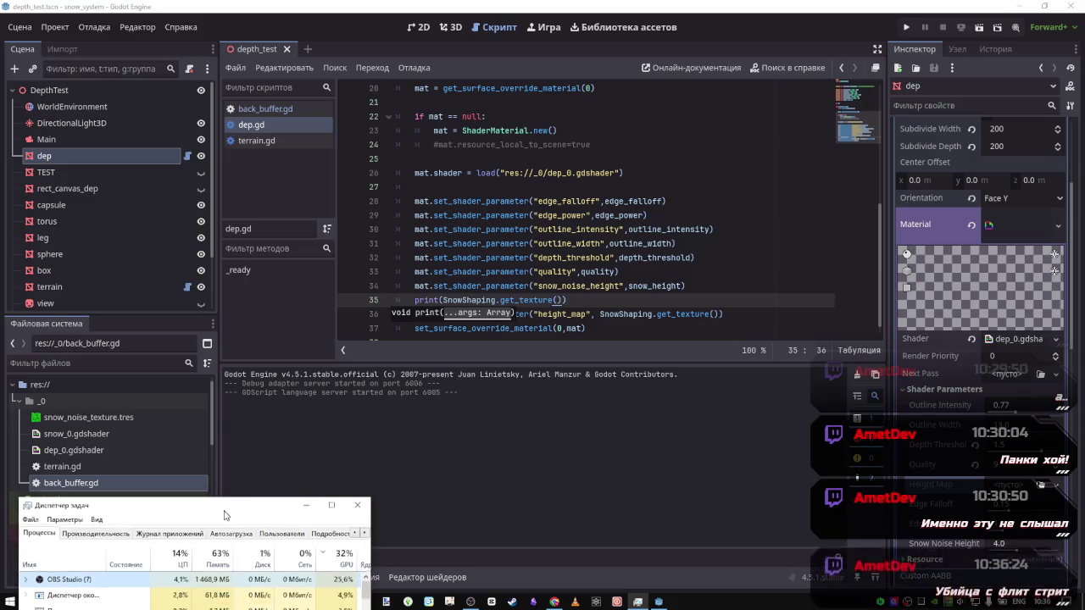
pyautogui.click(25, 28)
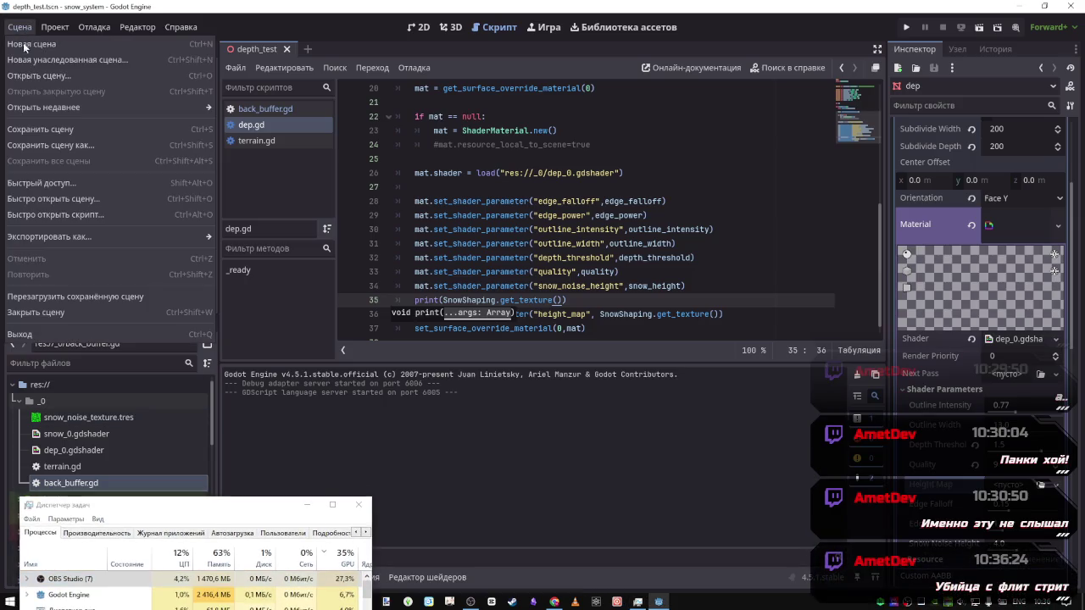
pyautogui.click(48, 296)
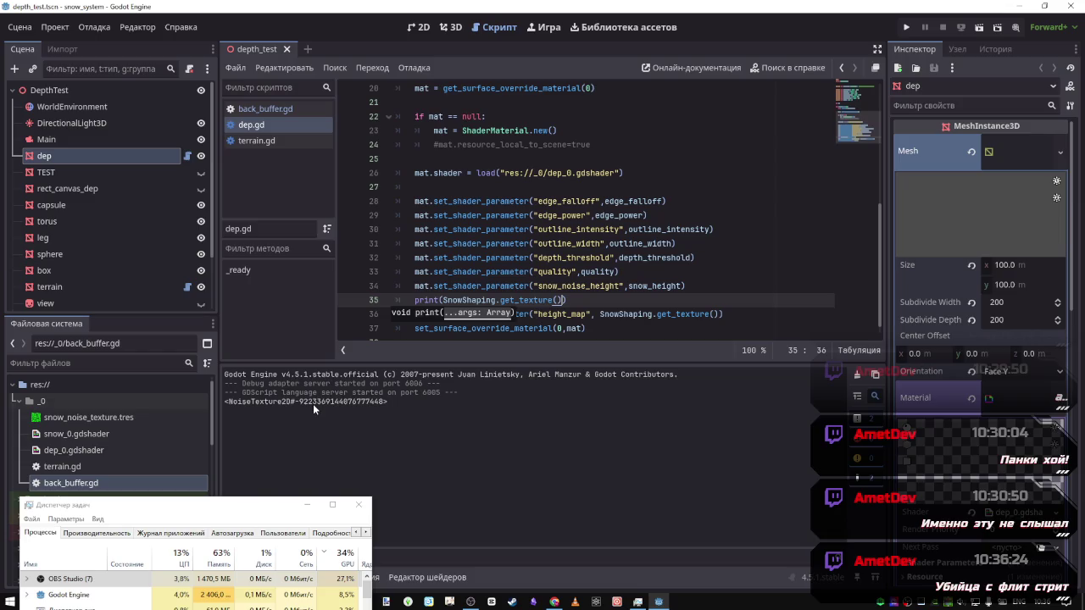
pyautogui.moveTo(389, 402); pyautogui.dragTo(221, 401)
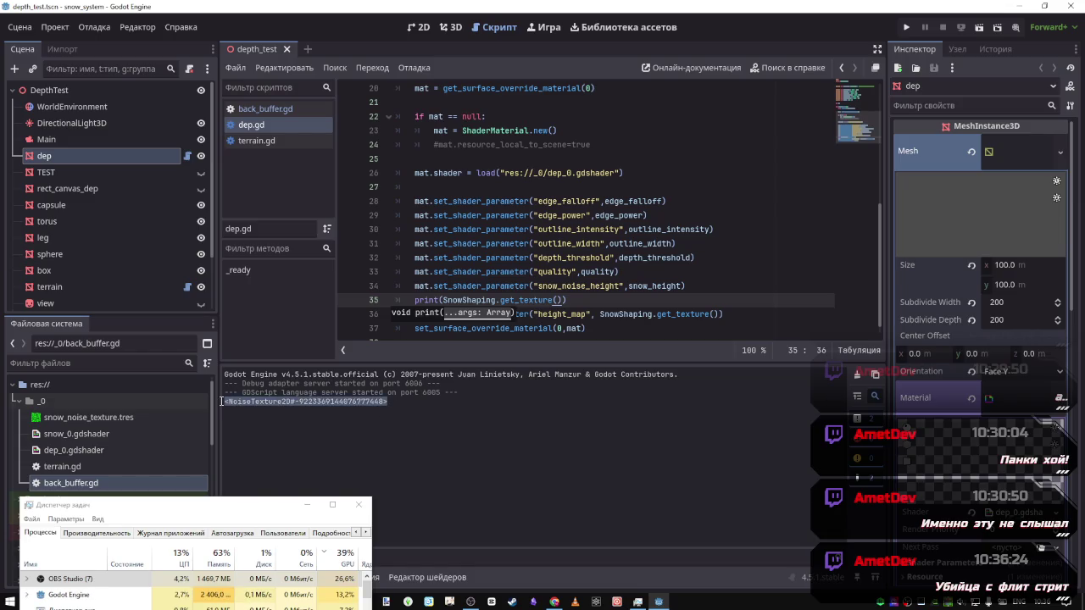
# Make the material Local to Scene, save and reload, then preview its shader parameters on a cube
pyautogui.scroll(-5, 937, 492)
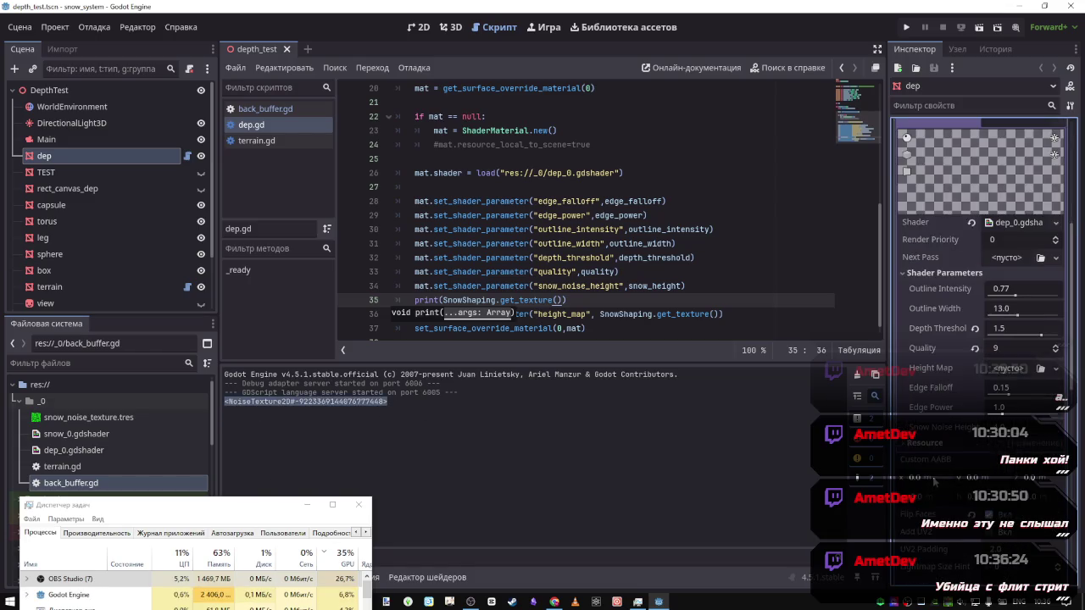
pyautogui.click(926, 442)
pyautogui.click(975, 459)
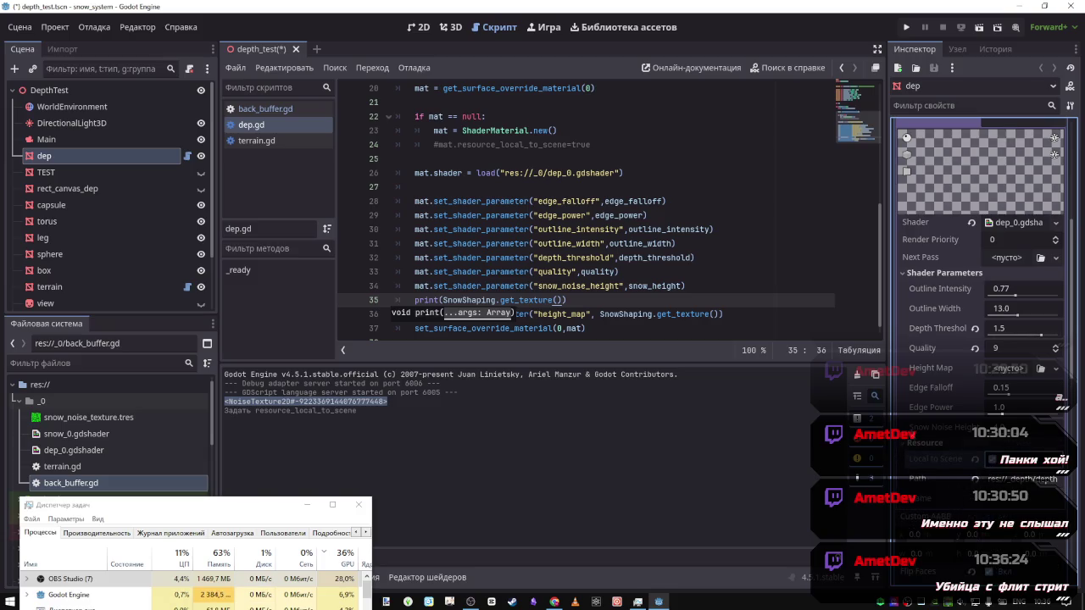
pyautogui.hotkey('ctrl', 's')
pyautogui.click(19, 27)
pyautogui.click(58, 303)
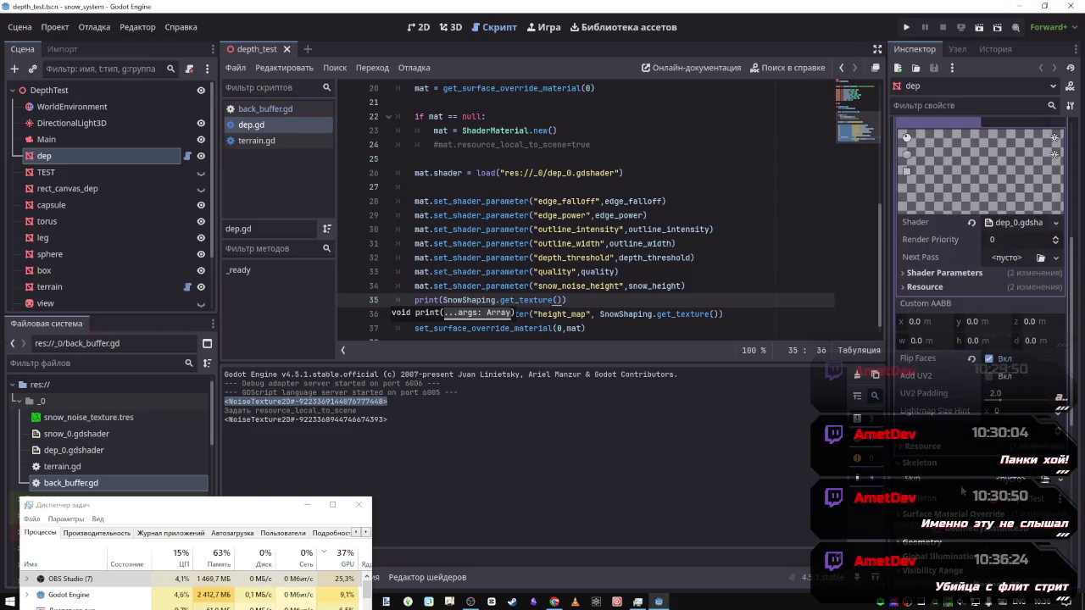
pyautogui.click(958, 273)
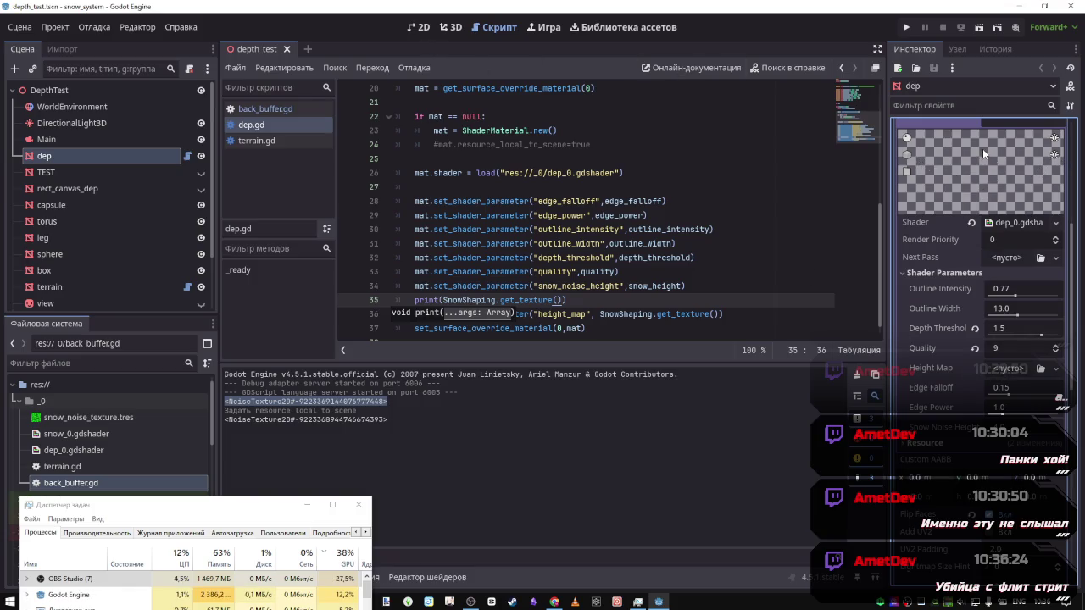
pyautogui.click(907, 154)
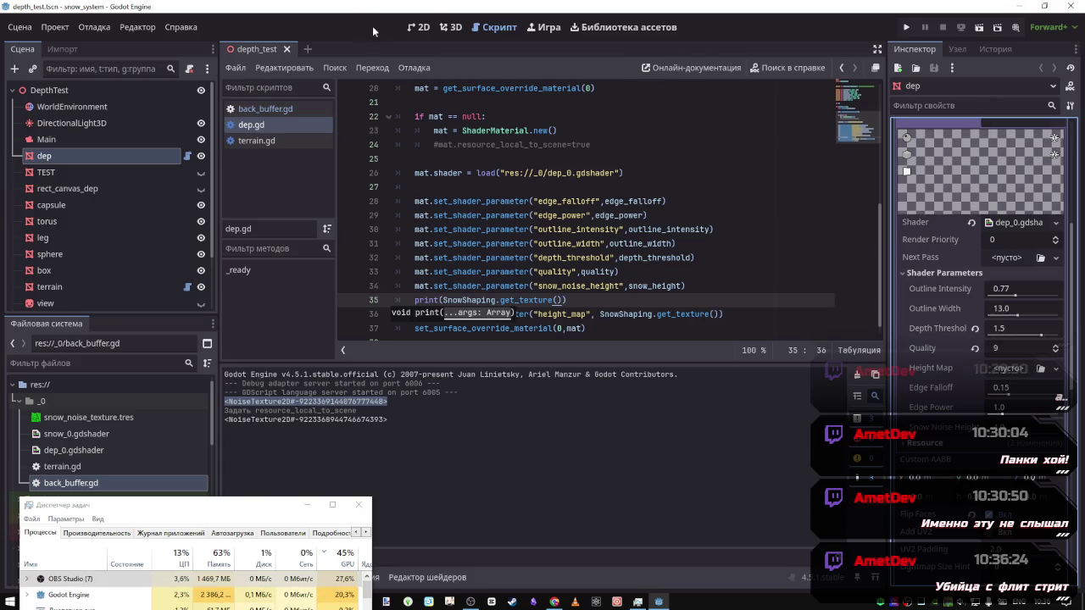
pyautogui.click(446, 29)
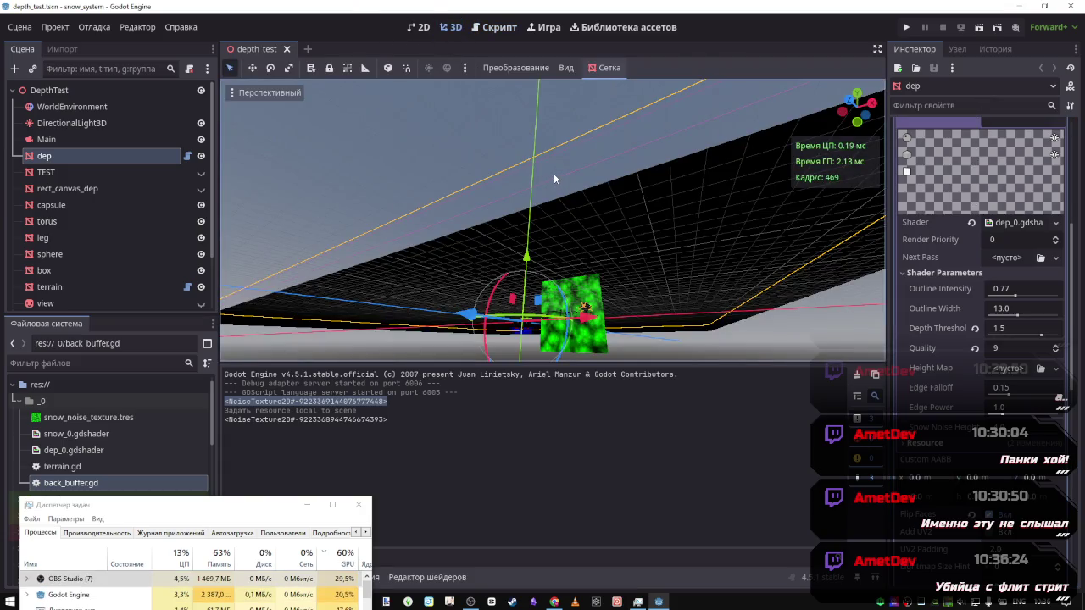
pyautogui.moveTo(601, 261)
pyautogui.mouseDown()
pyautogui.moveTo(551, 195)
pyautogui.moveTo(433, 178)
pyautogui.mouseUp()
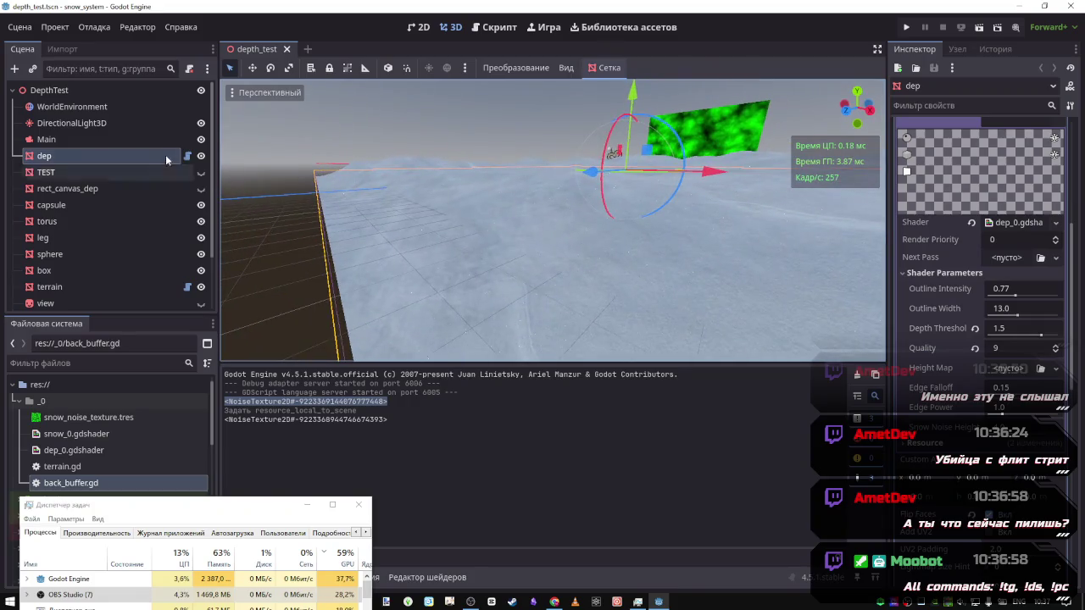
pyautogui.moveTo(591, 173)
pyautogui.mouseDown()
pyautogui.moveTo(522, 198)
pyautogui.moveTo(445, 206)
pyautogui.moveTo(644, 212)
pyautogui.mouseUp()
pyautogui.hotkey('ctrl', 'z')
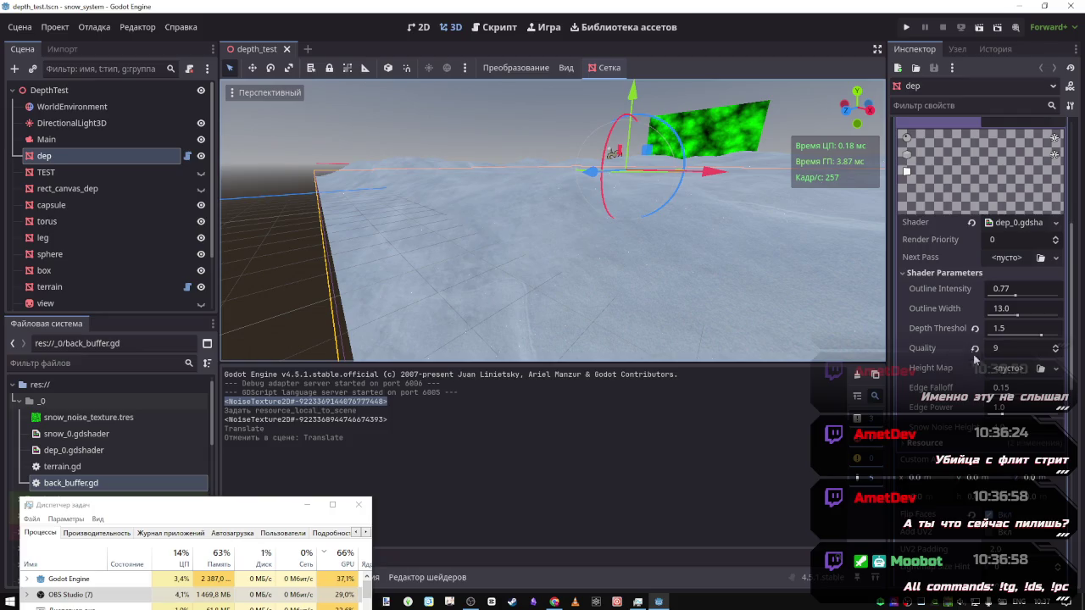
pyautogui.click(1009, 368)
pyautogui.click(913, 375)
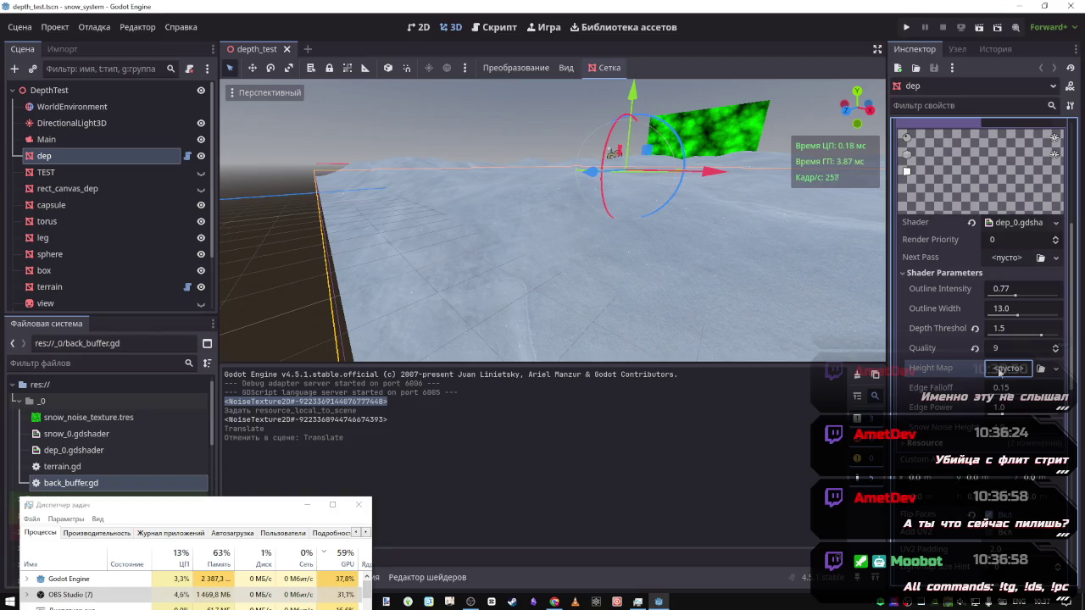
pyautogui.click(1053, 369)
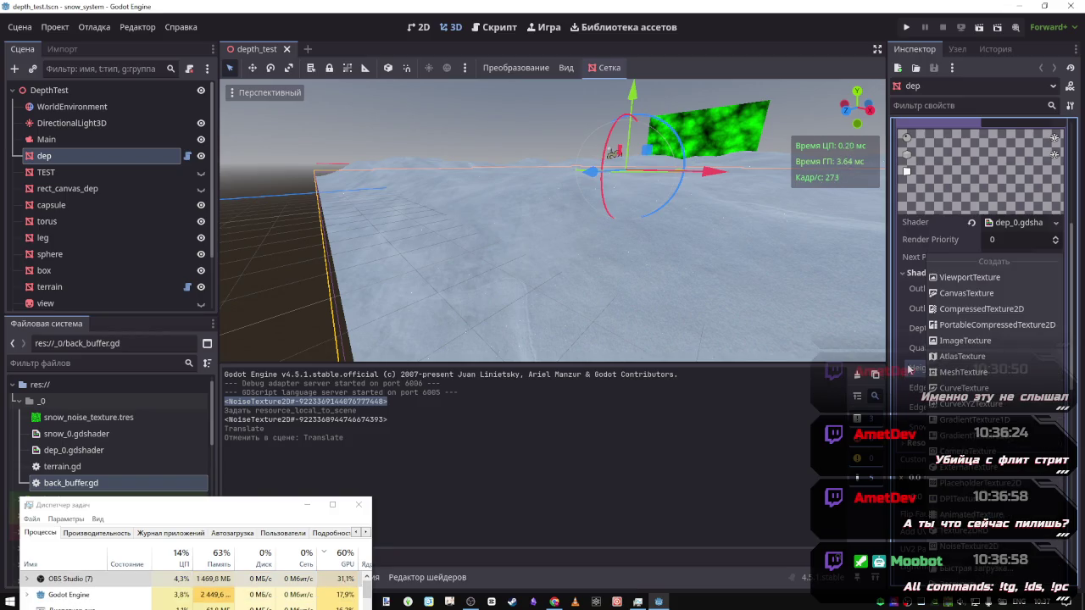
pyautogui.click(1052, 372)
pyautogui.click(1054, 369)
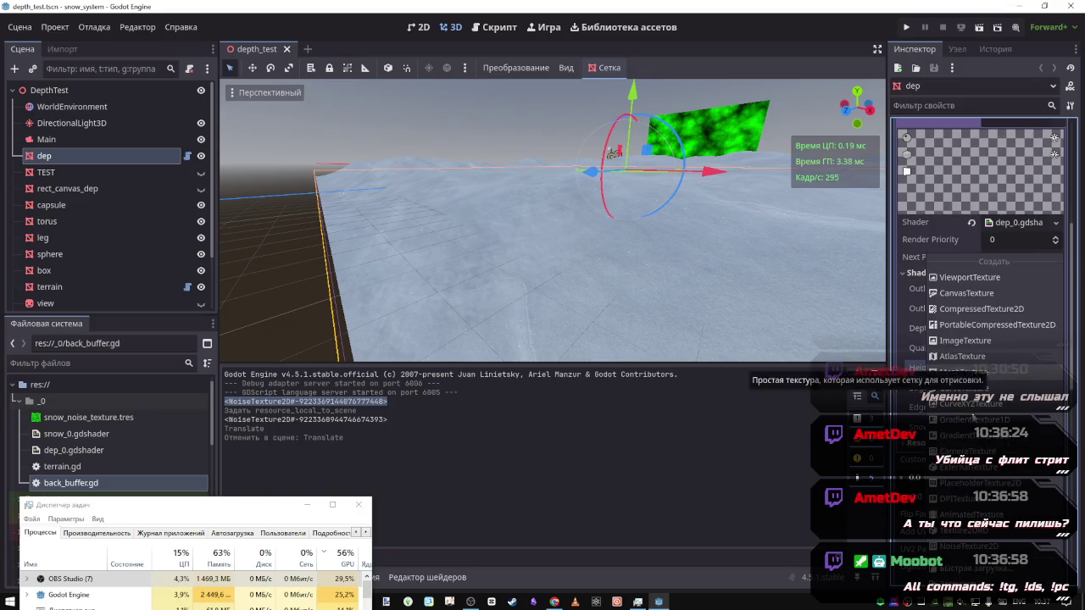
pyautogui.click(961, 548)
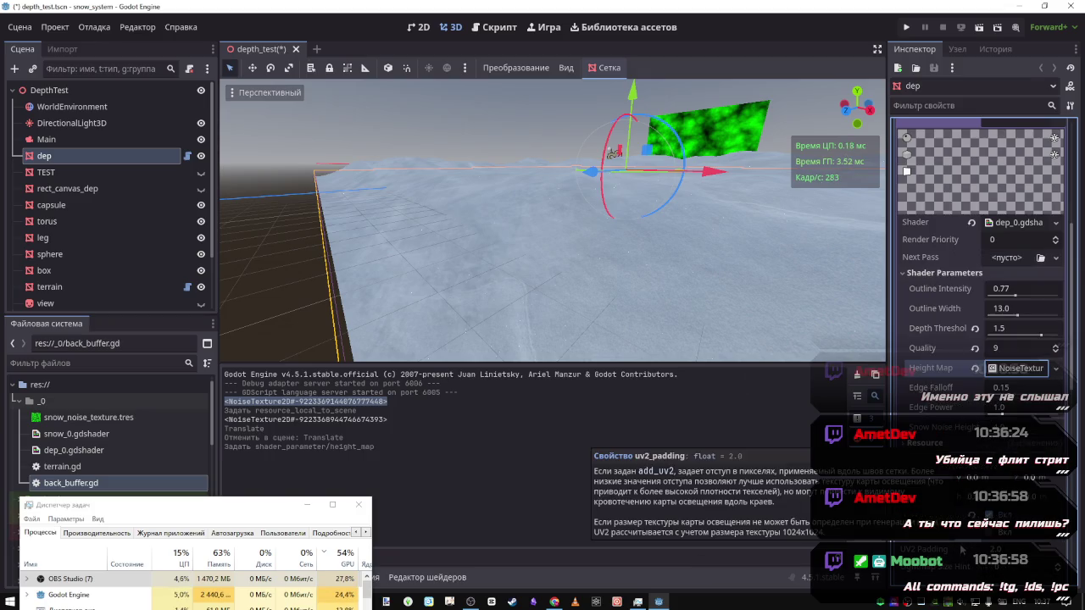
pyautogui.click(976, 369)
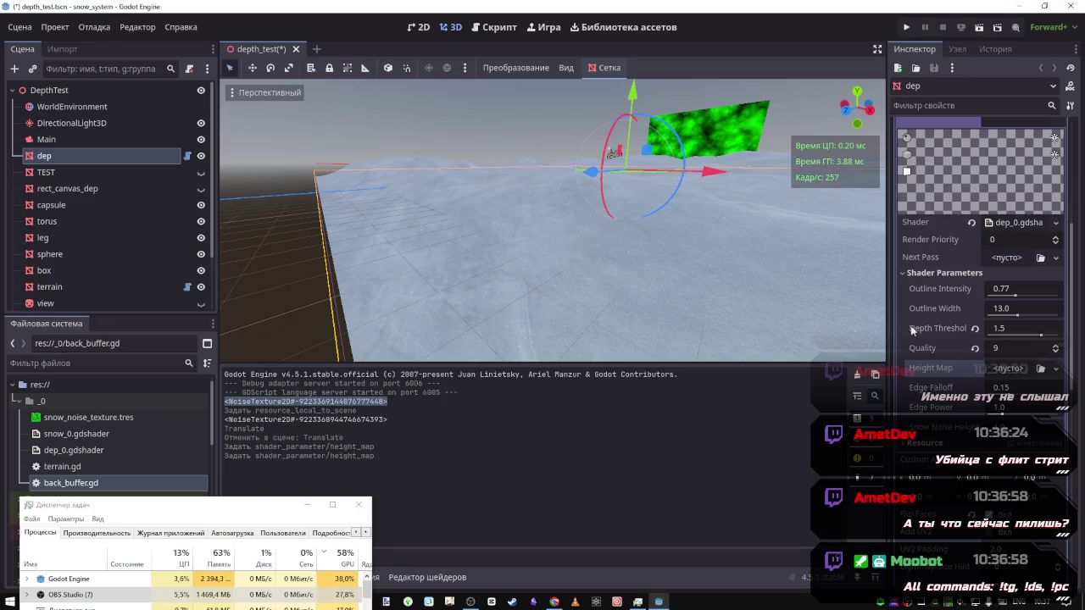
pyautogui.moveTo(806, 306)
pyautogui.mouseDown()
pyautogui.moveTo(899, 310)
pyautogui.moveTo(865, 311)
pyautogui.moveTo(864, 373)
pyautogui.moveTo(864, 322)
pyautogui.moveTo(839, 322)
pyautogui.moveTo(839, 373)
pyautogui.moveTo(831, 335)
pyautogui.moveTo(873, 330)
pyautogui.moveTo(851, 343)
pyautogui.moveTo(826, 335)
pyautogui.moveTo(841, 320)
pyautogui.moveTo(835, 339)
pyautogui.moveTo(784, 326)
pyautogui.moveTo(802, 311)
pyautogui.mouseUp()
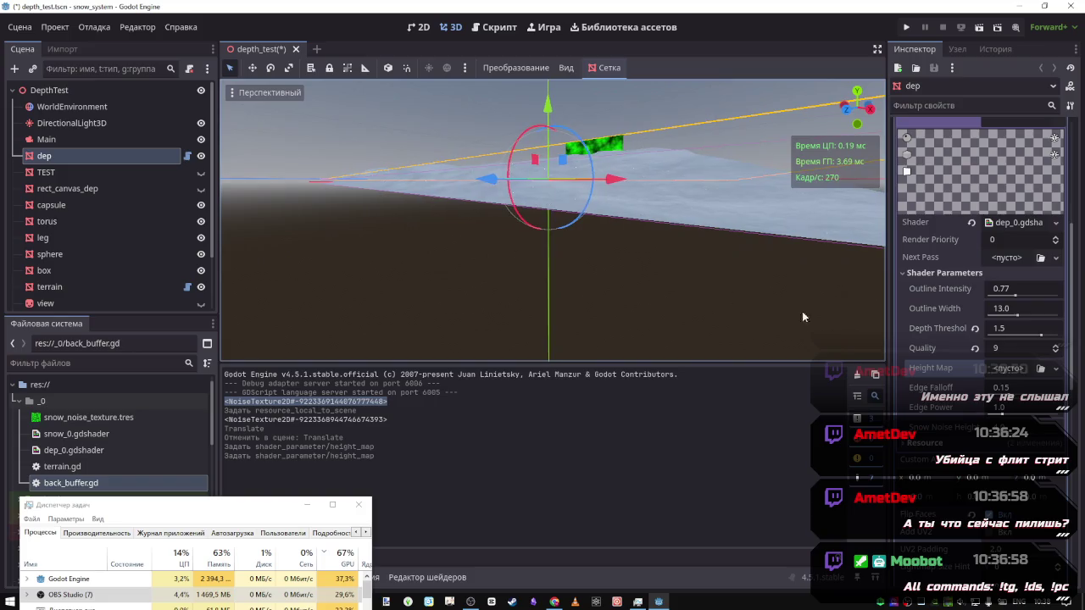
pyautogui.click(1009, 368)
# Assign snow_noise_texture.tres to Height Map, then revert it and bring up the new-texture type list
pyautogui.click(111, 416)
pyautogui.moveTo(111, 415); pyautogui.dragTo(996, 371)
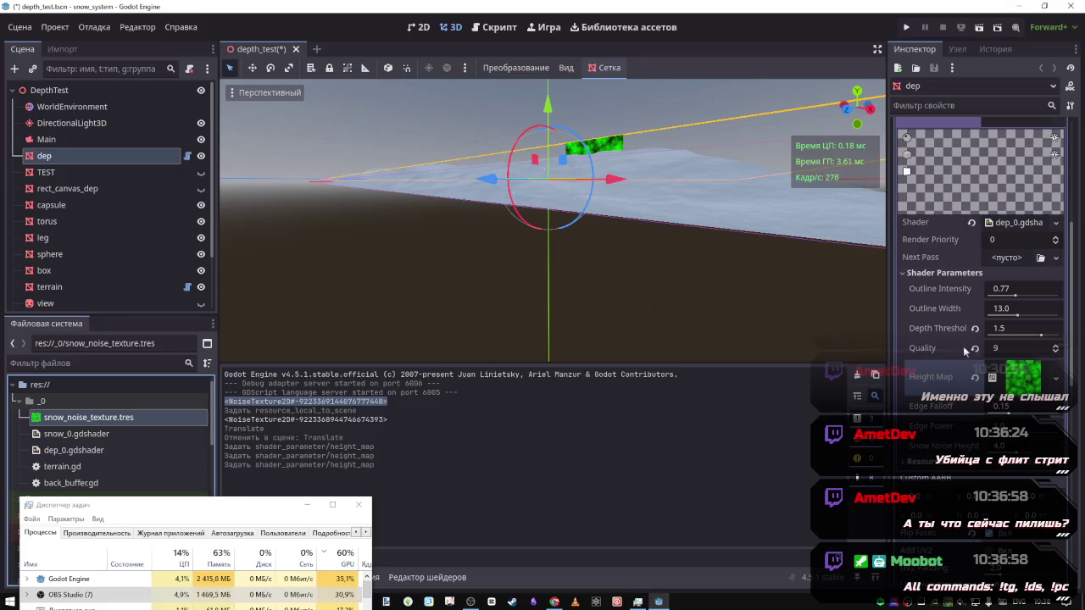
pyautogui.moveTo(552, 220)
pyautogui.mouseDown()
pyautogui.moveTo(542, 195)
pyautogui.moveTo(566, 161)
pyautogui.moveTo(806, 330)
pyautogui.mouseUp()
pyautogui.click(974, 378)
pyautogui.click(1017, 377)
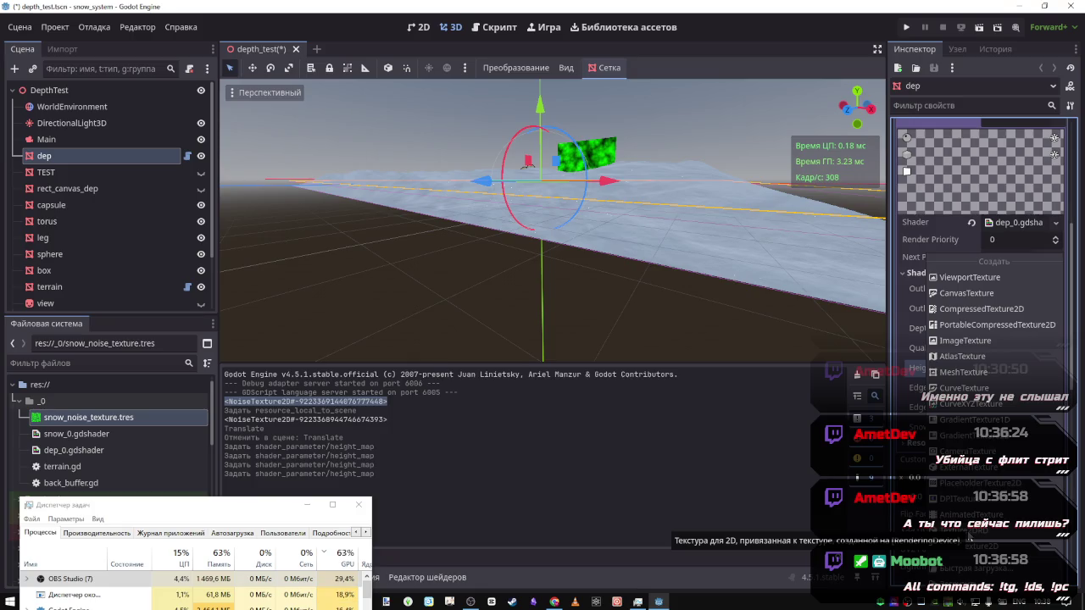
# Dismiss the texture list and expand dep's Surface Material Override and its shader parameters
pyautogui.click(1007, 225)
pyautogui.scroll(5, 1005, 246)
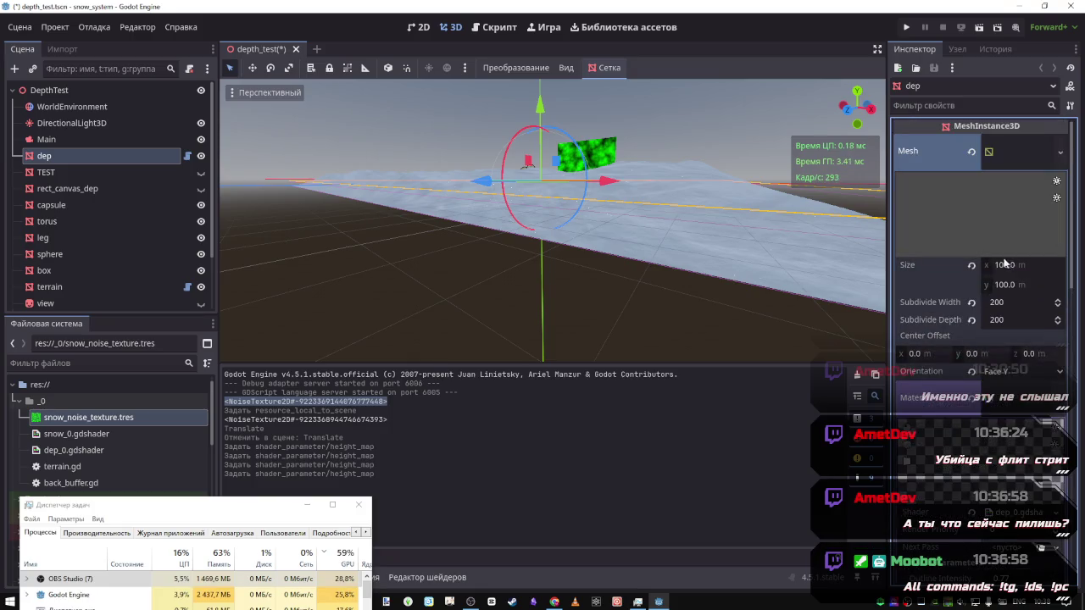
pyautogui.scroll(-5, 971, 286)
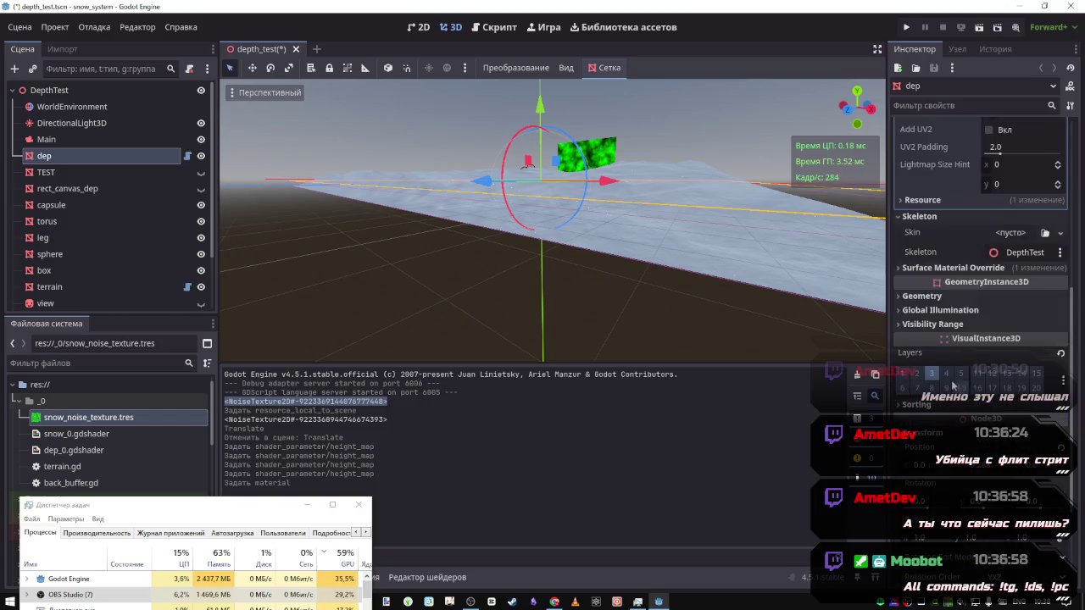
pyautogui.click(958, 268)
pyautogui.click(1004, 295)
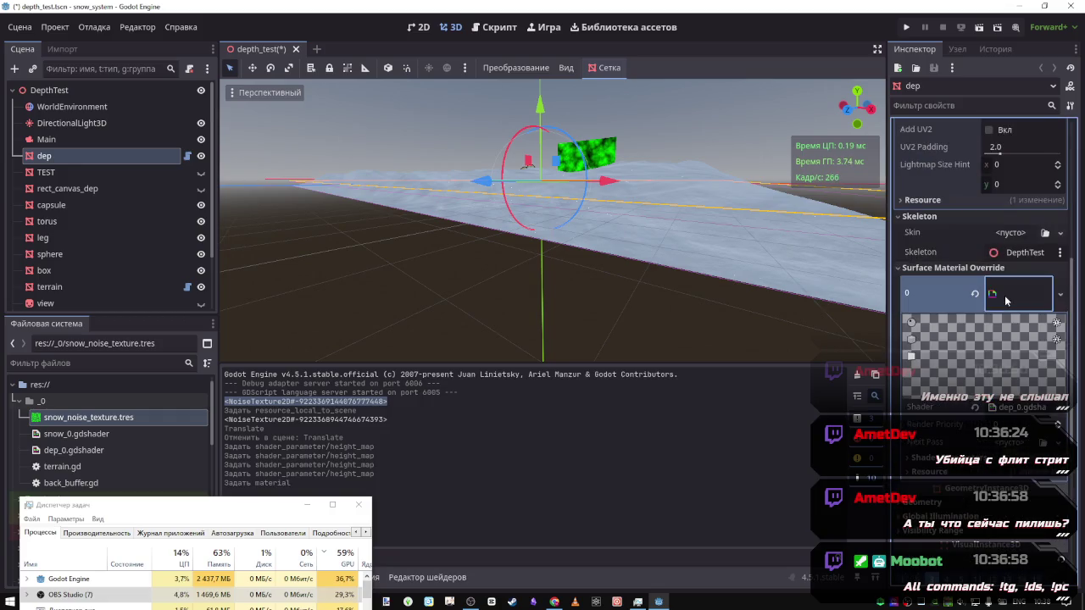
pyautogui.scroll(-3, 1000, 339)
pyautogui.scroll(-1, 996, 367)
pyautogui.click(942, 170)
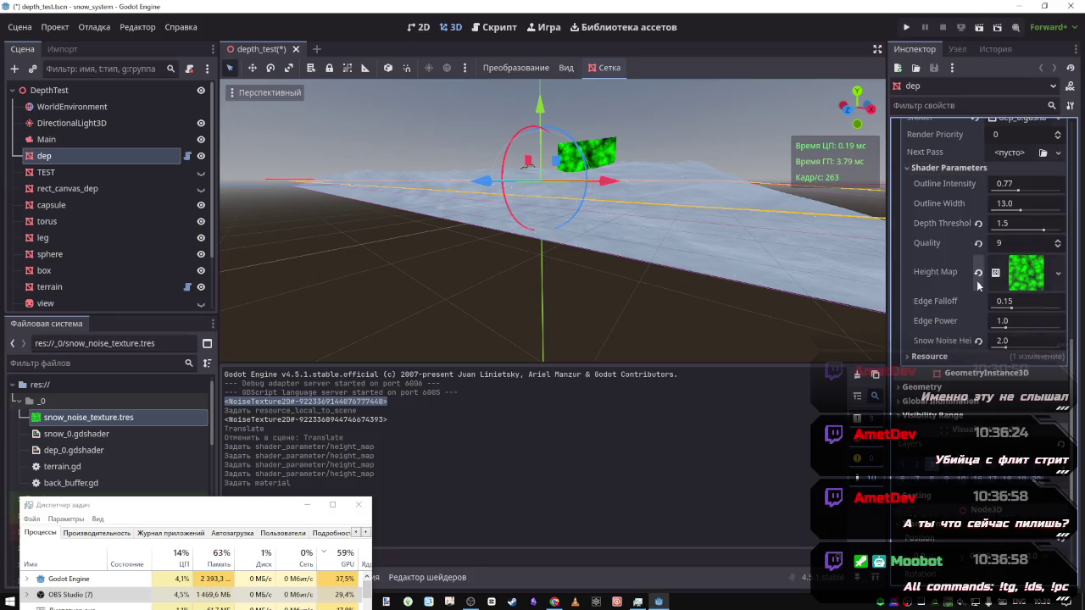
pyautogui.moveTo(710, 247); pyautogui.dragTo(710, 326)
pyautogui.moveTo(553, 181)
pyautogui.mouseDown()
pyautogui.moveTo(577, 203)
pyautogui.moveTo(602, 267)
pyautogui.moveTo(562, 175)
pyautogui.moveTo(576, 174)
pyautogui.moveTo(508, 110)
pyautogui.moveTo(637, 104)
pyautogui.moveTo(798, 322)
pyautogui.mouseUp()
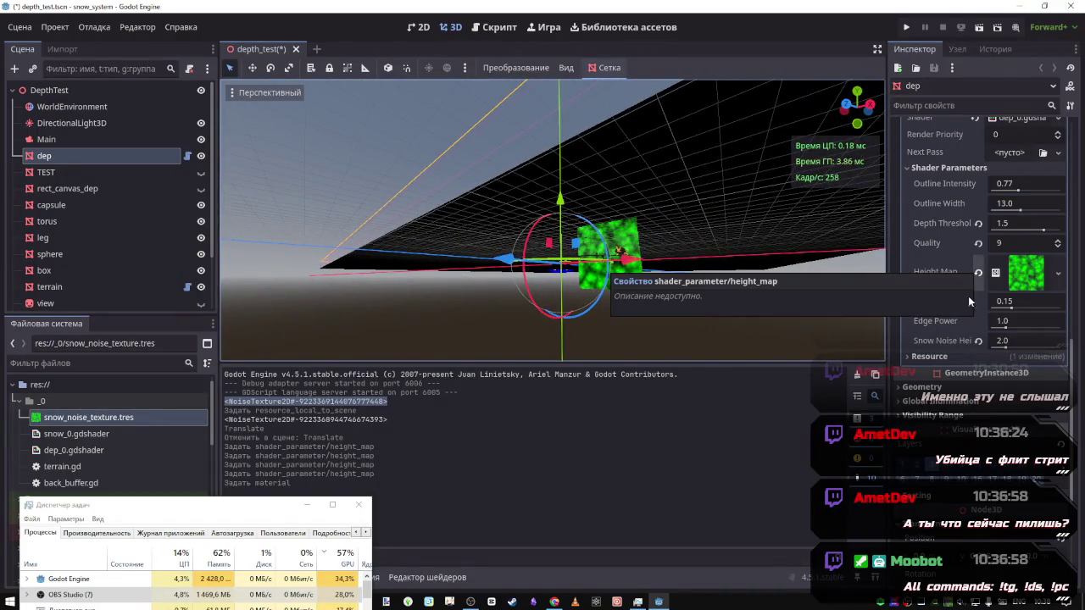
# Empty the Height Map texture and raise Snow Noise Height from 2.0 to 4.0
pyautogui.click(944, 357)
pyautogui.click(979, 273)
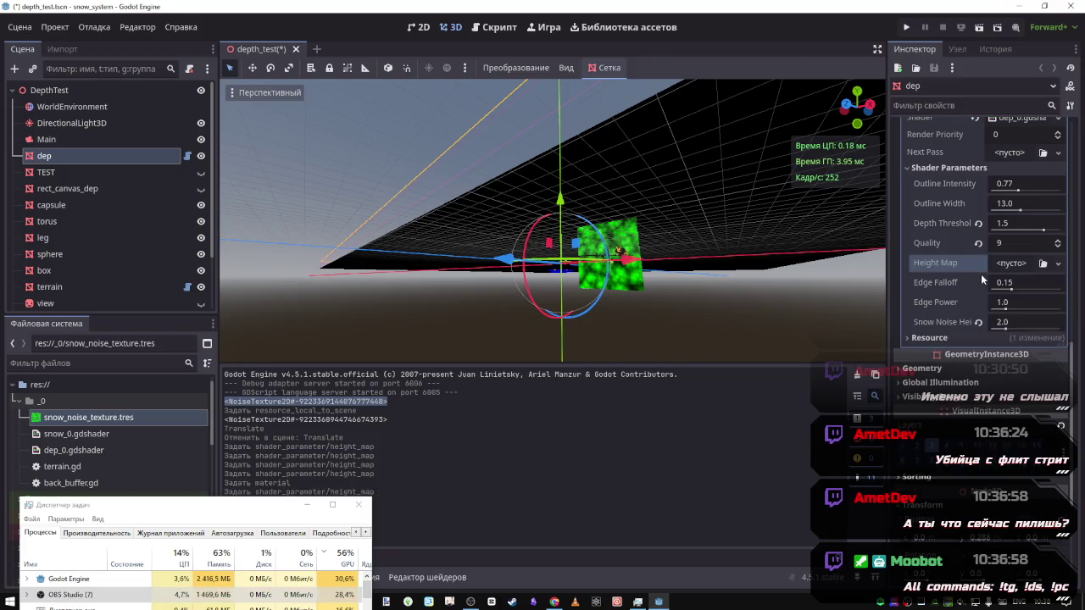
pyautogui.moveTo(773, 279); pyautogui.dragTo(738, 254)
pyautogui.moveTo(646, 286)
pyautogui.mouseDown()
pyautogui.moveTo(634, 176)
pyautogui.moveTo(509, 191)
pyautogui.moveTo(435, 216)
pyautogui.mouseUp()
pyautogui.rightClick(427, 217)
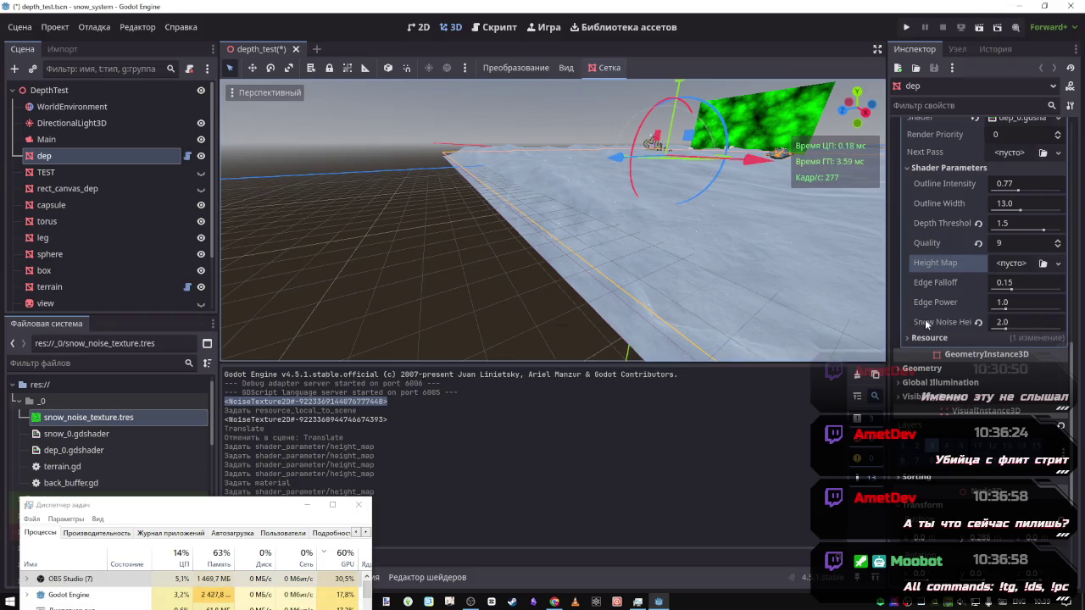
pyautogui.moveTo(988, 326); pyautogui.dragTo(1009, 327)
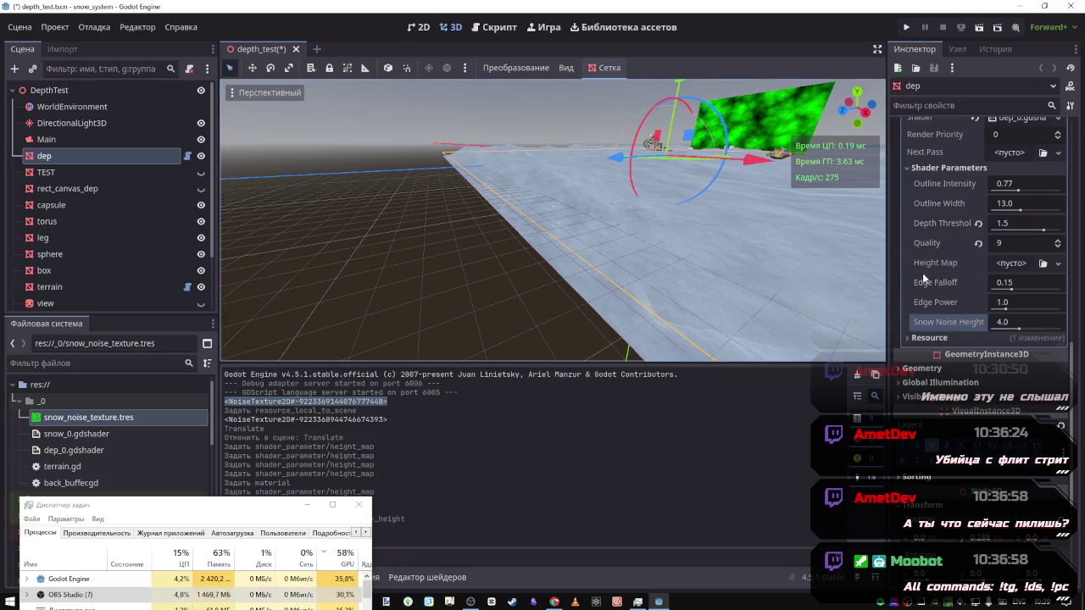
pyautogui.scroll(5, 924, 275)
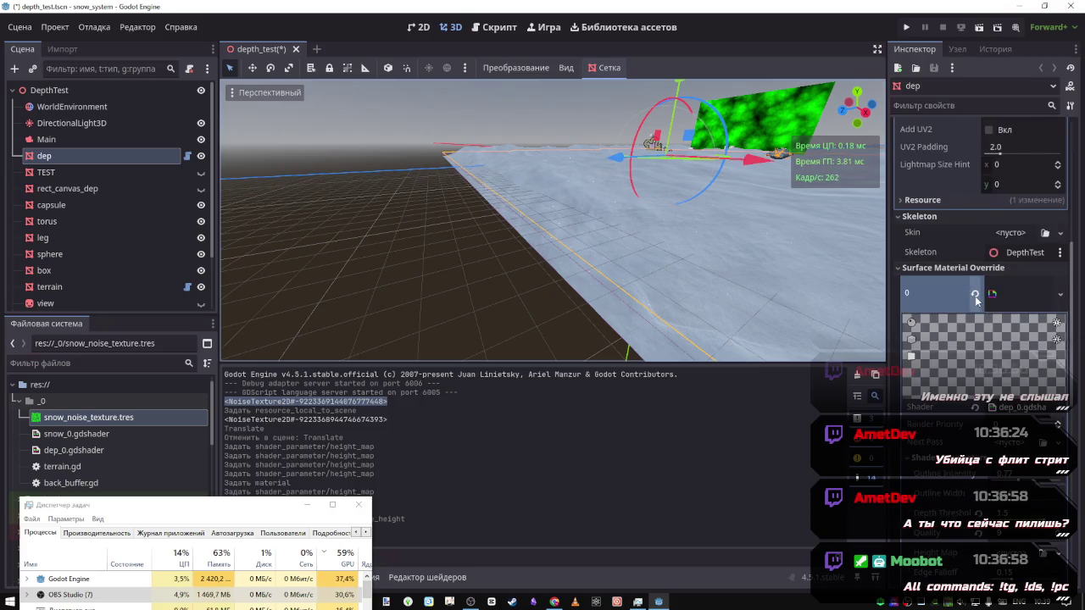
# Clear the material override in Surface Material Override slot 0
pyautogui.click(975, 294)
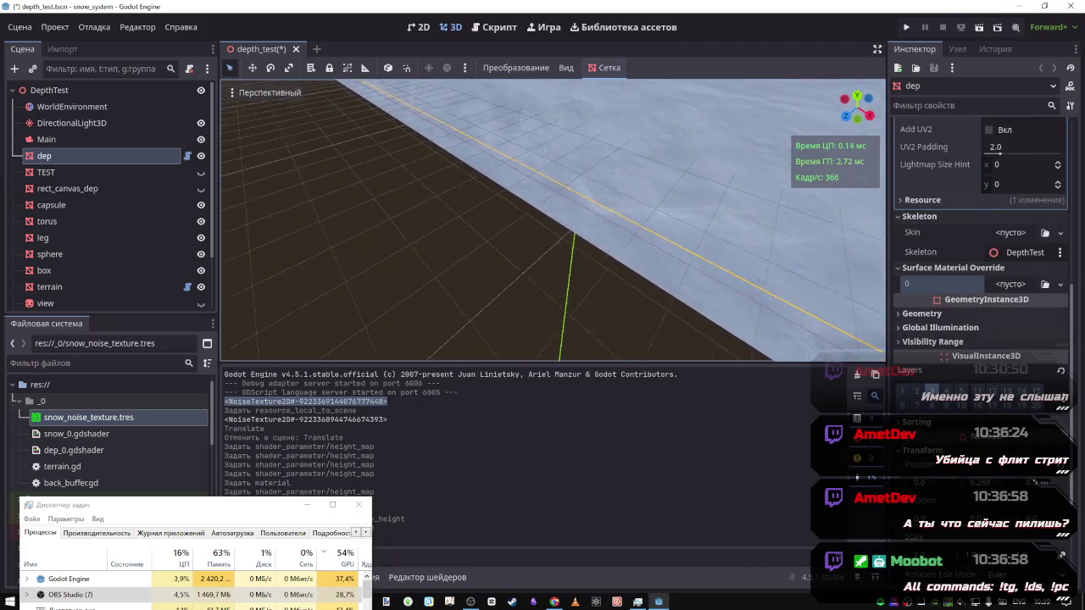
pyautogui.scroll(5, 551, 221)
pyautogui.scroll(-5, 552, 221)
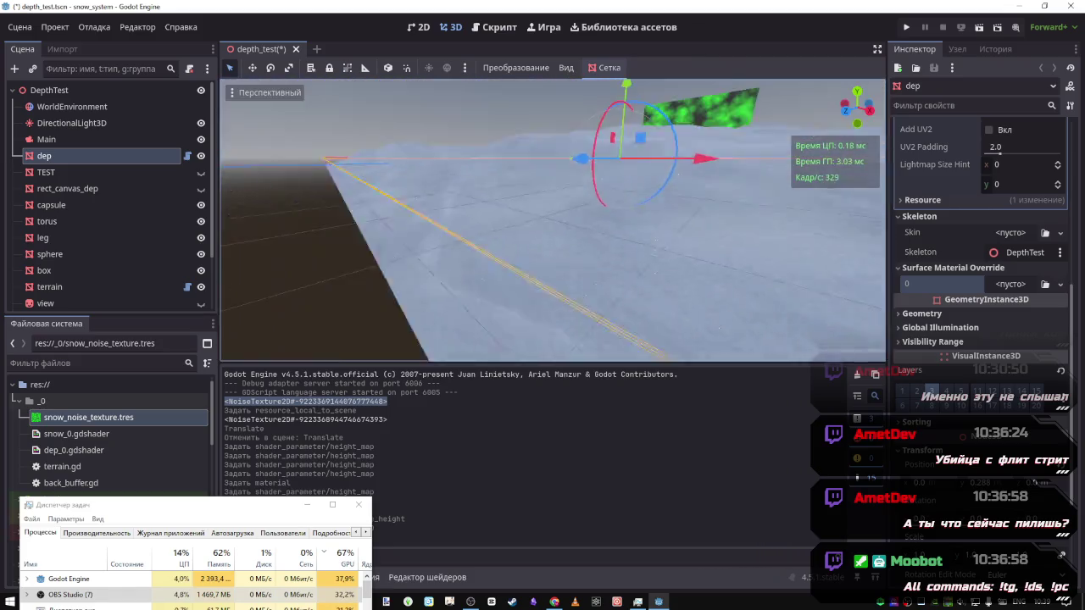
pyautogui.scroll(5, 691, 269)
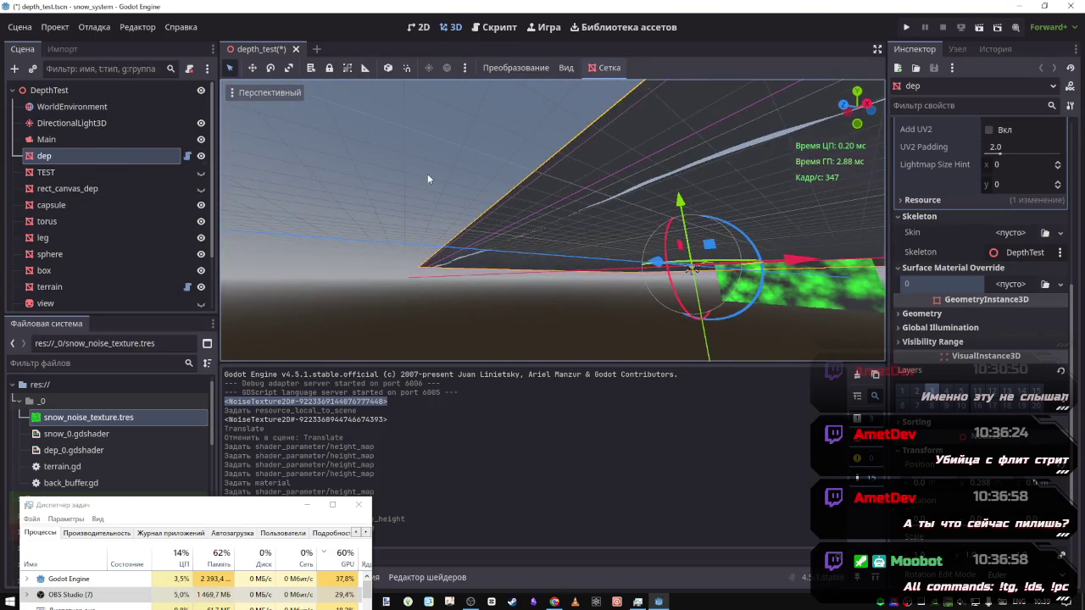
pyautogui.click(20, 27)
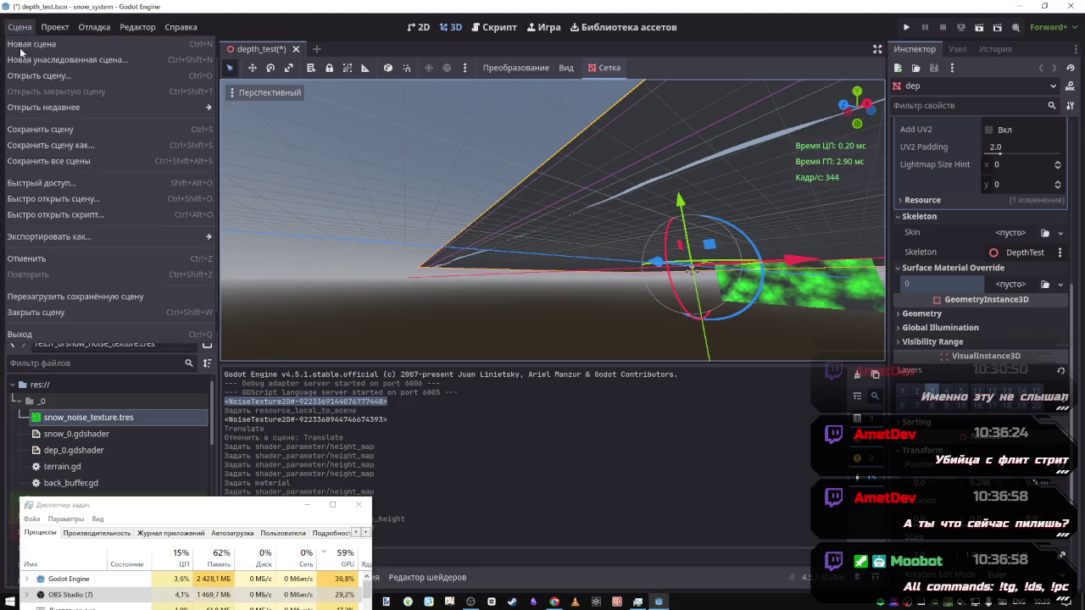
# Save and reload the saved depth_test scene
pyautogui.click(50, 296)
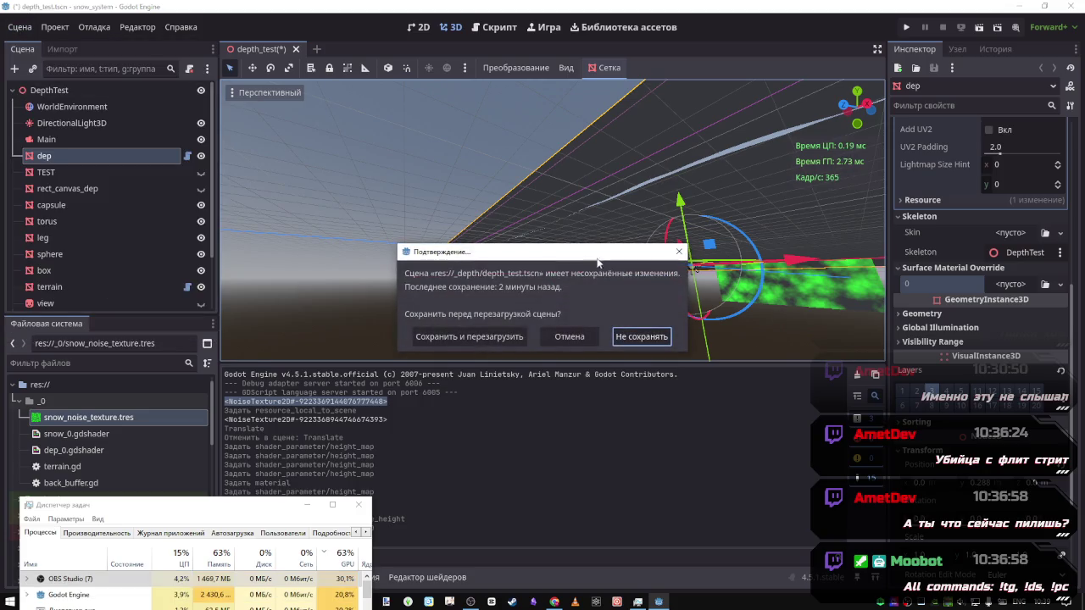
pyautogui.click(499, 337)
pyautogui.moveTo(498, 318); pyautogui.dragTo(498, 319)
pyautogui.scroll(-5, 994, 205)
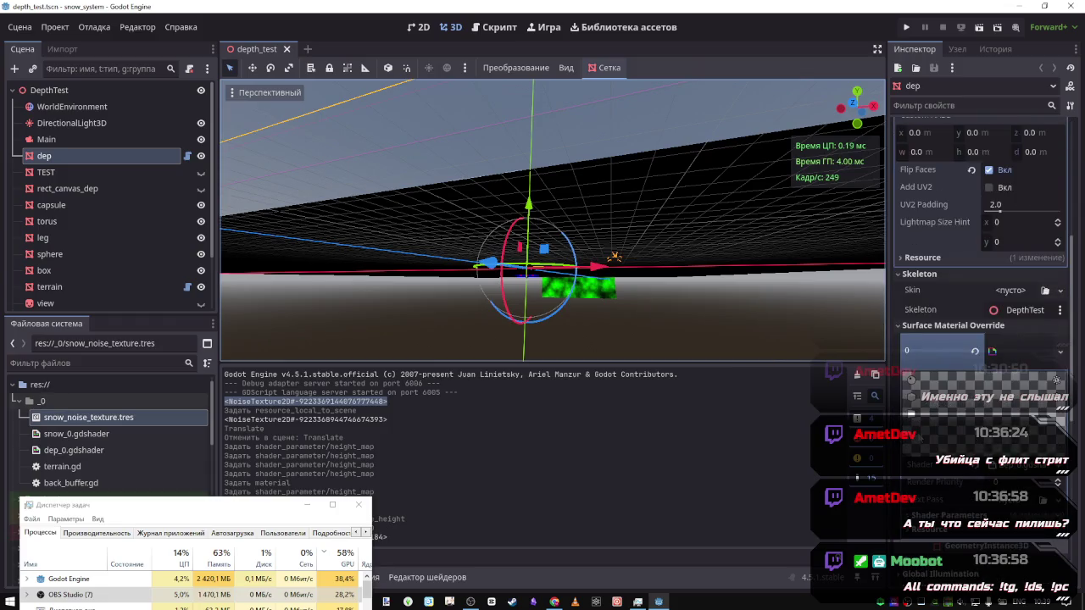
pyautogui.scroll(-5, 994, 206)
# Reset Quality to its default 8, keep Depth Threshold at 1.5, and open dep.gd
pyautogui.click(945, 283)
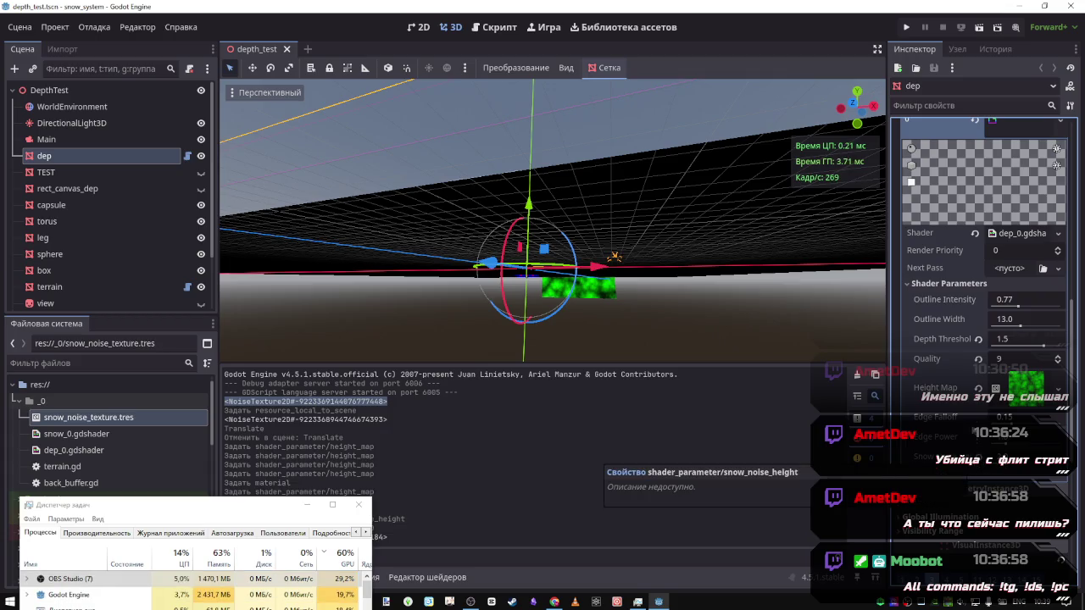
pyautogui.click(978, 359)
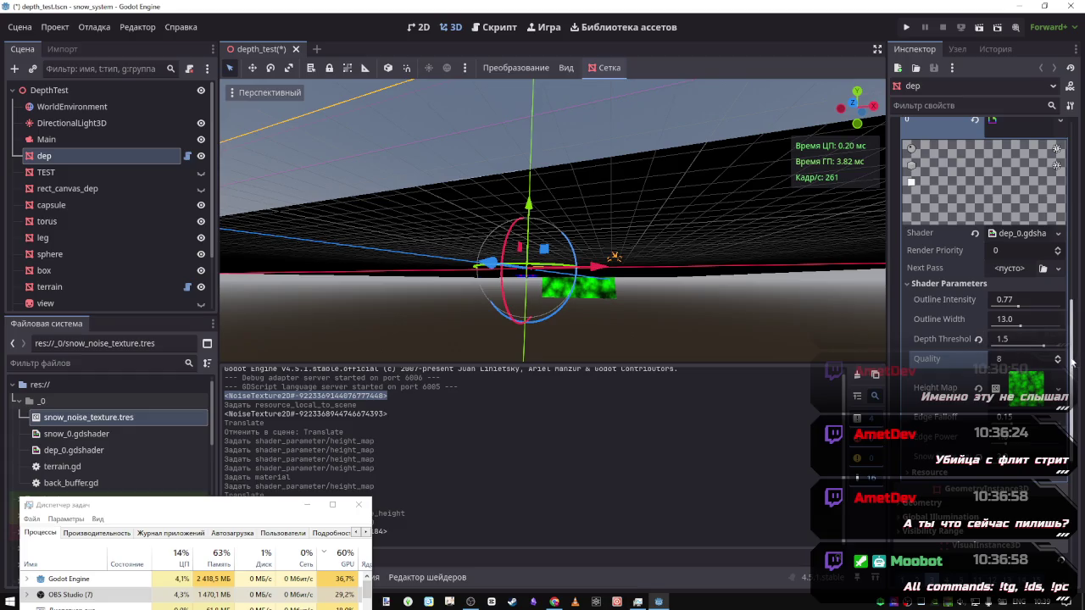
pyautogui.click(978, 339)
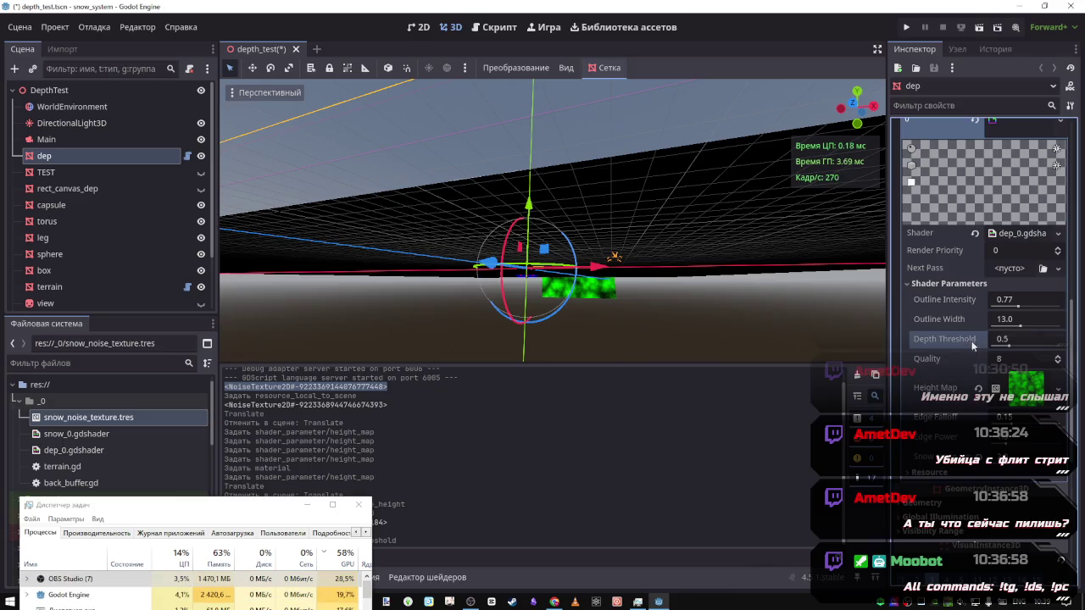
pyautogui.hotkey('ctrl', 'z')
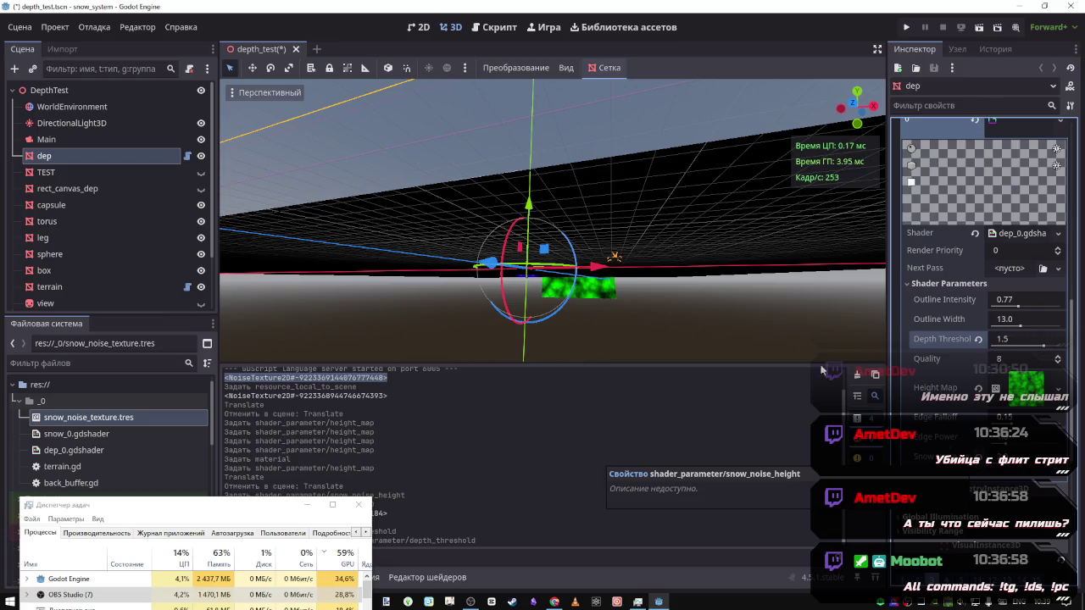
pyautogui.click(496, 27)
pyautogui.scroll(5, 516, 256)
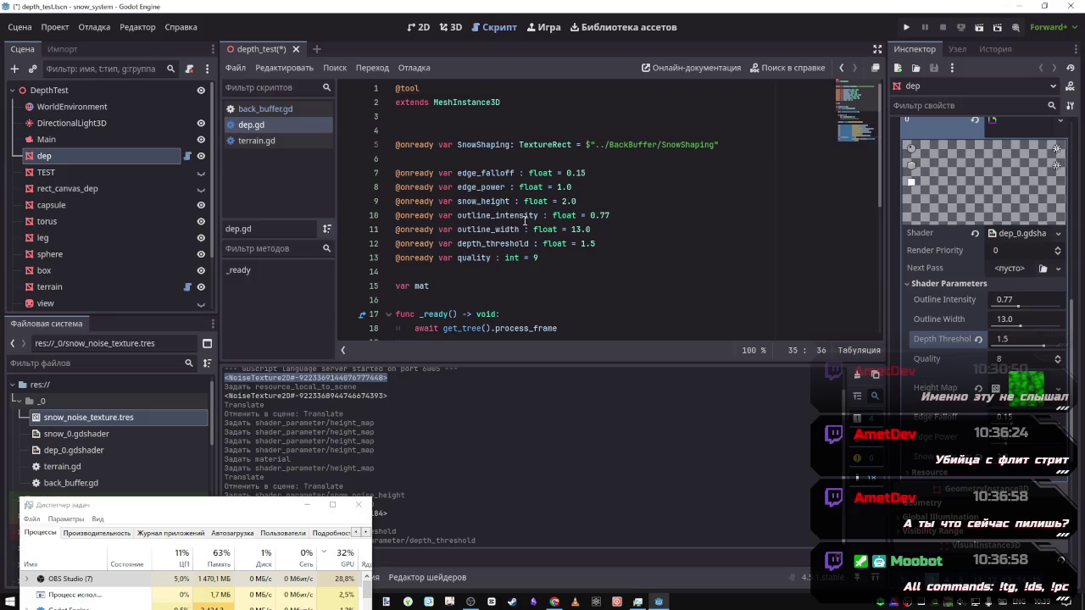
# Open dep_0.gdshader in the shader editor, briefly comparing it with snow_0.gdshader
pyautogui.click(566, 201)
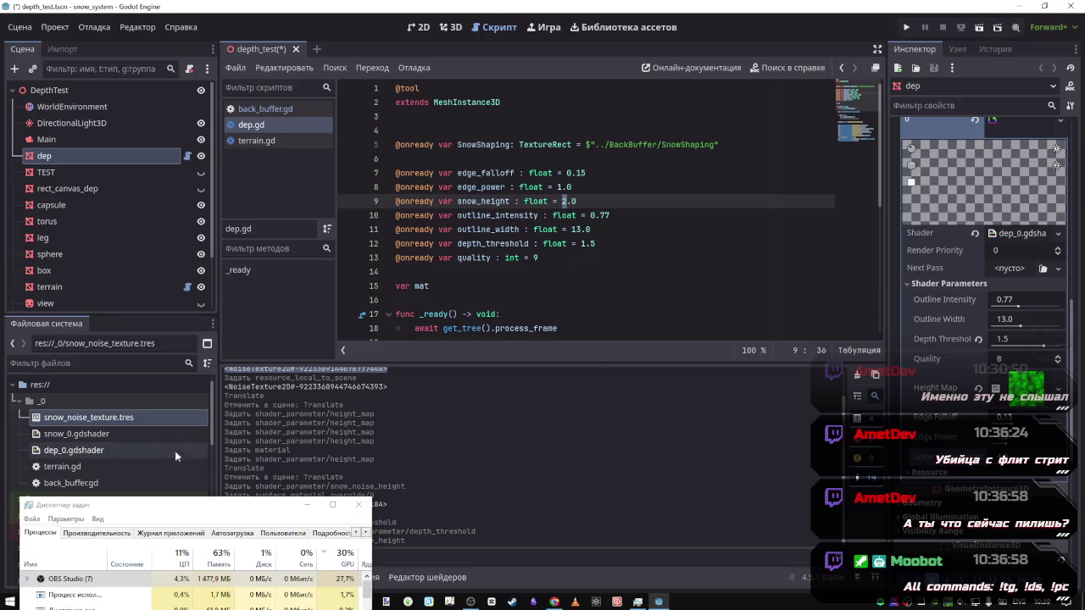
pyautogui.click(105, 450)
pyautogui.doubleClick(105, 450)
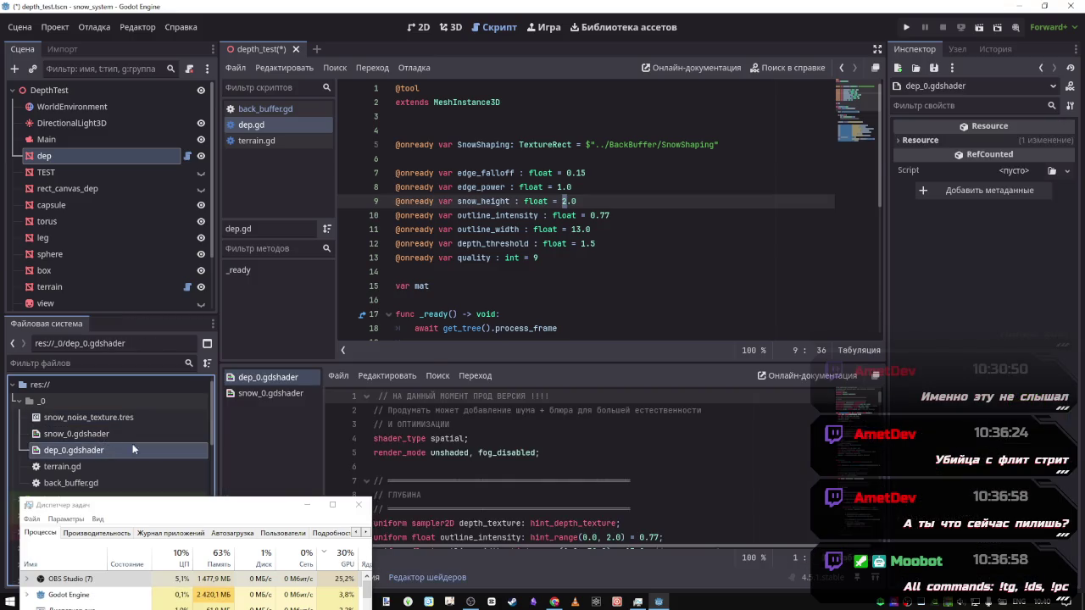
pyautogui.scroll(-2, 633, 488)
pyautogui.scroll(4, 633, 487)
pyautogui.scroll(-2, 633, 483)
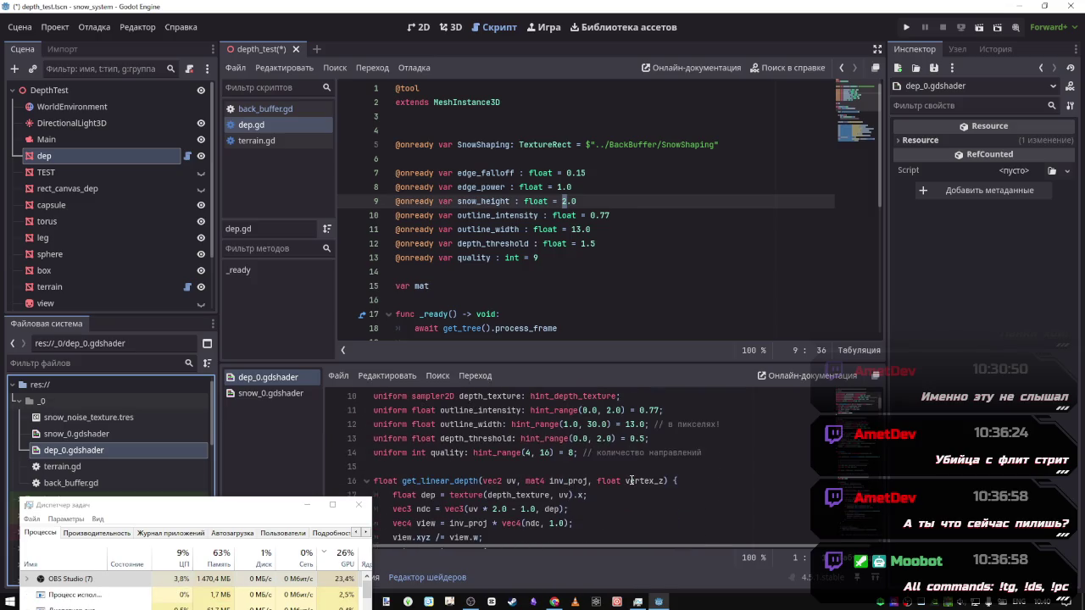
pyautogui.click(277, 395)
pyautogui.scroll(-3, 589, 467)
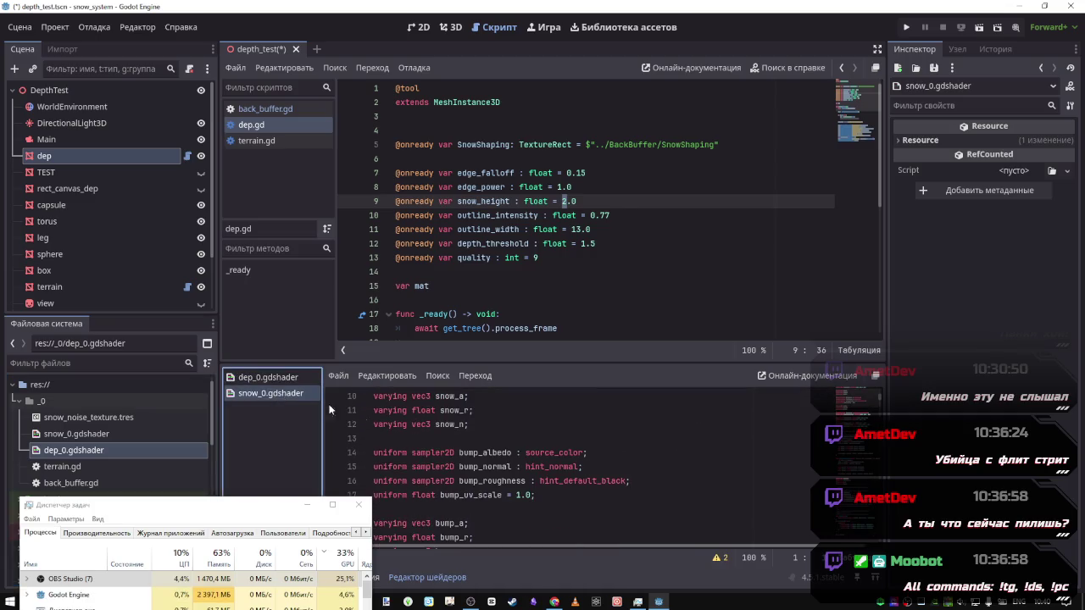
pyautogui.click(273, 380)
pyautogui.scroll(1, 655, 455)
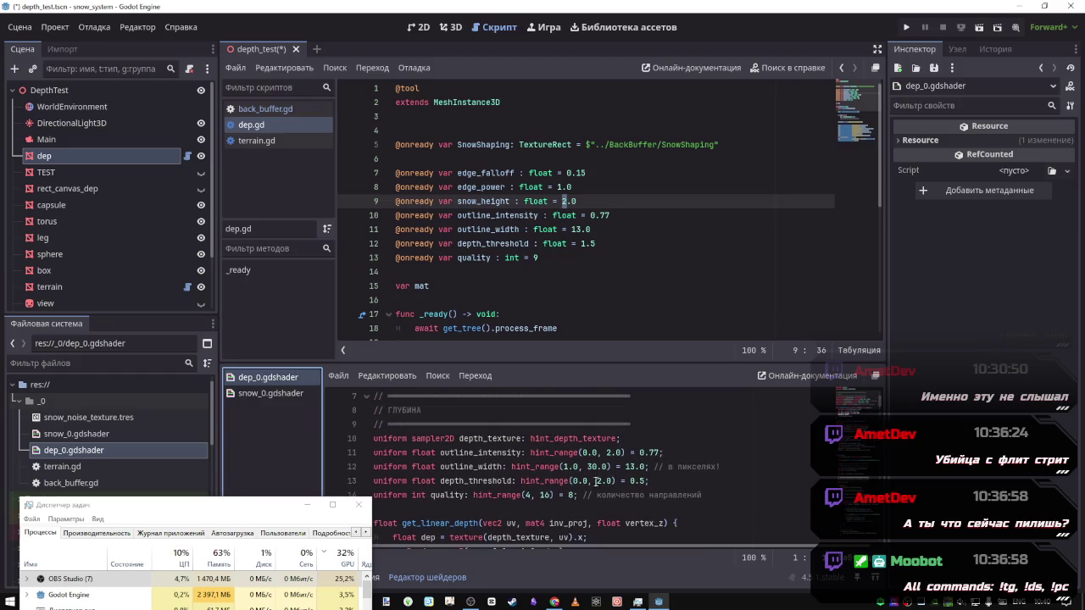
# Remove the default values from the quality (8) and depth_threshold (0.5) uniforms
pyautogui.doubleClick(571, 495)
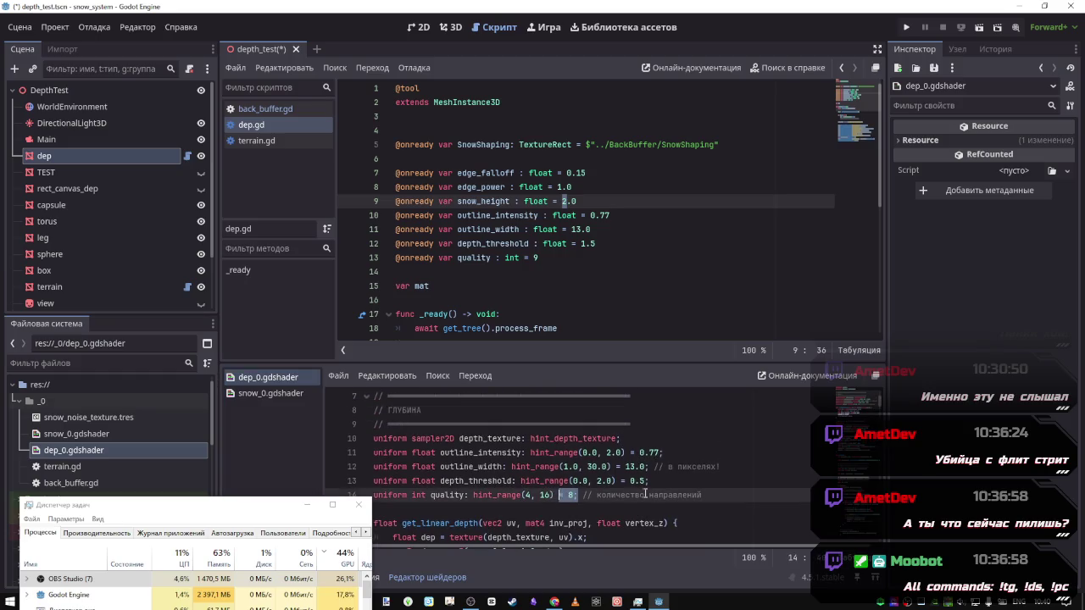
pyautogui.click(697, 494)
pyautogui.keyDown('shift'); pyautogui.click(550, 495); pyautogui.keyUp('shift')
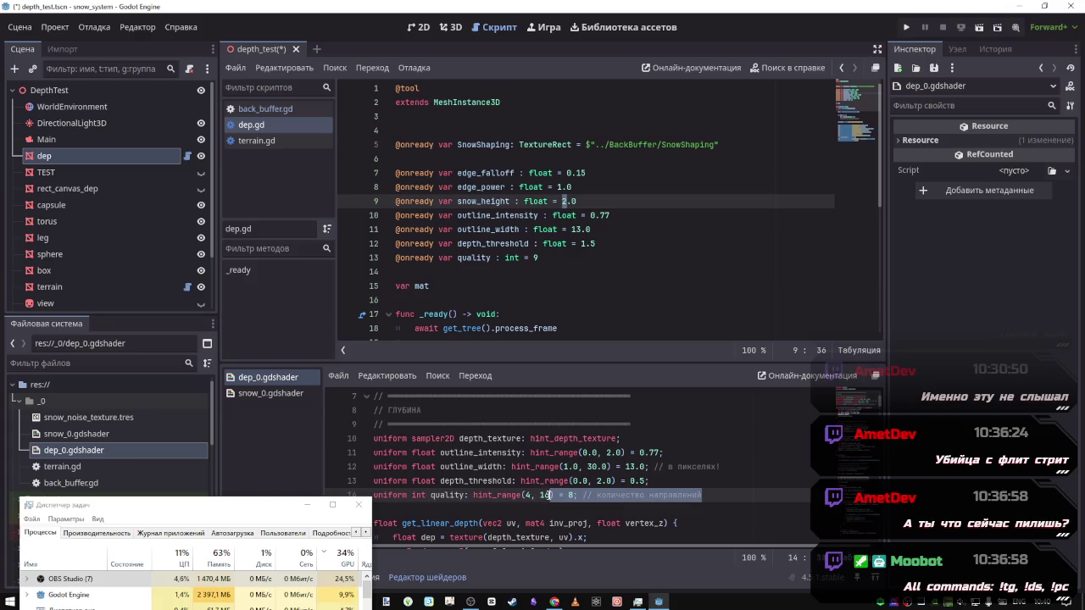
pyautogui.press('Delete')
pyautogui.click(651, 481)
pyautogui.press('BackSpace')
pyautogui.press('BackSpace')
pyautogui.press('BackSpace')
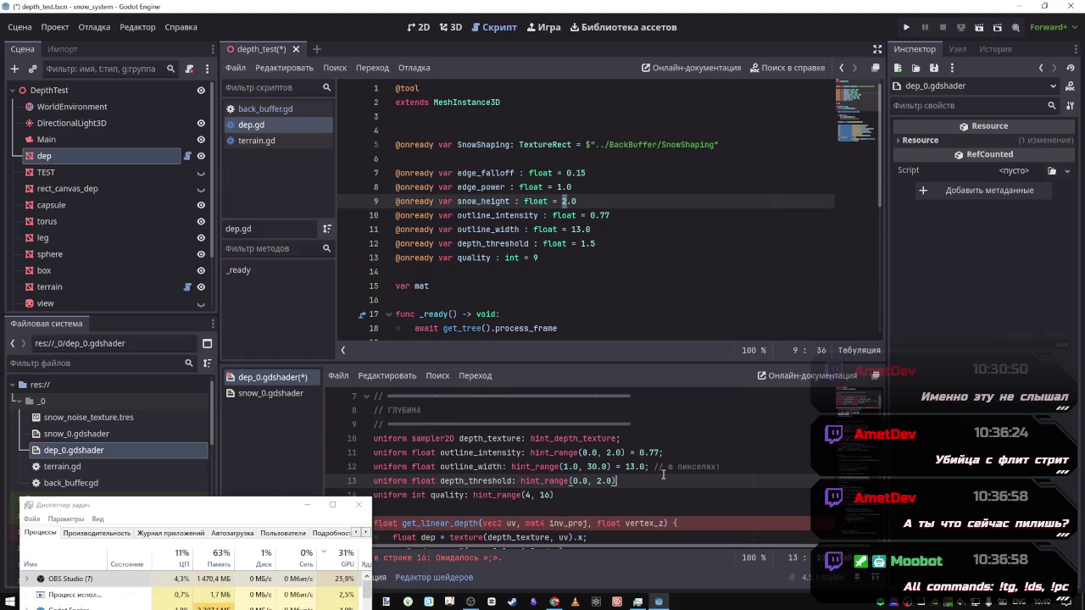
pyautogui.click(606, 493)
pyautogui.write(';')
# Strip the outline_width and outline_intensity (0.77) defaults and save the shader
pyautogui.moveTo(721, 467); pyautogui.dragTo(615, 467)
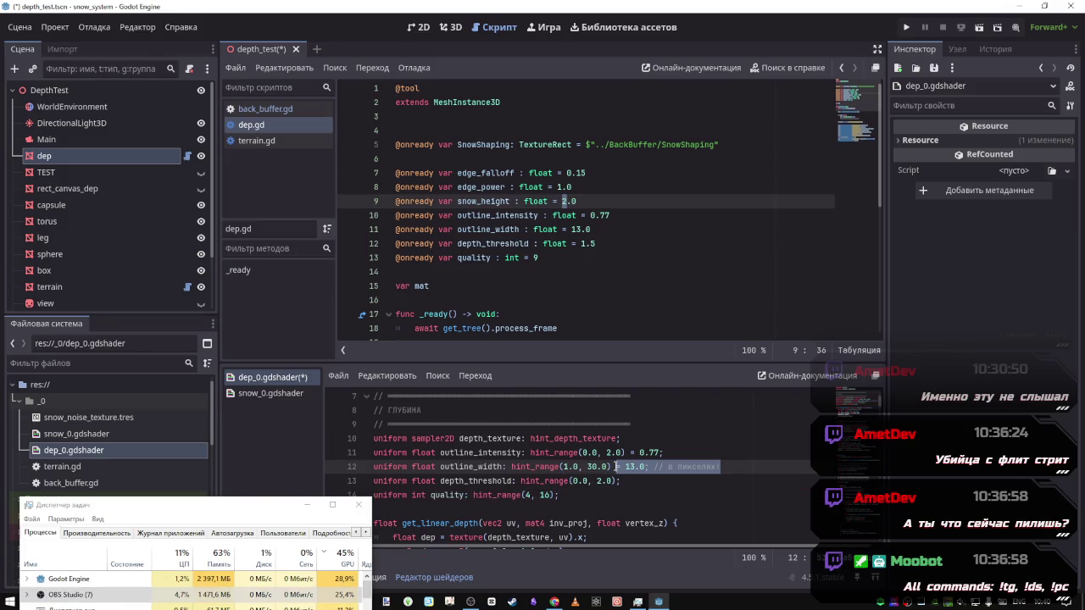
pyautogui.write(';')
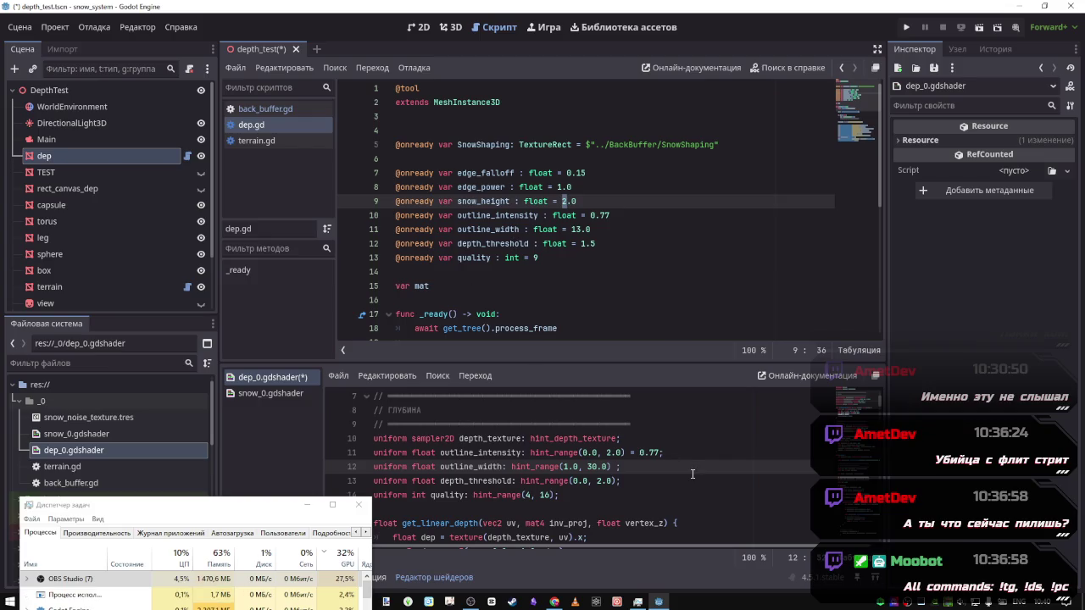
pyautogui.moveTo(679, 452); pyautogui.dragTo(628, 453)
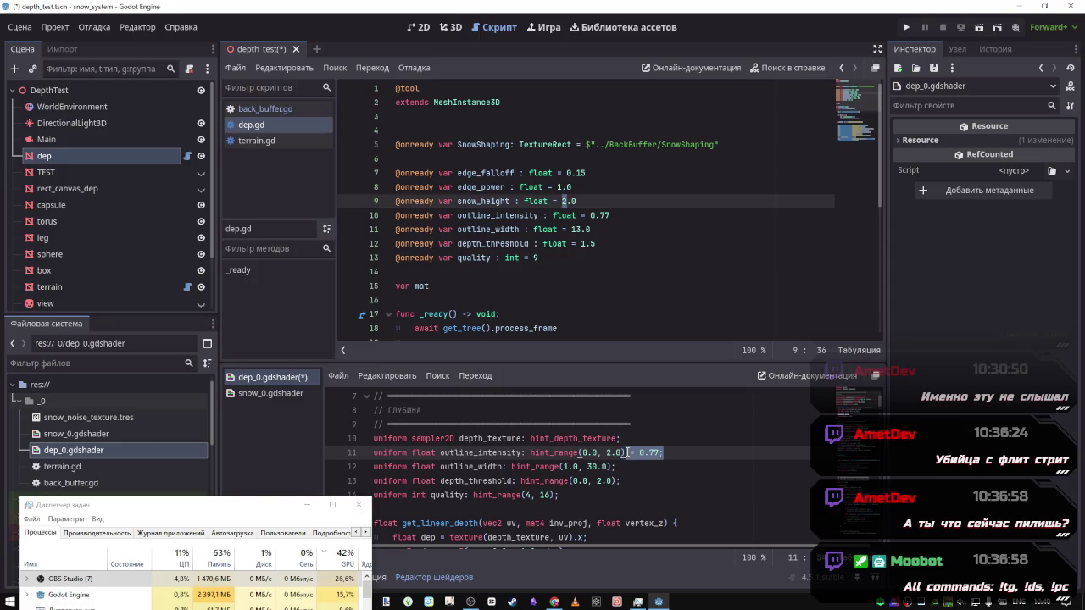
pyautogui.press('Delete')
pyautogui.hotkey('ctrl', 's')
# Switch to the 3D view, select dep, and reload the saved scene
pyautogui.click(449, 29)
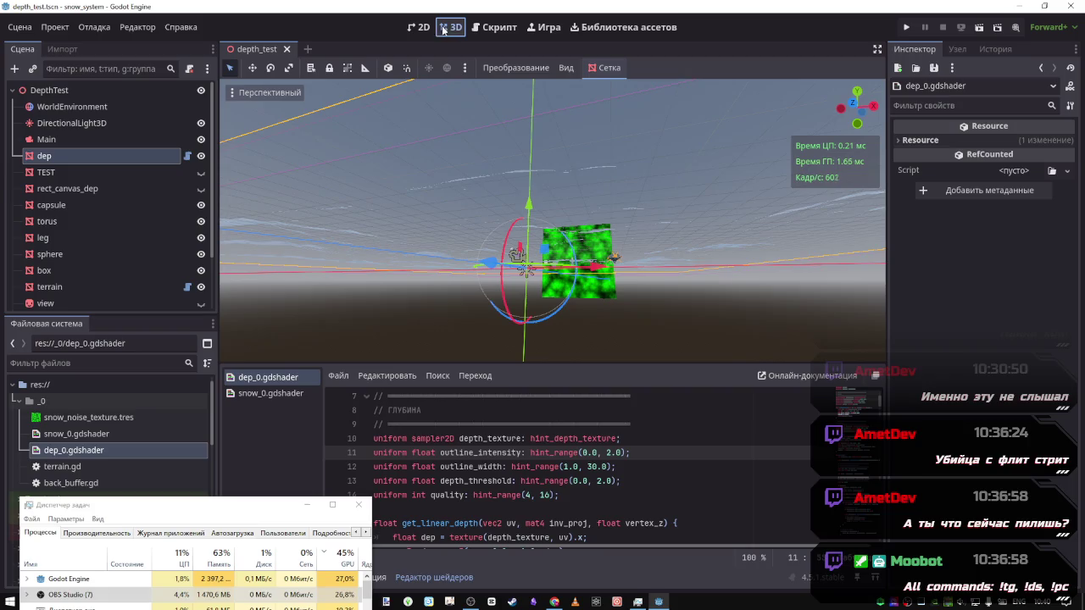
pyautogui.click(105, 156)
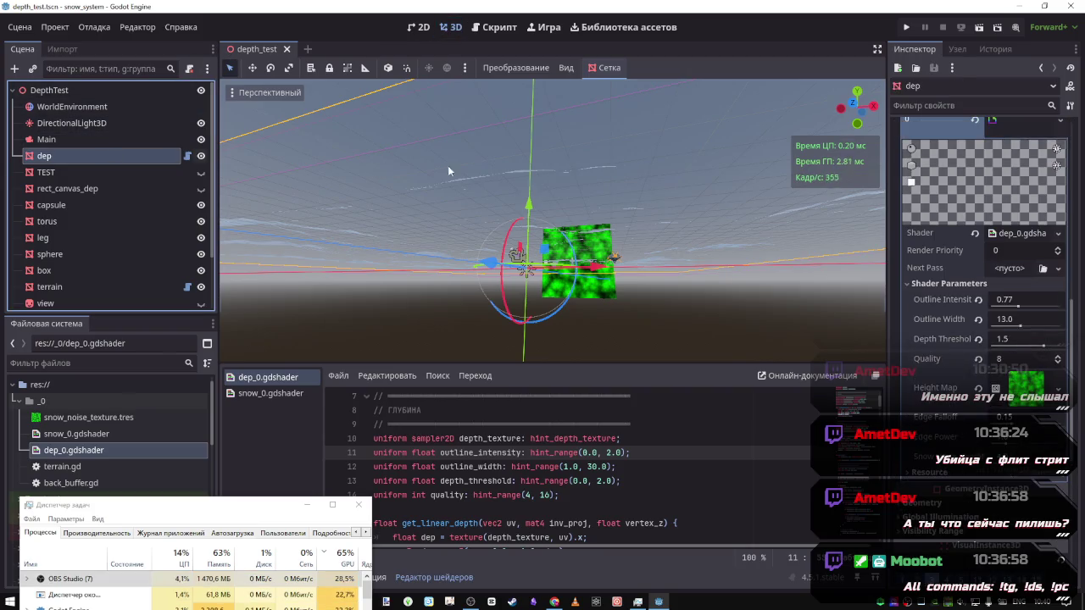
pyautogui.click(19, 27)
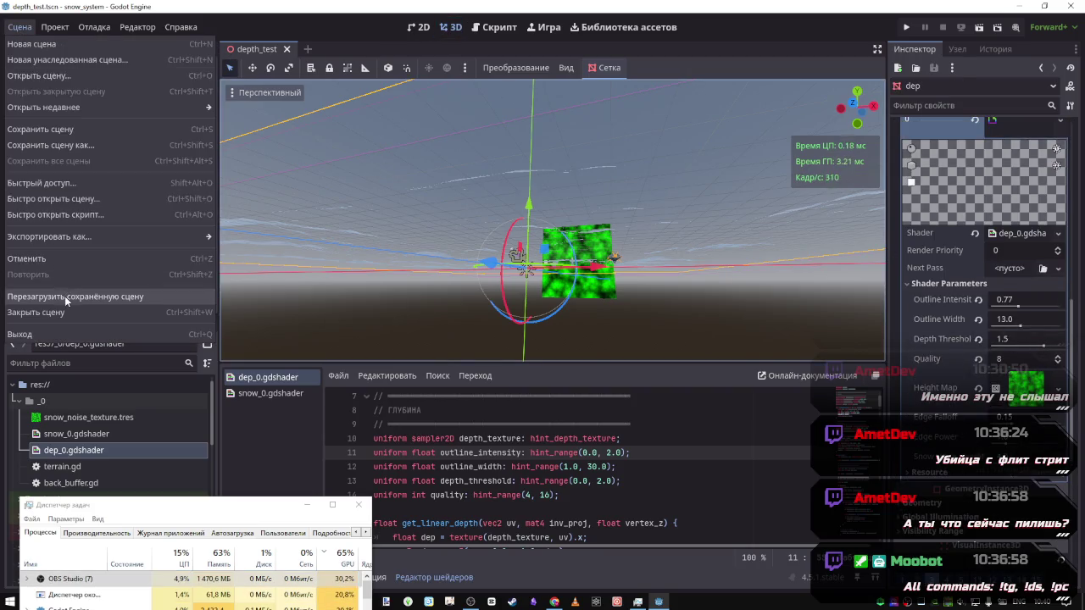
pyautogui.click(64, 296)
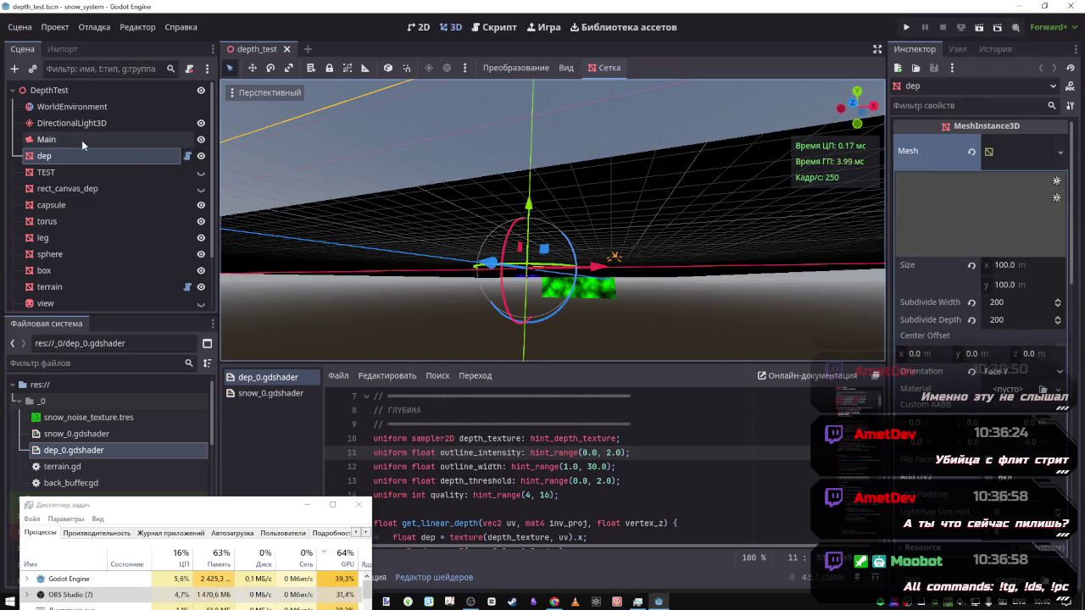
pyautogui.scroll(-3, 488, 433)
pyautogui.scroll(3, 488, 433)
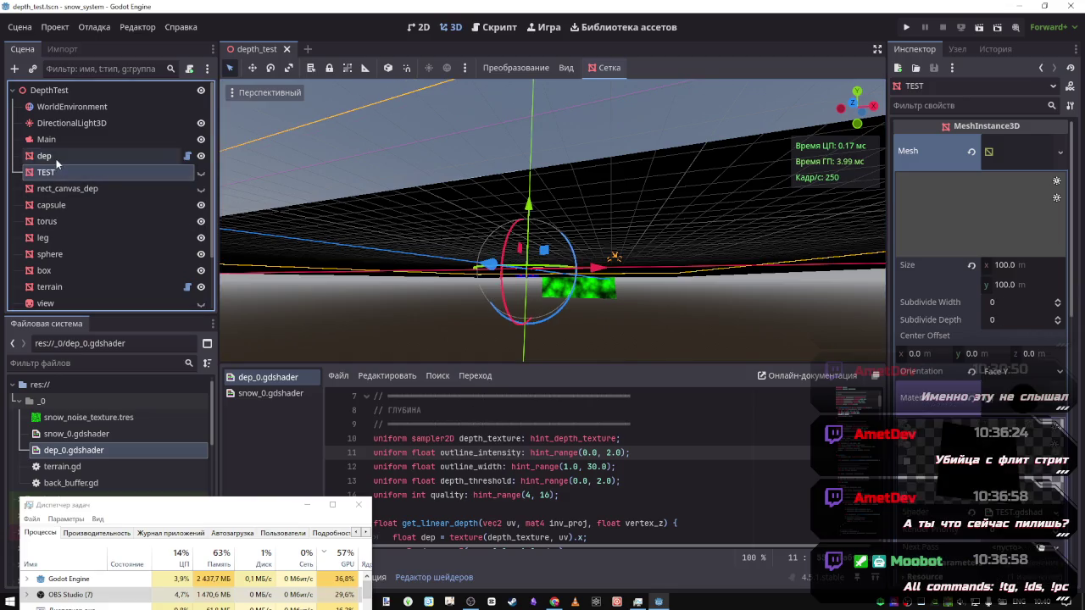
pyautogui.scroll(-5, 973, 442)
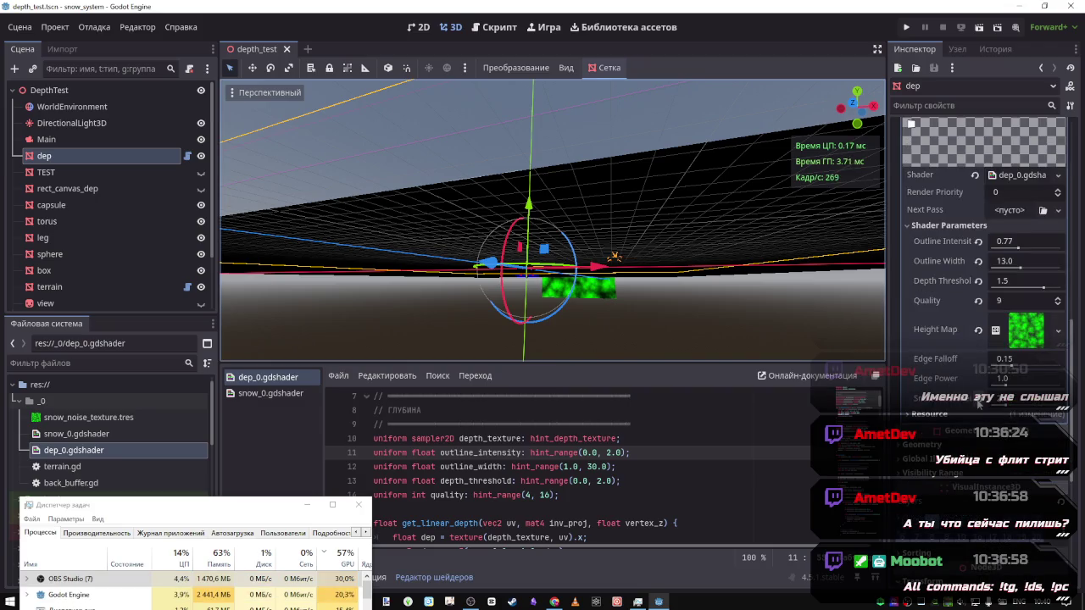
# Revert a shader parameter and dep's material override, then reload the saved scene discarding changes
pyautogui.click(978, 403)
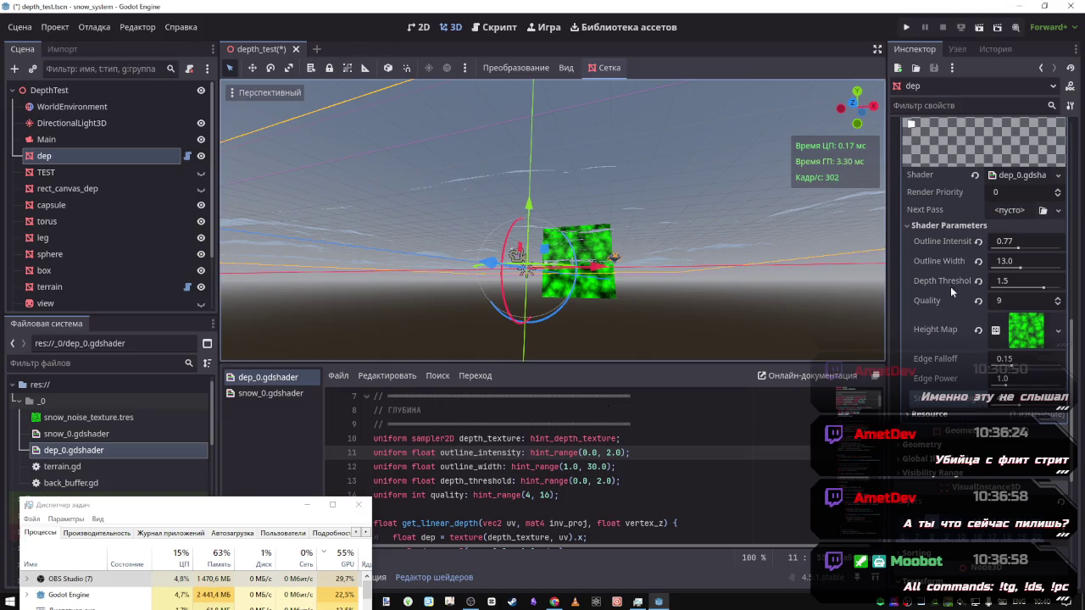
pyautogui.scroll(3, 987, 236)
pyautogui.click(976, 292)
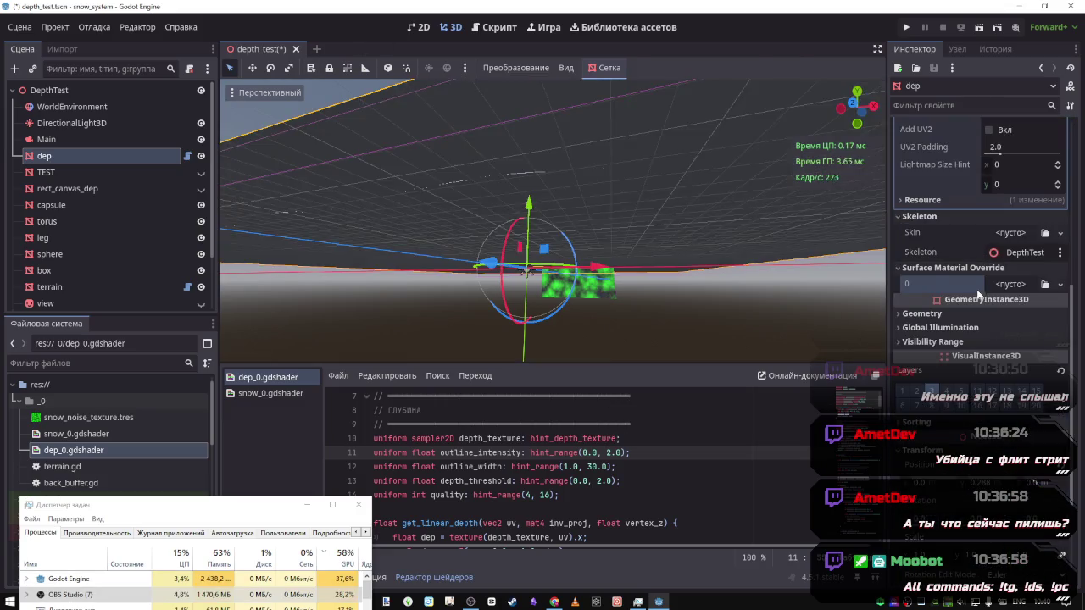
pyautogui.click(68, 172)
pyautogui.click(63, 154)
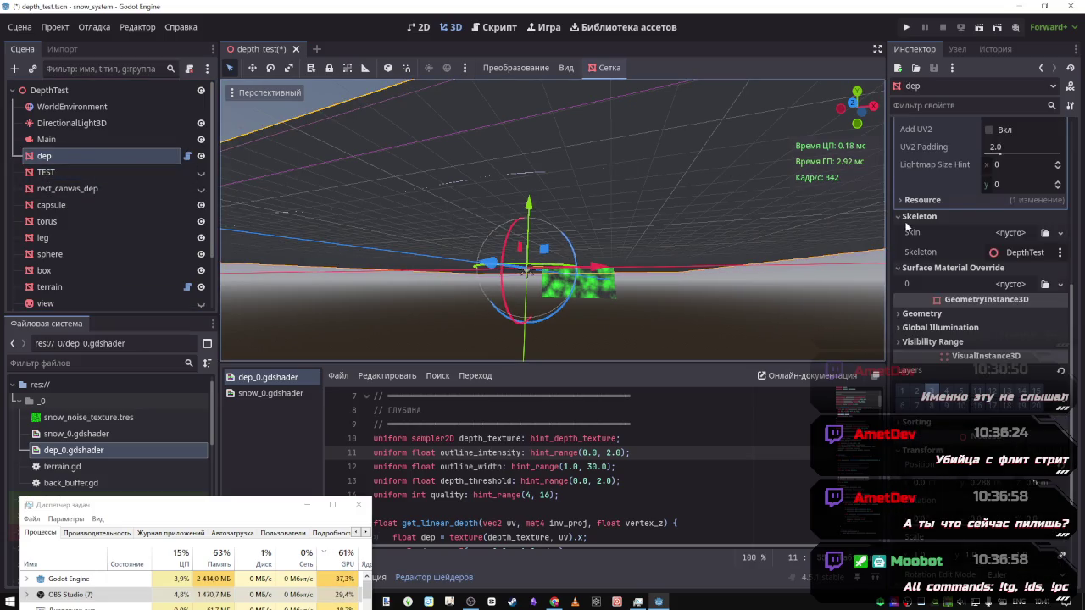
pyautogui.click(20, 26)
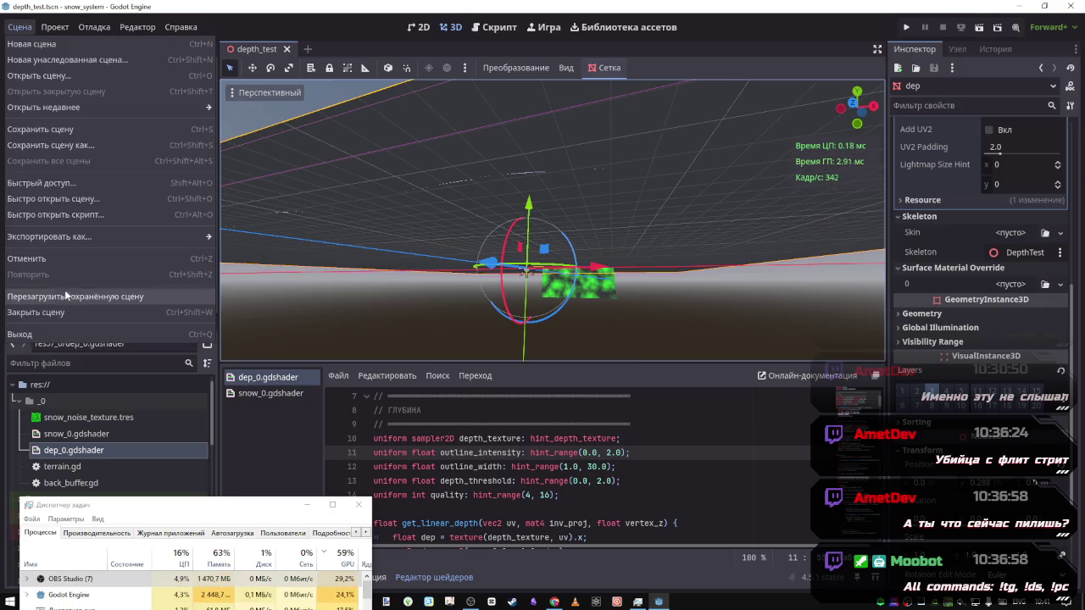
pyautogui.click(66, 291)
pyautogui.scroll(-8, 1017, 344)
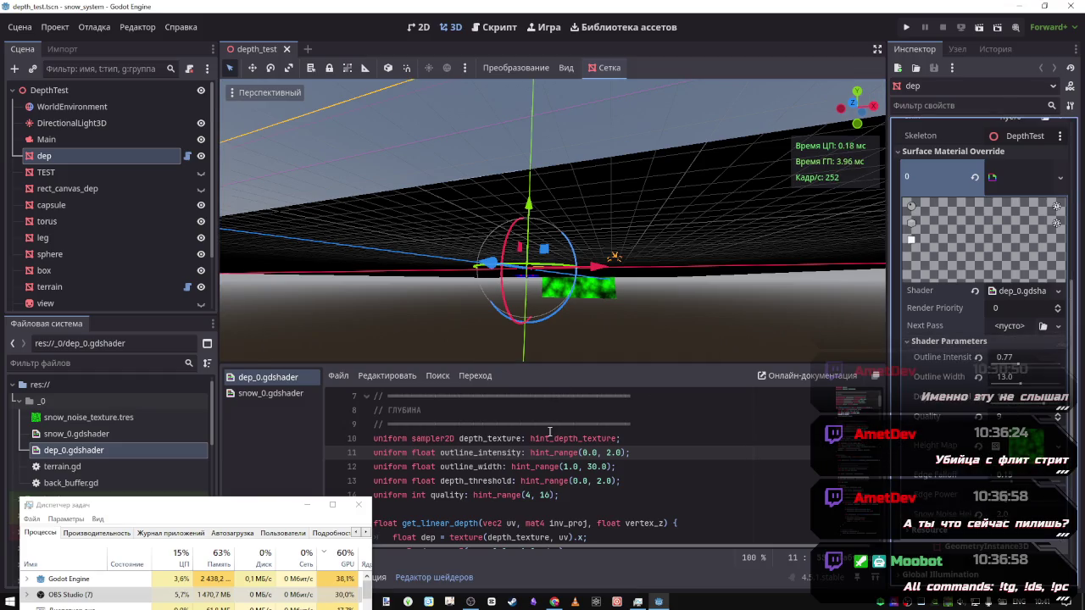
pyautogui.scroll(-4, 477, 440)
# Delete the snow noise height default 4.0 in dep_0.gdshader
pyautogui.click(477, 440)
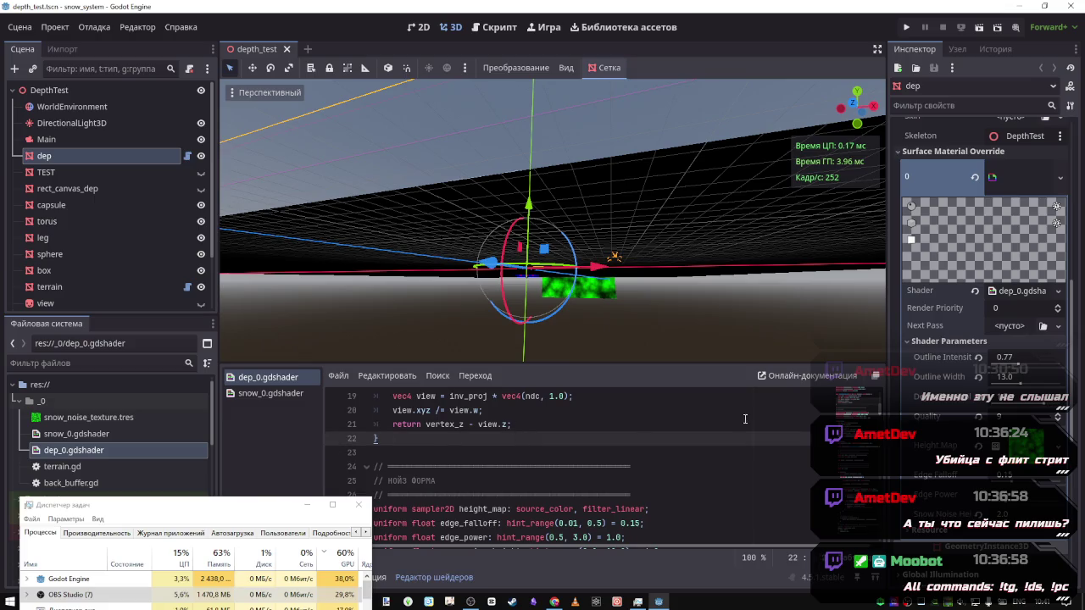
pyautogui.scroll(6, 566, 504)
pyautogui.scroll(-6, 566, 503)
pyautogui.scroll(-2, 566, 503)
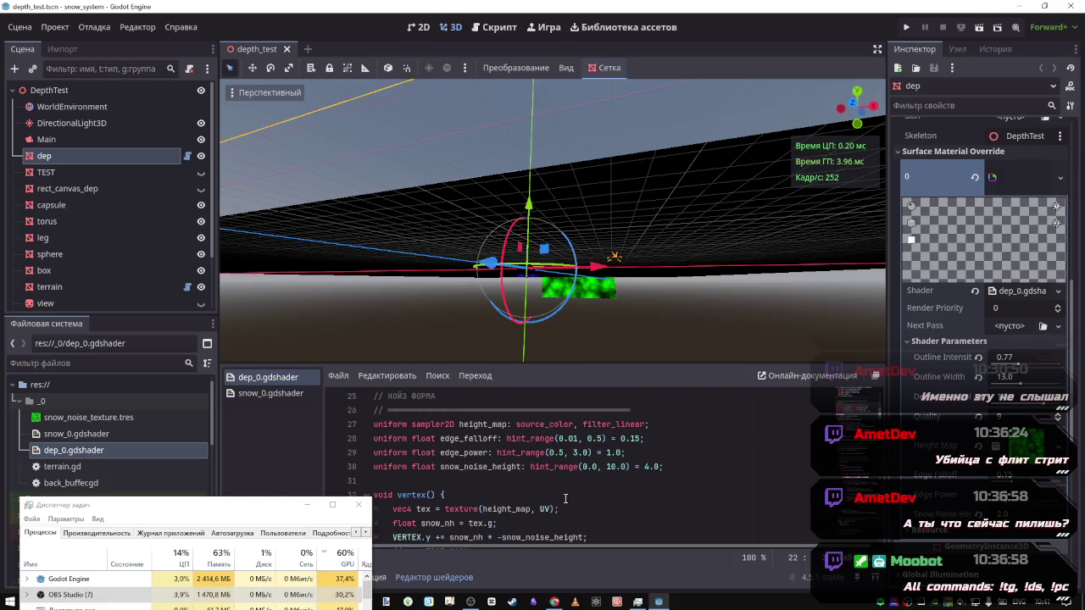
pyautogui.scroll(6, 565, 495)
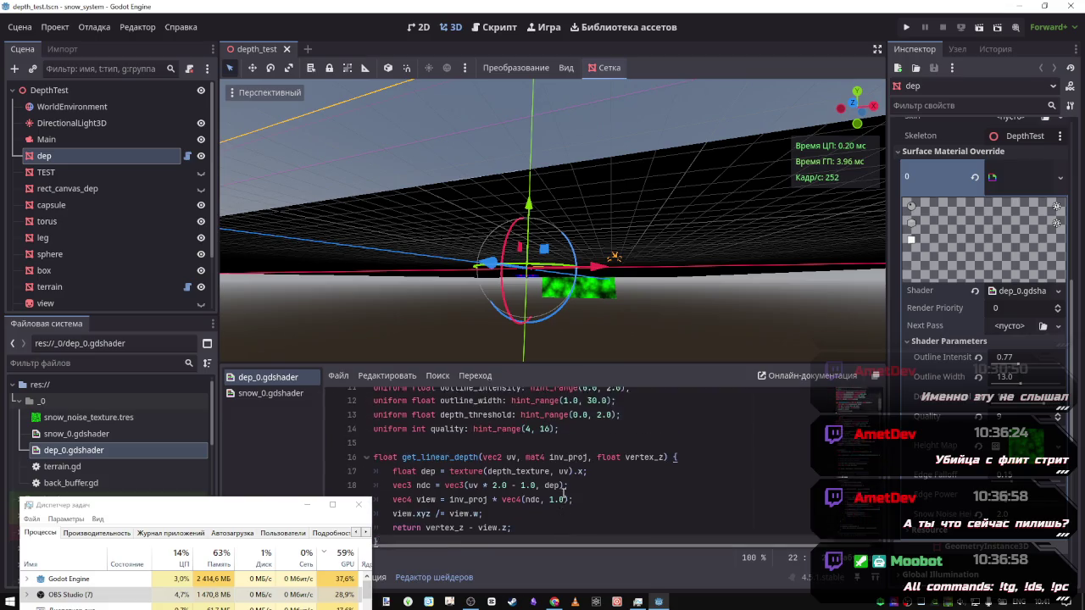
pyautogui.scroll(-8, 562, 494)
pyautogui.scroll(2, 562, 494)
pyautogui.moveTo(664, 466); pyautogui.dragTo(634, 466)
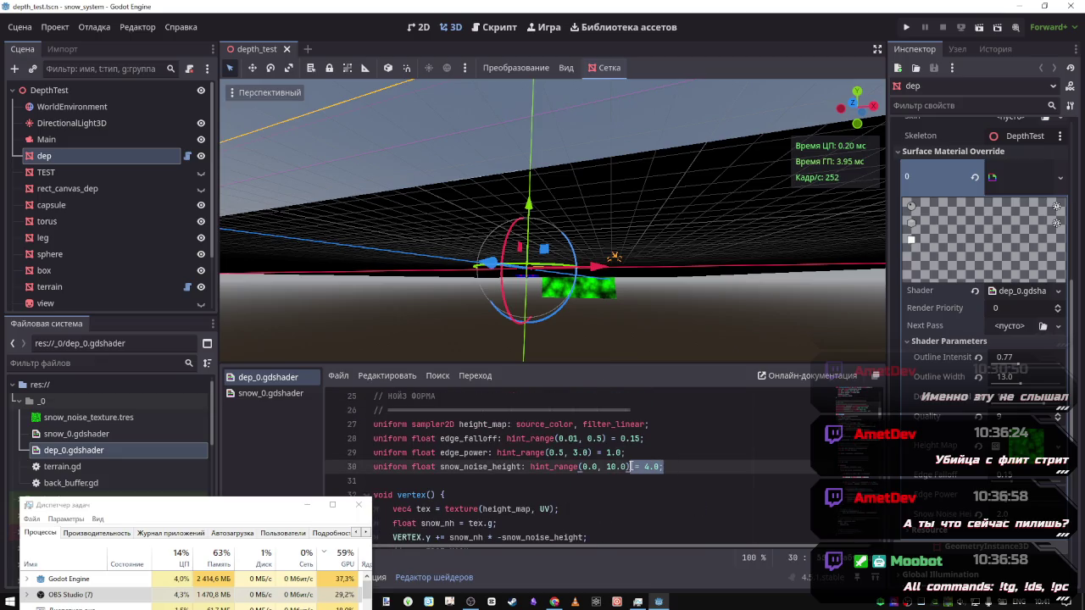
pyautogui.press('BackSpace')
# Delete the edge falloff 0.15 and edge power 1.0 defaults, then reload the saved scene
pyautogui.moveTo(628, 453)
pyautogui.mouseDown()
pyautogui.moveTo(596, 453)
pyautogui.moveTo(619, 438)
pyautogui.moveTo(607, 438)
pyautogui.mouseUp()
pyautogui.press('BackSpace')
pyautogui.write(';')
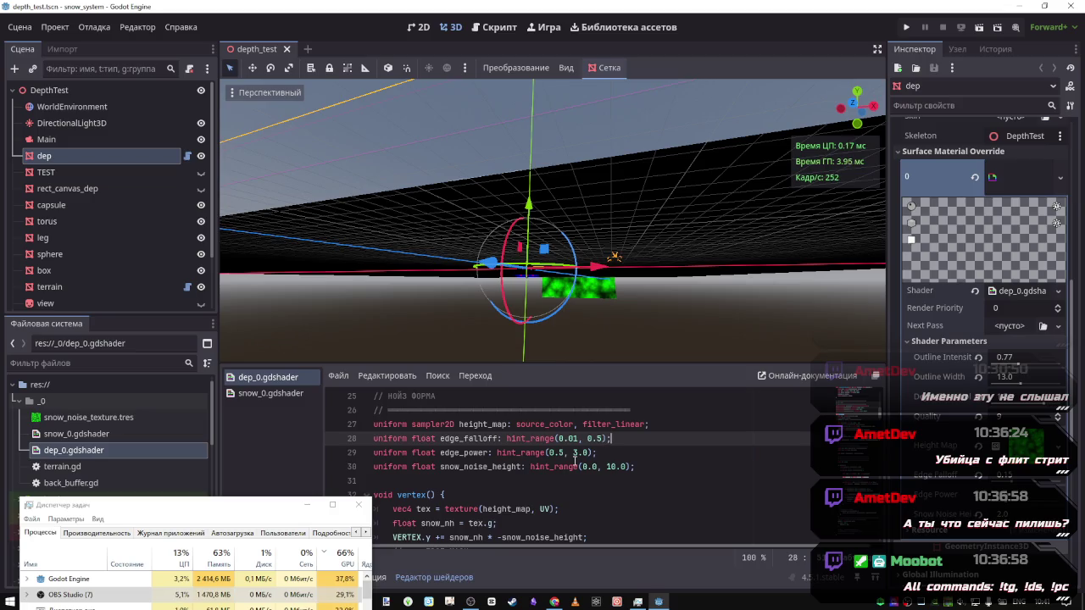
pyautogui.press('Down')
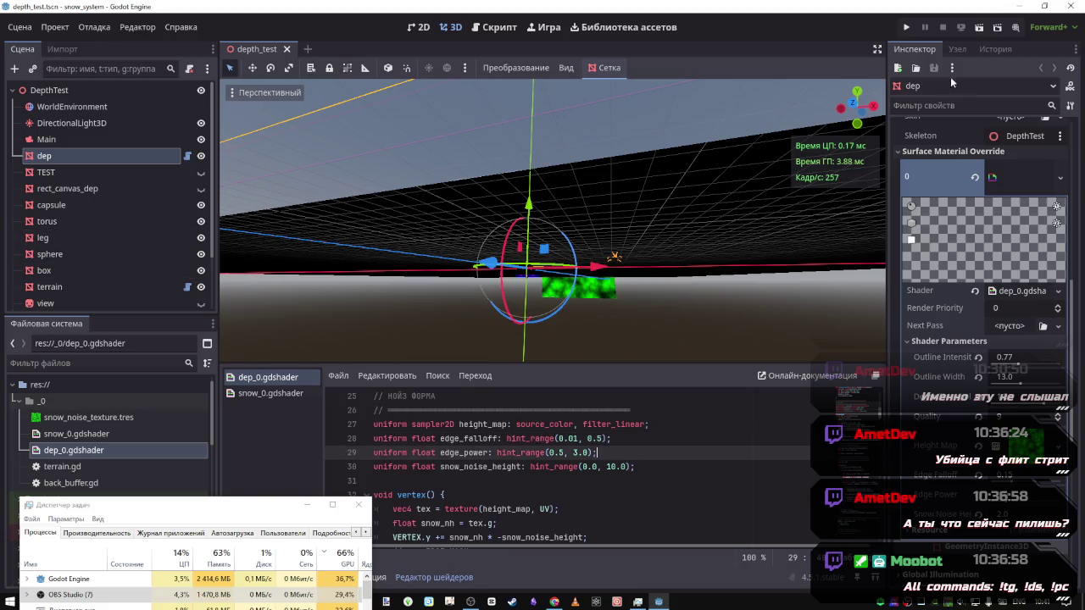
pyautogui.click(21, 28)
pyautogui.click(44, 293)
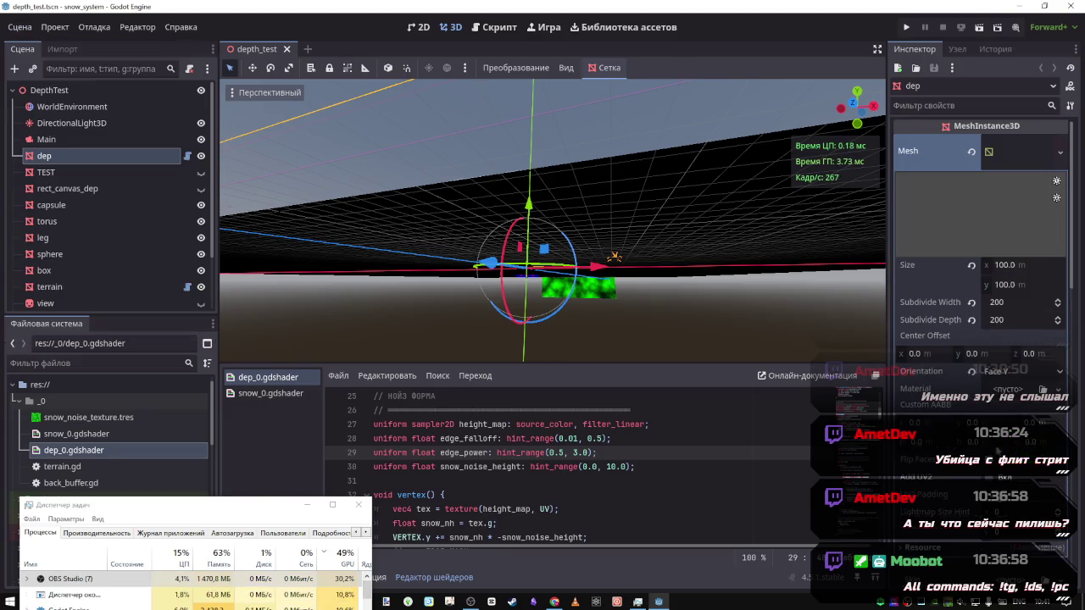